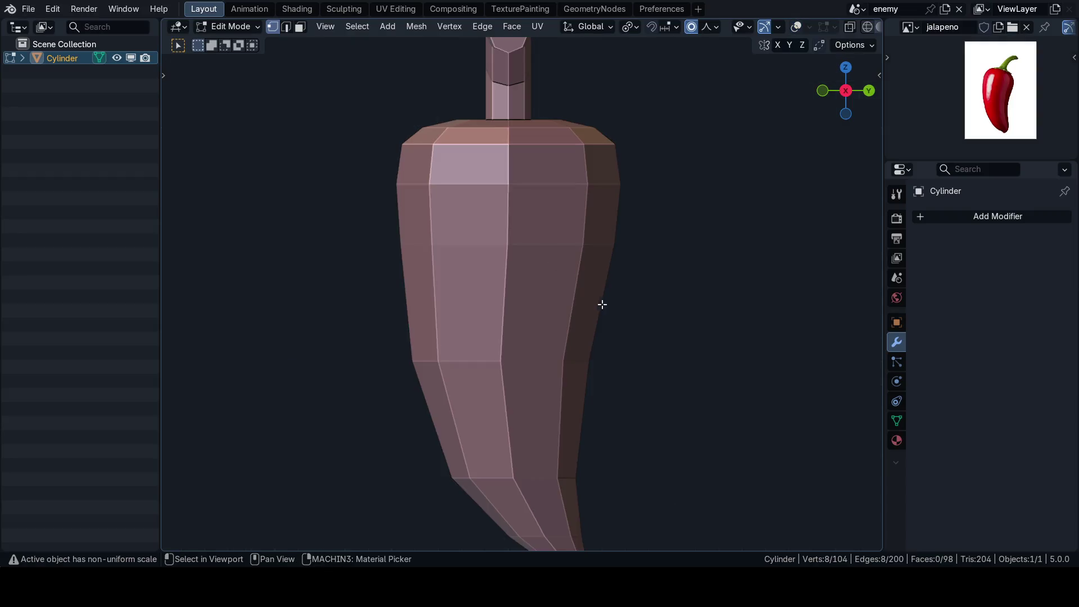
Step: Trial-move a lower-body edge loop with overlays hidden to judge the silhouette, without committing
{"action": "left_click", "coordinate": [563, 341], "text": "alt"}
{"action": "key", "text": "shift+alt+z"}
{"action": "middle_click_drag", "start_coordinate": [586, 351], "coordinate": [626, 321], "text": "shift"}
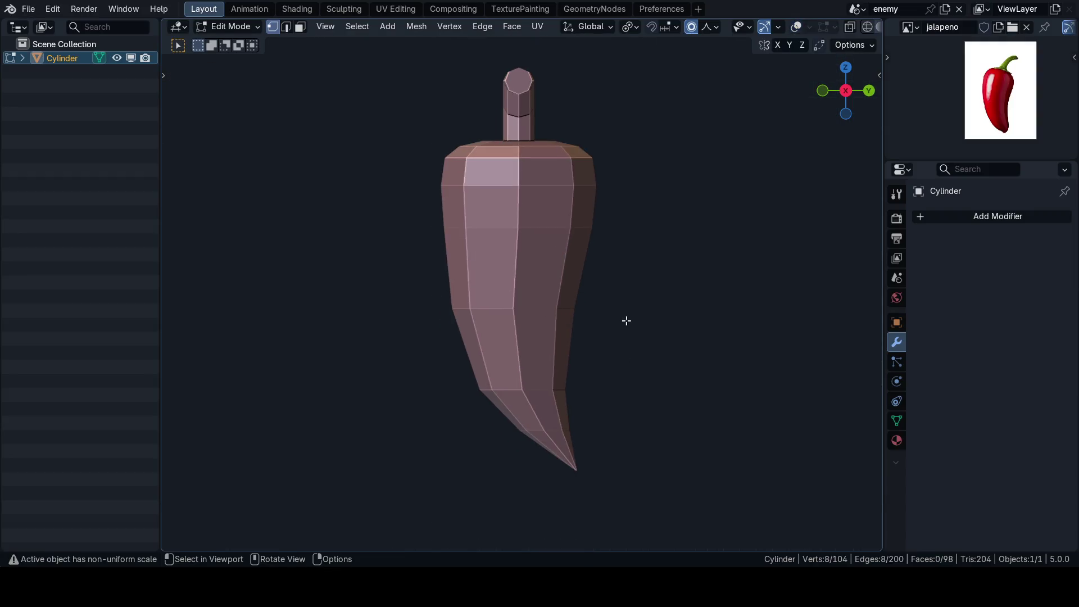
{"action": "key", "text": "g"}
{"action": "left_click", "coordinate": [625, 320]}
{"action": "key", "text": "shift+alt+z"}
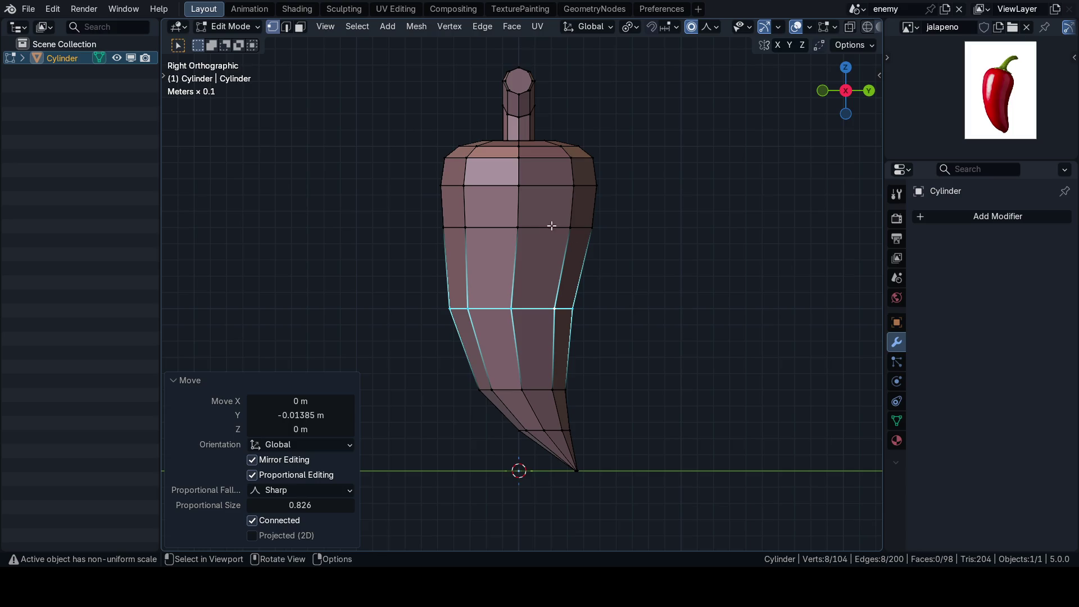
{"action": "key", "text": "shift+alt+z"}
{"action": "key", "text": "g"}
{"action": "key", "text": "y"}
{"action": "key", "text": "Escape"}
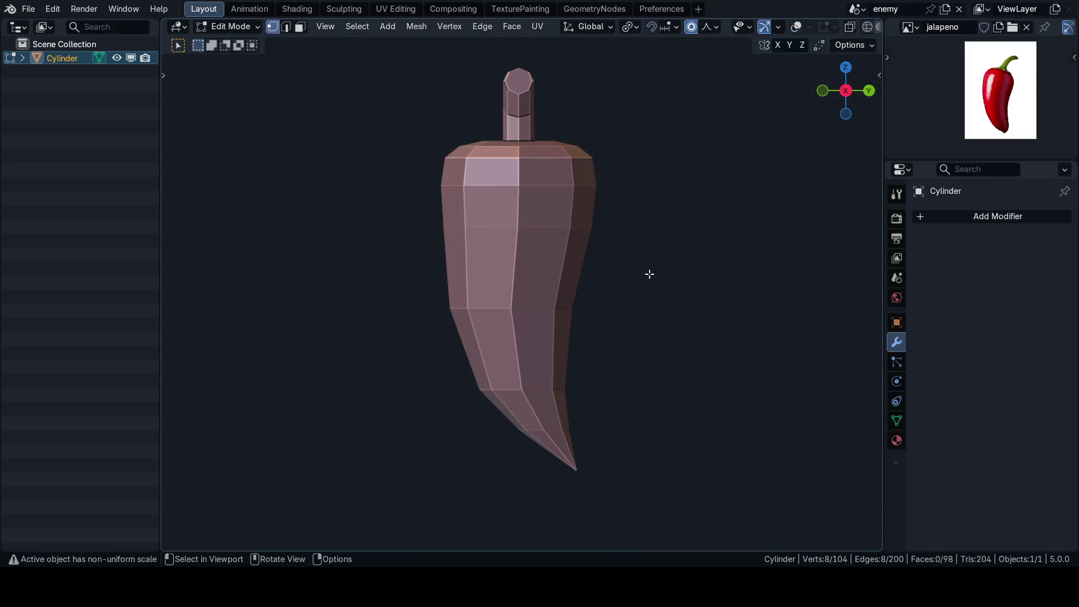
{"action": "key", "text": "shift+alt+z"}
Step: Shift the lower-body edge loop sideways along Y and check the curve from front and side
{"action": "key", "text": "g"}
{"action": "key", "text": "y"}
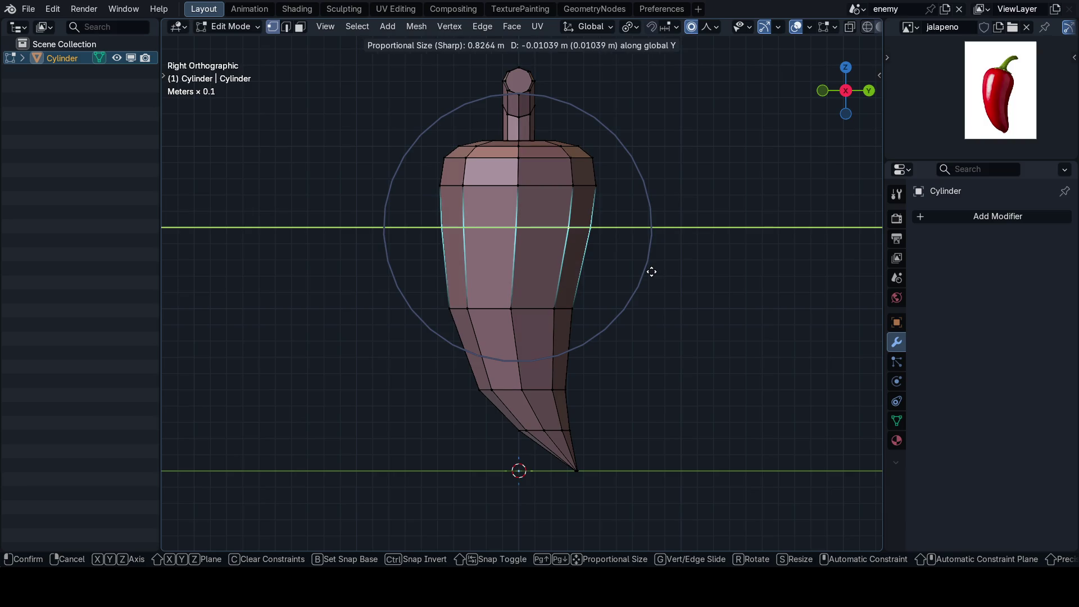
{"action": "key", "text": "Escape"}
{"action": "key", "text": "shift+alt+z"}
{"action": "key", "text": "g"}
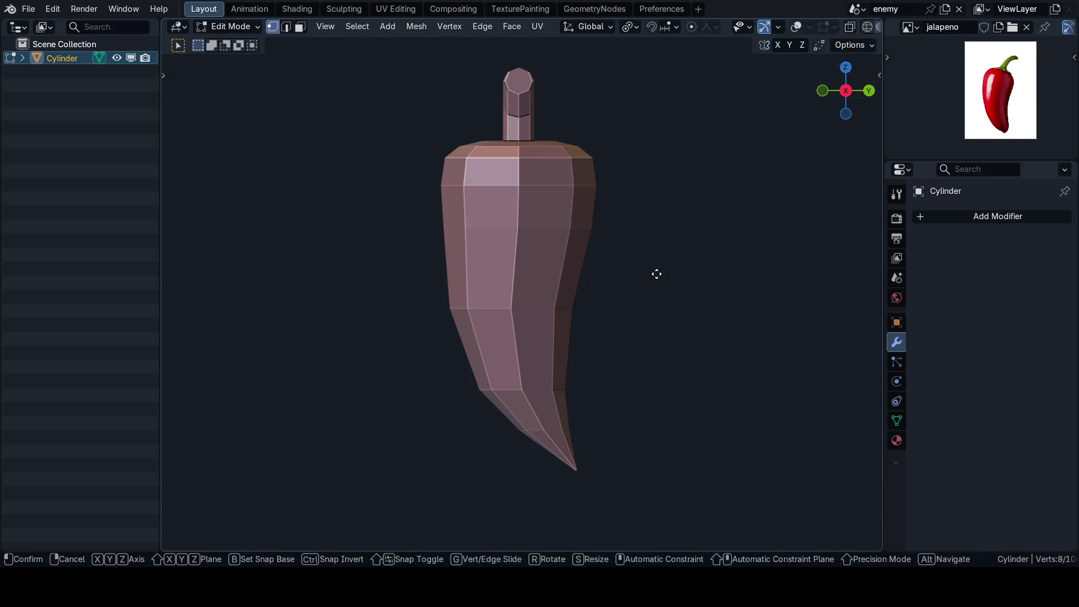
{"action": "key", "text": "y"}
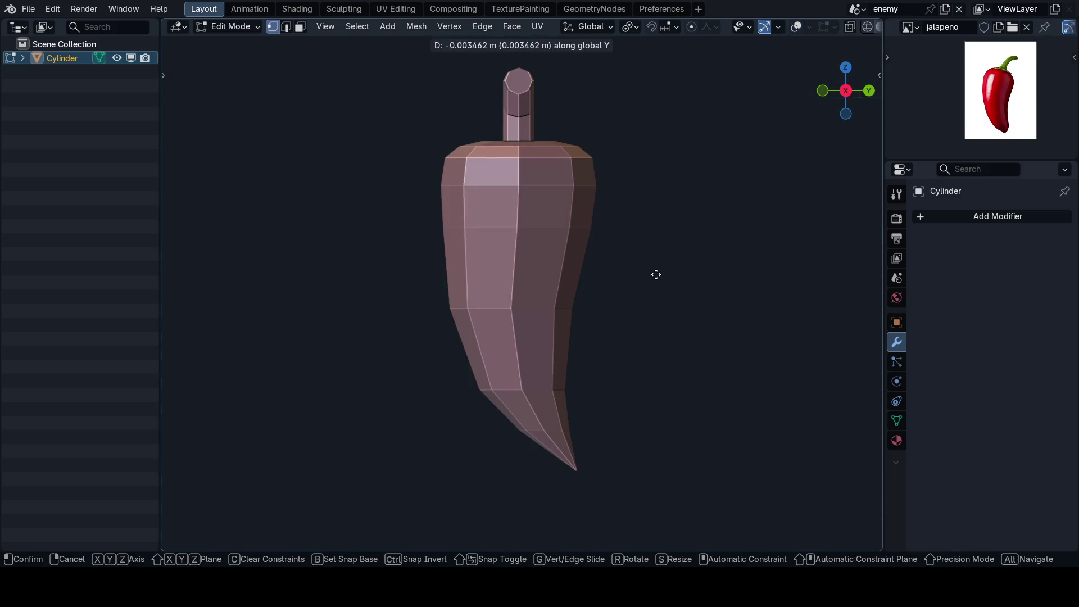
{"action": "left_click", "coordinate": [656, 274]}
{"action": "scroll", "coordinate": [624, 344], "scroll_direction": "down", "scroll_amount": 3}
{"action": "scroll", "coordinate": [587, 313], "scroll_direction": "up", "scroll_amount": 2}
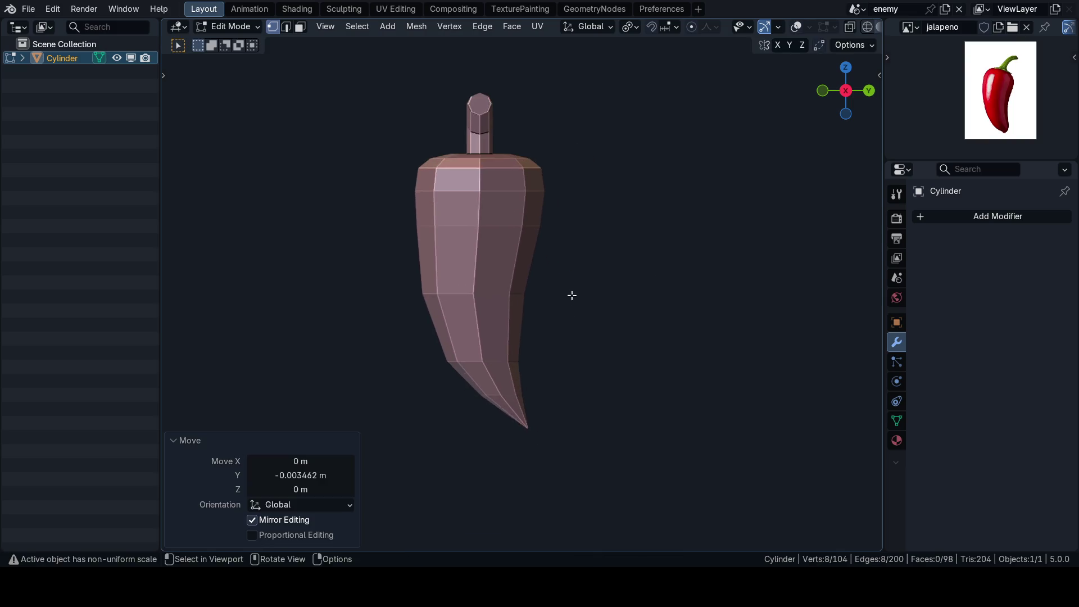
{"action": "scroll", "coordinate": [571, 295], "scroll_direction": "up", "scroll_amount": 1}
{"action": "scroll", "coordinate": [586, 282], "scroll_direction": "up", "scroll_amount": 1}
{"action": "key", "text": "ctrl+Tab"}
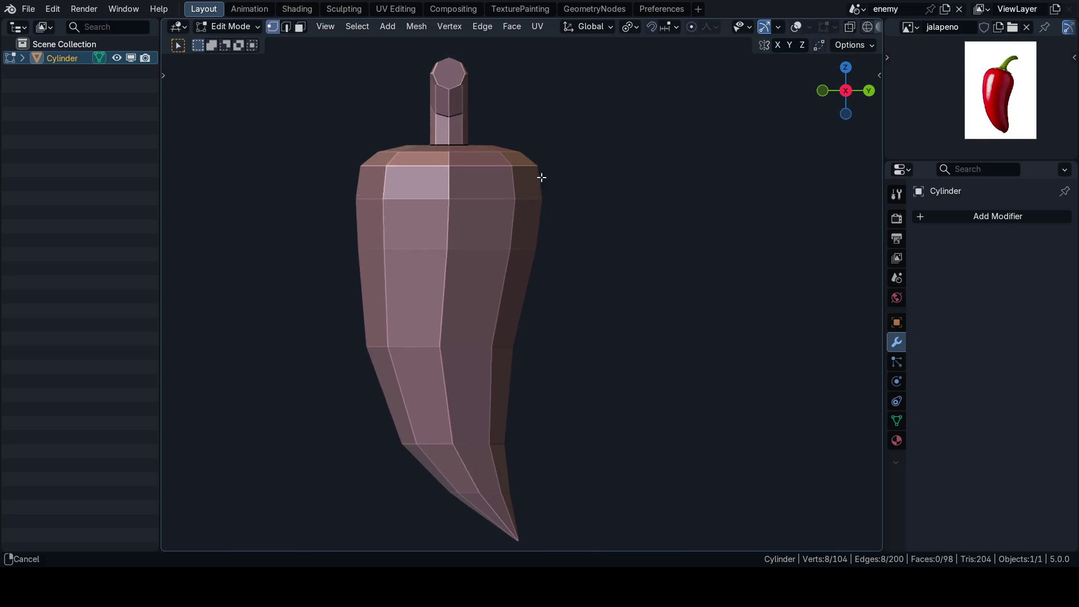
{"action": "scroll", "coordinate": [509, 118], "scroll_direction": "up", "scroll_amount": 3}
{"action": "scroll", "coordinate": [535, 172], "scroll_direction": "down", "scroll_amount": 4}
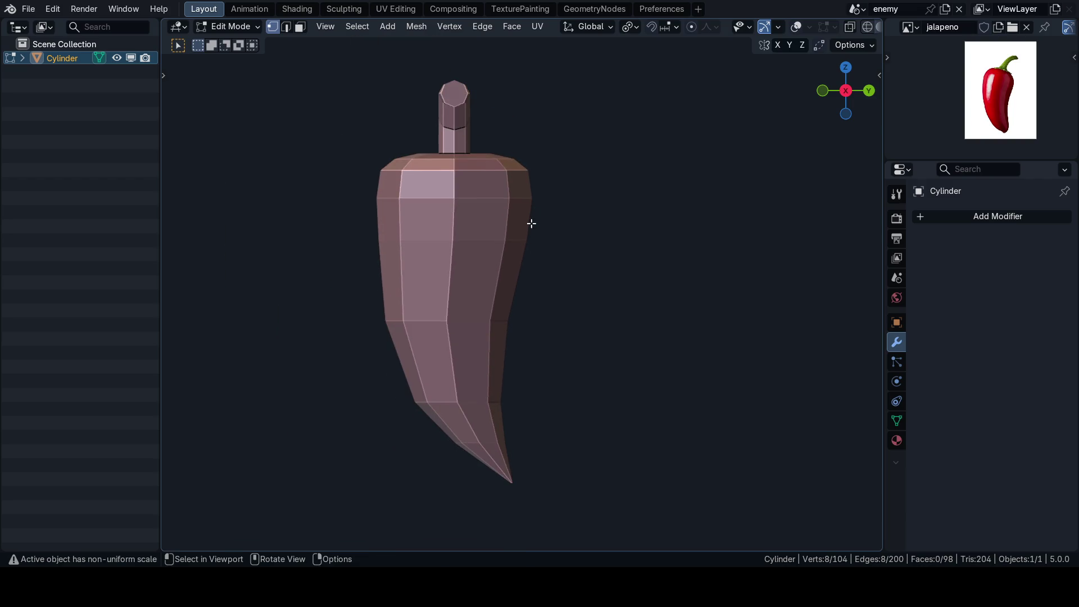
{"action": "middle_click_drag", "start_coordinate": [515, 467], "coordinate": [534, 354], "text": "shift"}
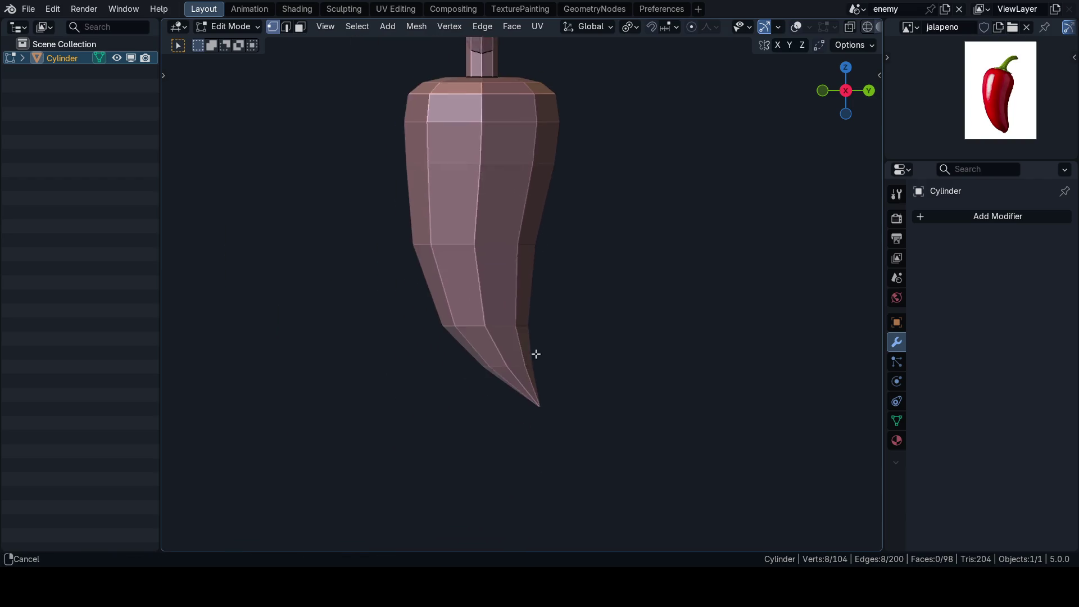
{"action": "scroll", "coordinate": [535, 354], "scroll_direction": "down", "scroll_amount": 2}
{"action": "scroll", "coordinate": [562, 321], "scroll_direction": "down", "scroll_amount": 2}
{"action": "key", "text": "KP_1"}
{"action": "key", "text": "KP_3"}
{"action": "scroll", "coordinate": [631, 325], "scroll_direction": "up", "scroll_amount": 3}
{"action": "scroll", "coordinate": [562, 304], "scroll_direction": "up", "scroll_amount": 2}
{"action": "scroll", "coordinate": [564, 318], "scroll_direction": "down", "scroll_amount": 3}
{"action": "scroll", "coordinate": [571, 313], "scroll_direction": "up", "scroll_amount": 2}
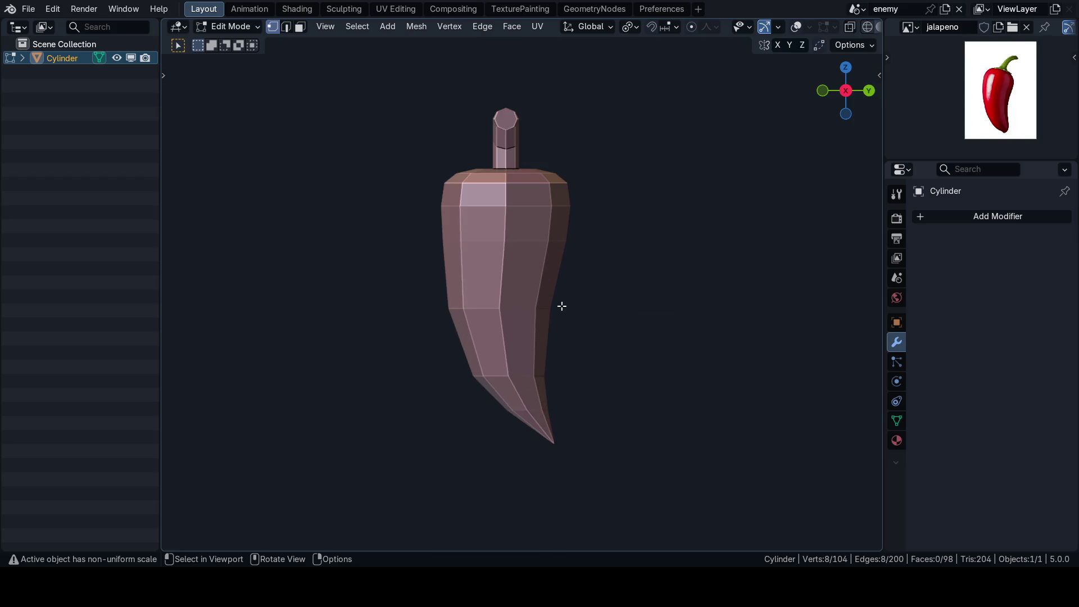
Step: Shift a middle and a higher body edge loop sideways along Y to strengthen the bend
{"action": "key", "text": "shift+alt+z"}
{"action": "left_click", "coordinate": [493, 288], "text": "alt"}
{"action": "key", "text": "shift+alt+z"}
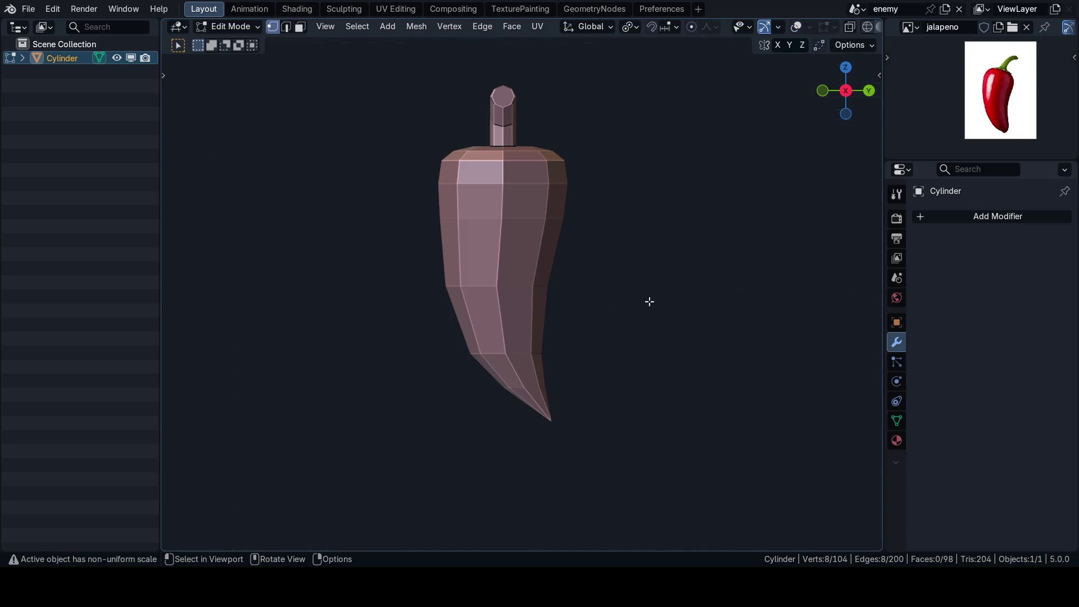
{"action": "key", "text": "g"}
{"action": "key", "text": "y"}
{"action": "left_click", "coordinate": [646, 302]}
{"action": "key", "text": "shift+alt+z"}
{"action": "left_click", "coordinate": [532, 226], "text": "alt"}
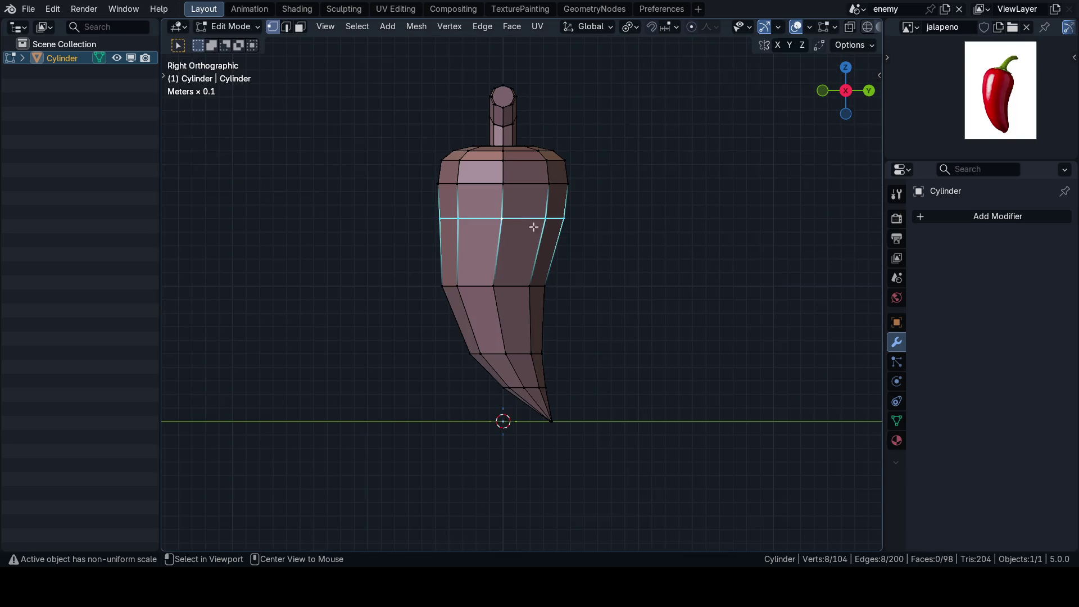
{"action": "key", "text": "shift+alt+z"}
{"action": "key", "text": "g"}
{"action": "key", "text": "y"}
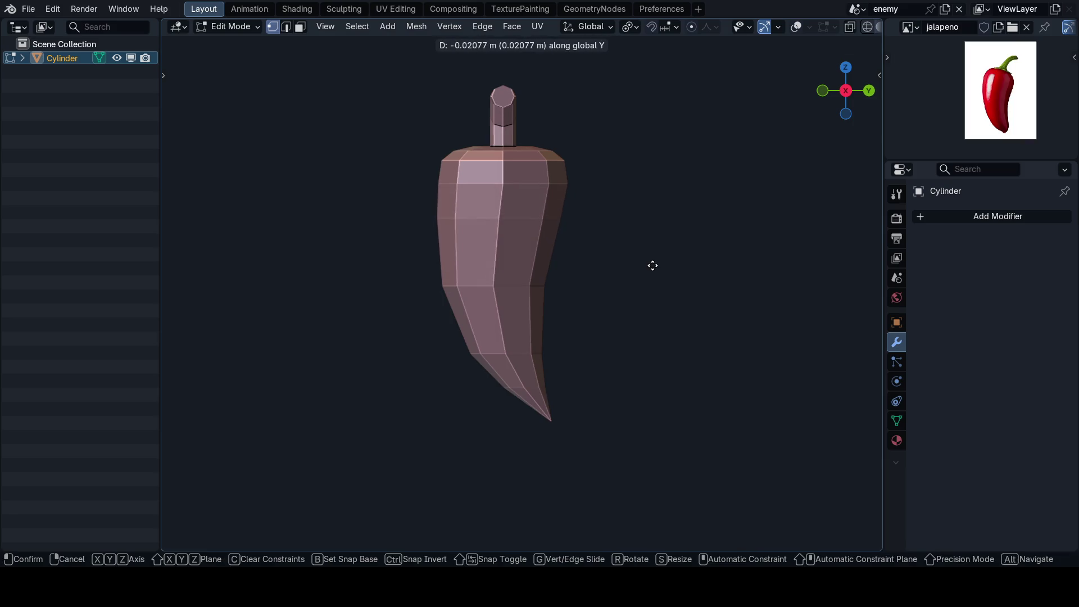
{"action": "left_click", "coordinate": [653, 266]}
Step: Move the pepper's tip vertex sideways along Y with proportional editing on
{"action": "middle_click_drag", "start_coordinate": [641, 279], "coordinate": [599, 310]}
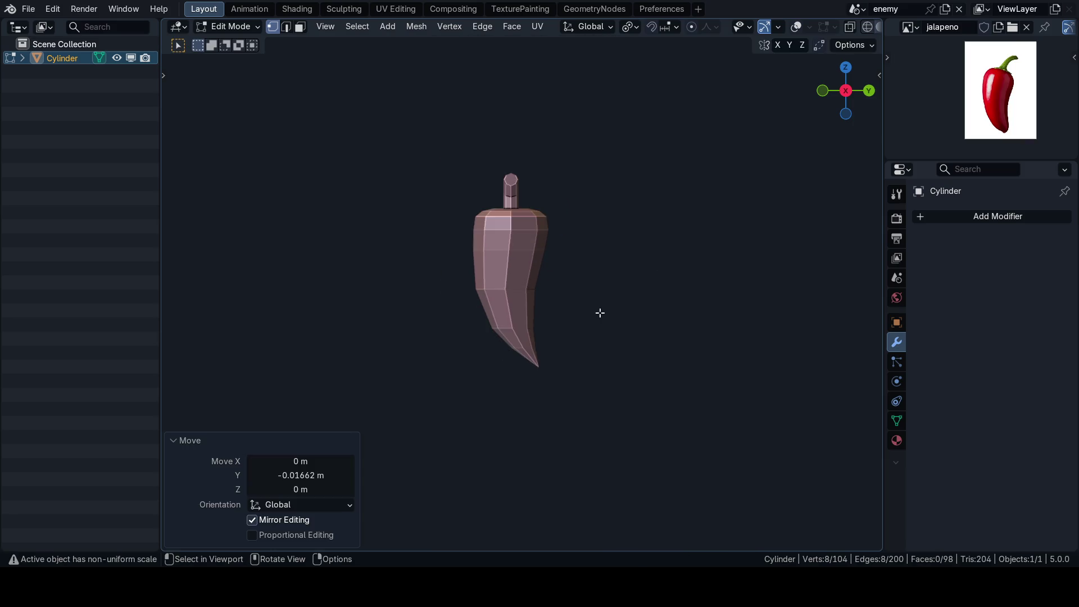
{"action": "key", "text": "KP_3"}
{"action": "key", "text": "shift+alt+z"}
{"action": "middle_click_drag", "start_coordinate": [592, 357], "coordinate": [573, 315], "text": "shift"}
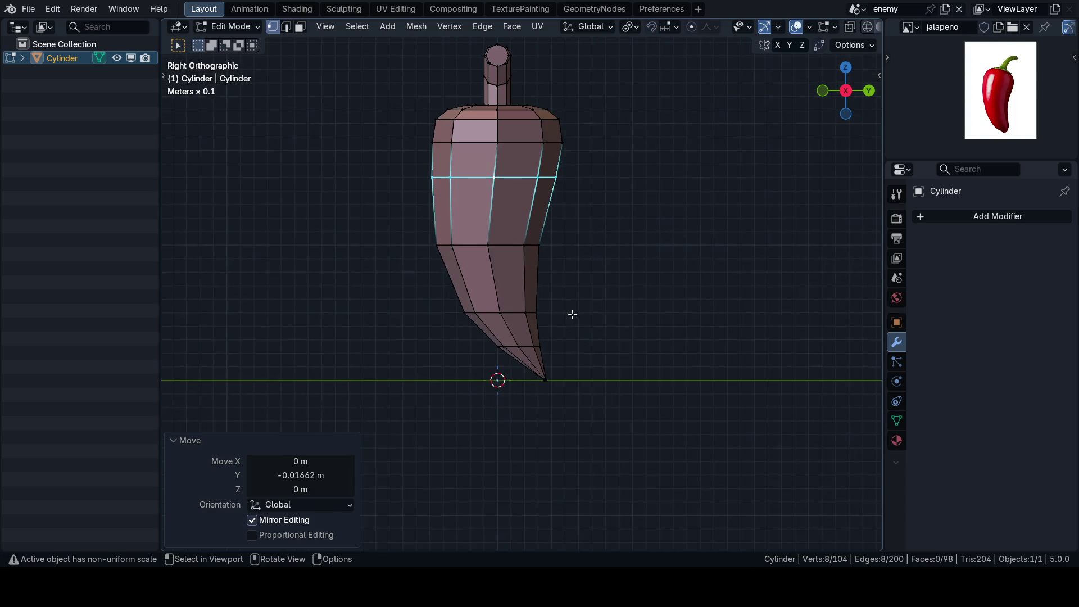
{"action": "left_click_drag", "start_coordinate": [513, 368], "coordinate": [582, 393]}
{"action": "key", "text": "shift+alt+z"}
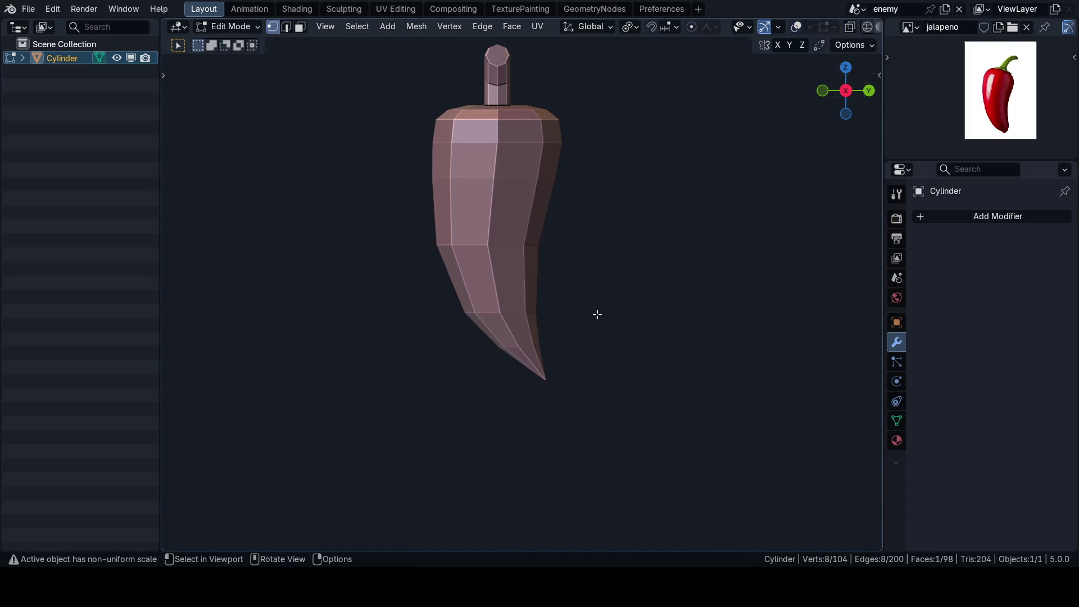
{"action": "scroll", "coordinate": [609, 327], "scroll_direction": "down", "scroll_amount": 2}
{"action": "key", "text": "o"}
{"action": "scroll", "coordinate": [607, 321], "scroll_direction": "down", "scroll_amount": 1}
{"action": "key", "text": "g"}
{"action": "key", "text": "y"}
{"action": "scroll", "coordinate": [601, 311], "scroll_direction": "down", "scroll_amount": 2}
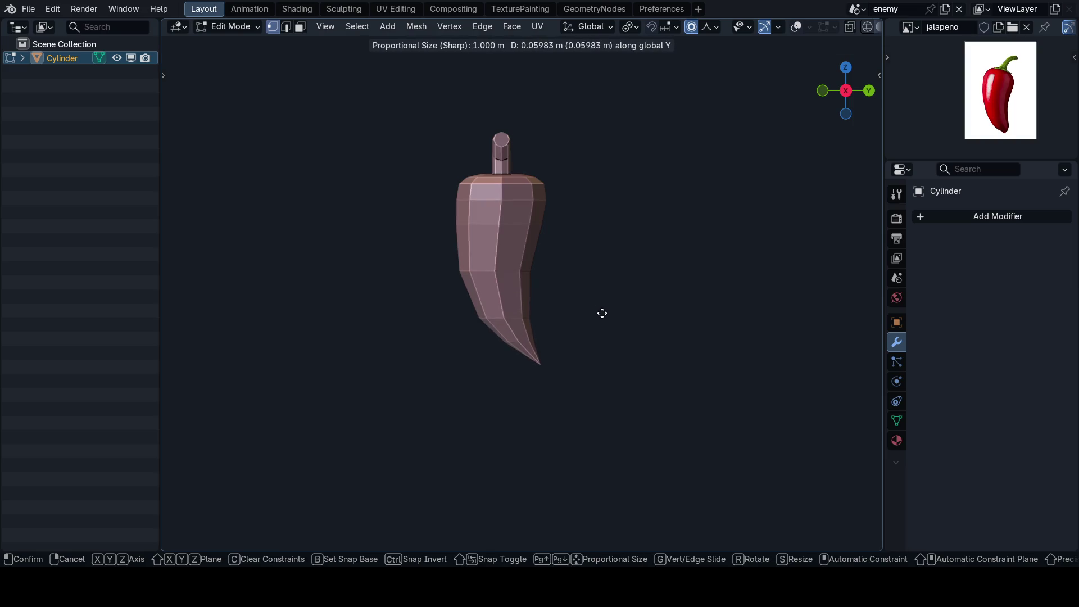
{"action": "key", "text": "Escape"}
{"action": "key", "text": "g"}
{"action": "key", "text": "y"}
{"action": "left_click", "coordinate": [604, 314]}
Step: Review the shape from front, side and angled views, then return to Object Mode
{"action": "key", "text": "KP_1"}
{"action": "key", "text": "KP_3"}
{"action": "scroll", "coordinate": [517, 289], "scroll_direction": "up", "scroll_amount": 4}
{"action": "scroll", "coordinate": [513, 287], "scroll_direction": "down", "scroll_amount": 4}
{"action": "key", "text": "KP_1"}
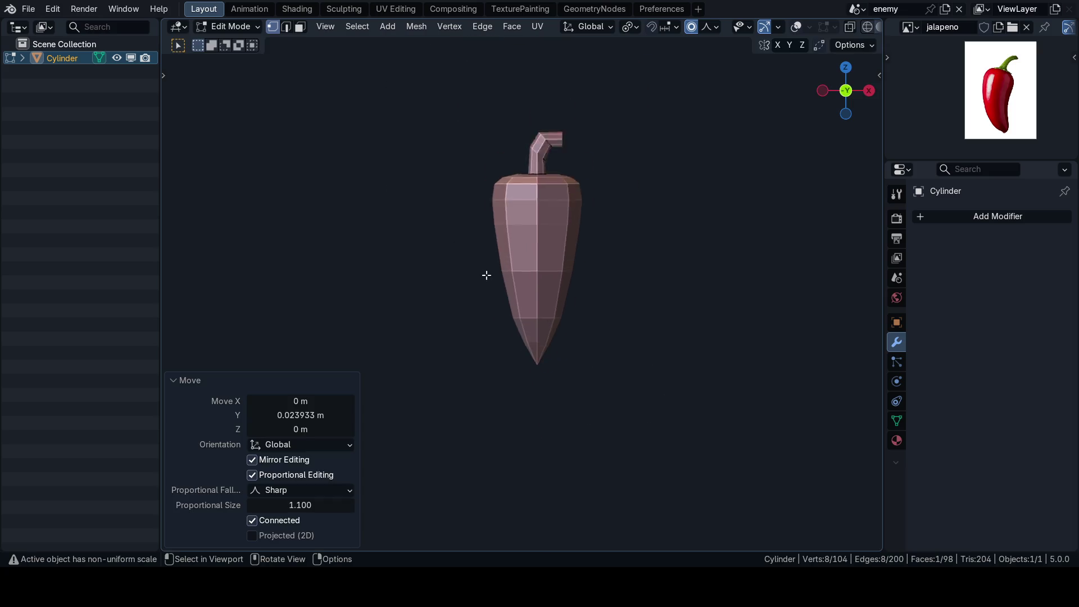
{"action": "mouse_move", "coordinate": [572, 273]}
{"action": "middle_mouse_down"}
{"action": "mouse_move", "coordinate": [618, 275]}
{"action": "mouse_move", "coordinate": [578, 300]}
{"action": "middle_mouse_up"}
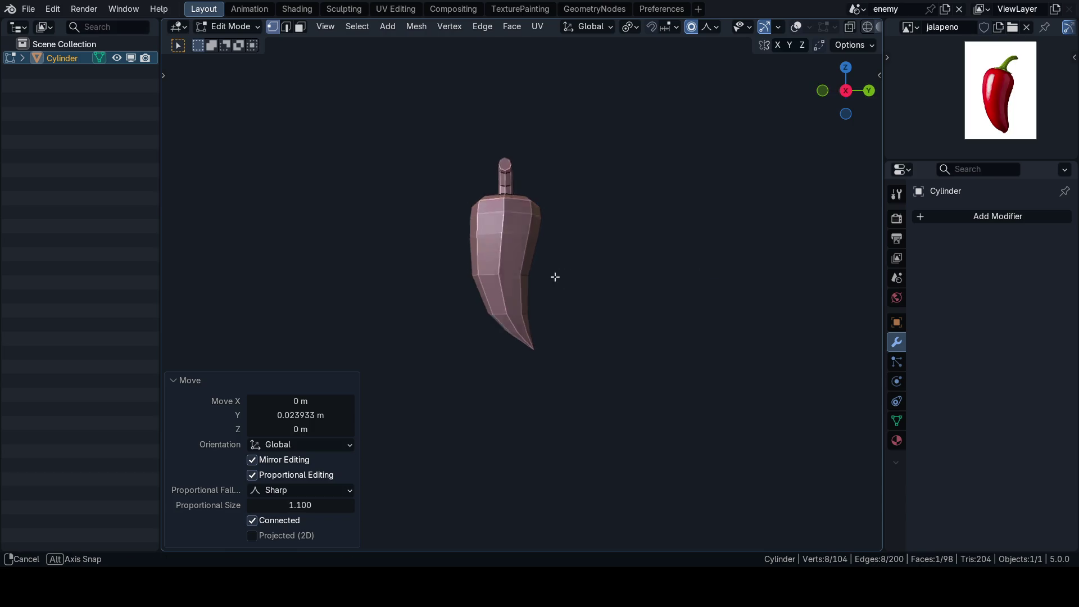
{"action": "key", "text": "Tab"}
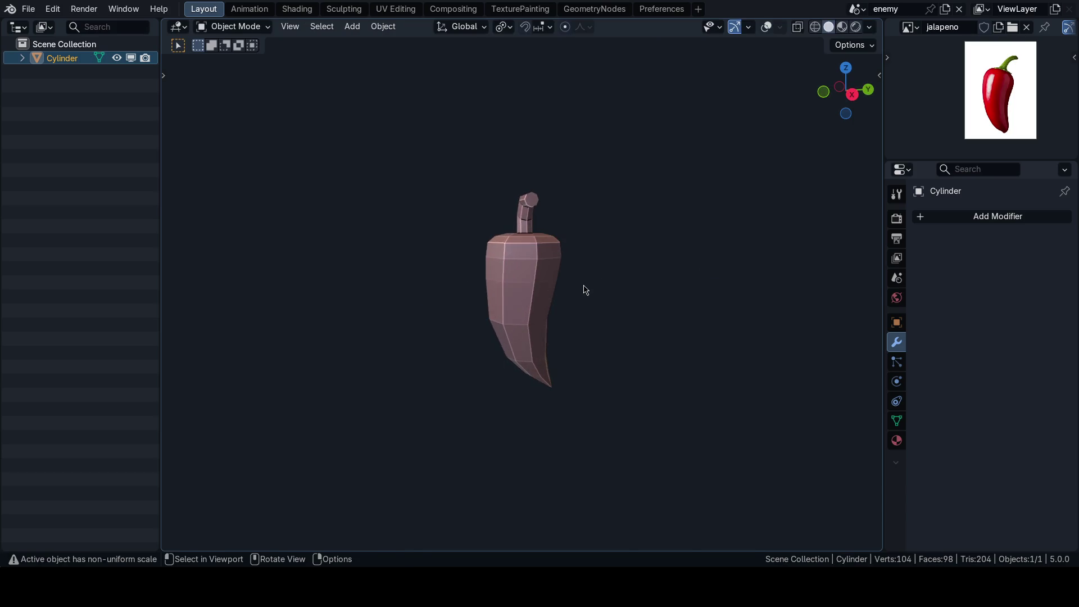
Step: Clean up the mesh, apply the pepper's scale and shade it smooth
{"action": "key", "text": "shift+alt+z"}
{"action": "key", "text": "n"}
{"action": "key", "text": "Tab"}
{"action": "key", "text": "alt+3"}
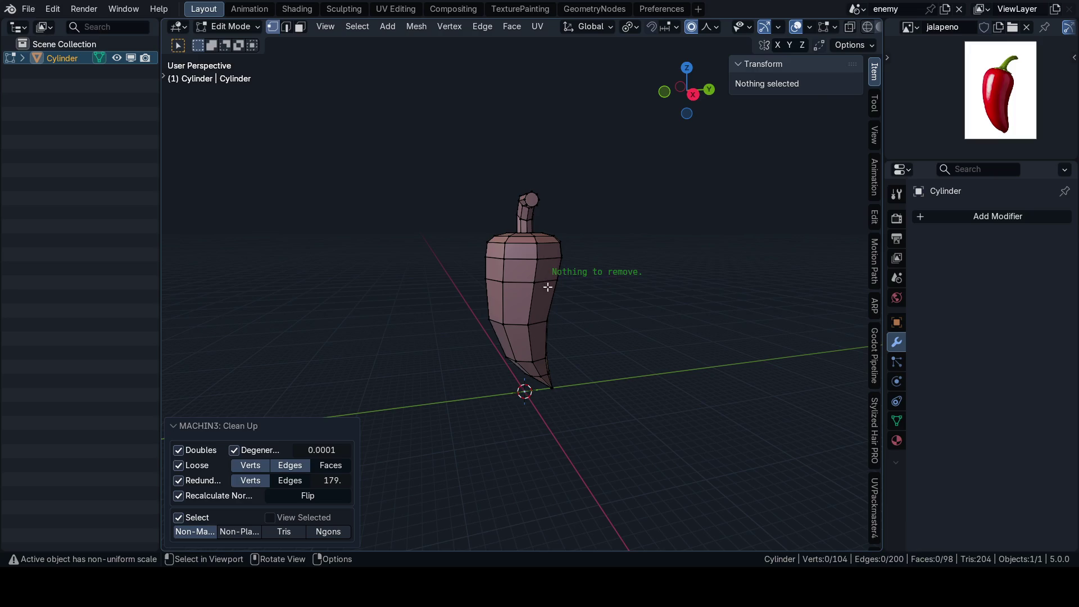
{"action": "key", "text": "Tab"}
{"action": "key", "text": "ctrl+a"}
{"action": "left_click", "coordinate": [616, 287]}
{"action": "right_click", "coordinate": [638, 211]}
{"action": "left_click", "coordinate": [627, 224]}
Step: Add a Smooth by Angle modifier set to 70°
{"action": "left_click", "coordinate": [955, 223]}
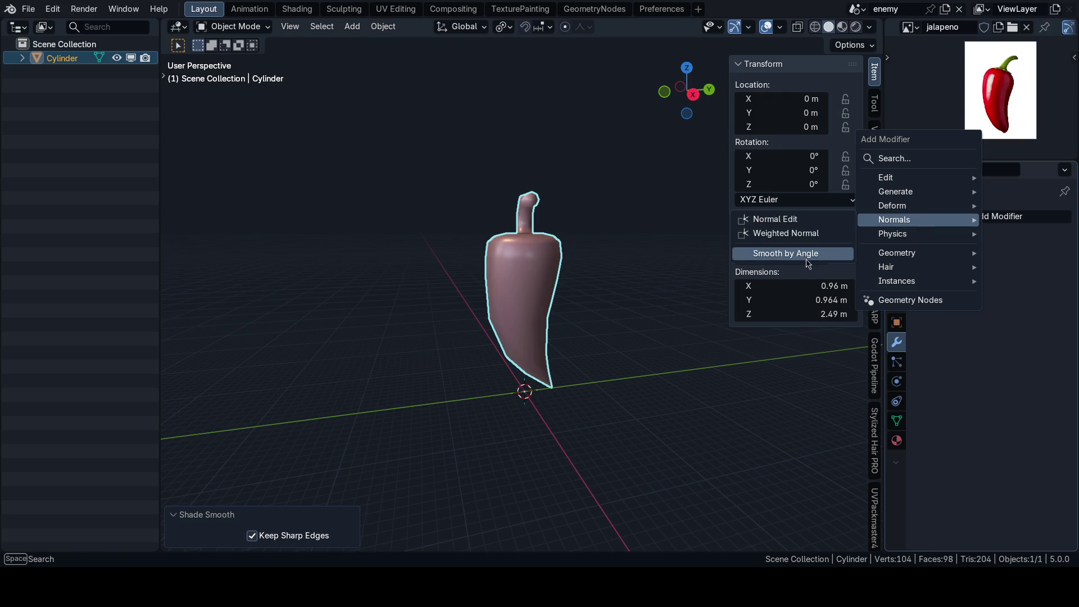
{"action": "left_click", "coordinate": [771, 254]}
{"action": "double_click", "coordinate": [1028, 260]}
{"action": "key", "text": "Return"}
{"action": "left_click", "coordinate": [659, 339]}
{"action": "key", "text": "n"}
Step: In the Shading workspace give the pepper a new material and delete its Principled BSDF node, then return to Layout
{"action": "left_click", "coordinate": [528, 308]}
{"action": "key", "text": "Pause"}
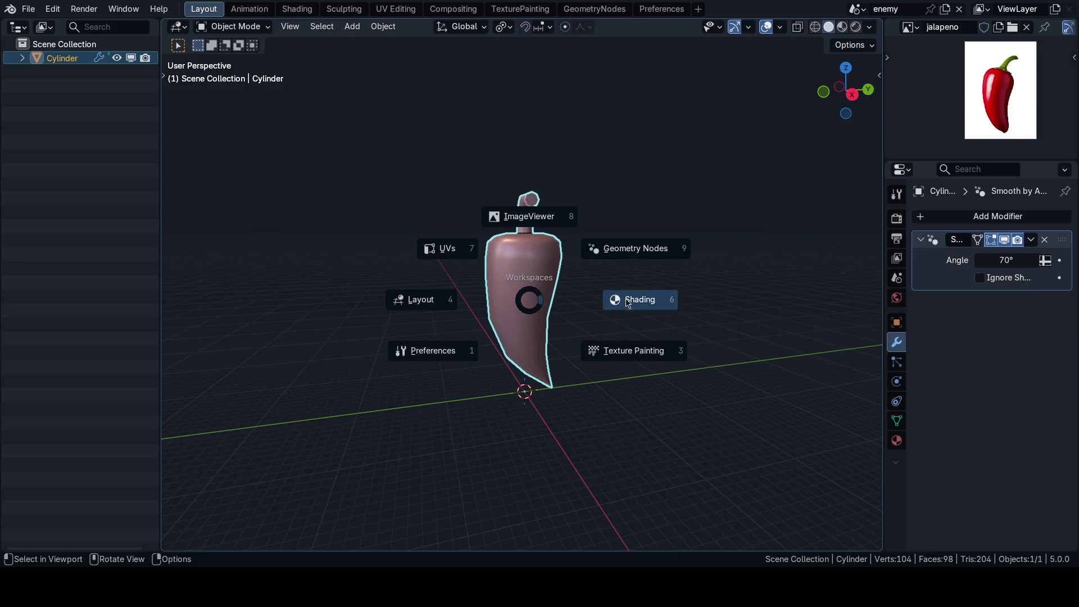
{"action": "left_click", "coordinate": [638, 299]}
{"action": "left_click", "coordinate": [580, 27]}
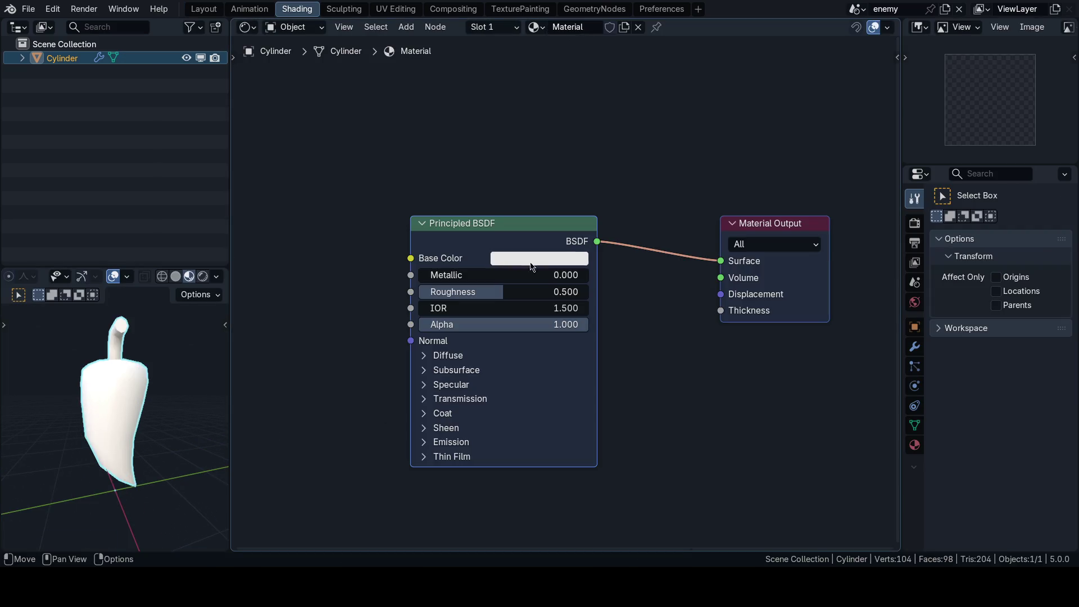
{"action": "key", "text": "x"}
{"action": "left_click", "coordinate": [203, 8]}
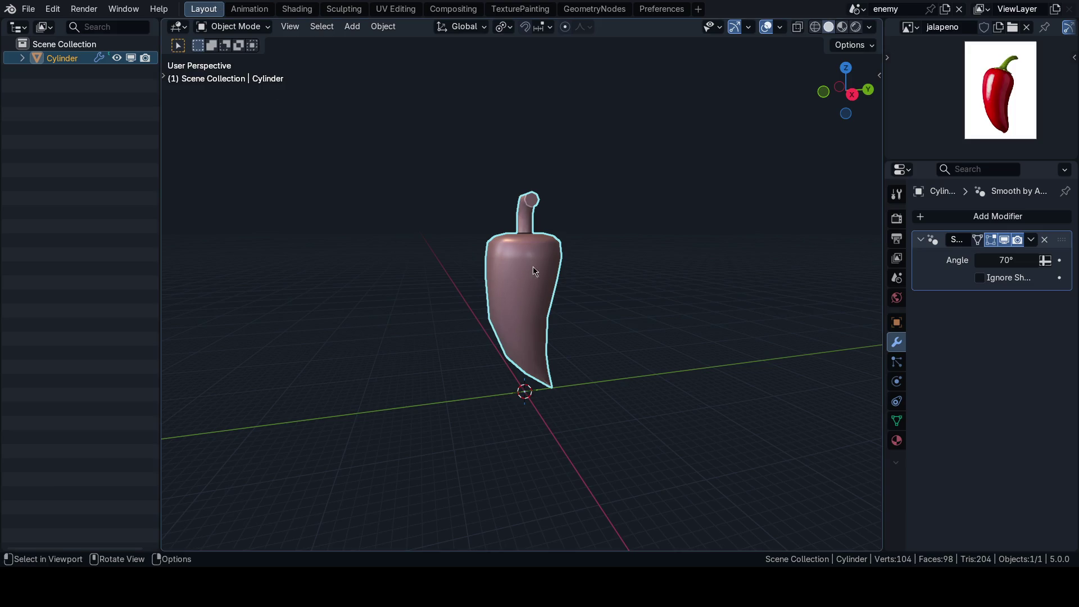
{"action": "key", "text": "KP_1"}
{"action": "key", "text": "alt+a"}
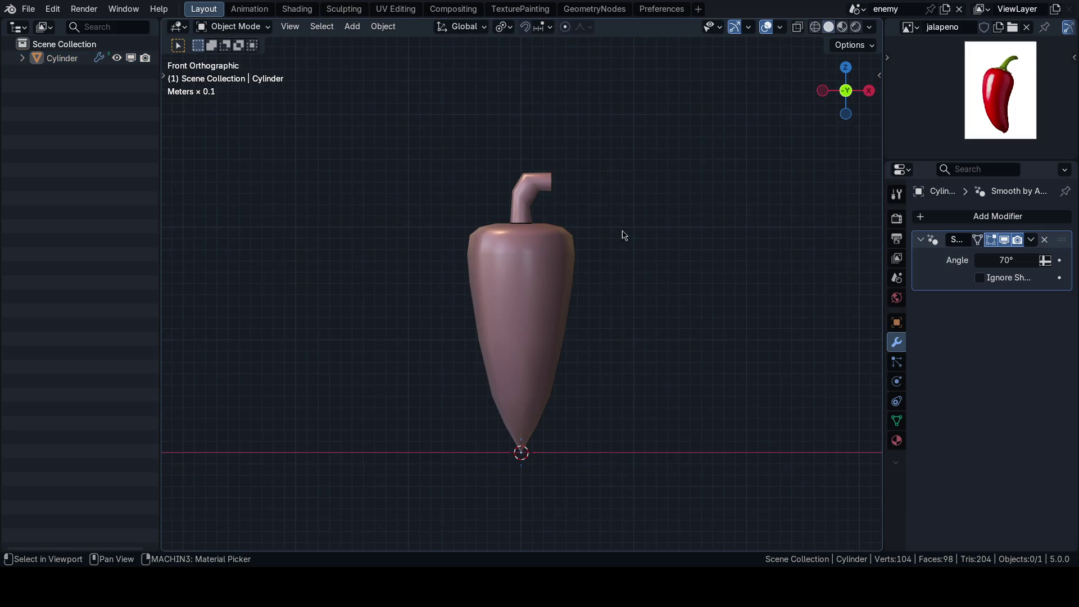
Step: Preview material shading, frame the pepper in front orthographic view and enter Edit Mode
{"action": "key", "text": "z"}
{"action": "scroll", "coordinate": [567, 301], "scroll_direction": "down", "scroll_amount": 4}
{"action": "scroll", "coordinate": [582, 303], "scroll_direction": "up", "scroll_amount": 2}
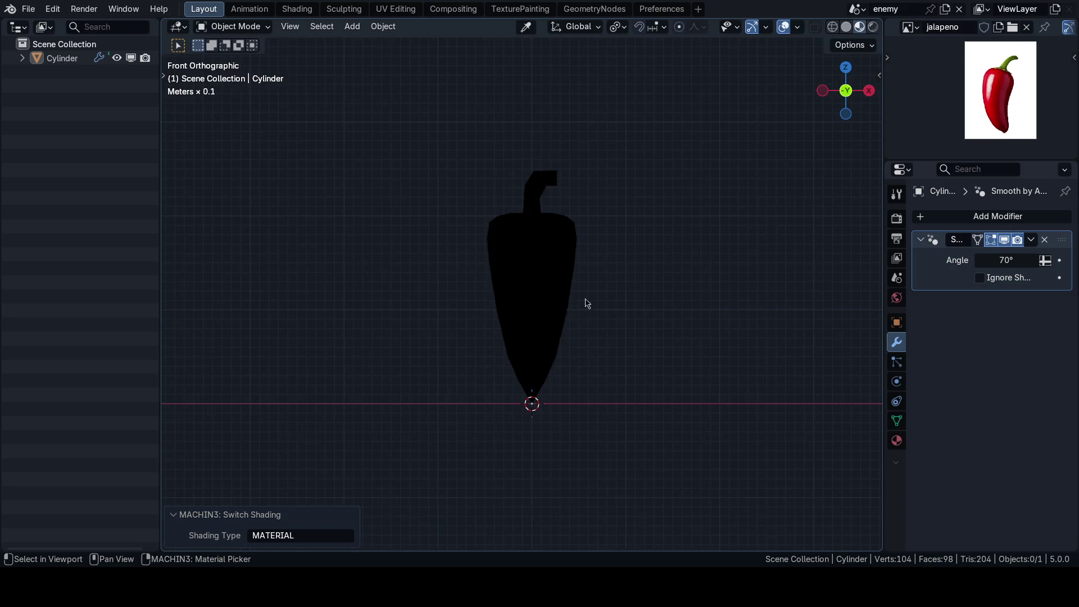
{"action": "key", "text": "shift+alt+z"}
{"action": "scroll", "coordinate": [581, 295], "scroll_direction": "up", "scroll_amount": 1}
{"action": "scroll", "coordinate": [550, 289], "scroll_direction": "down", "scroll_amount": 2}
{"action": "mouse_move", "coordinate": [549, 288]}
{"action": "middle_mouse_down"}
{"action": "mouse_move", "coordinate": [655, 279]}
{"action": "mouse_move", "coordinate": [534, 275]}
{"action": "middle_mouse_up"}
{"action": "scroll", "coordinate": [635, 299], "scroll_direction": "up", "scroll_amount": 1}
{"action": "scroll", "coordinate": [593, 327], "scroll_direction": "up", "scroll_amount": 3}
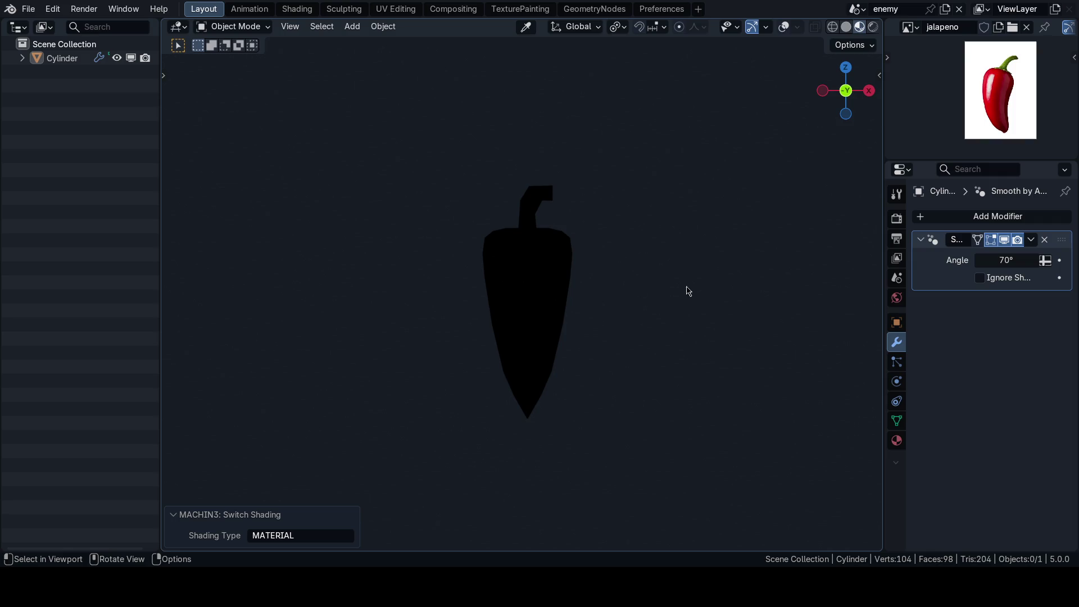
{"action": "scroll", "coordinate": [571, 186], "scroll_direction": "up", "scroll_amount": 4}
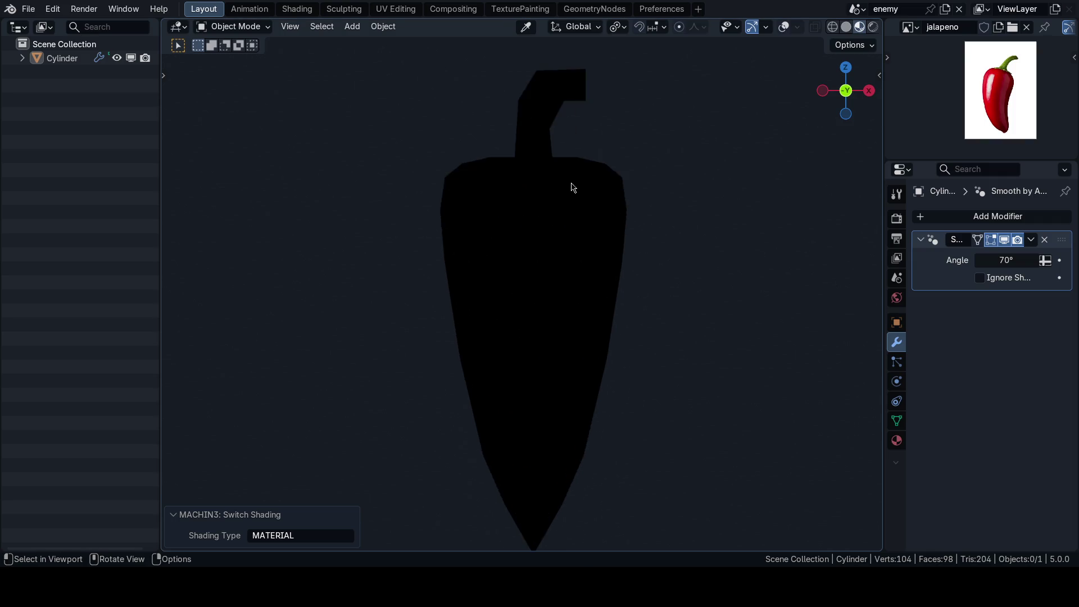
{"action": "scroll", "coordinate": [532, 289], "scroll_direction": "up", "scroll_amount": 2}
{"action": "scroll", "coordinate": [548, 270], "scroll_direction": "down", "scroll_amount": 4}
{"action": "scroll", "coordinate": [546, 264], "scroll_direction": "down", "scroll_amount": 4}
{"action": "scroll", "coordinate": [546, 264], "scroll_direction": "up", "scroll_amount": 1}
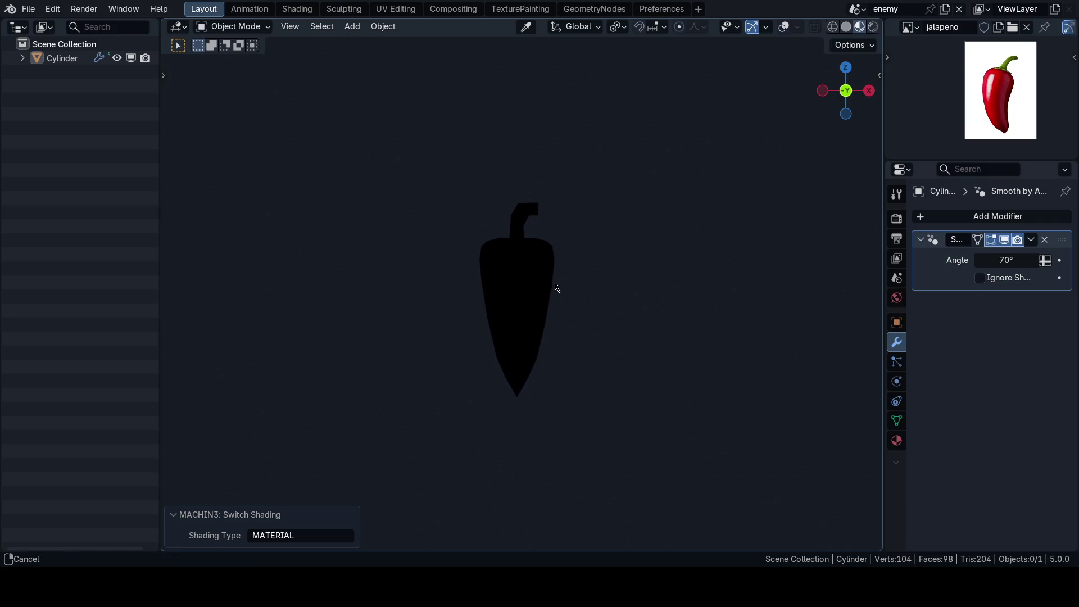
{"action": "scroll", "coordinate": [553, 285], "scroll_direction": "up", "scroll_amount": 2}
{"action": "middle_click_drag", "start_coordinate": [617, 301], "coordinate": [582, 269], "text": "shift"}
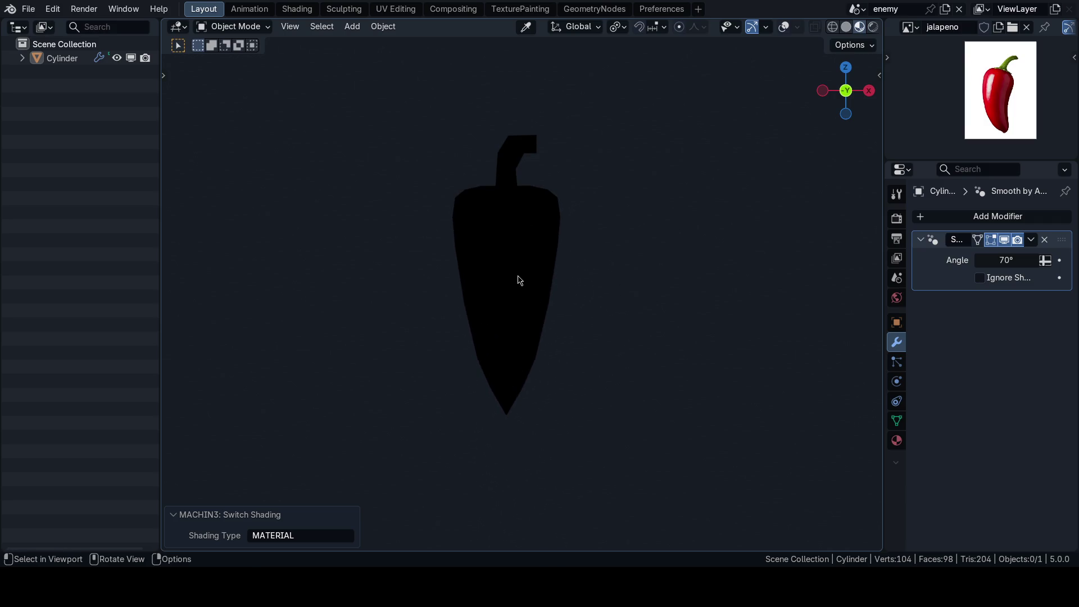
{"action": "middle_click_drag", "start_coordinate": [565, 216], "coordinate": [557, 278], "text": "shift"}
{"action": "scroll", "coordinate": [556, 278], "scroll_direction": "up", "scroll_amount": 1}
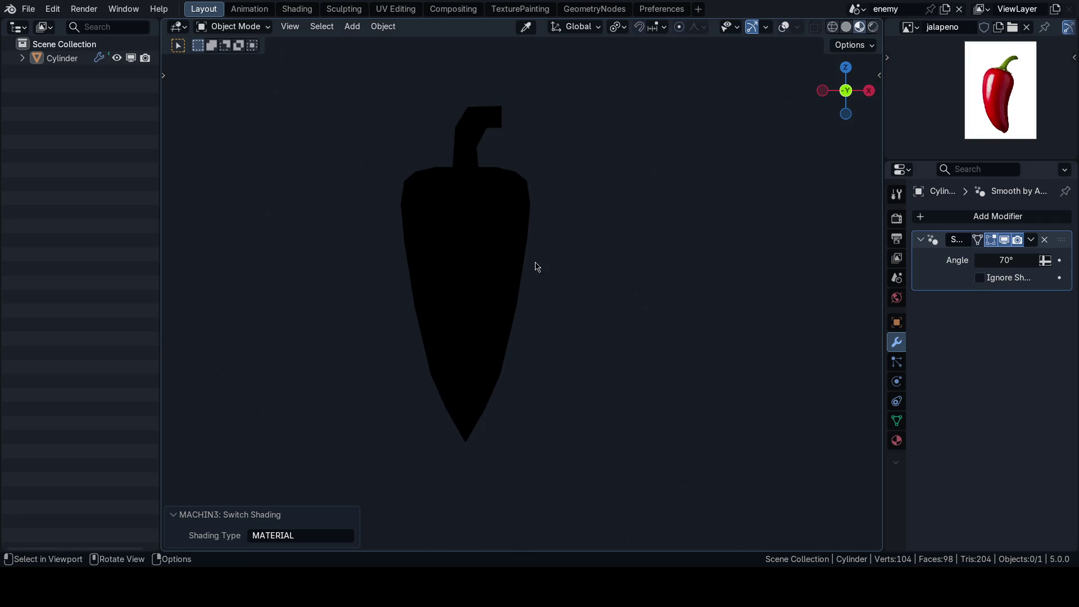
{"action": "scroll", "coordinate": [533, 184], "scroll_direction": "up", "scroll_amount": 1}
{"action": "middle_click_drag", "start_coordinate": [554, 176], "coordinate": [546, 185], "text": "shift"}
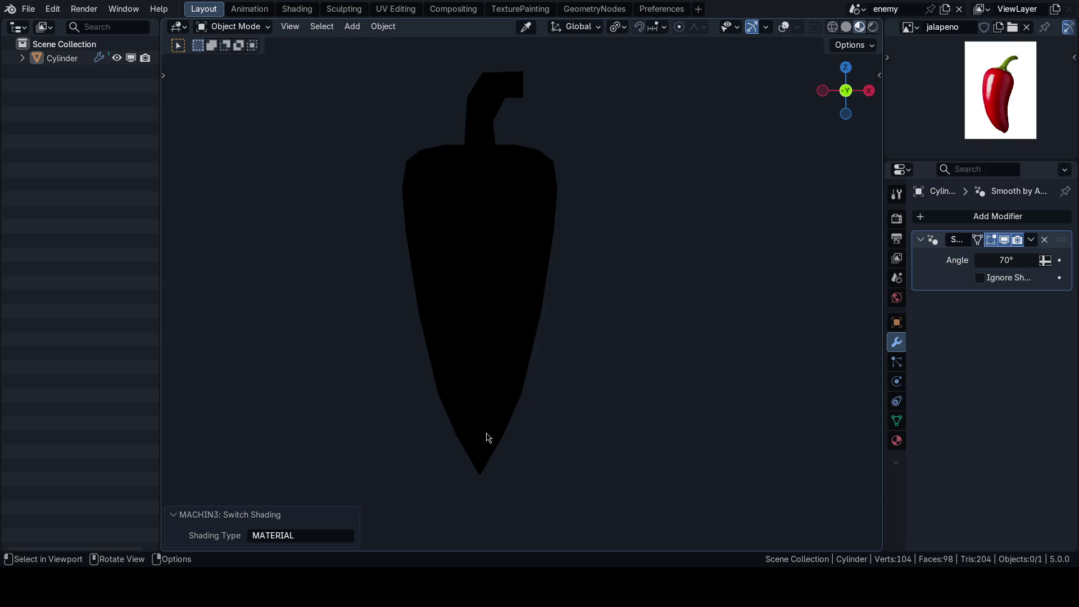
{"action": "middle_click_drag", "start_coordinate": [499, 442], "coordinate": [497, 438], "text": "shift"}
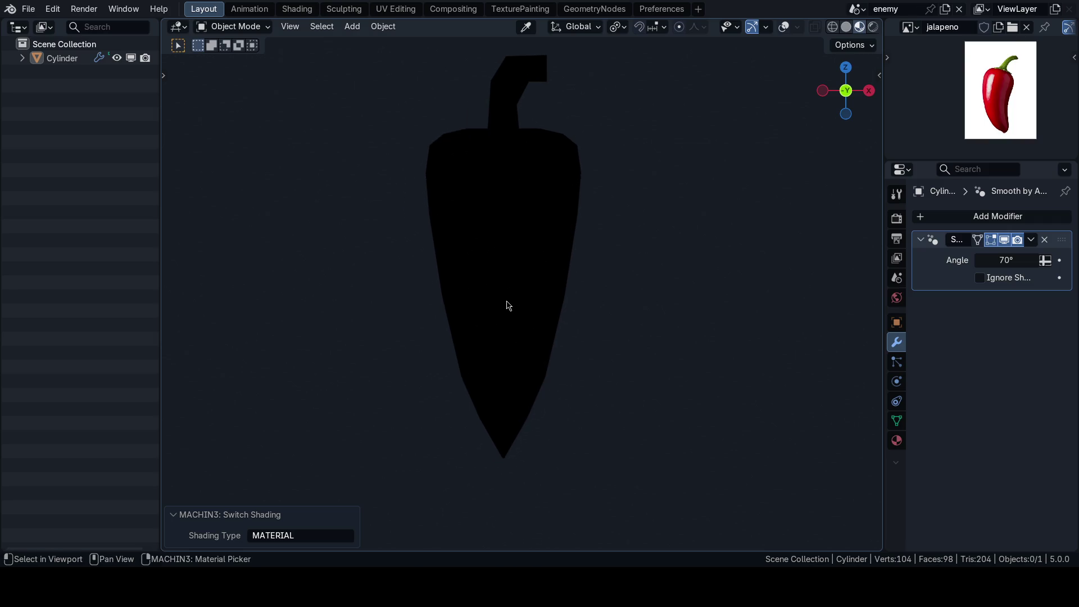
{"action": "middle_click_drag", "start_coordinate": [585, 225], "coordinate": [548, 234], "text": "shift"}
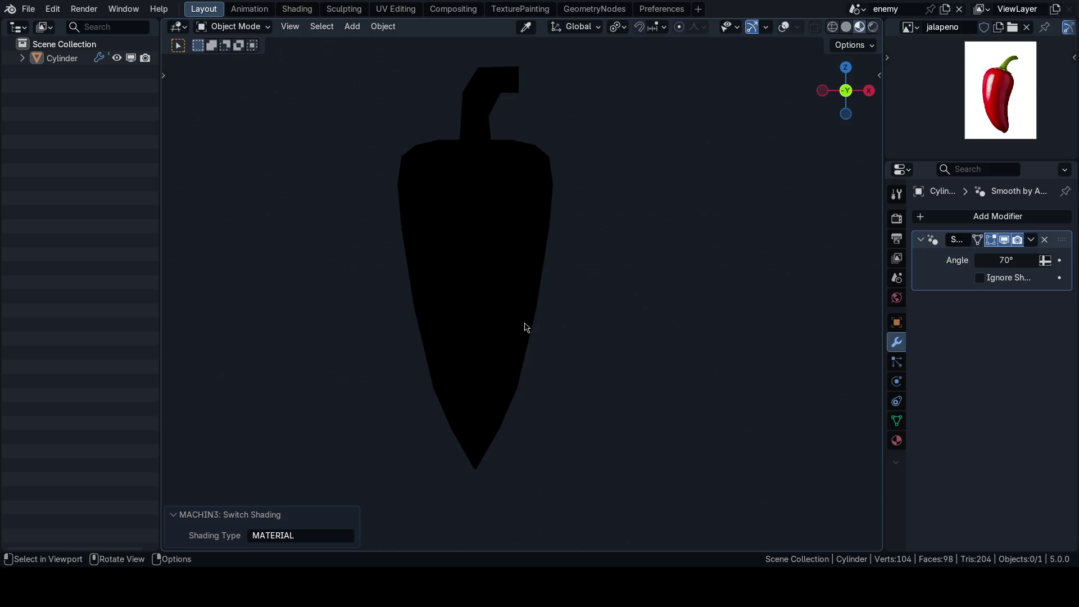
{"action": "key", "text": "KP_1"}
{"action": "key", "text": "Tab"}
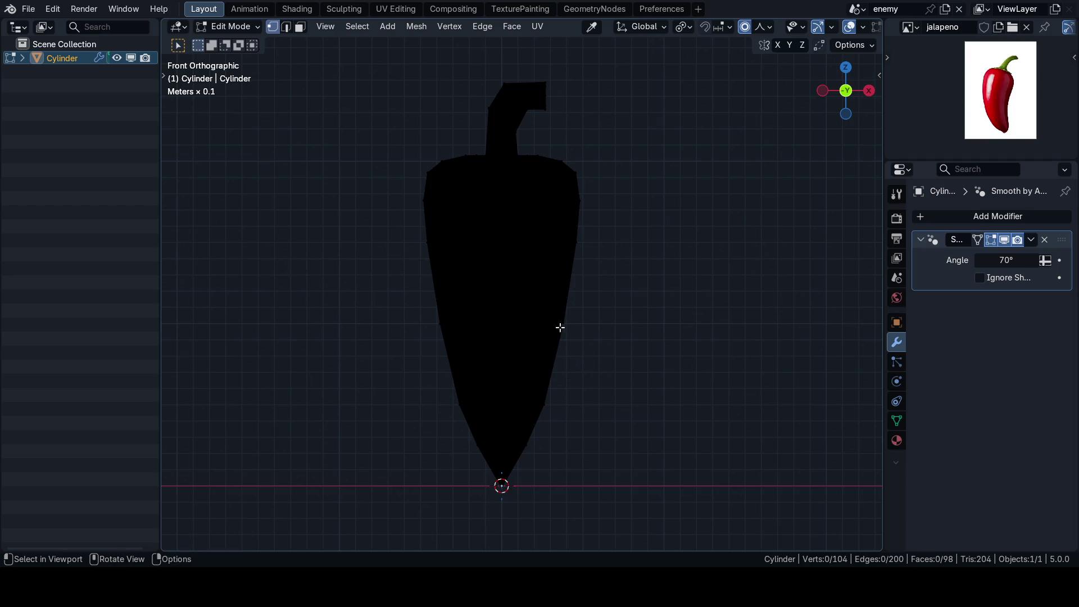
Step: Widen the pepper's middle edge loop along X with proportional editing
{"action": "key", "text": "2"}
{"action": "left_click", "coordinate": [536, 322], "text": "alt"}
{"action": "scroll", "coordinate": [534, 324], "scroll_direction": "down", "scroll_amount": 2}
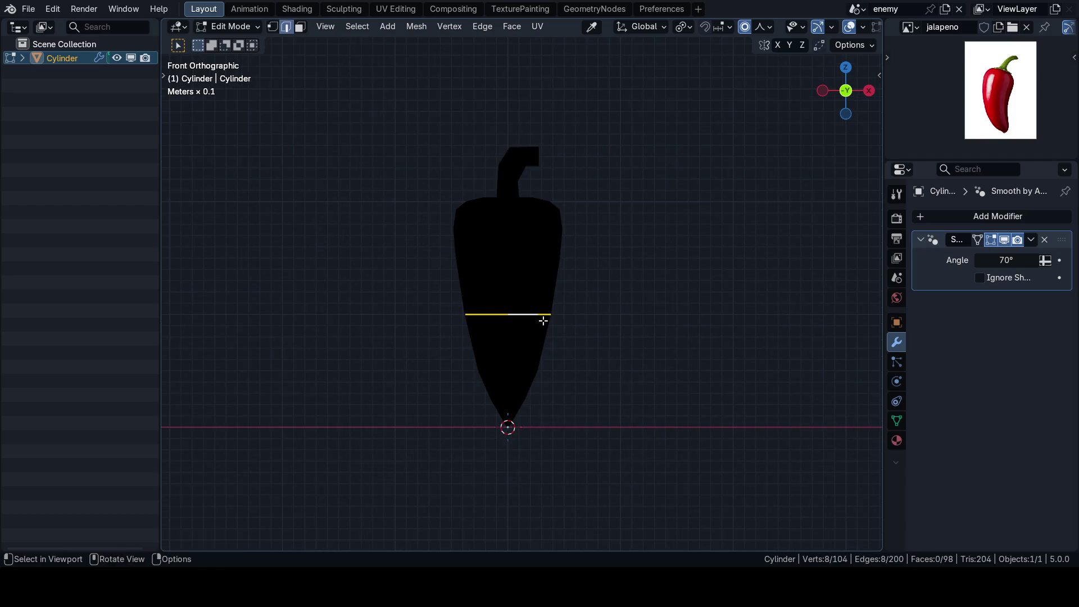
{"action": "key", "text": "s"}
{"action": "left_click", "coordinate": [582, 315]}
{"action": "key", "text": "shift+alt+z"}
{"action": "scroll", "coordinate": [616, 312], "scroll_direction": "up", "scroll_amount": 2}
{"action": "key", "text": "s"}
{"action": "key", "text": "x"}
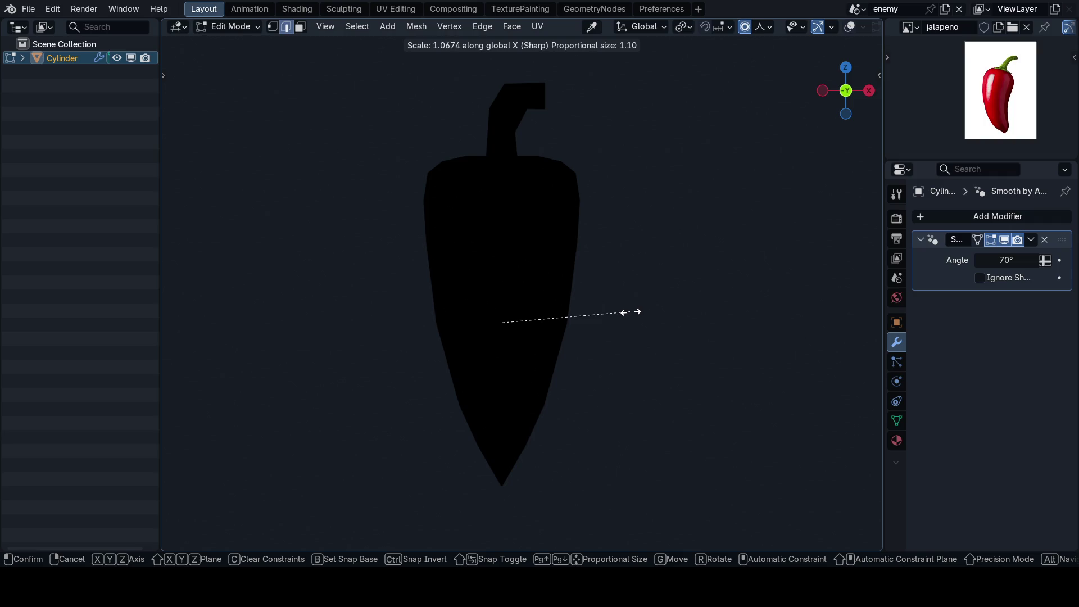
{"action": "left_click", "coordinate": [631, 312]}
{"action": "scroll", "coordinate": [653, 315], "scroll_direction": "down", "scroll_amount": 3}
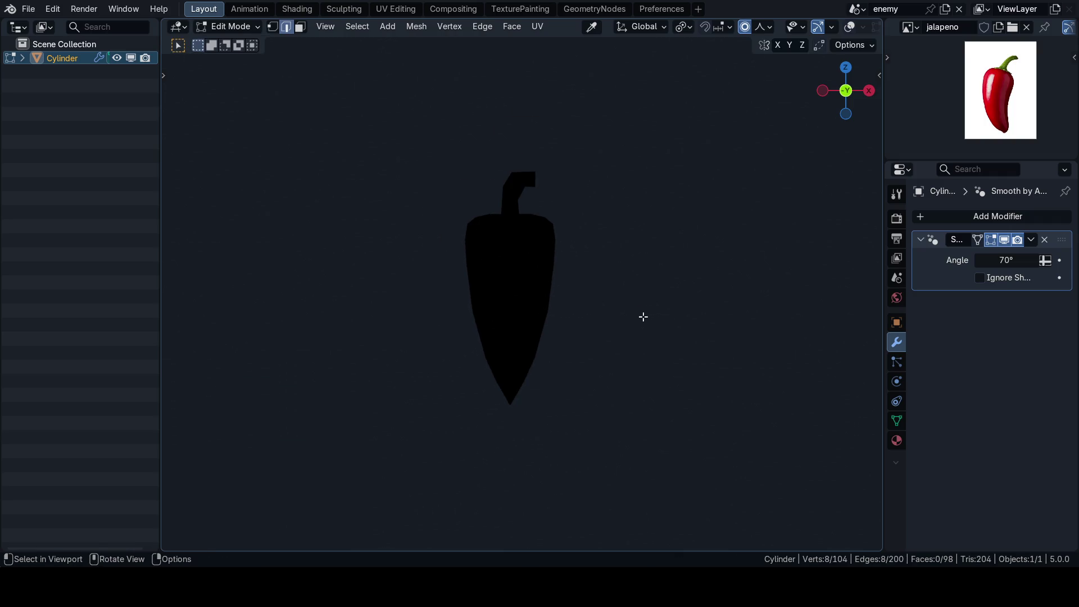
{"action": "scroll", "coordinate": [649, 322], "scroll_direction": "up", "scroll_amount": 1}
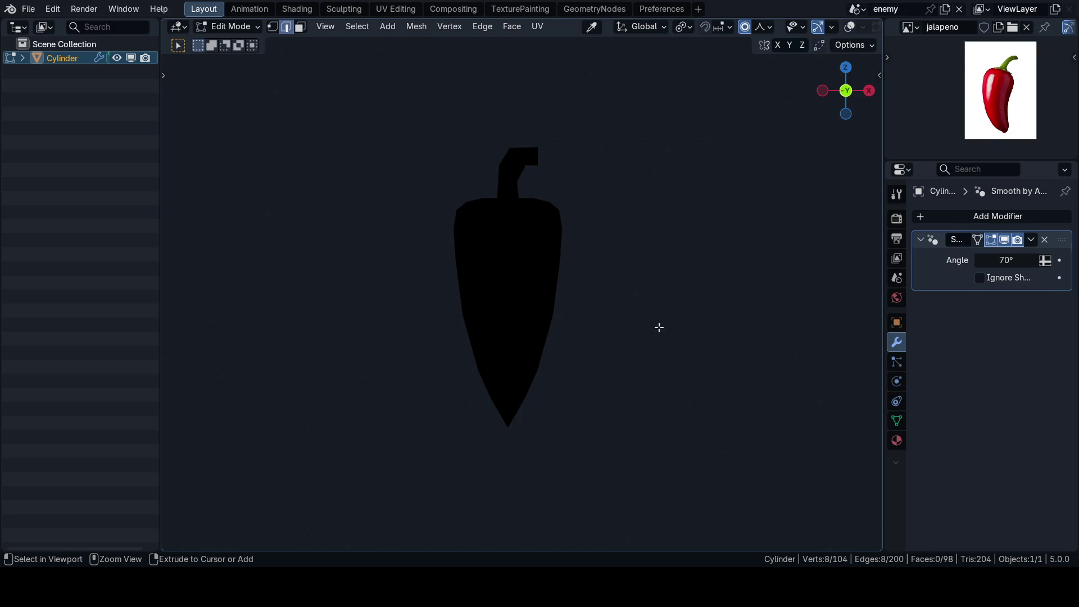
Step: Orbit around the pepper to inspect the silhouette and frame the stem
{"action": "key", "text": "ctrl"}
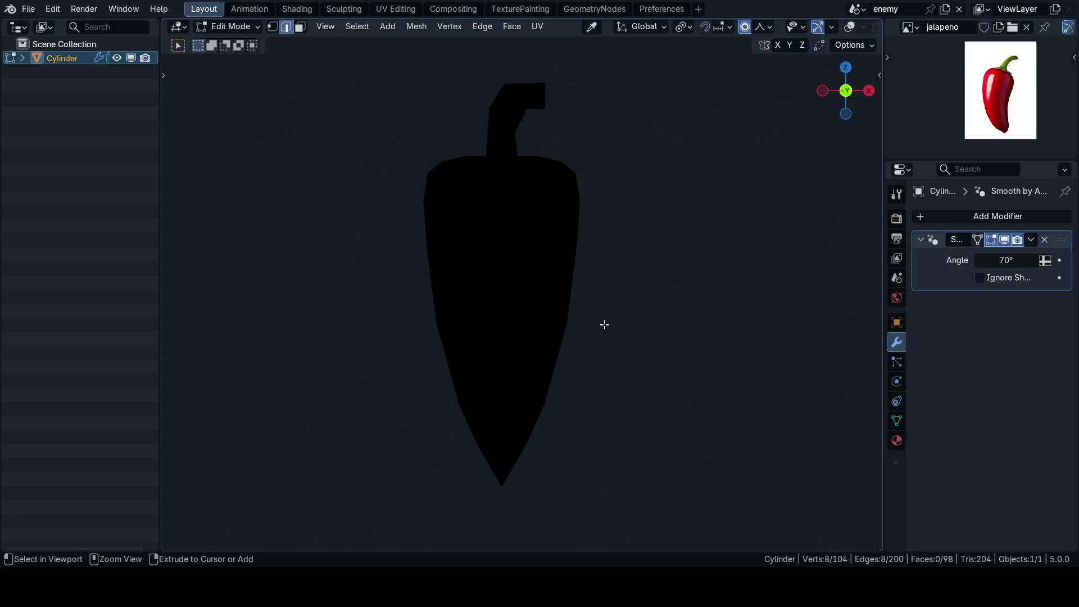
{"action": "mouse_move", "coordinate": [602, 323]}
{"action": "middle_mouse_down", "text": "alt"}
{"action": "mouse_move", "coordinate": [686, 318]}
{"action": "mouse_move", "coordinate": [616, 323]}
{"action": "middle_mouse_up", "text": "alt"}
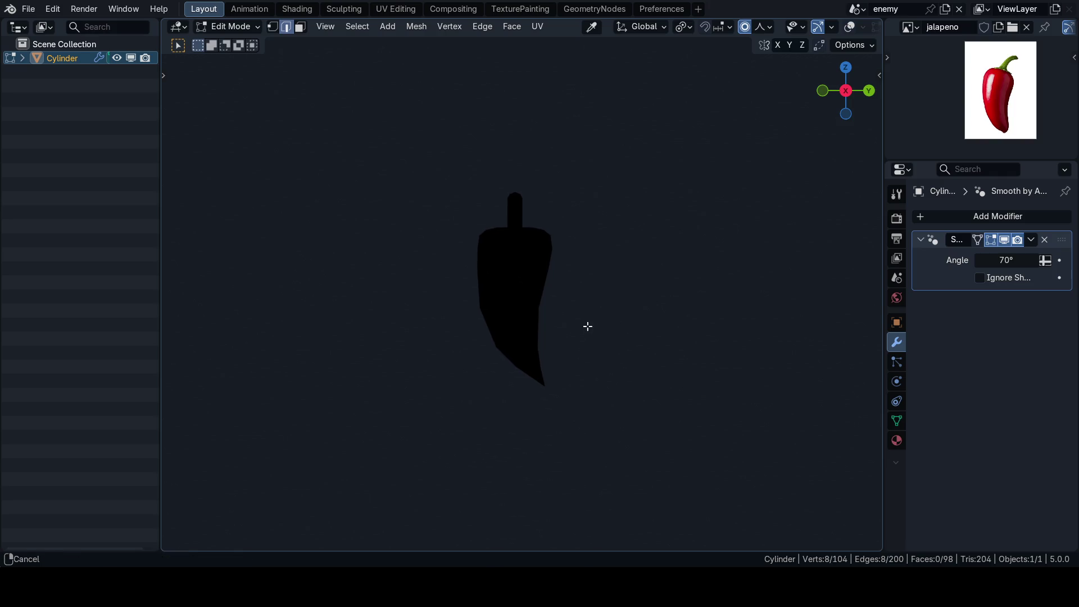
{"action": "scroll", "coordinate": [588, 326], "scroll_direction": "up", "scroll_amount": 2}
{"action": "scroll", "coordinate": [578, 306], "scroll_direction": "up", "scroll_amount": 2}
{"action": "scroll", "coordinate": [590, 321], "scroll_direction": "up", "scroll_amount": 2}
{"action": "scroll", "coordinate": [602, 314], "scroll_direction": "down", "scroll_amount": 2}
{"action": "mouse_move", "coordinate": [559, 312]}
{"action": "middle_mouse_down"}
{"action": "mouse_move", "coordinate": [595, 335]}
{"action": "mouse_move", "coordinate": [580, 356]}
{"action": "mouse_move", "coordinate": [528, 359]}
{"action": "middle_mouse_up"}
{"action": "scroll", "coordinate": [528, 360], "scroll_direction": "down", "scroll_amount": 3}
{"action": "mouse_move", "coordinate": [511, 308]}
{"action": "middle_mouse_down"}
{"action": "mouse_move", "coordinate": [689, 315]}
{"action": "mouse_move", "coordinate": [465, 308]}
{"action": "mouse_move", "coordinate": [615, 299]}
{"action": "middle_mouse_up"}
{"action": "scroll", "coordinate": [590, 312], "scroll_direction": "up", "scroll_amount": 4}
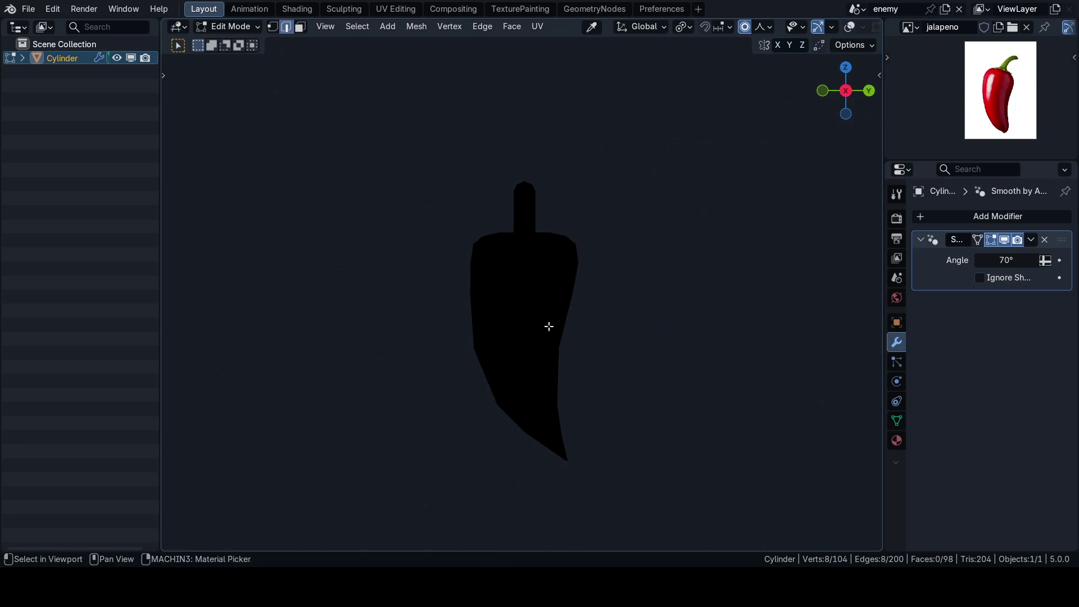
{"action": "middle_click_drag", "start_coordinate": [549, 325], "coordinate": [515, 205]}
{"action": "scroll", "coordinate": [535, 305], "scroll_direction": "up", "scroll_amount": 4}
{"action": "scroll", "coordinate": [539, 292], "scroll_direction": "up", "scroll_amount": 3}
{"action": "scroll", "coordinate": [539, 292], "scroll_direction": "up", "scroll_amount": 1}
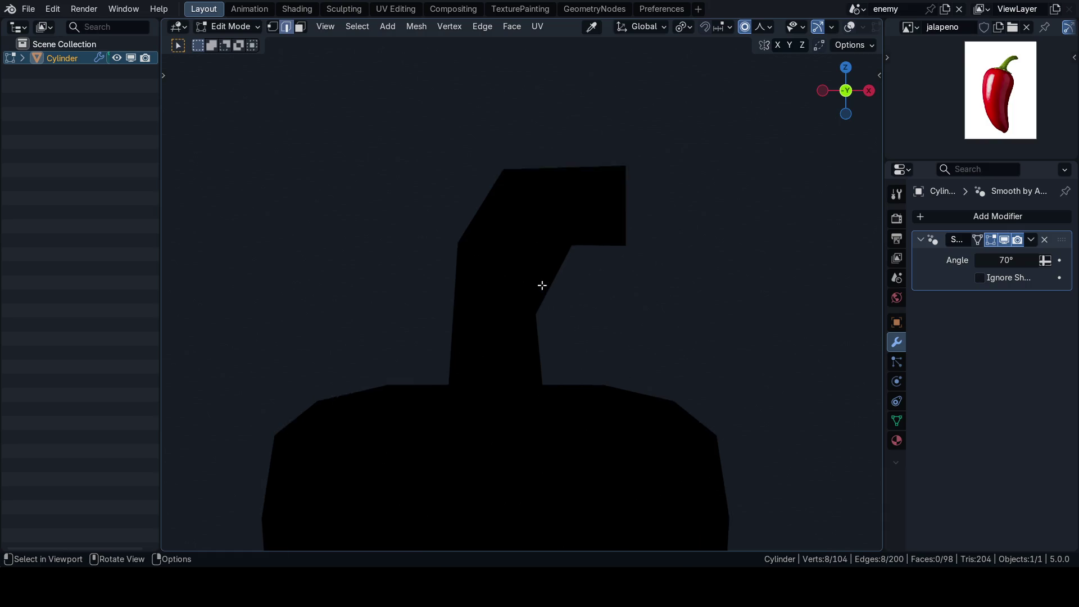
{"action": "scroll", "coordinate": [532, 284], "scroll_direction": "up", "scroll_amount": 1}
{"action": "middle_click_drag", "start_coordinate": [531, 284], "coordinate": [539, 309], "text": "shift"}
{"action": "key", "text": "shift+alt+z"}
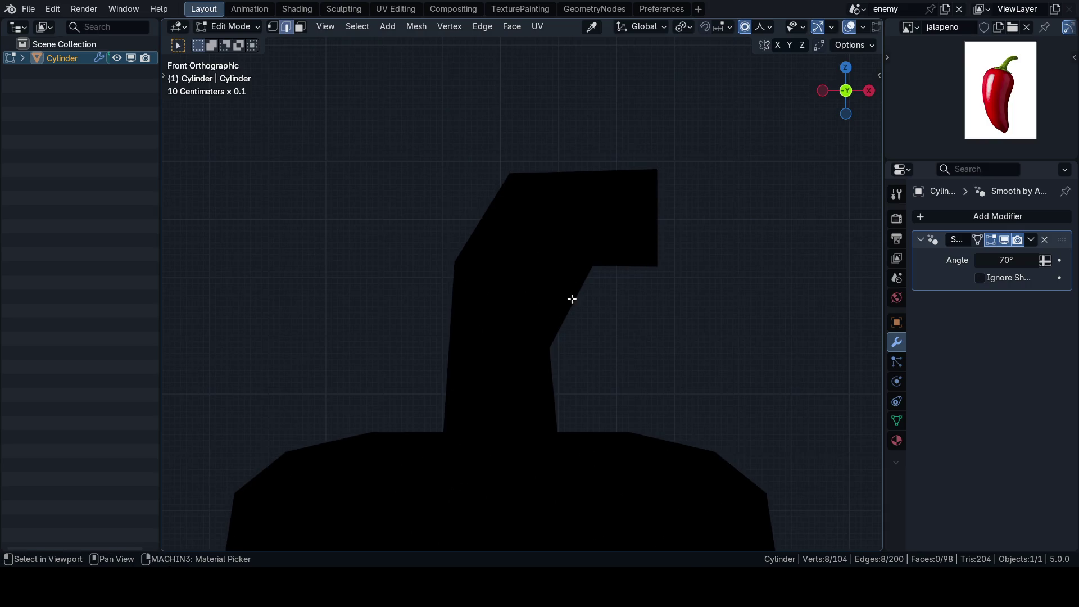
Step: Select the edge loop at the stem joint and slide it along the stem
{"action": "key", "text": "shift+alt+z"}
{"action": "key", "text": "shift+alt+z"}
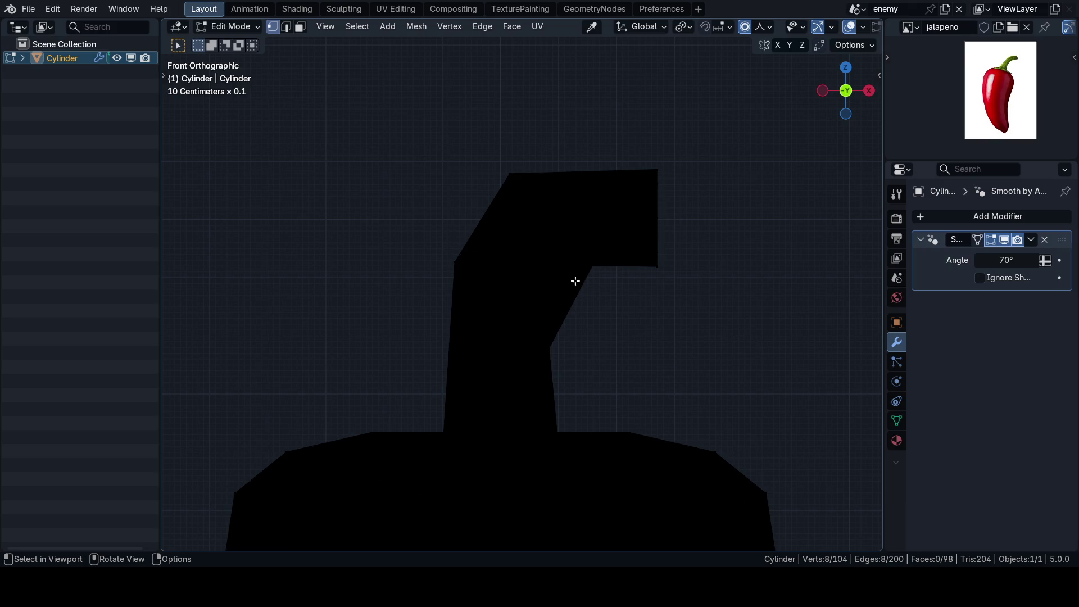
{"action": "key", "text": "a"}
{"action": "left_click", "coordinate": [510, 316], "text": "alt"}
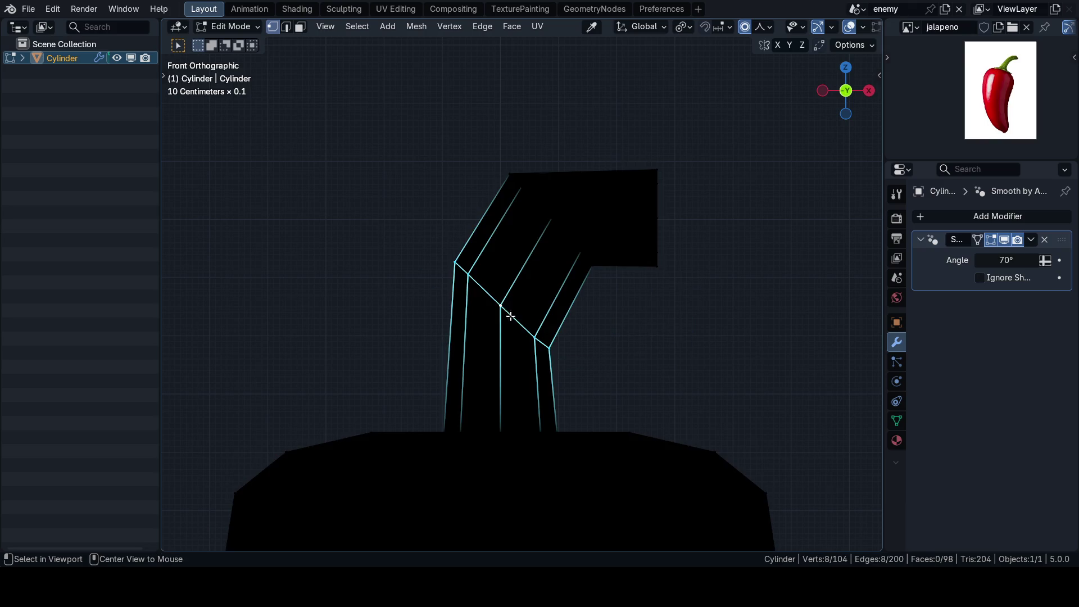
{"action": "key", "text": "shift+alt+z"}
{"action": "key", "text": "g"}
{"action": "key", "text": "g"}
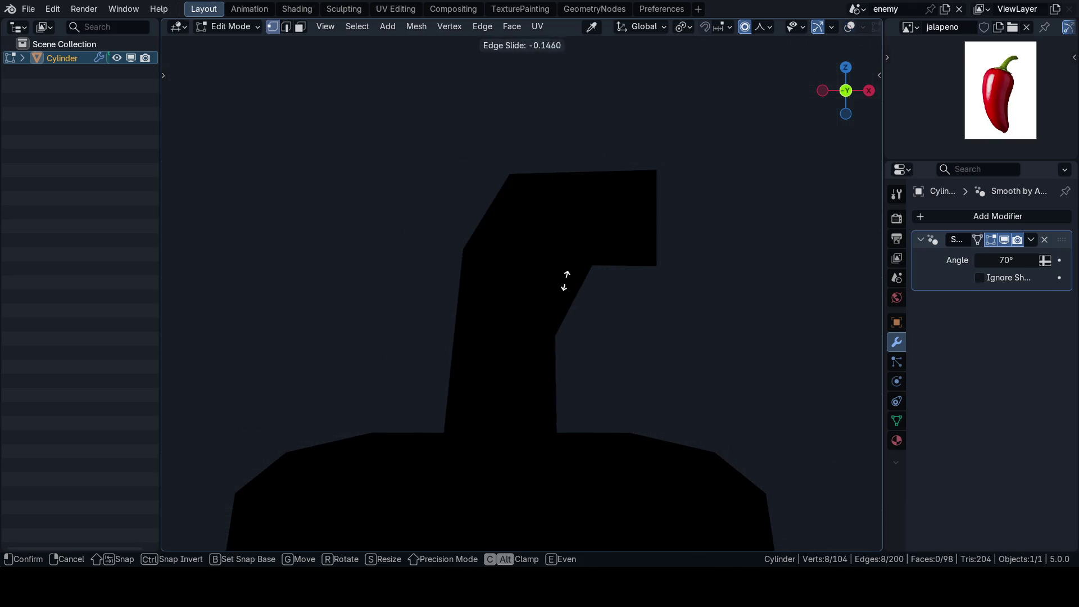
{"action": "left_click", "coordinate": [556, 272]}
{"action": "scroll", "coordinate": [633, 323], "scroll_direction": "down", "scroll_amount": 2}
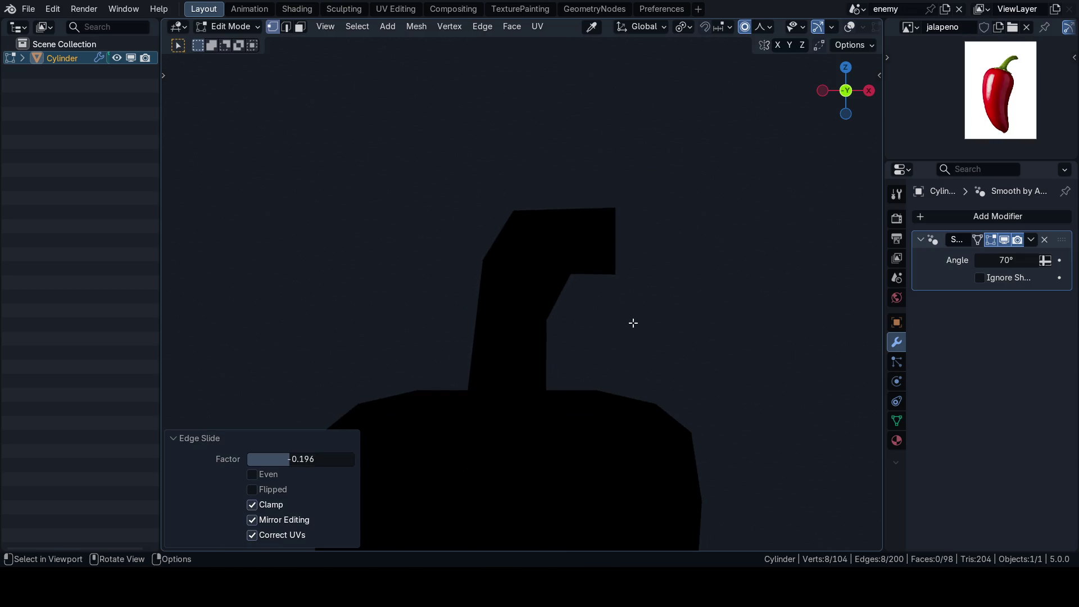
{"action": "scroll", "coordinate": [632, 322], "scroll_direction": "down", "scroll_amount": 1}
Step: Shift the stem joint loop along X with proportional editing off for a sharper kink
{"action": "key", "text": "g"}
{"action": "key", "text": "x"}
{"action": "key", "text": "Escape"}
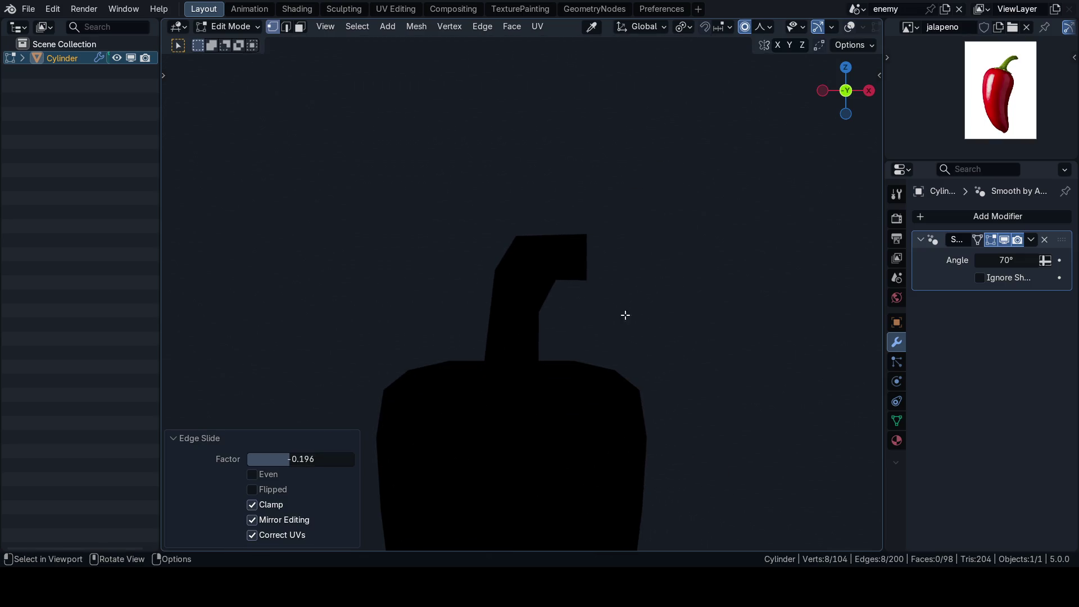
{"action": "key", "text": "o"}
{"action": "key", "text": "g"}
{"action": "key", "text": "x"}
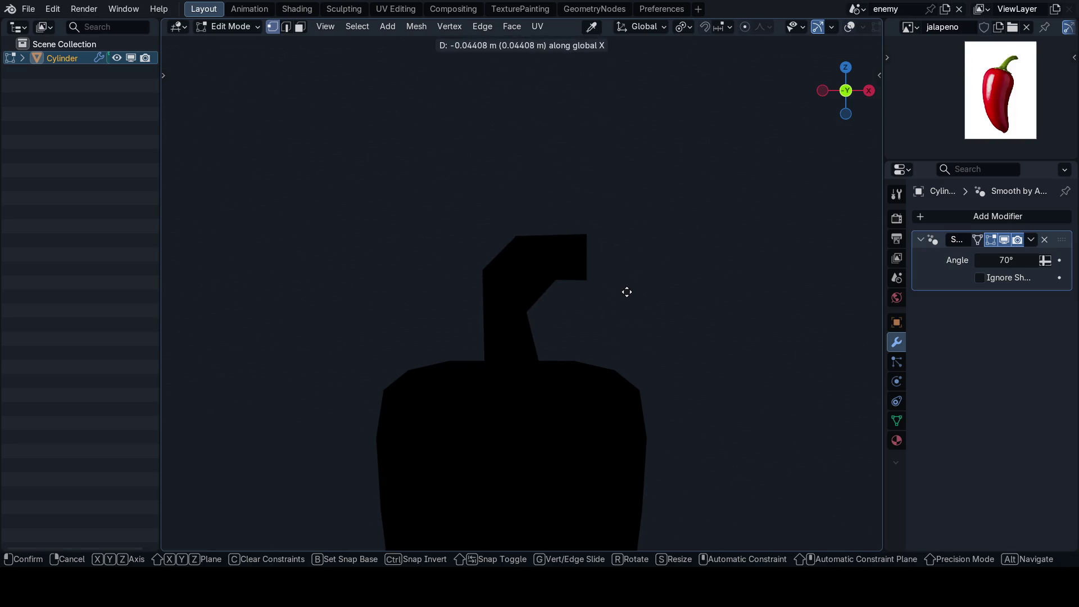
{"action": "left_click", "coordinate": [626, 292]}
Step: Edge-slide the joint loop and the upper stem loop along the stem
{"action": "key", "text": "g"}
{"action": "key", "text": "g"}
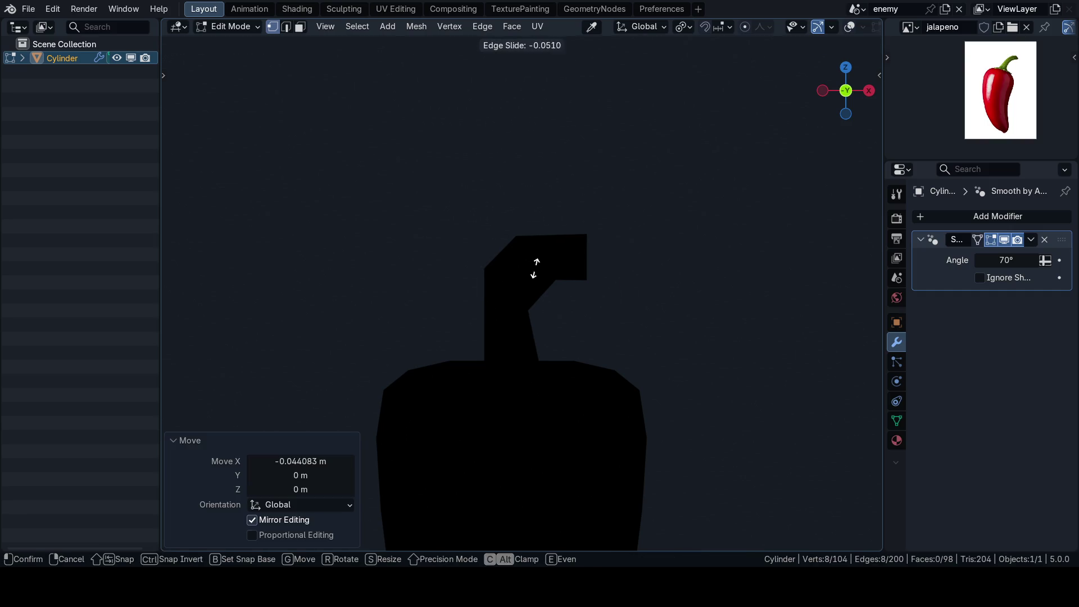
{"action": "left_click", "coordinate": [544, 268]}
{"action": "left_click", "coordinate": [580, 270], "text": "alt"}
{"action": "key", "text": "g"}
{"action": "key", "text": "g"}
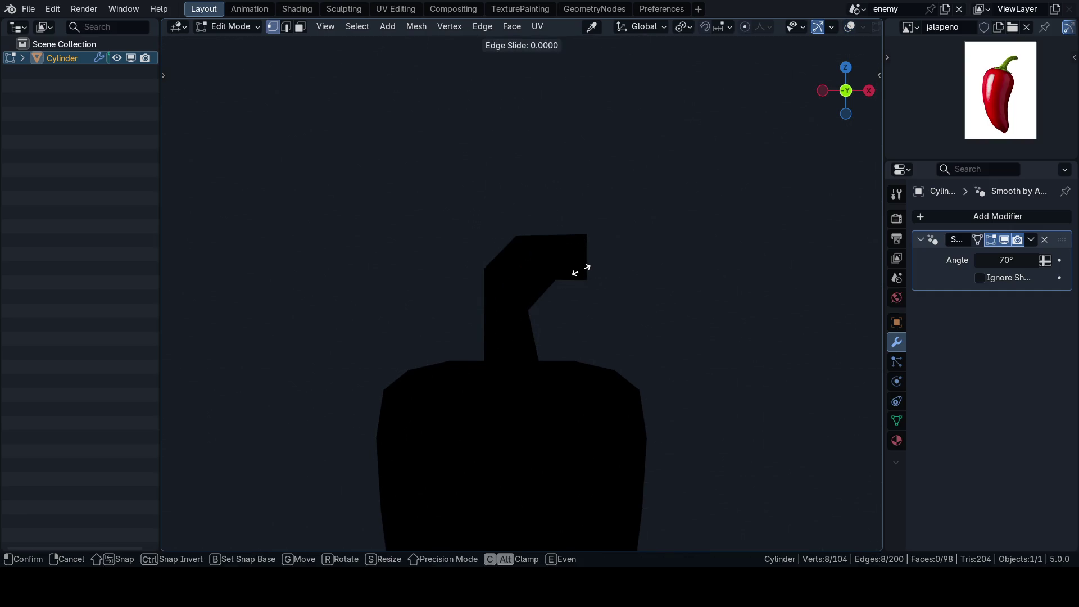
{"action": "left_click", "coordinate": [571, 274]}
Step: Select the face loop at the stem bend in wireframe face-select mode
{"action": "key", "text": "s"}
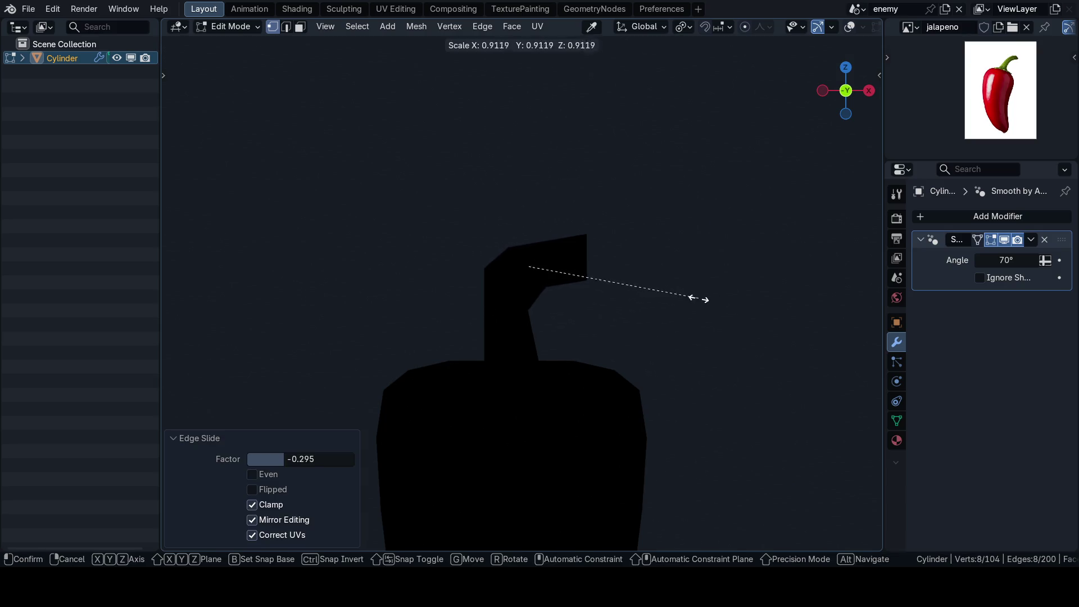
{"action": "right_click", "coordinate": [680, 296]}
{"action": "key", "text": "3"}
{"action": "key", "text": "shift+z"}
{"action": "left_click", "coordinate": [545, 277], "text": "alt"}
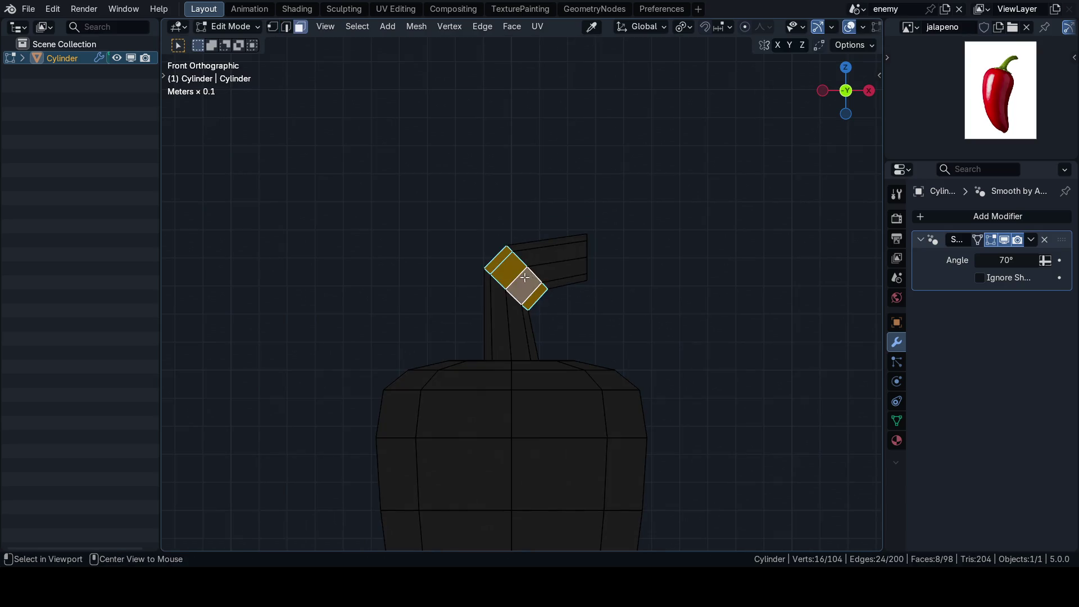
Step: Scale the stem bend faces down to about 0.819 to thin the bend
{"action": "key", "text": "shift+z"}
{"action": "key", "text": "s"}
{"action": "right_click", "coordinate": [715, 292]}
{"action": "key", "text": "s"}
{"action": "left_click", "coordinate": [691, 291]}
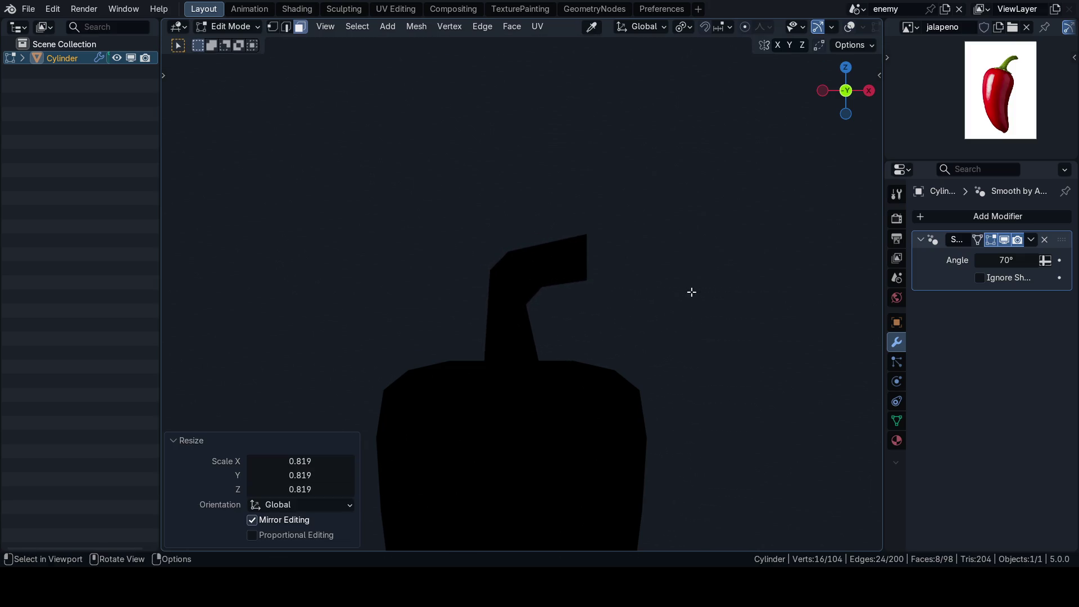
{"action": "scroll", "coordinate": [602, 296], "scroll_direction": "up", "scroll_amount": 2}
{"action": "scroll", "coordinate": [571, 278], "scroll_direction": "up", "scroll_amount": 1}
Step: Box-select the stem tip vertices and orbit to view the stem's end face
{"action": "key", "text": "1"}
{"action": "scroll", "coordinate": [558, 297], "scroll_direction": "up", "scroll_amount": 2}
{"action": "scroll", "coordinate": [558, 297], "scroll_direction": "up", "scroll_amount": 2}
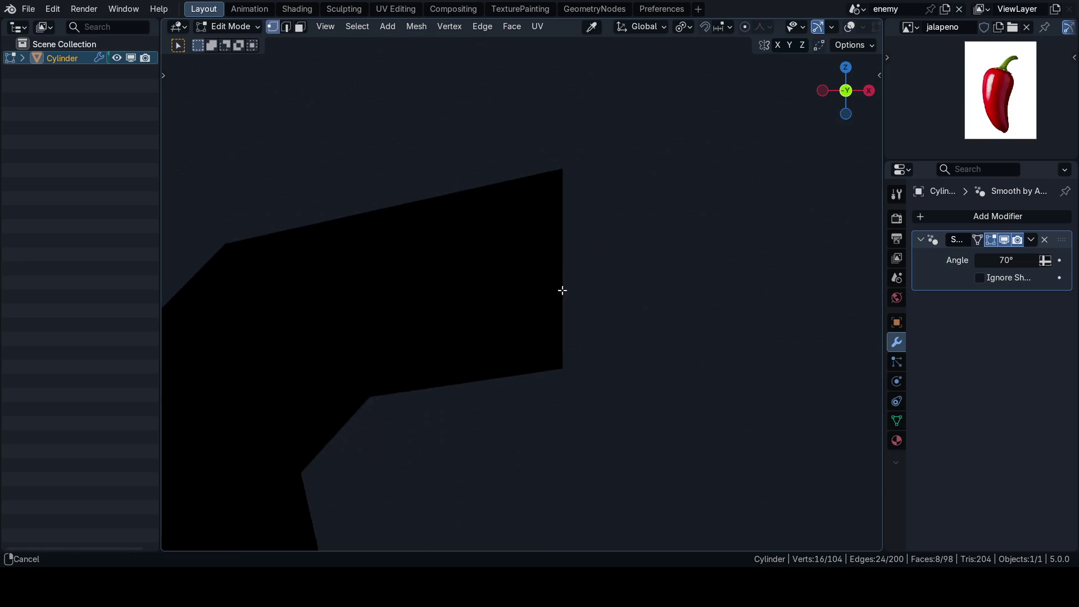
{"action": "scroll", "coordinate": [561, 292], "scroll_direction": "up", "scroll_amount": 3}
{"action": "scroll", "coordinate": [545, 294], "scroll_direction": "down", "scroll_amount": 5}
{"action": "scroll", "coordinate": [532, 312], "scroll_direction": "up", "scroll_amount": 4}
{"action": "scroll", "coordinate": [534, 287], "scroll_direction": "up", "scroll_amount": 2}
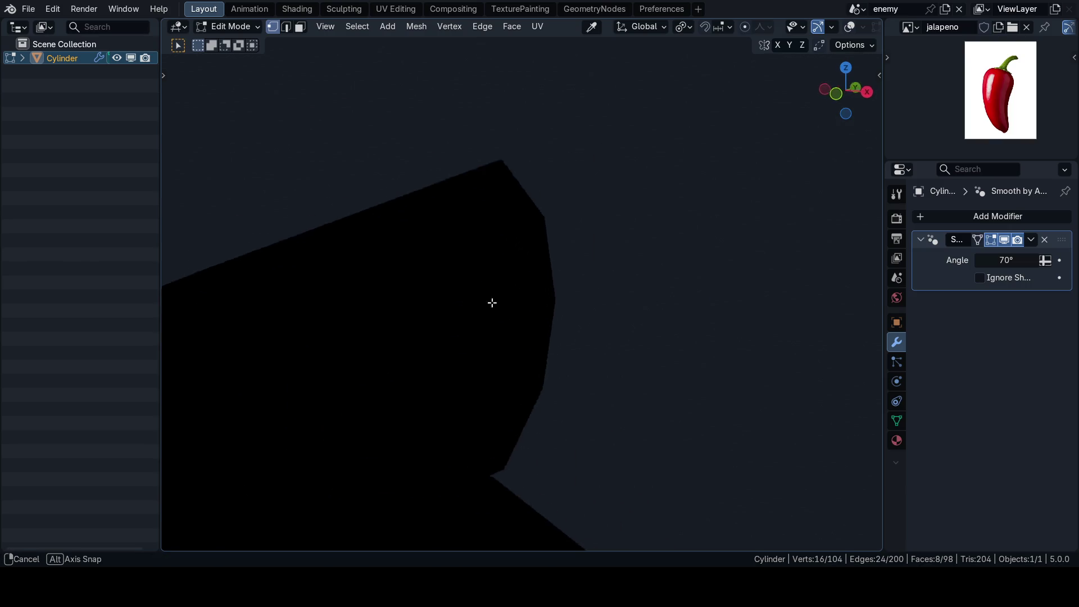
{"action": "scroll", "coordinate": [492, 301], "scroll_direction": "down", "scroll_amount": 1}
{"action": "scroll", "coordinate": [463, 318], "scroll_direction": "down", "scroll_amount": 3}
{"action": "scroll", "coordinate": [492, 277], "scroll_direction": "down", "scroll_amount": 3}
{"action": "scroll", "coordinate": [534, 296], "scroll_direction": "up", "scroll_amount": 2}
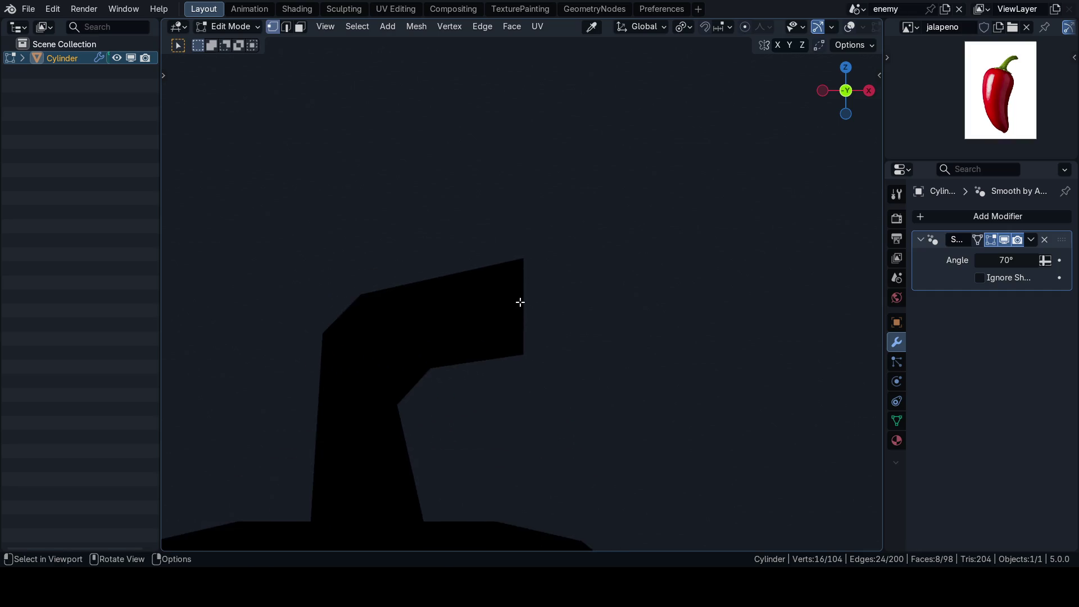
{"action": "scroll", "coordinate": [519, 301], "scroll_direction": "up", "scroll_amount": 2}
{"action": "key", "text": "ctrl+Tab"}
{"action": "left_click_drag", "start_coordinate": [602, 441], "coordinate": [547, 212]}
{"action": "left_click_drag", "start_coordinate": [600, 410], "coordinate": [518, 239]}
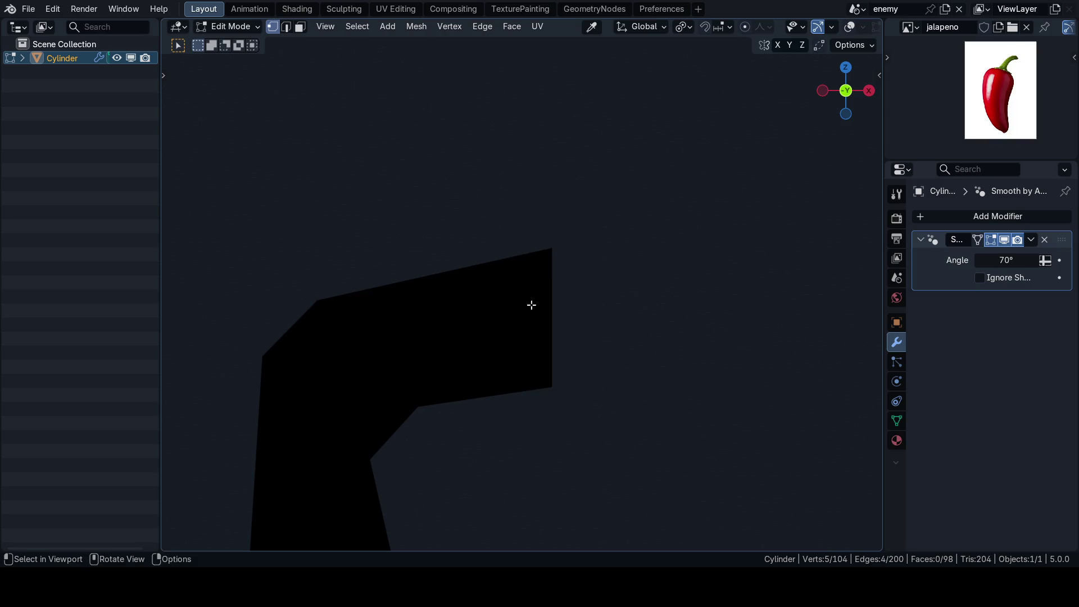
{"action": "key", "text": "shift+alt+z"}
{"action": "middle_click_drag", "start_coordinate": [599, 321], "coordinate": [600, 386]}
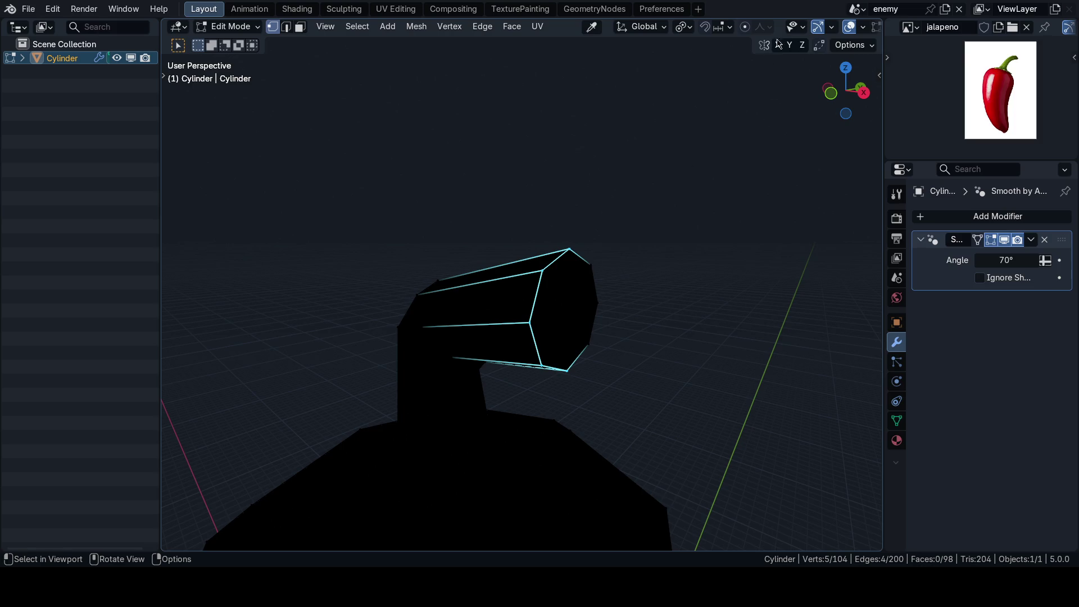
{"action": "scroll", "coordinate": [777, 26], "scroll_direction": "down", "scroll_amount": 3}
Step: Select the stem's end face in solid shading and line up a side view of it
{"action": "left_click", "coordinate": [829, 27]}
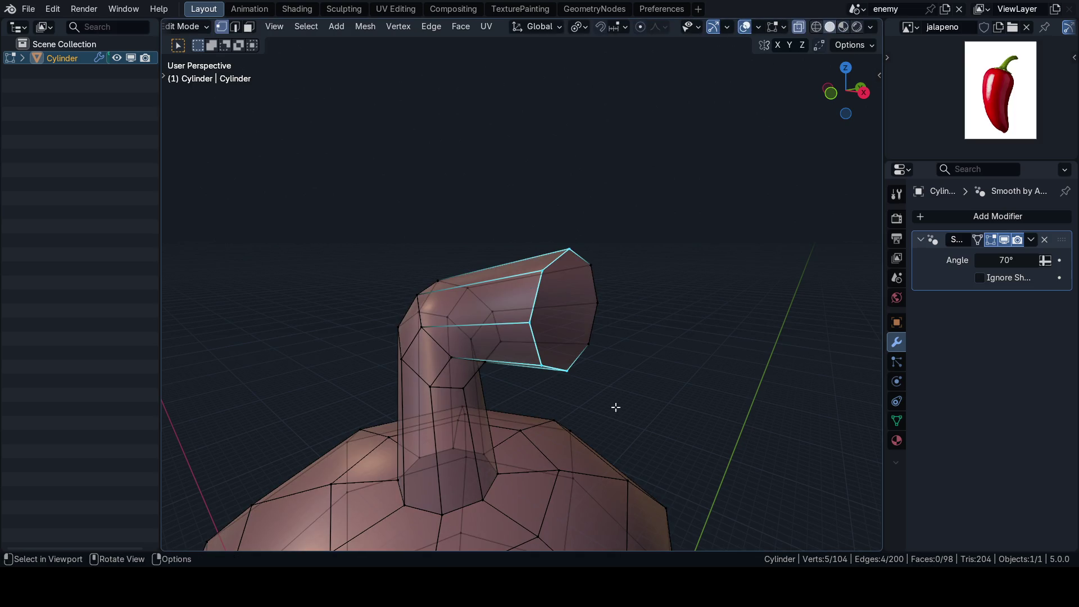
{"action": "left_click_drag", "start_coordinate": [615, 407], "coordinate": [529, 216]}
{"action": "left_click", "coordinate": [844, 26]}
{"action": "key", "text": "KP_3"}
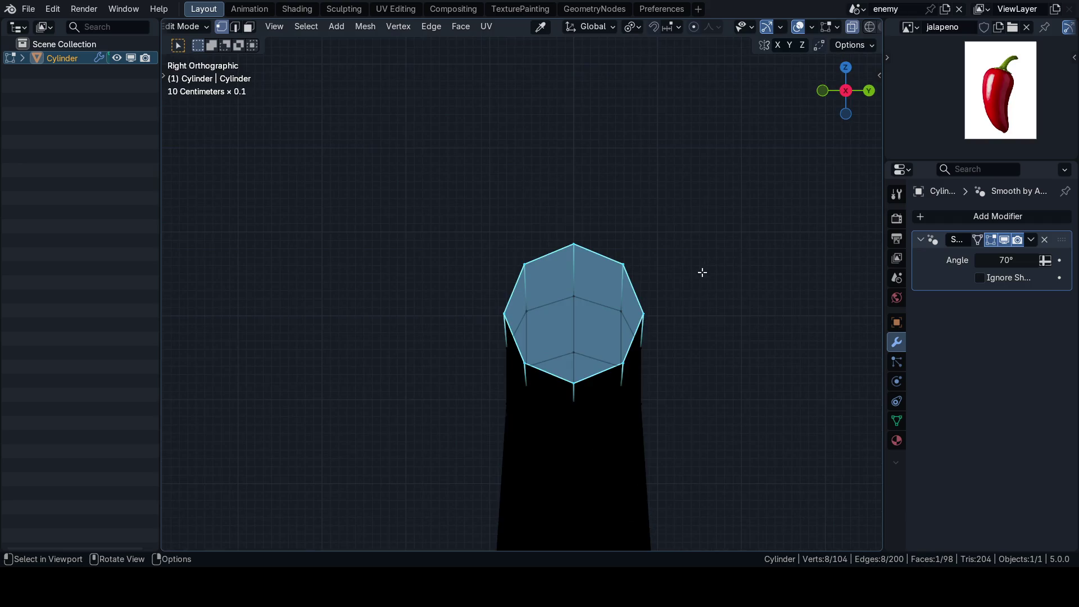
{"action": "key", "text": "KP_1"}
{"action": "scroll", "coordinate": [669, 339], "scroll_direction": "down", "scroll_amount": 3}
{"action": "middle_click_drag", "start_coordinate": [614, 309], "coordinate": [686, 237]}
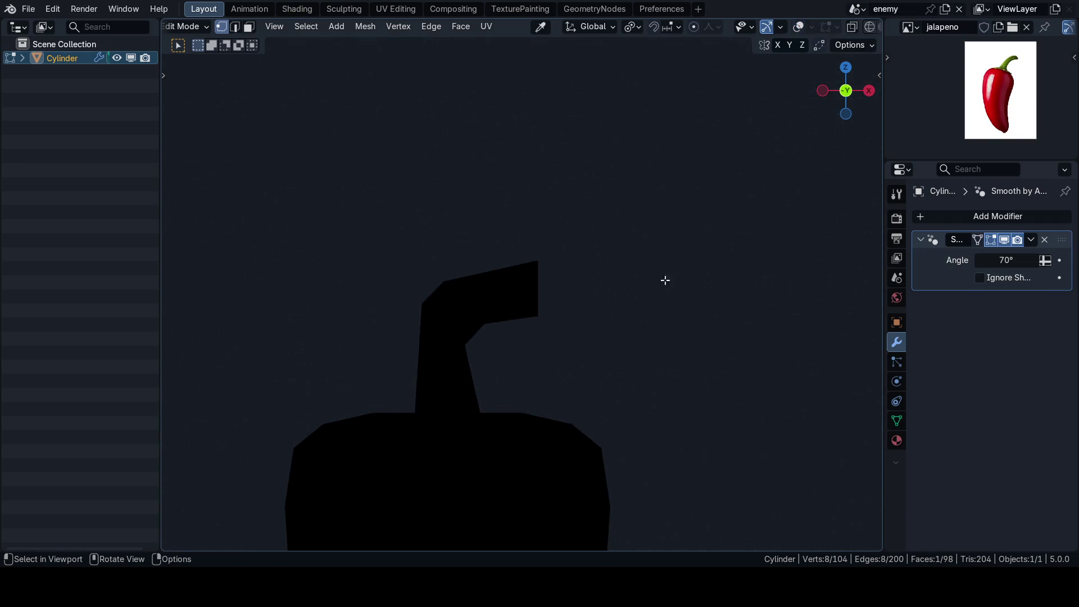
Step: Rotate the stem end face about the Y axis and inspect the tilted tip from around the pepper
{"action": "key", "text": "r"}
{"action": "key", "text": "y"}
{"action": "left_click", "coordinate": [663, 193]}
{"action": "mouse_move", "coordinate": [662, 194]}
{"action": "middle_mouse_down"}
{"action": "mouse_move", "coordinate": [646, 245]}
{"action": "mouse_move", "coordinate": [664, 229]}
{"action": "mouse_move", "coordinate": [686, 275]}
{"action": "mouse_move", "coordinate": [645, 231]}
{"action": "middle_mouse_up"}
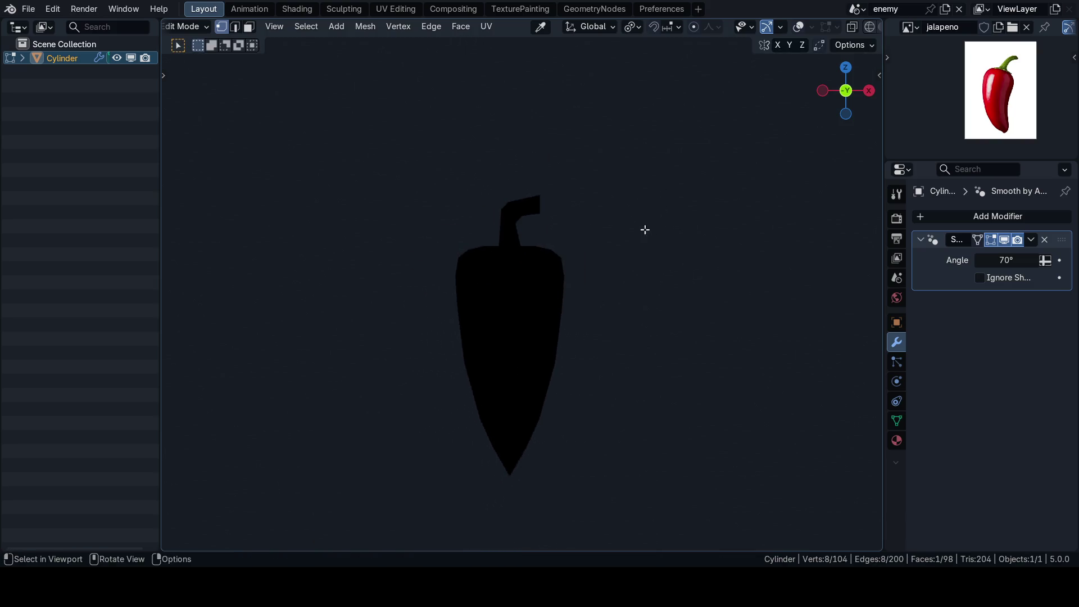
{"action": "scroll", "coordinate": [568, 340], "scroll_direction": "up", "scroll_amount": 3}
{"action": "mouse_move", "coordinate": [568, 340]}
{"action": "middle_mouse_down", "text": "ctrl"}
{"action": "mouse_move", "coordinate": [526, 321]}
{"action": "mouse_move", "coordinate": [566, 306]}
{"action": "mouse_move", "coordinate": [549, 448]}
{"action": "mouse_move", "coordinate": [524, 340]}
{"action": "middle_mouse_up", "text": "ctrl"}
{"action": "middle_click_drag", "start_coordinate": [564, 414], "coordinate": [525, 448], "text": "ctrl"}
{"action": "mouse_move", "coordinate": [496, 317]}
{"action": "middle_mouse_down", "text": "ctrl"}
{"action": "mouse_move", "coordinate": [620, 316]}
{"action": "mouse_move", "coordinate": [684, 241]}
{"action": "middle_mouse_up", "text": "ctrl"}
{"action": "key", "text": "r"}
{"action": "key", "text": "y"}
Step: Tilt the stem tip about -14.7° around Y and scale it down to 0.857
{"action": "left_click", "coordinate": [704, 205]}
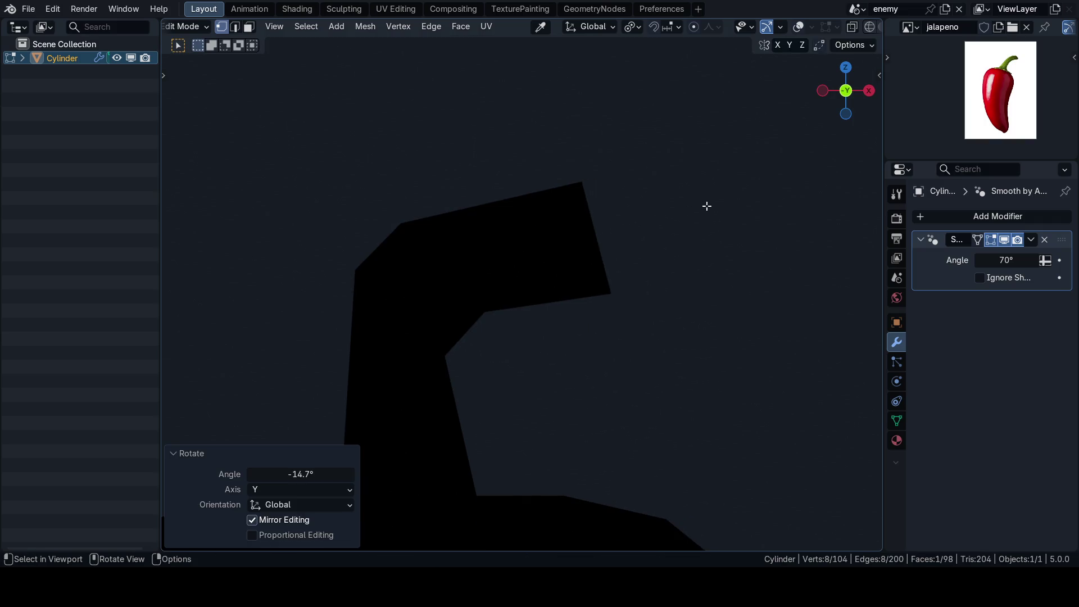
{"action": "key", "text": "s"}
{"action": "left_click", "coordinate": [731, 238]}
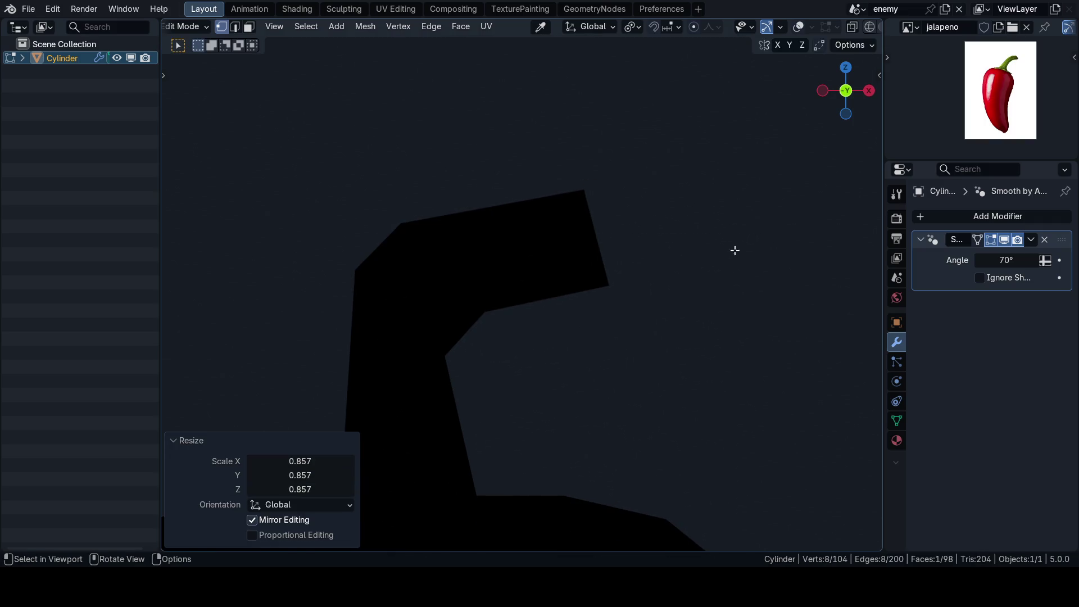
{"action": "scroll", "coordinate": [641, 304], "scroll_direction": "down", "scroll_amount": 6}
{"action": "scroll", "coordinate": [616, 298], "scroll_direction": "down", "scroll_amount": 3}
{"action": "scroll", "coordinate": [594, 317], "scroll_direction": "up", "scroll_amount": 1}
{"action": "mouse_move", "coordinate": [594, 318]}
{"action": "middle_mouse_down"}
{"action": "mouse_move", "coordinate": [717, 306]}
{"action": "mouse_move", "coordinate": [566, 287]}
{"action": "middle_mouse_up"}
{"action": "scroll", "coordinate": [585, 366], "scroll_direction": "up", "scroll_amount": 3}
{"action": "scroll", "coordinate": [569, 339], "scroll_direction": "up", "scroll_amount": 2}
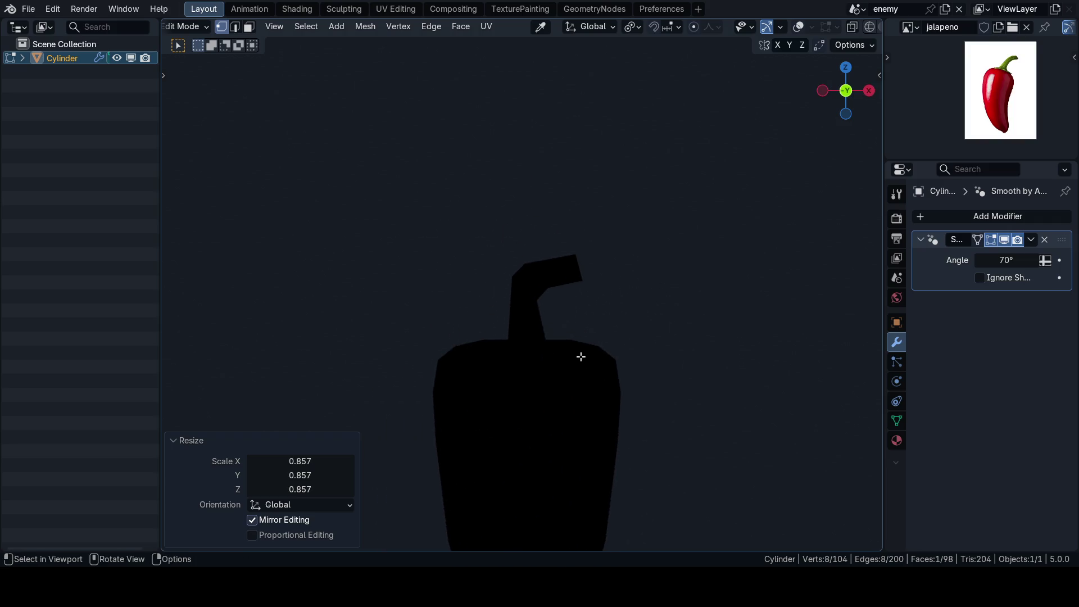
Step: Check the stem's bend from several angles and switch to face selection
{"action": "middle_click_drag", "start_coordinate": [580, 357], "coordinate": [599, 419]}
{"action": "scroll", "coordinate": [600, 419], "scroll_direction": "up", "scroll_amount": 3}
{"action": "scroll", "coordinate": [532, 324], "scroll_direction": "up", "scroll_amount": 2}
{"action": "scroll", "coordinate": [532, 324], "scroll_direction": "up", "scroll_amount": 2}
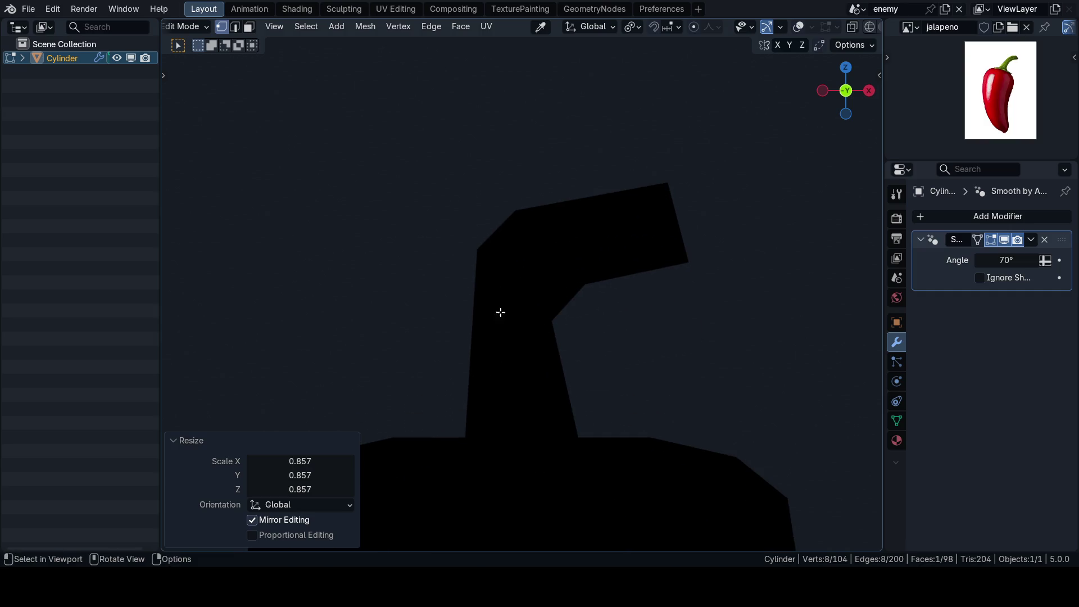
{"action": "mouse_move", "coordinate": [542, 282]}
{"action": "middle_mouse_down"}
{"action": "mouse_move", "coordinate": [513, 326]}
{"action": "mouse_move", "coordinate": [501, 267]}
{"action": "middle_mouse_up"}
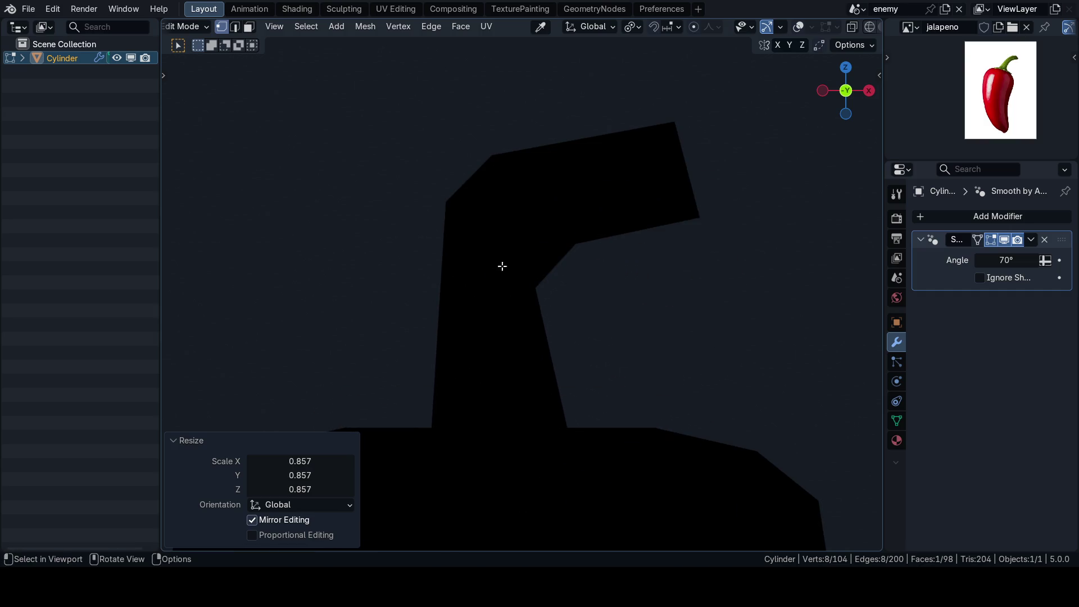
{"action": "key", "text": "Tab"}
{"action": "left_click", "coordinate": [638, 297]}
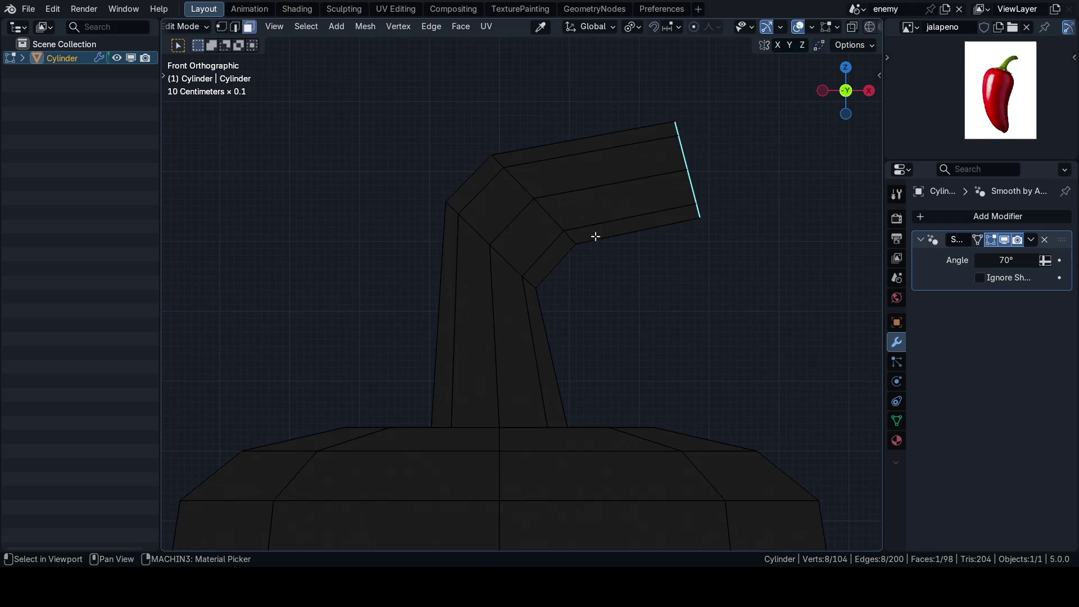
Step: Move the face loop at the stem bend to a new position with overlays hidden
{"action": "left_click", "coordinate": [506, 216], "text": "alt"}
{"action": "key", "text": "shift+alt+z"}
{"action": "scroll", "coordinate": [559, 255], "scroll_direction": "down", "scroll_amount": 2}
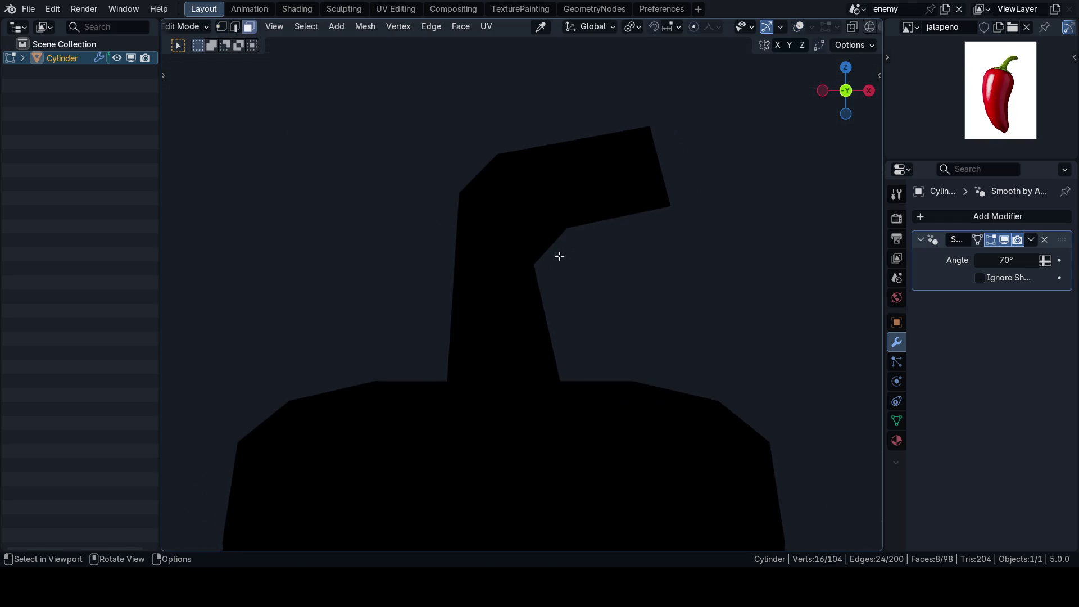
{"action": "scroll", "coordinate": [551, 254], "scroll_direction": "down", "scroll_amount": 1}
{"action": "key", "text": "g"}
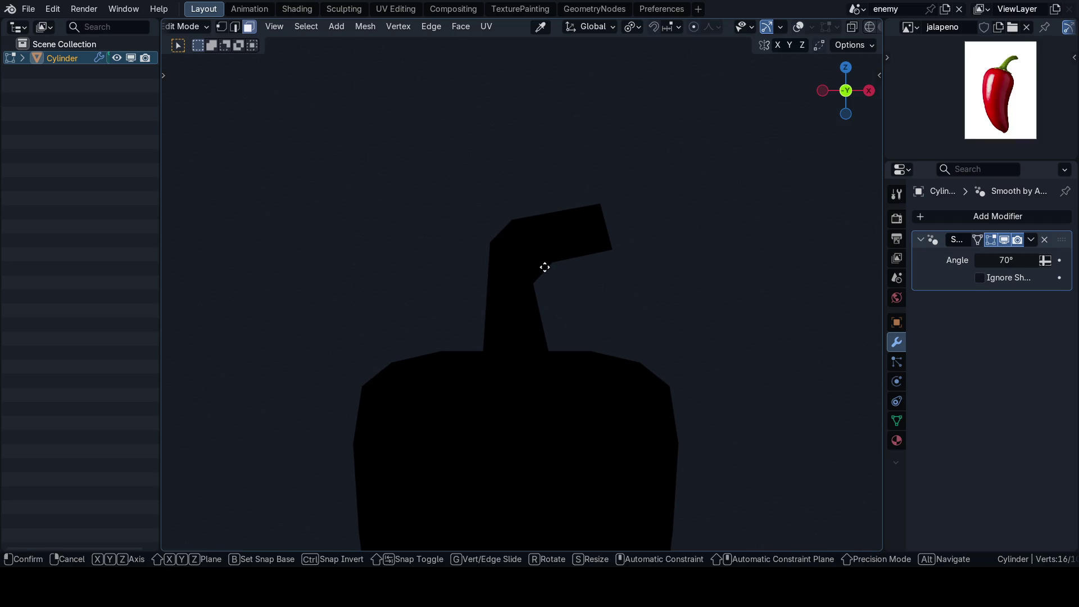
{"action": "left_click", "coordinate": [556, 277]}
{"action": "scroll", "coordinate": [592, 295], "scroll_direction": "down", "scroll_amount": 2}
{"action": "scroll", "coordinate": [592, 319], "scroll_direction": "down", "scroll_amount": 3}
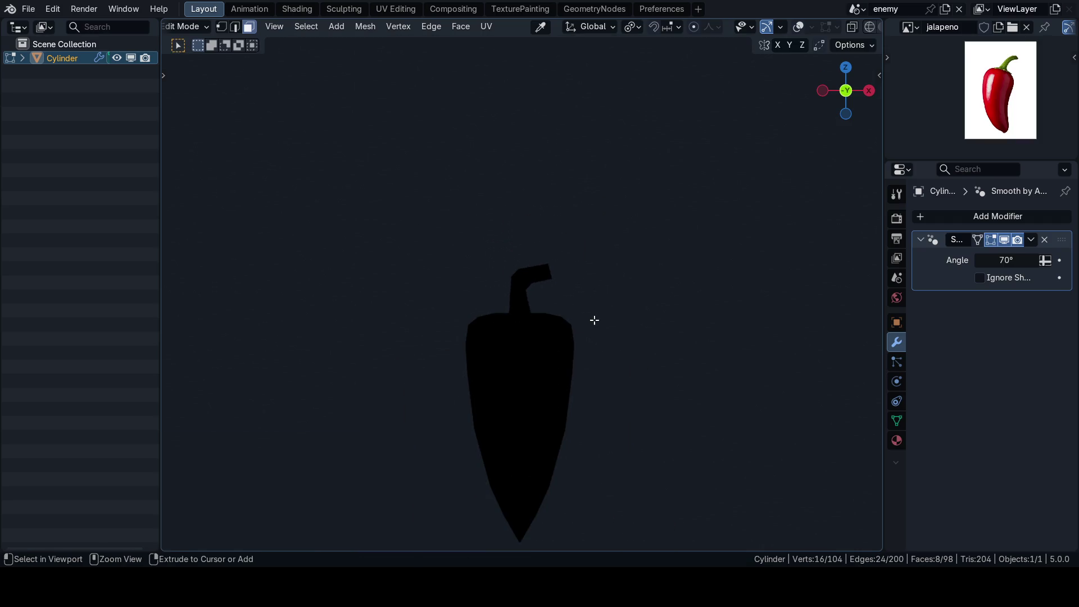
Step: Orbit around the pepper to judge the reshaped stem silhouette
{"action": "mouse_move", "coordinate": [641, 330]}
{"action": "middle_mouse_down"}
{"action": "mouse_move", "coordinate": [629, 298]}
{"action": "mouse_move", "coordinate": [680, 311]}
{"action": "middle_mouse_up"}
{"action": "scroll", "coordinate": [577, 289], "scroll_direction": "down", "scroll_amount": 2}
{"action": "middle_click_drag", "start_coordinate": [577, 289], "coordinate": [725, 285]}
{"action": "scroll", "coordinate": [623, 294], "scroll_direction": "up", "scroll_amount": 3}
{"action": "scroll", "coordinate": [618, 294], "scroll_direction": "down", "scroll_amount": 3}
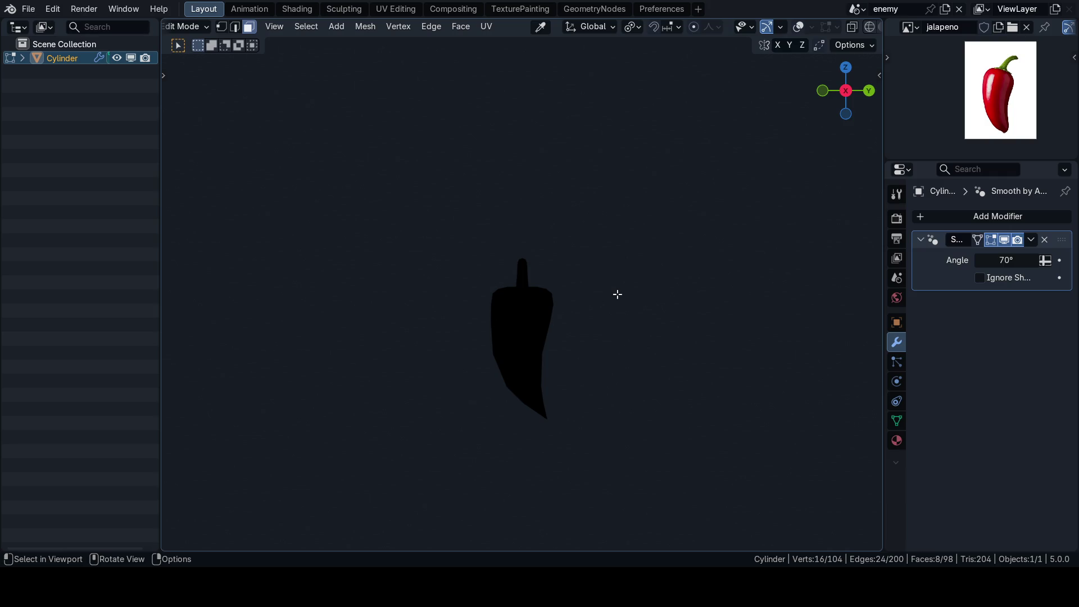
{"action": "scroll", "coordinate": [612, 285], "scroll_direction": "up", "scroll_amount": 3}
{"action": "scroll", "coordinate": [535, 259], "scroll_direction": "up", "scroll_amount": 2}
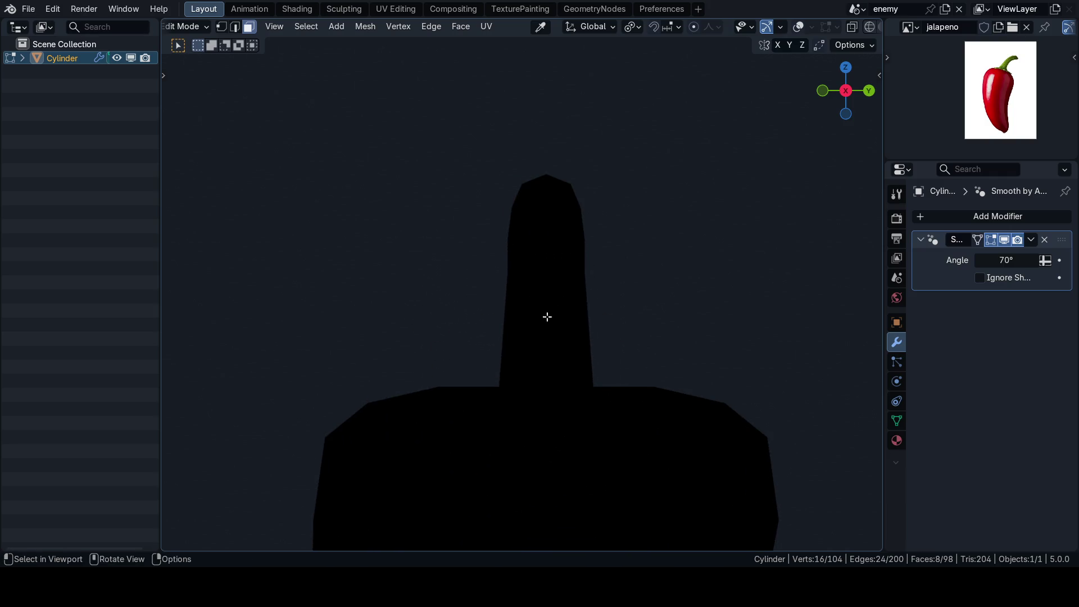
{"action": "middle_click_drag", "start_coordinate": [437, 200], "coordinate": [469, 249]}
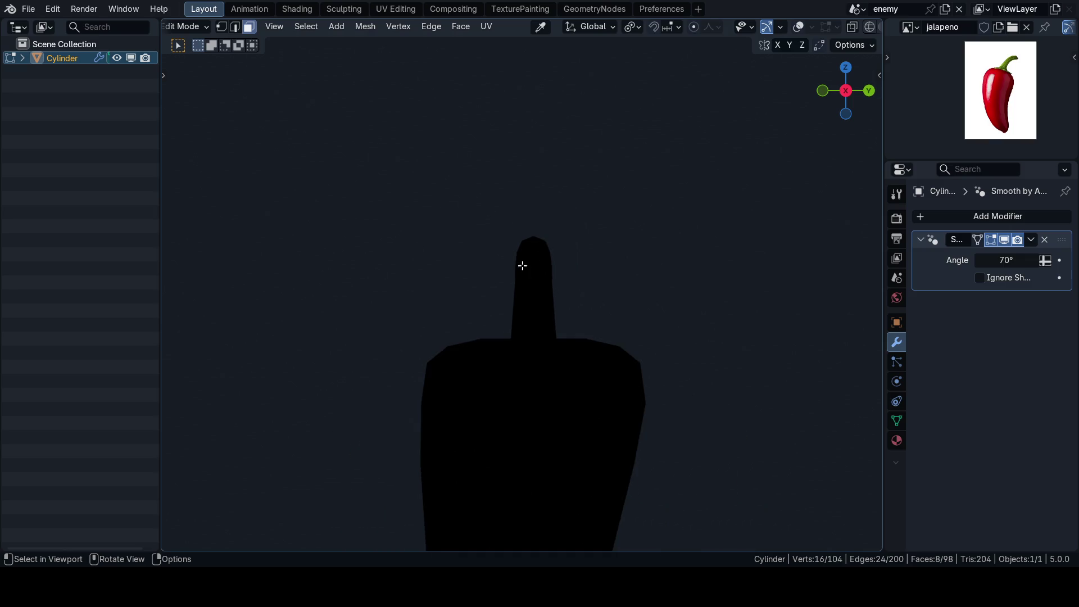
Step: Select the stem's top face and nudge it sideways along Y
{"action": "key", "text": "Escape"}
{"action": "key", "text": "shift+alt+z"}
{"action": "key", "text": "z"}
{"action": "left_click", "coordinate": [549, 222], "text": "alt"}
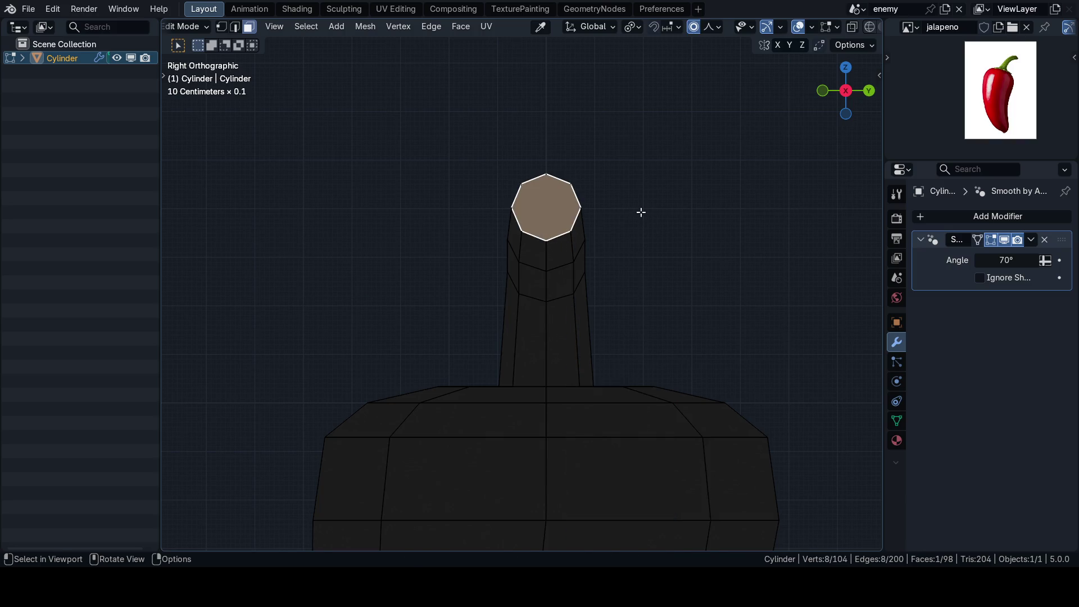
{"action": "key", "text": "g"}
{"action": "scroll", "coordinate": [636, 214], "scroll_direction": "up", "scroll_amount": 3}
{"action": "scroll", "coordinate": [632, 216], "scroll_direction": "up", "scroll_amount": 1}
{"action": "key", "text": "y"}
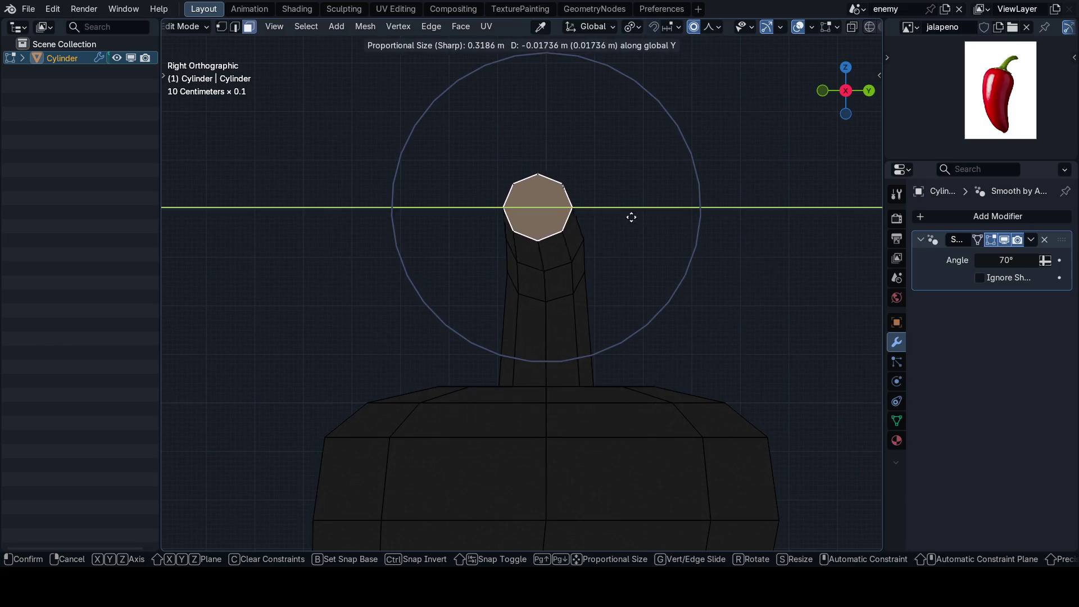
{"action": "left_click", "coordinate": [590, 219]}
Step: Bend the stem tip further along Y with proportional falloff, about 0.15 m, curling the top over
{"action": "key", "text": "shift+alt+z"}
{"action": "scroll", "coordinate": [626, 244], "scroll_direction": "down", "scroll_amount": 3}
{"action": "scroll", "coordinate": [606, 306], "scroll_direction": "down", "scroll_amount": 2}
{"action": "scroll", "coordinate": [599, 316], "scroll_direction": "down", "scroll_amount": 2}
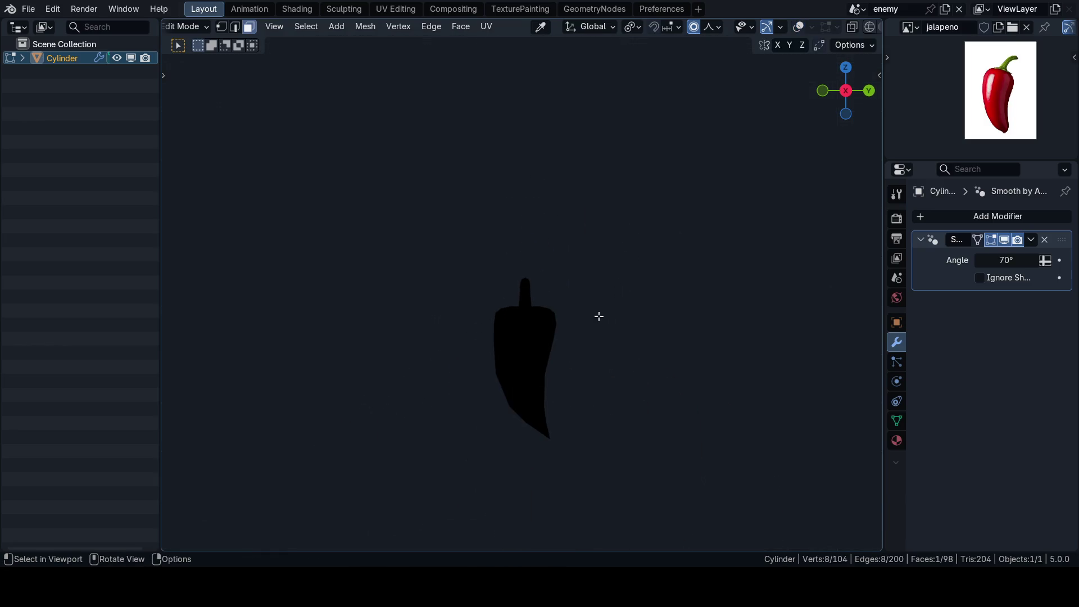
{"action": "middle_click_drag", "start_coordinate": [599, 316], "coordinate": [597, 277], "text": "shift"}
{"action": "scroll", "coordinate": [596, 337], "scroll_direction": "up", "scroll_amount": 4}
{"action": "scroll", "coordinate": [530, 308], "scroll_direction": "down", "scroll_amount": 3}
{"action": "scroll", "coordinate": [549, 394], "scroll_direction": "up", "scroll_amount": 2}
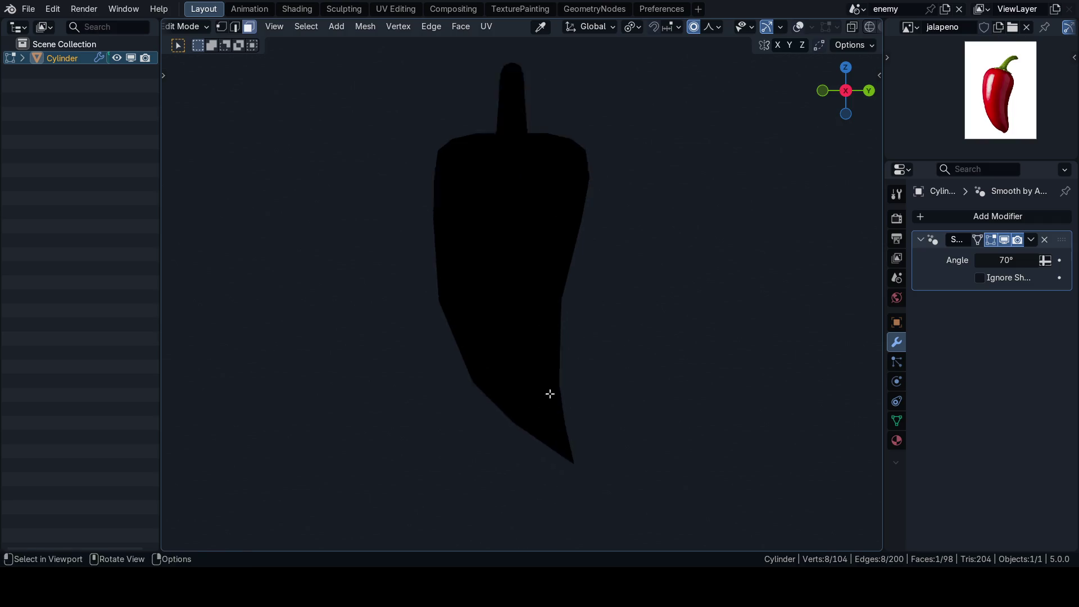
{"action": "scroll", "coordinate": [550, 394], "scroll_direction": "up", "scroll_amount": 1}
{"action": "scroll", "coordinate": [544, 381], "scroll_direction": "down", "scroll_amount": 1}
{"action": "scroll", "coordinate": [547, 332], "scroll_direction": "down", "scroll_amount": 1}
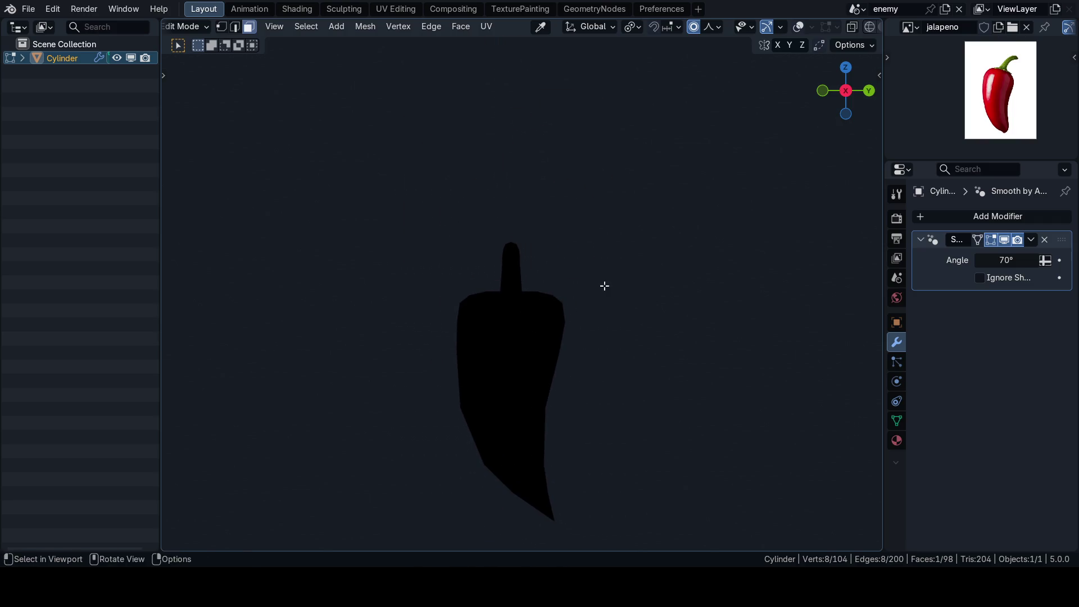
{"action": "key", "text": "g"}
{"action": "key", "text": "y"}
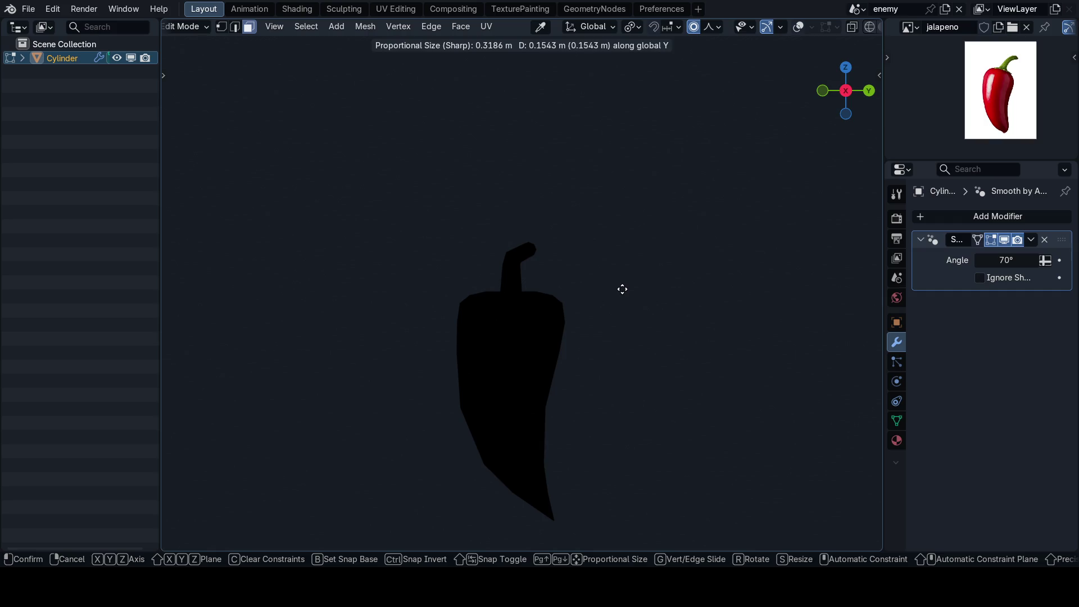
{"action": "left_click", "coordinate": [622, 289]}
{"action": "mouse_move", "coordinate": [613, 296]}
{"action": "middle_mouse_down"}
{"action": "mouse_move", "coordinate": [556, 282]}
{"action": "mouse_move", "coordinate": [648, 278]}
{"action": "mouse_move", "coordinate": [622, 301]}
{"action": "mouse_move", "coordinate": [520, 283]}
{"action": "middle_mouse_up"}
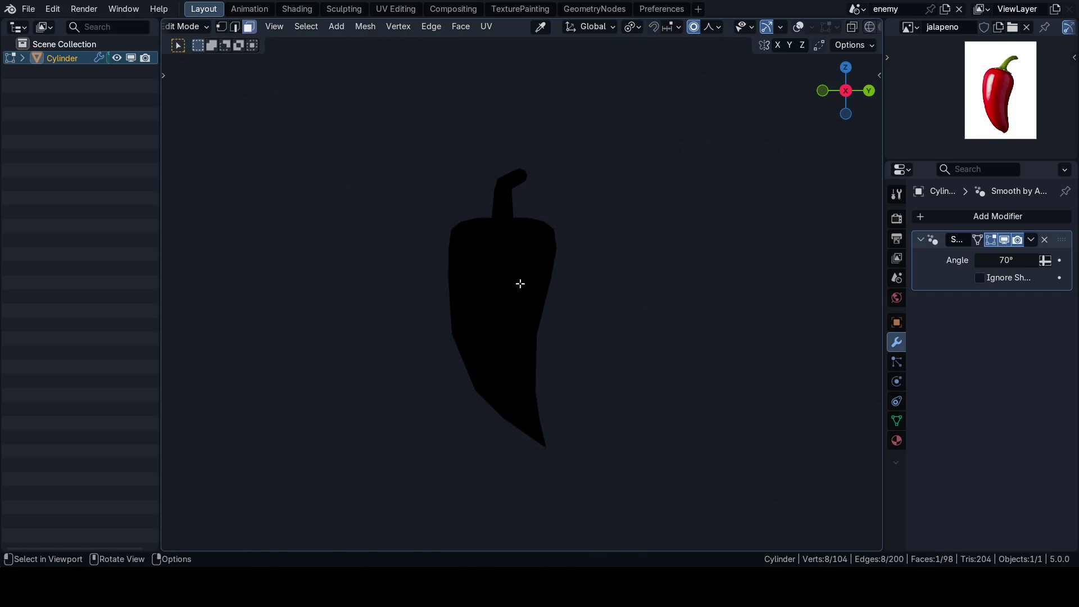
{"action": "mouse_move", "coordinate": [431, 264]}
{"action": "middle_mouse_down"}
{"action": "mouse_move", "coordinate": [497, 180]}
{"action": "mouse_move", "coordinate": [537, 245]}
{"action": "mouse_move", "coordinate": [503, 259]}
{"action": "mouse_move", "coordinate": [518, 282]}
{"action": "middle_mouse_up"}
{"action": "scroll", "coordinate": [574, 255], "scroll_direction": "down", "scroll_amount": 2}
{"action": "scroll", "coordinate": [503, 259], "scroll_direction": "up", "scroll_amount": 3}
{"action": "key", "text": "Tab"}
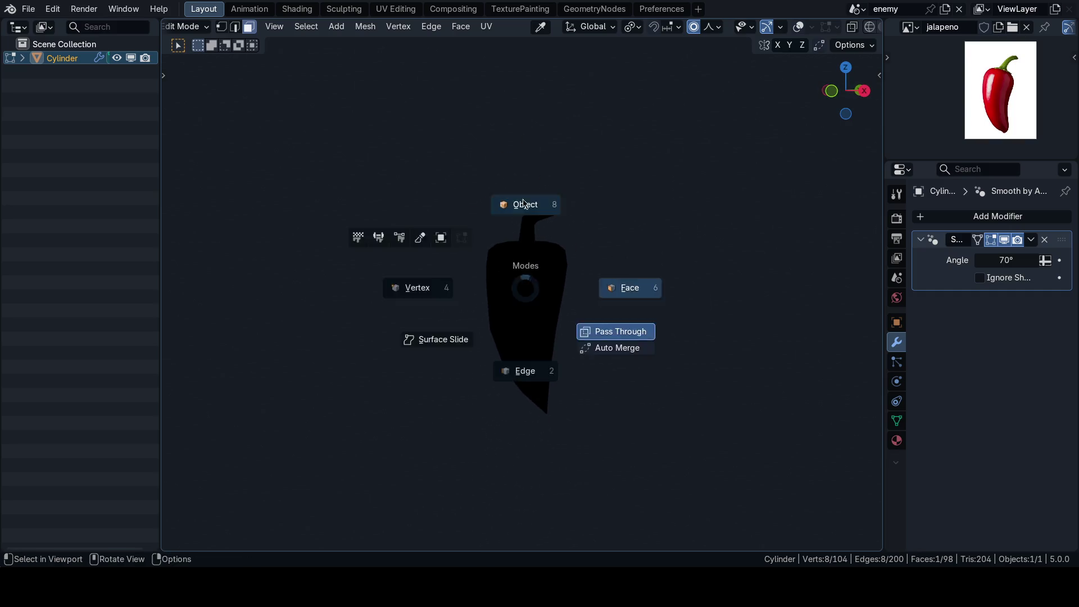
Step: Save the file and review the pepper with overlays hidden
{"action": "mouse_move", "coordinate": [611, 278]}
{"action": "middle_mouse_down"}
{"action": "mouse_move", "coordinate": [296, 283]}
{"action": "mouse_move", "coordinate": [612, 284]}
{"action": "mouse_move", "coordinate": [539, 267]}
{"action": "middle_mouse_up"}
{"action": "scroll", "coordinate": [627, 277], "scroll_direction": "up", "scroll_amount": 2}
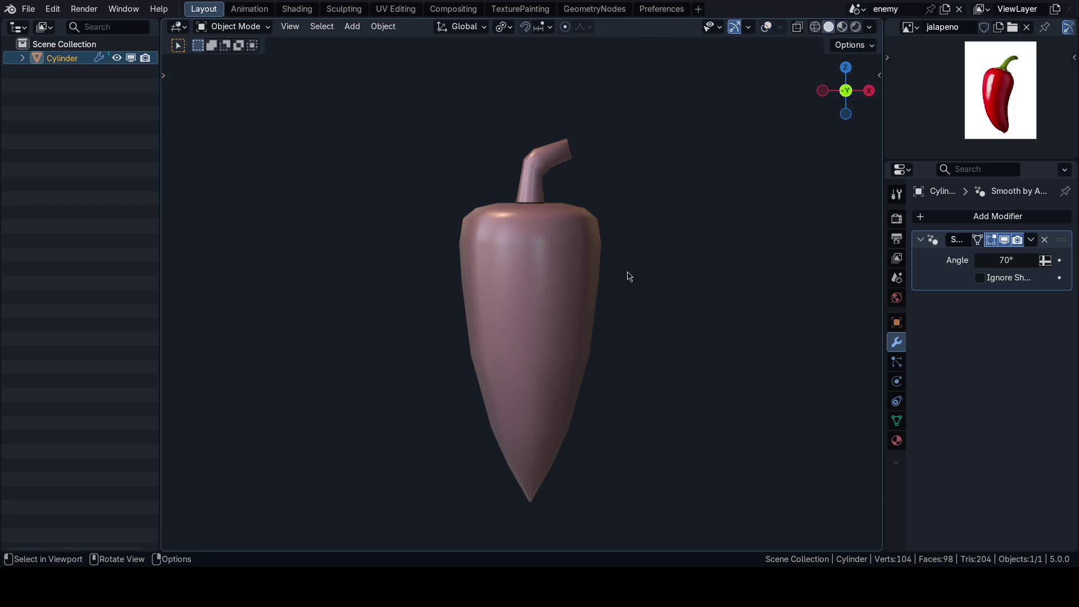
{"action": "scroll", "coordinate": [541, 274], "scroll_direction": "down", "scroll_amount": 2}
{"action": "key", "text": "ctrl+s"}
{"action": "mouse_move", "coordinate": [527, 277]}
{"action": "middle_mouse_down"}
{"action": "mouse_move", "coordinate": [732, 262]}
{"action": "mouse_move", "coordinate": [559, 253]}
{"action": "middle_mouse_up"}
{"action": "scroll", "coordinate": [565, 266], "scroll_direction": "up", "scroll_amount": 1}
{"action": "scroll", "coordinate": [565, 265], "scroll_direction": "up", "scroll_amount": 1}
{"action": "key", "text": "Tab"}
{"action": "left_click", "coordinate": [624, 286]}
{"action": "key", "text": "shift+alt+z"}
{"action": "scroll", "coordinate": [539, 274], "scroll_direction": "down", "scroll_amount": 1}
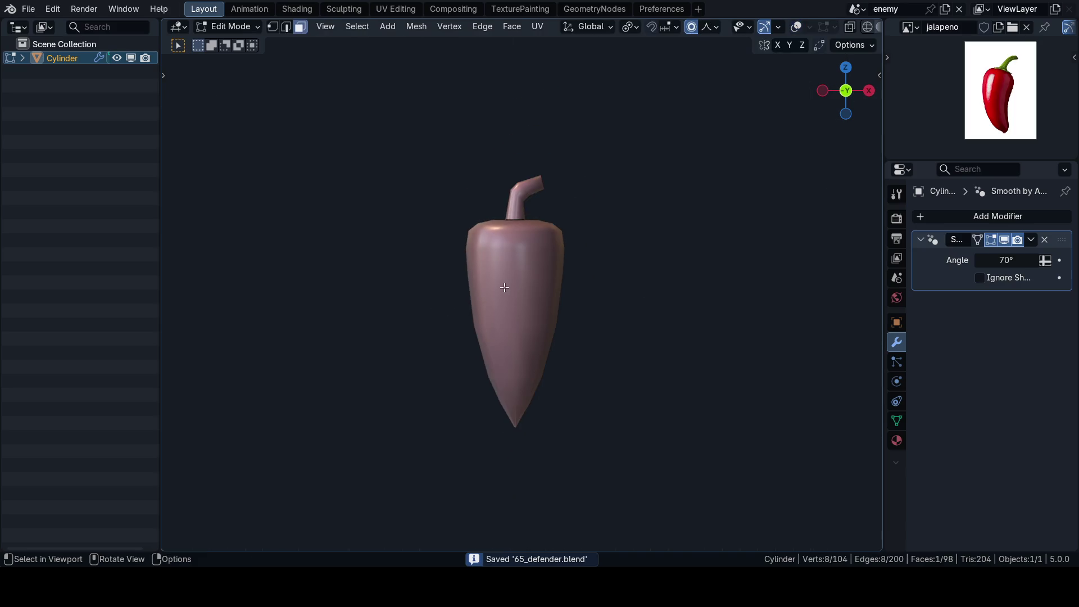
Step: Copy the pepper object in Object Mode and move to the Shading workspace with it framed
{"action": "key", "text": "Tab"}
{"action": "key", "text": "ctrl+c"}
{"action": "key", "text": "ctrl+Tab"}
{"action": "key", "text": "6"}
{"action": "key", "text": "f"}
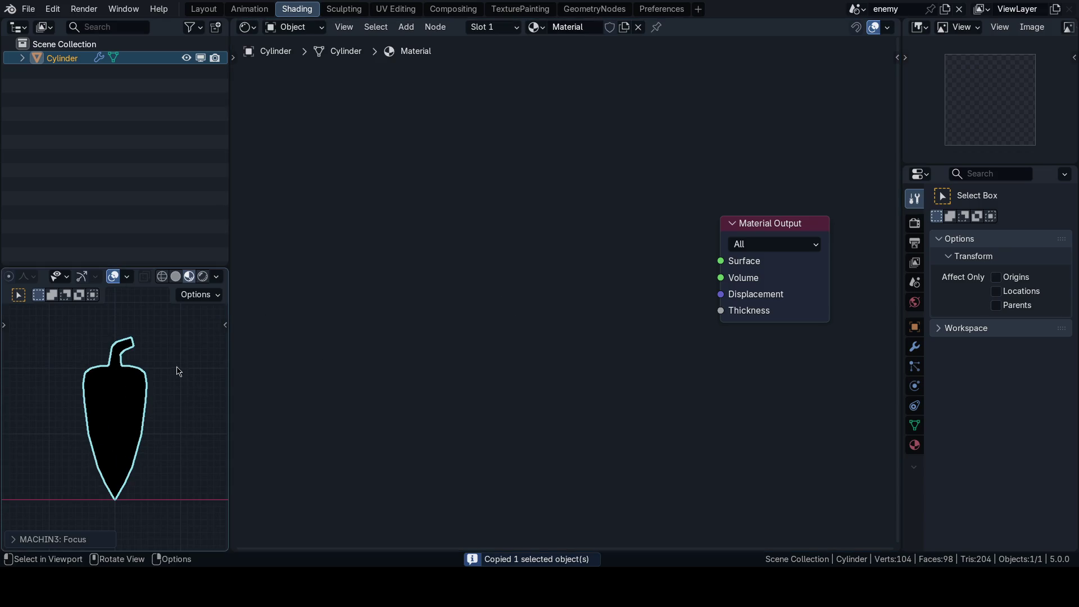
Step: Add a Hue/Saturation/Value node feeding the material Surface and give it a red colour
{"action": "left_click", "coordinate": [176, 369]}
{"action": "left_click_drag", "start_coordinate": [405, 197], "coordinate": [558, 250]}
{"action": "key", "text": "shift+a"}
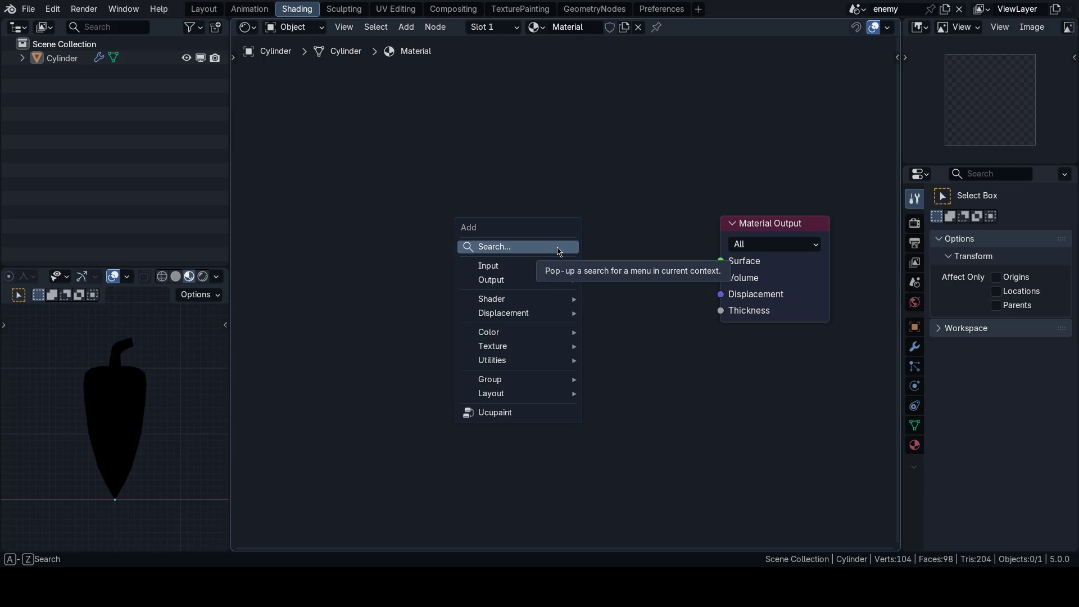
{"action": "type", "text": "hue"}
{"action": "key", "text": "Return"}
{"action": "left_click", "coordinate": [492, 247]}
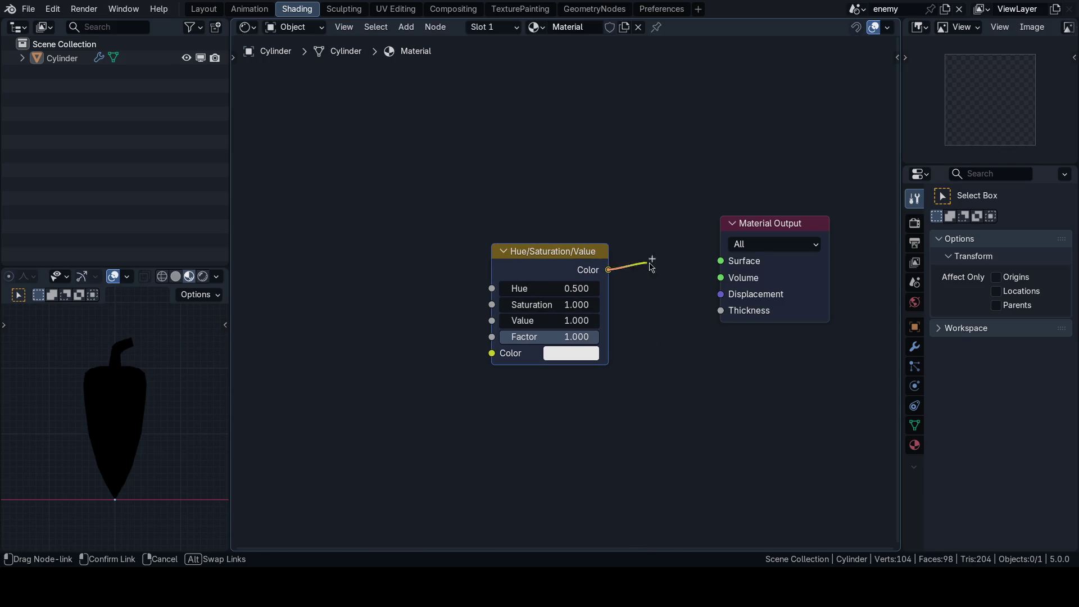
{"action": "left_click_drag", "start_coordinate": [608, 270], "coordinate": [720, 261]}
{"action": "left_click", "coordinate": [576, 356]}
{"action": "left_click_drag", "start_coordinate": [651, 160], "coordinate": [612, 205]}
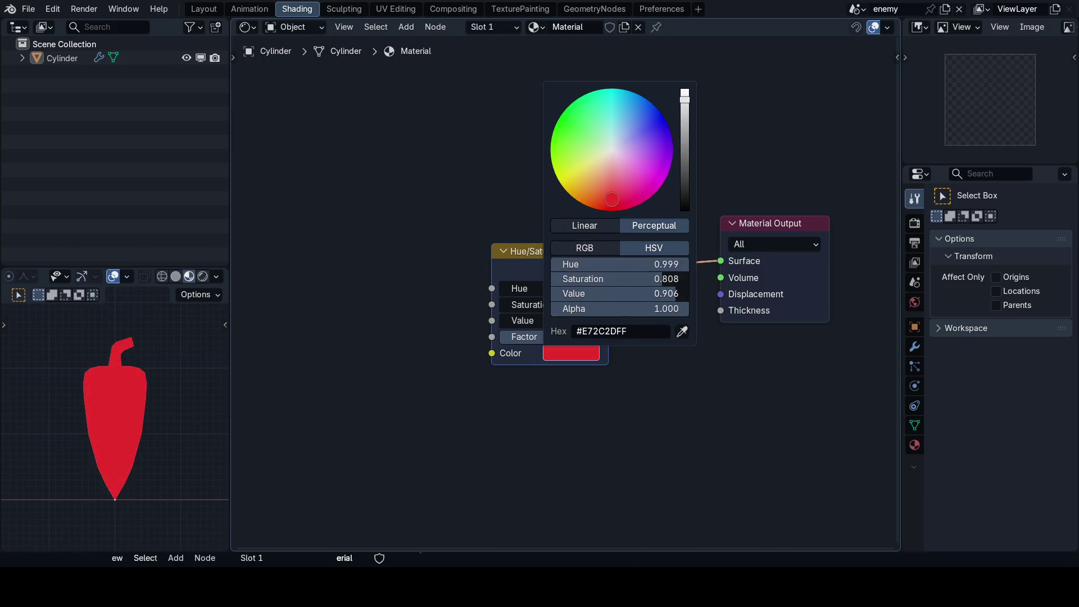
Step: Load the pepper reference image, eyedrop its darker red into the node's colour, and save
{"action": "left_click", "coordinate": [1068, 26]}
{"action": "left_click", "coordinate": [980, 67]}
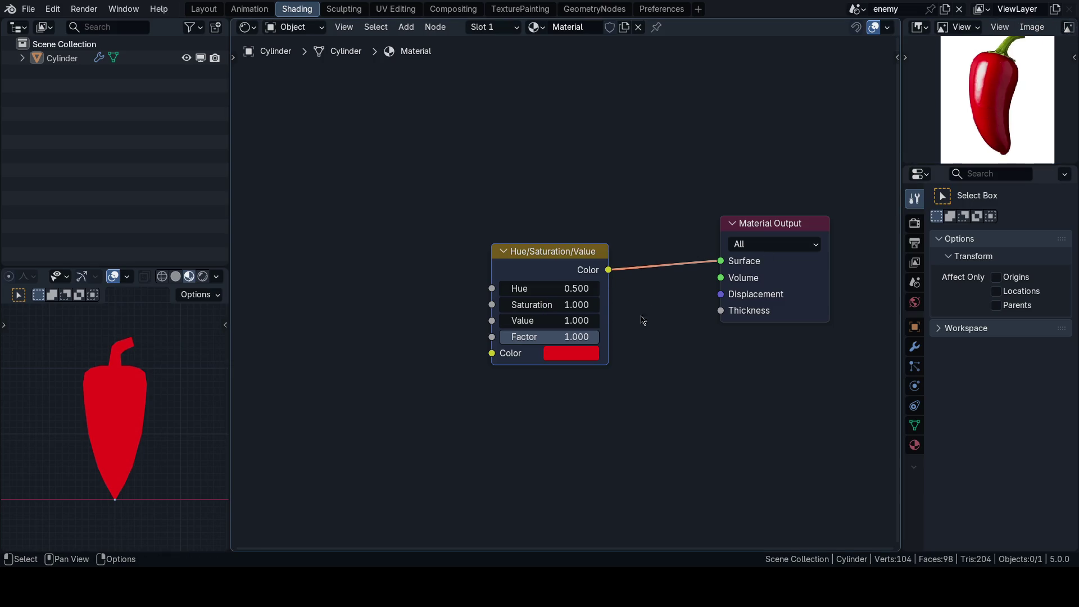
{"action": "left_click", "coordinate": [582, 354]}
{"action": "left_click", "coordinate": [682, 332]}
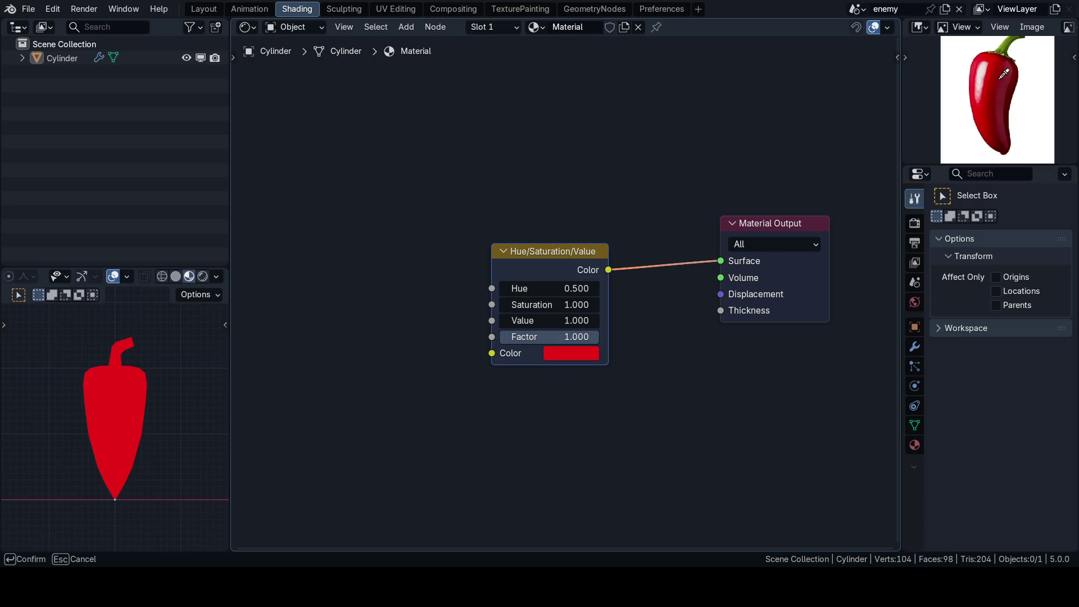
{"action": "left_click", "coordinate": [1003, 75]}
{"action": "scroll", "coordinate": [159, 400], "scroll_direction": "up", "scroll_amount": 2}
{"action": "middle_click_drag", "start_coordinate": [479, 202], "coordinate": [494, 210]}
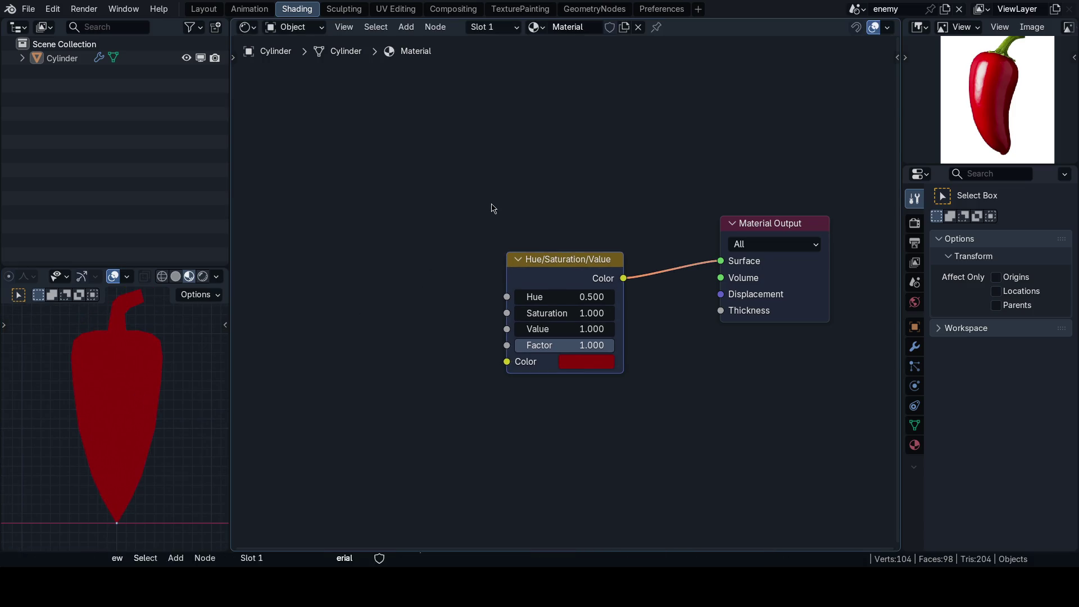
{"action": "scroll", "coordinate": [374, 300], "scroll_direction": "down", "scroll_amount": 2}
{"action": "scroll", "coordinate": [185, 390], "scroll_direction": "down", "scroll_amount": 2}
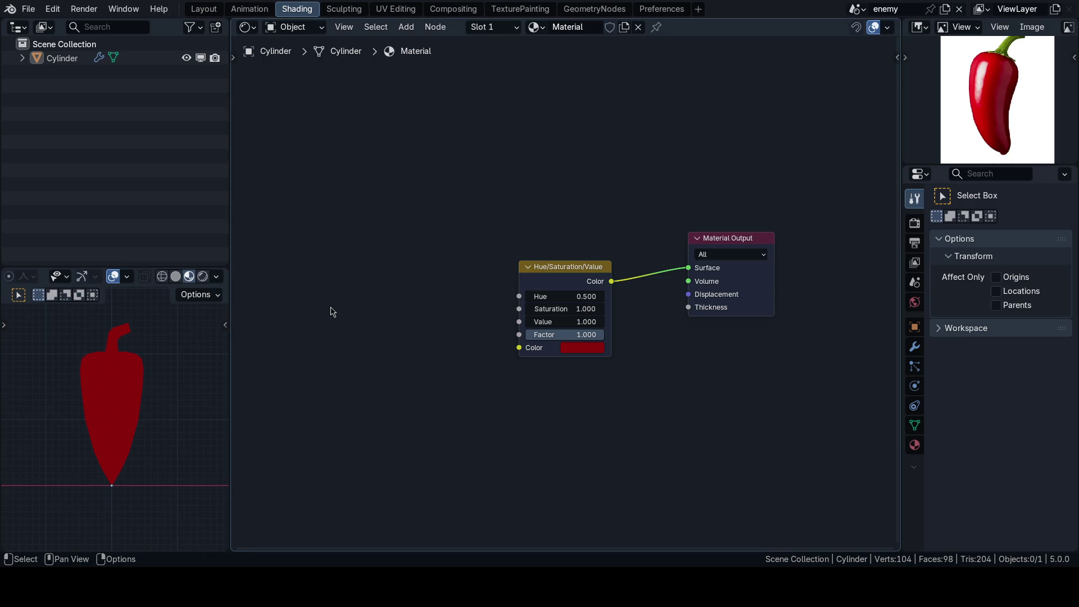
{"action": "scroll", "coordinate": [333, 299], "scroll_direction": "up", "scroll_amount": 1, "text": "ctrl"}
{"action": "key", "text": "ctrl+s"}
{"action": "left_click", "coordinate": [379, 275]}
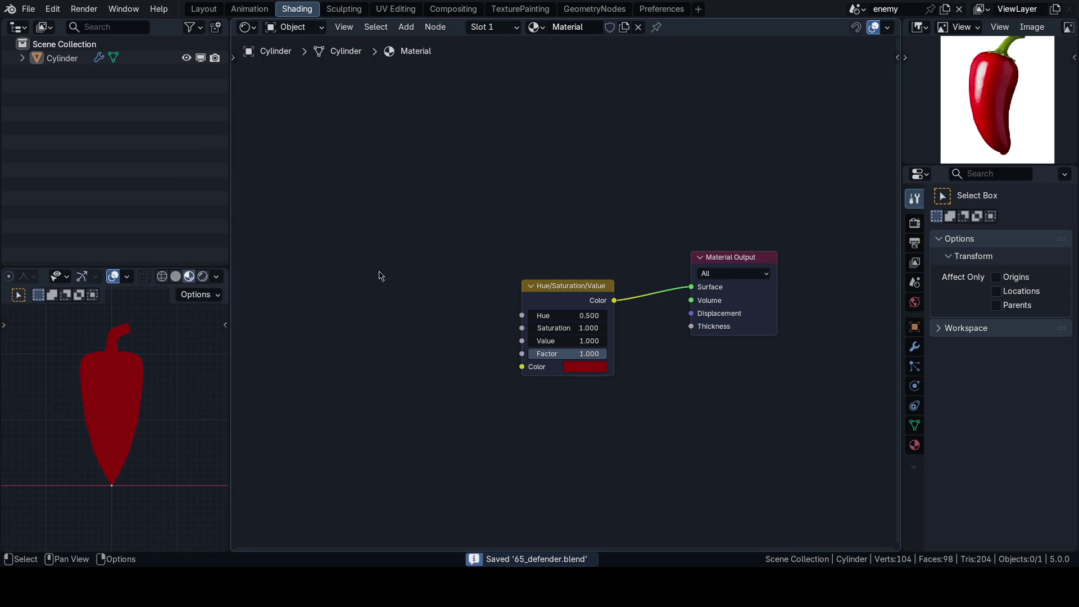
Step: Add Fresnel and Mix nodes, linking the Hue/Saturation/Value colour into Mix A
{"action": "key", "text": "shift+a"}
{"action": "type", "text": "fres"}
{"action": "key", "text": "Return"}
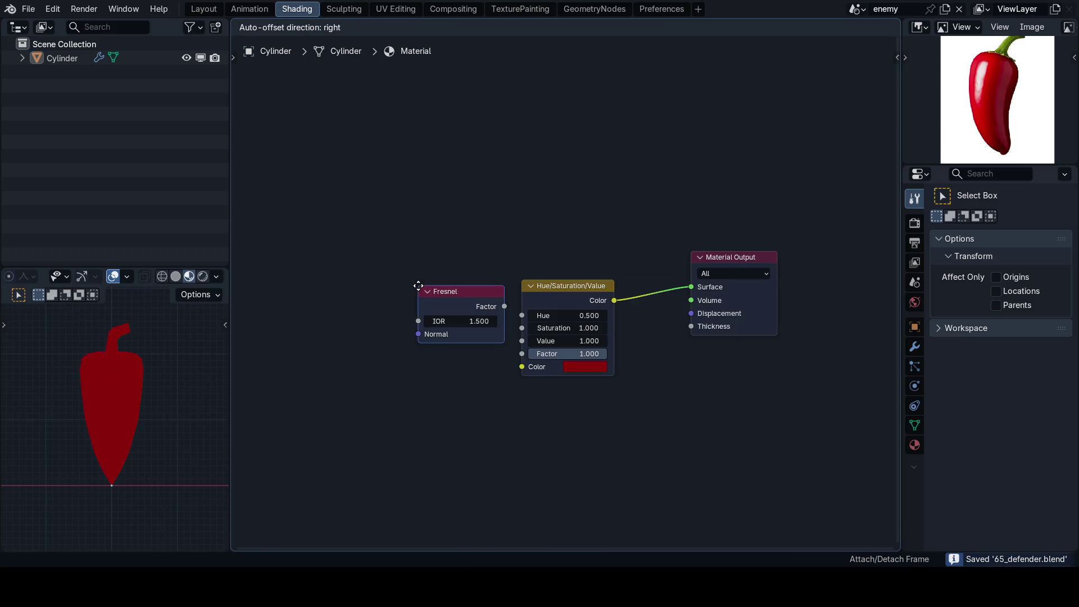
{"action": "left_click", "coordinate": [624, 274]}
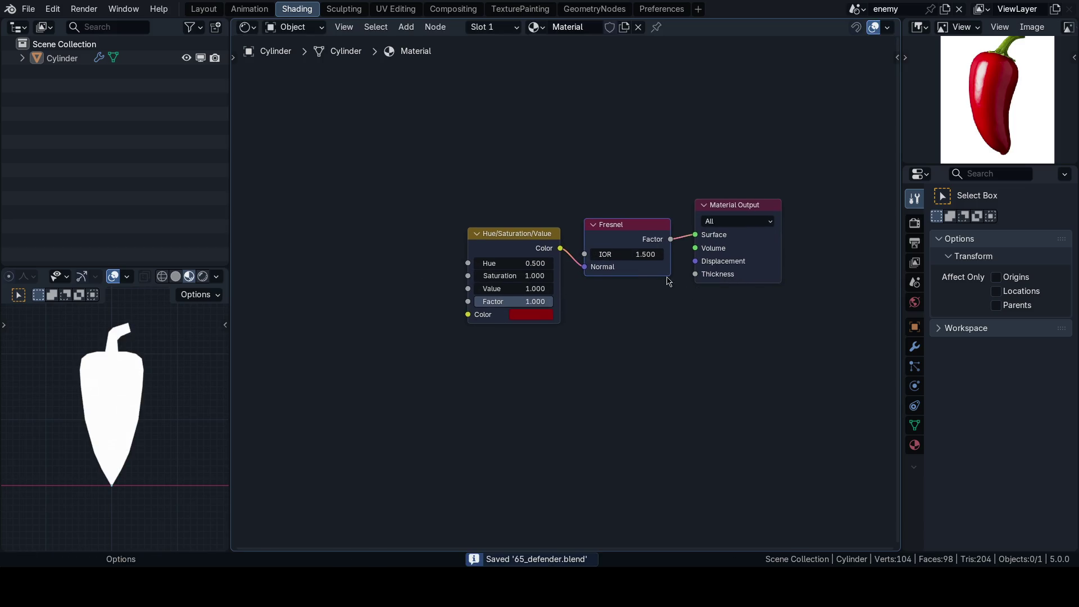
{"action": "scroll", "coordinate": [667, 280], "scroll_direction": "up", "scroll_amount": 1}
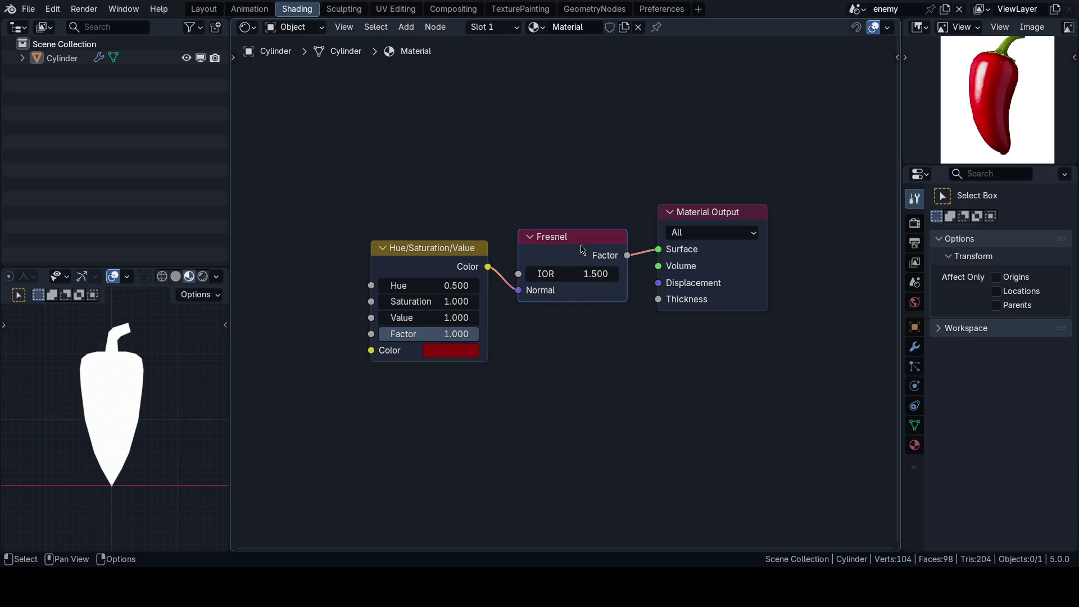
{"action": "key", "text": "shift+a"}
{"action": "type", "text": "mix"}
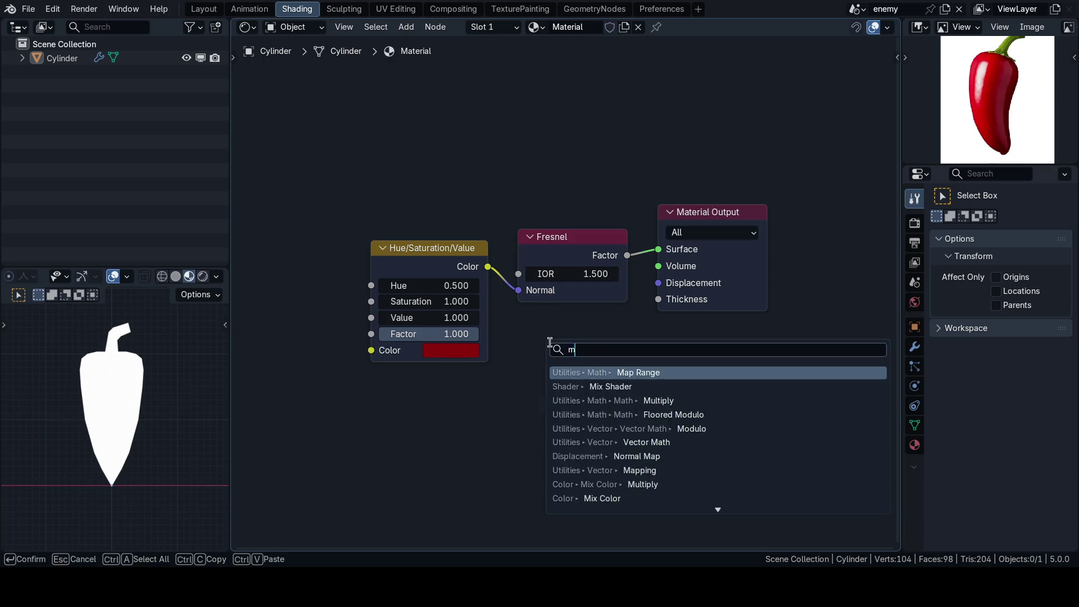
{"action": "key", "text": "Return"}
{"action": "left_click", "coordinate": [551, 347]}
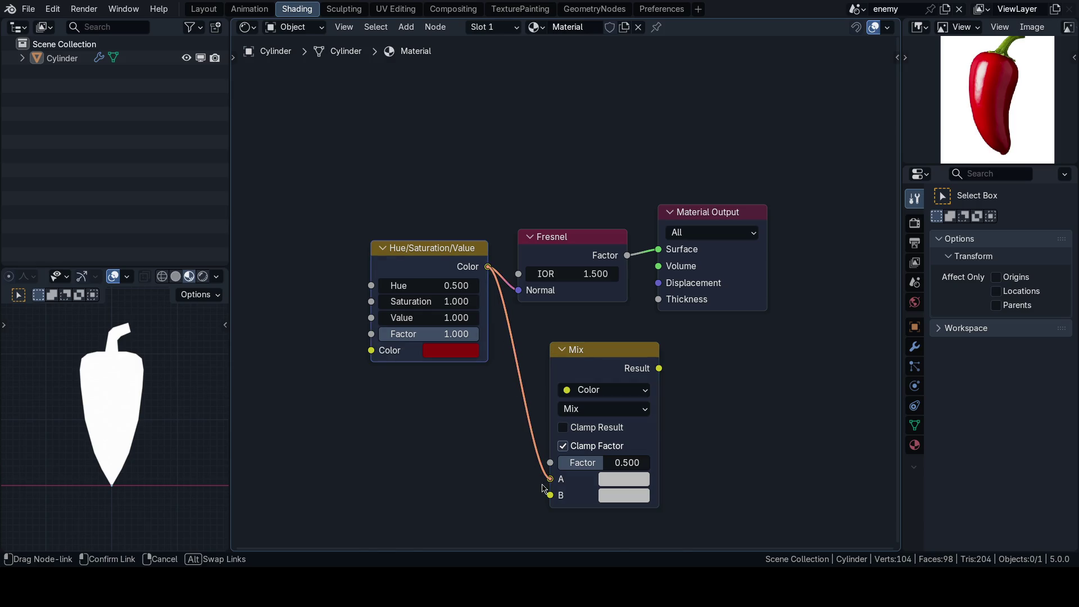
{"action": "left_click_drag", "start_coordinate": [487, 267], "coordinate": [550, 478]}
Step: Delete the misplaced Fresnel node and duplicate the Hue/Saturation/Value node before the Mix
{"action": "left_click_drag", "start_coordinate": [564, 239], "coordinate": [399, 452]}
{"action": "left_click", "coordinate": [399, 453]}
{"action": "key", "text": "x"}
{"action": "left_click_drag", "start_coordinate": [430, 248], "coordinate": [307, 289]}
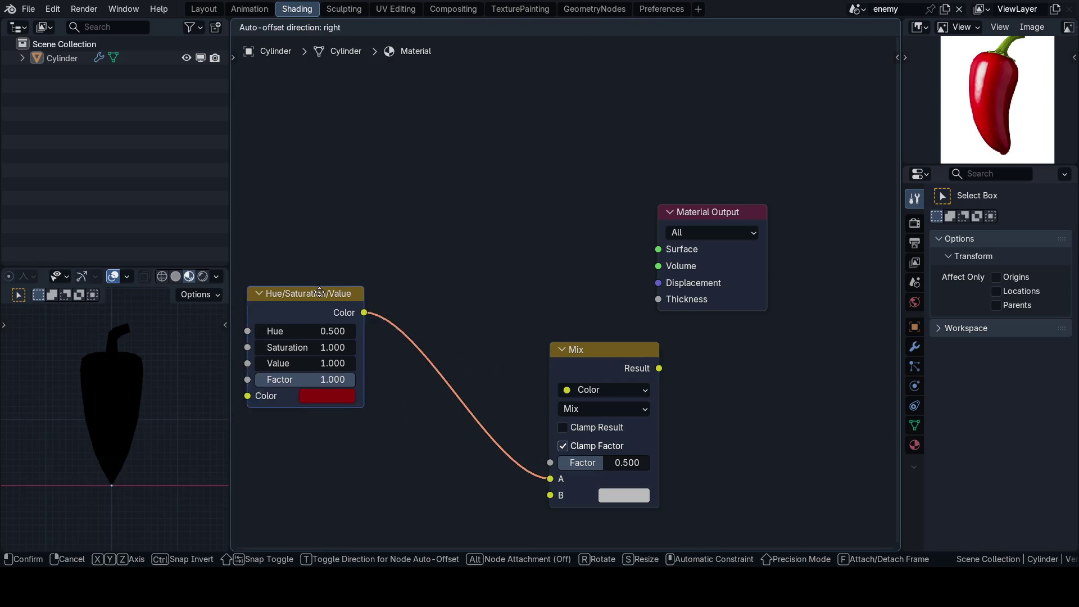
{"action": "middle_click_drag", "start_coordinate": [379, 380], "coordinate": [468, 289]}
{"action": "key", "text": "shift+d"}
{"action": "left_click", "coordinate": [515, 405]}
Step: Wire the duplicate into Mix B, add a Fresnel driving the Mix factor, and feed Mix result to Surface
{"action": "left_click_drag", "start_coordinate": [421, 176], "coordinate": [261, 247]}
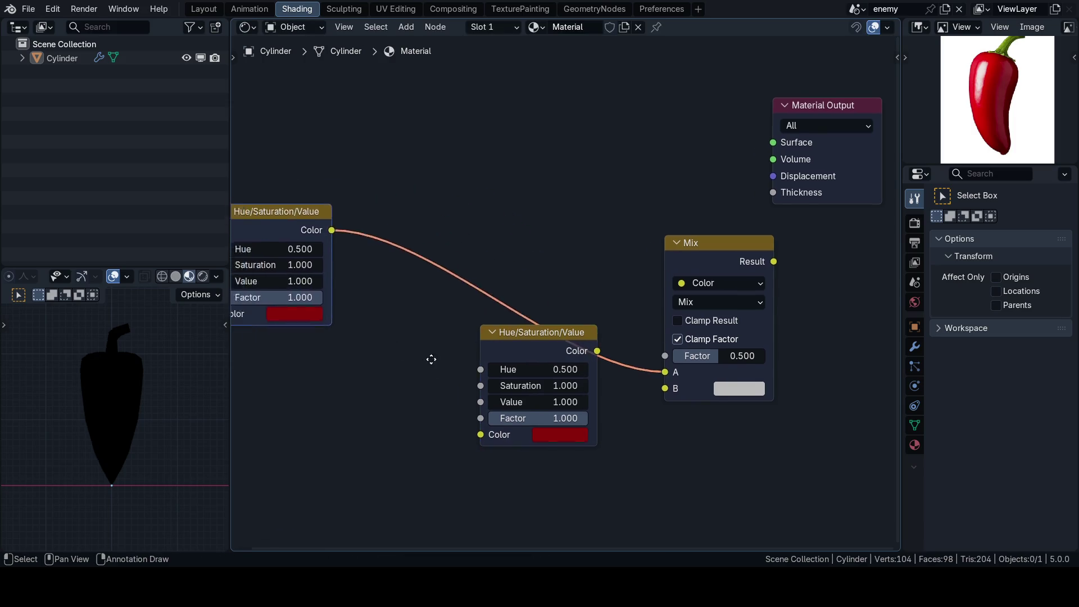
{"action": "middle_click_drag", "start_coordinate": [429, 359], "coordinate": [471, 311]}
{"action": "left_click_drag", "start_coordinate": [383, 187], "coordinate": [525, 381]}
{"action": "middle_click_drag", "start_coordinate": [540, 372], "coordinate": [447, 388]}
{"action": "left_click_drag", "start_coordinate": [555, 325], "coordinate": [583, 284]}
{"action": "type", "text": "fres"}
{"action": "key", "text": "Return"}
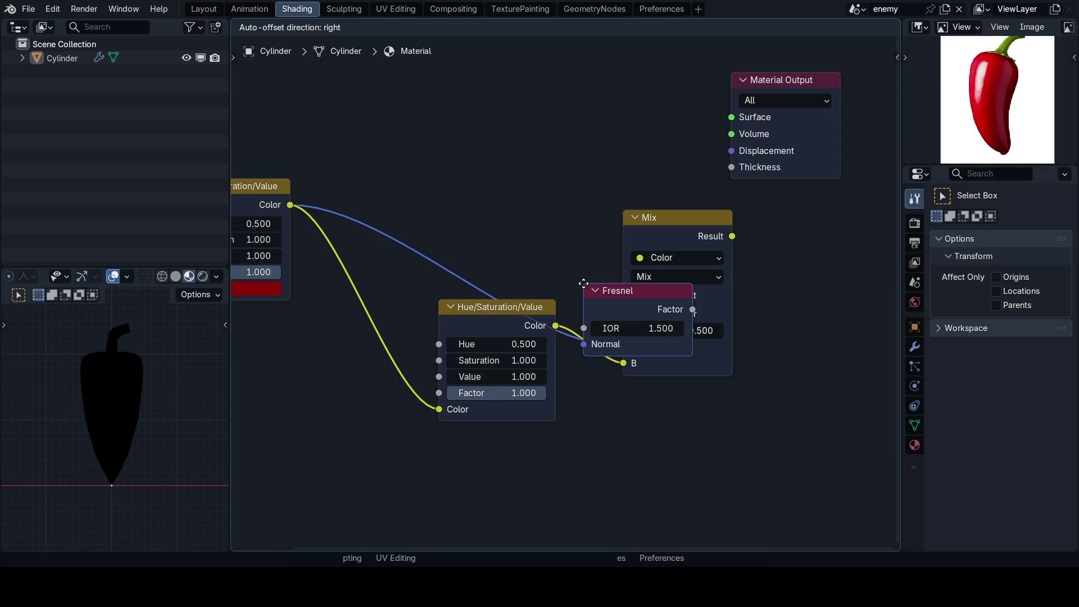
{"action": "left_click", "coordinate": [497, 192]}
{"action": "left_click_drag", "start_coordinate": [609, 217], "coordinate": [623, 331]}
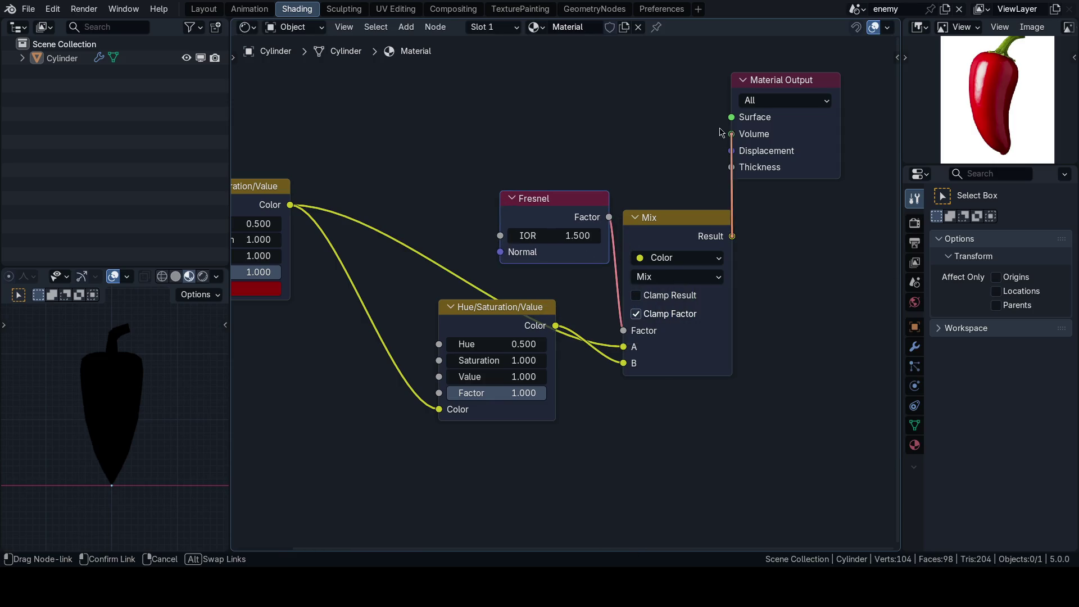
{"action": "left_click_drag", "start_coordinate": [732, 236], "coordinate": [731, 117]}
{"action": "middle_click_drag", "start_coordinate": [556, 163], "coordinate": [613, 345]}
{"action": "scroll", "coordinate": [617, 409], "scroll_direction": "up", "scroll_amount": 1}
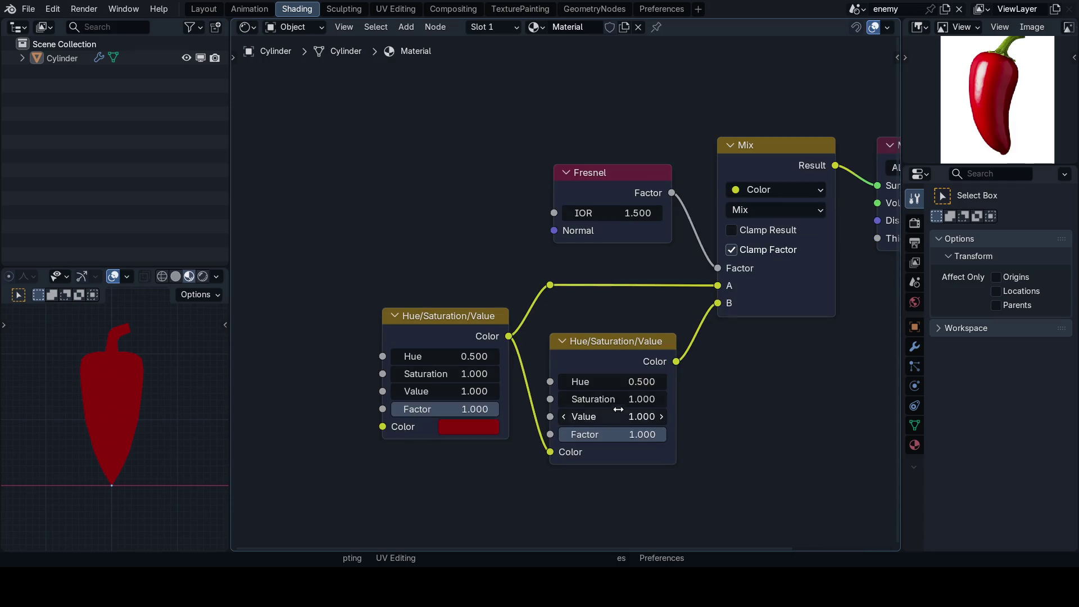
Step: Set the second Hue/Saturation/Value node to Saturation 0.700 and Value 1.700
{"action": "mouse_move", "coordinate": [587, 402]}
{"action": "left_mouse_down"}
{"action": "mouse_move", "coordinate": [556, 401]}
{"action": "mouse_move", "coordinate": [624, 381]}
{"action": "mouse_move", "coordinate": [590, 381]}
{"action": "left_mouse_up"}
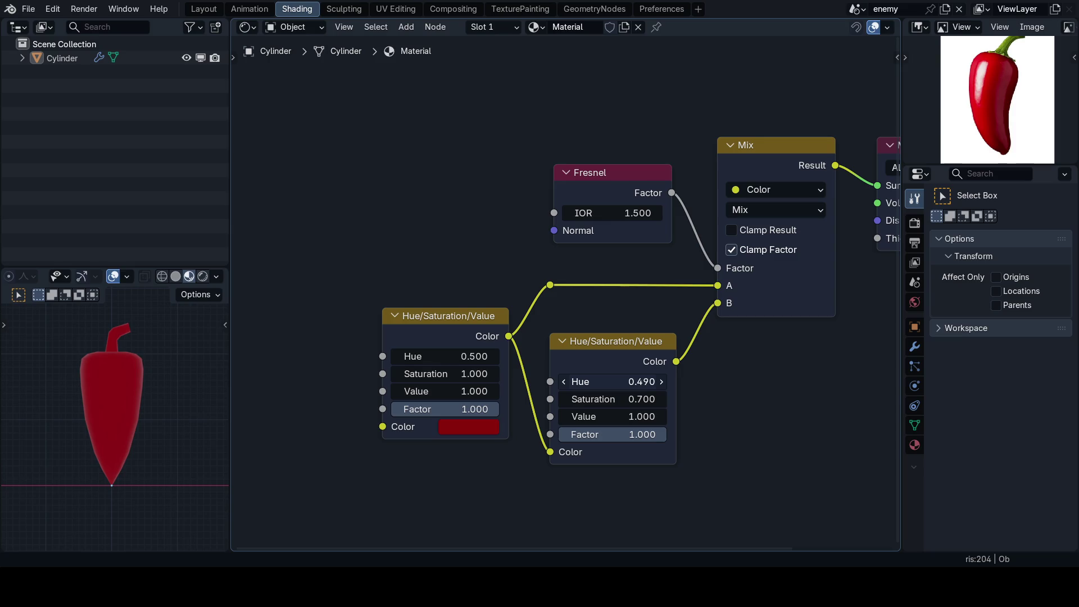
{"action": "left_click_drag", "start_coordinate": [607, 416], "coordinate": [667, 417]}
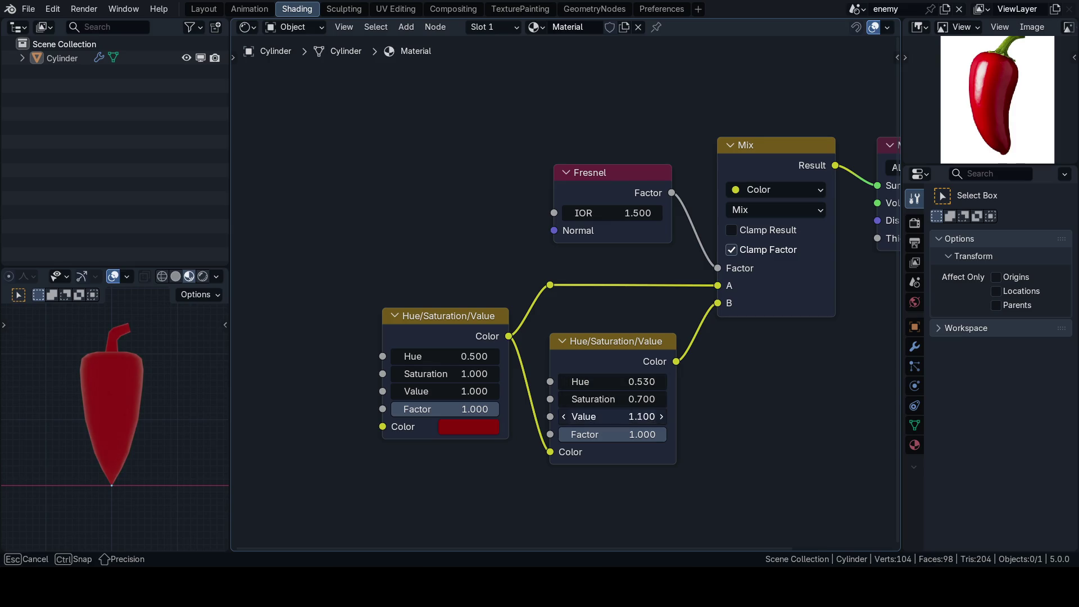
{"action": "scroll", "coordinate": [111, 374], "scroll_direction": "down", "scroll_amount": 3}
{"action": "mouse_move", "coordinate": [111, 375]}
{"action": "middle_mouse_down"}
{"action": "mouse_move", "coordinate": [160, 399]}
{"action": "mouse_move", "coordinate": [162, 419]}
{"action": "middle_mouse_up"}
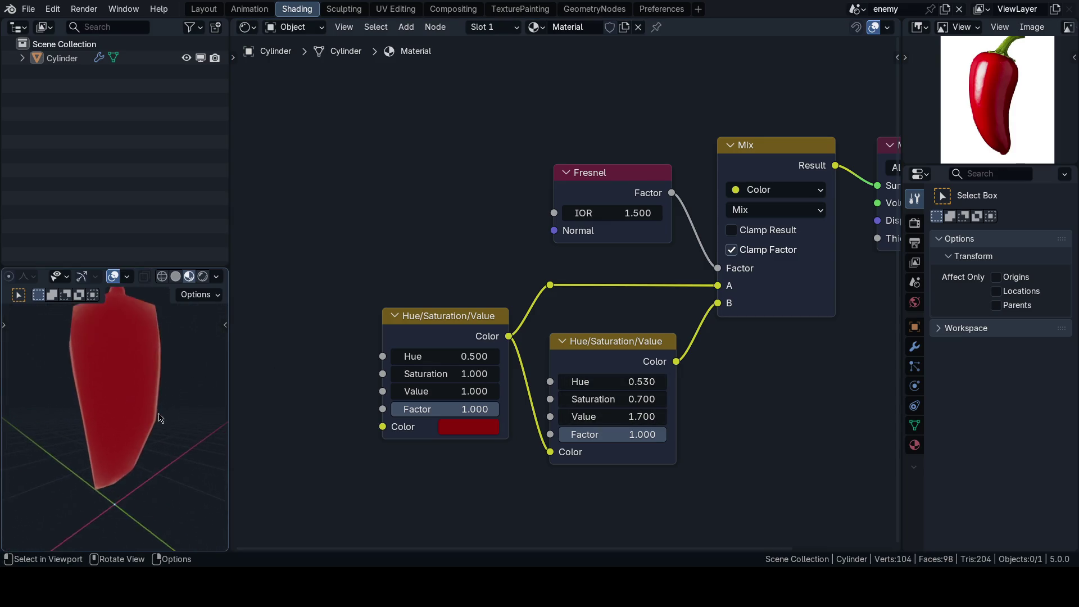
Step: Check the lighter rim on the pepper in a full-screen front view, then restore the node layout
{"action": "key", "text": "ctrl+space"}
{"action": "key", "text": "KP_1"}
{"action": "mouse_move", "coordinate": [428, 263]}
{"action": "middle_mouse_down"}
{"action": "mouse_move", "coordinate": [487, 309]}
{"action": "mouse_move", "coordinate": [609, 284]}
{"action": "mouse_move", "coordinate": [574, 337]}
{"action": "middle_mouse_up"}
{"action": "key", "text": "KP_1"}
{"action": "key", "text": "KP_1"}
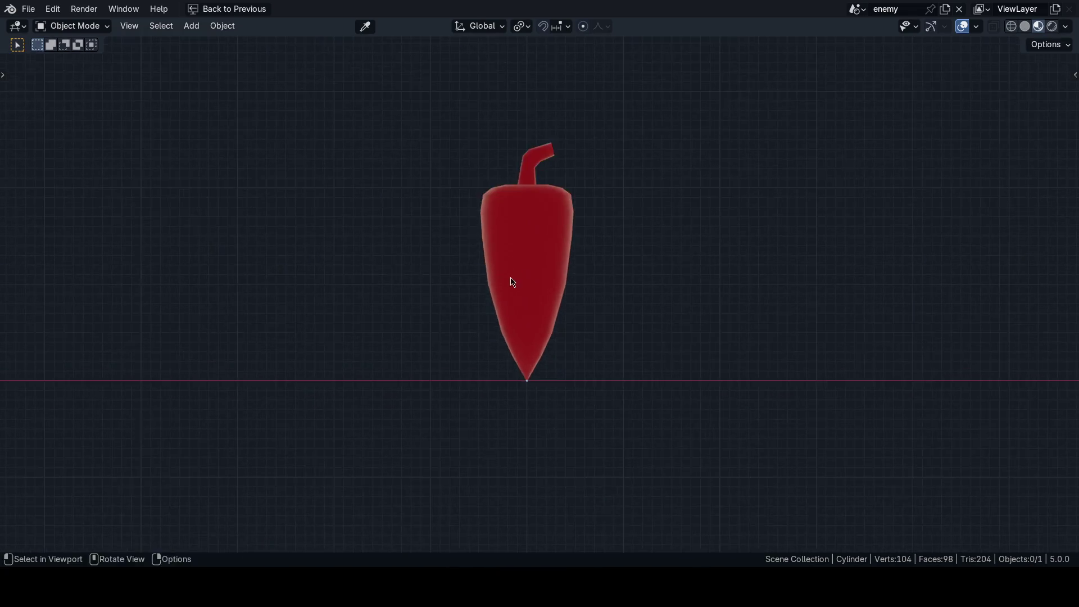
{"action": "key", "text": "ctrl+space"}
{"action": "key", "text": "q"}
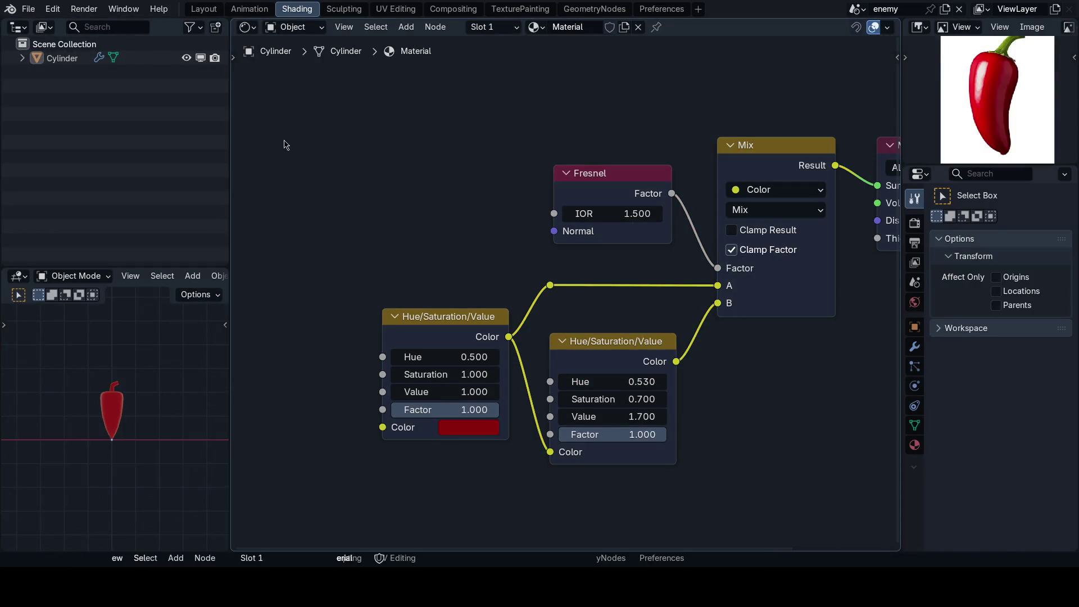
Step: Return to the Layout workspace and orbit around the finished pepper
{"action": "left_click", "coordinate": [204, 9]}
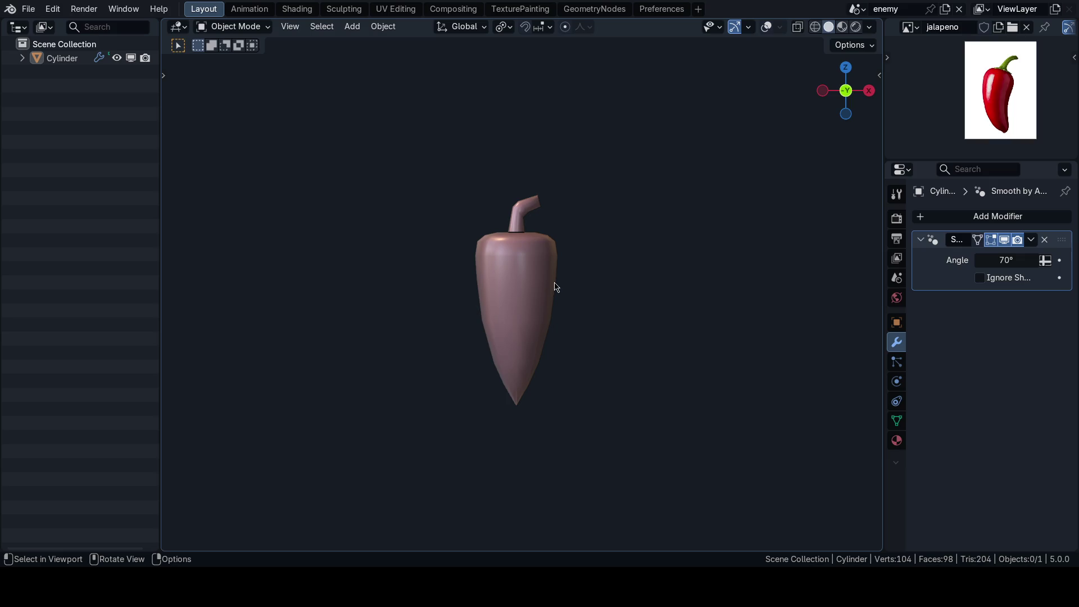
{"action": "middle_click_drag", "start_coordinate": [554, 288], "coordinate": [552, 255]}
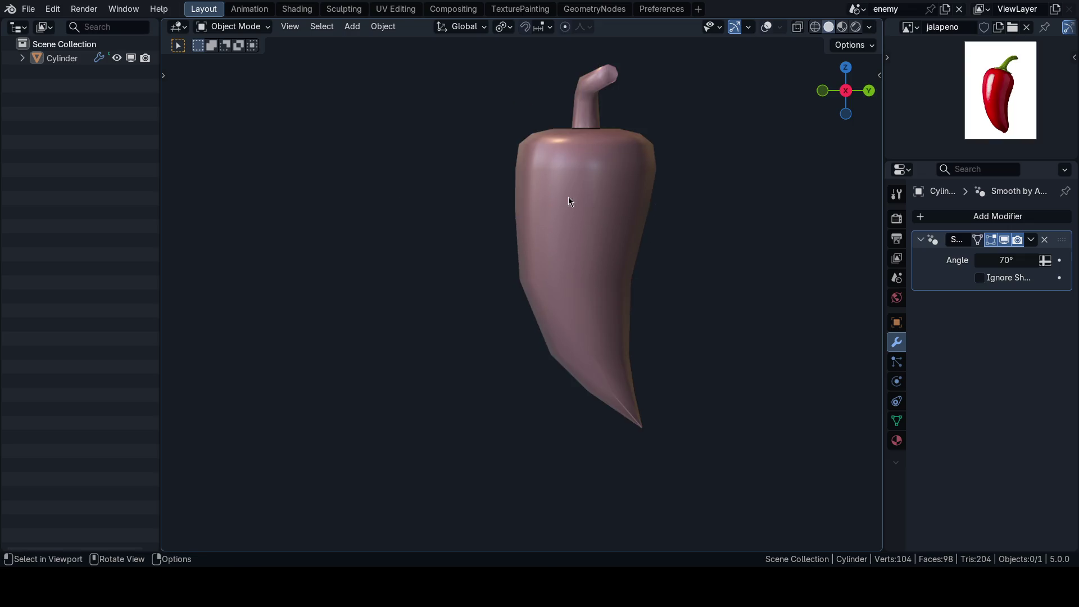
{"action": "scroll", "coordinate": [553, 256], "scroll_direction": "up", "scroll_amount": 1}
{"action": "scroll", "coordinate": [532, 269], "scroll_direction": "down", "scroll_amount": 4}
{"action": "middle_click_drag", "start_coordinate": [561, 277], "coordinate": [523, 324]}
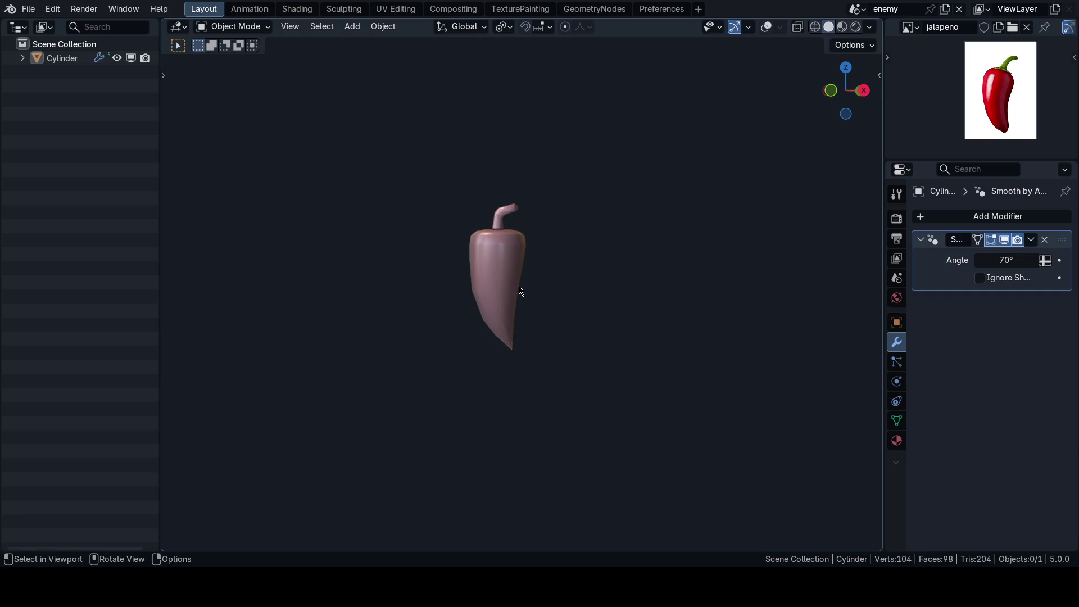
{"action": "scroll", "coordinate": [510, 306], "scroll_direction": "up", "scroll_amount": 2}
{"action": "scroll", "coordinate": [532, 315], "scroll_direction": "up", "scroll_amount": 1}
{"action": "mouse_move", "coordinate": [534, 277]}
{"action": "middle_mouse_down"}
{"action": "mouse_move", "coordinate": [476, 256]}
{"action": "mouse_move", "coordinate": [520, 271]}
{"action": "mouse_move", "coordinate": [644, 275]}
{"action": "mouse_move", "coordinate": [614, 298]}
{"action": "middle_mouse_up"}
{"action": "scroll", "coordinate": [524, 269], "scroll_direction": "up", "scroll_amount": 1}
{"action": "scroll", "coordinate": [524, 269], "scroll_direction": "down", "scroll_amount": 3}
{"action": "scroll", "coordinate": [602, 291], "scroll_direction": "up", "scroll_amount": 3}
{"action": "scroll", "coordinate": [603, 290], "scroll_direction": "down", "scroll_amount": 2}
Step: Select the pepper in the right orthographic view and start moving it
{"action": "left_click", "coordinate": [513, 249]}
{"action": "scroll", "coordinate": [624, 301], "scroll_direction": "down", "scroll_amount": 2}
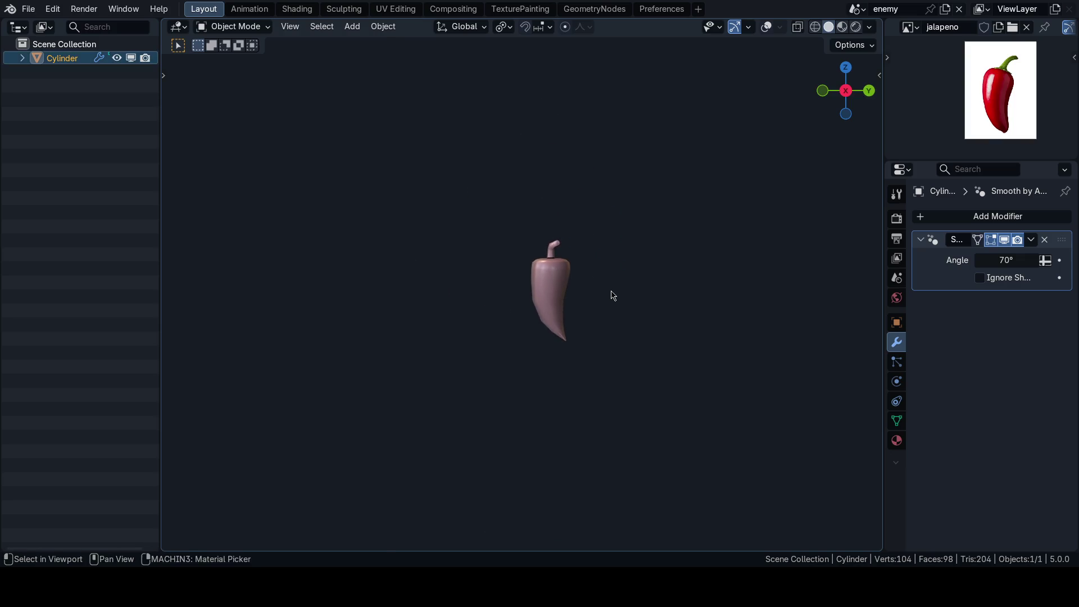
{"action": "key", "text": "KP_3"}
{"action": "key", "text": "g"}
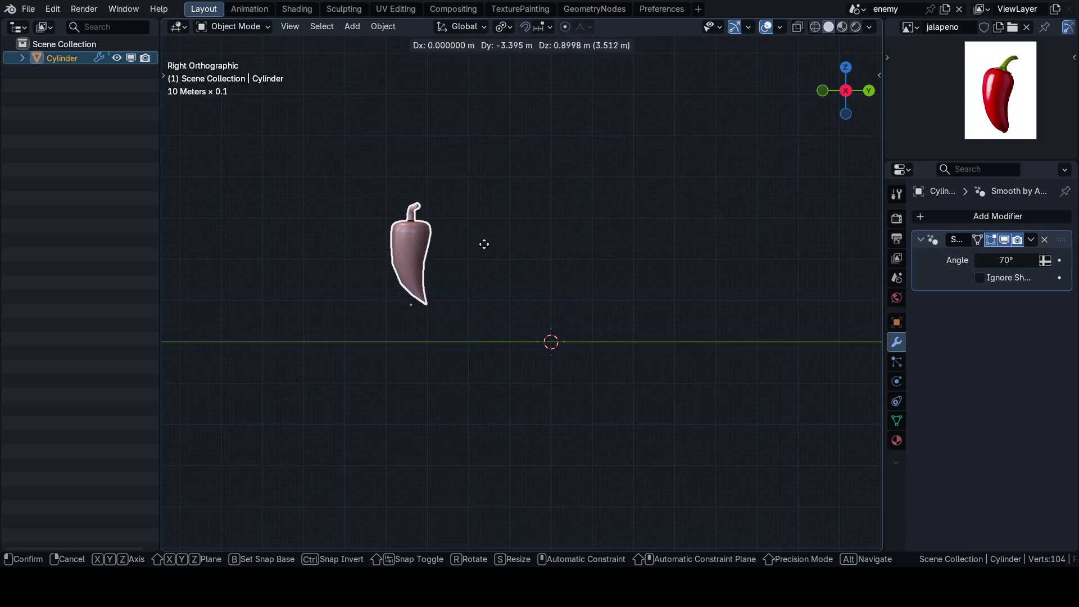
Step: Cancel the move so the pepper returns to its origin and recenter the front view on it
{"action": "key", "text": "Escape"}
{"action": "scroll", "coordinate": [565, 312], "scroll_direction": "up", "scroll_amount": 3}
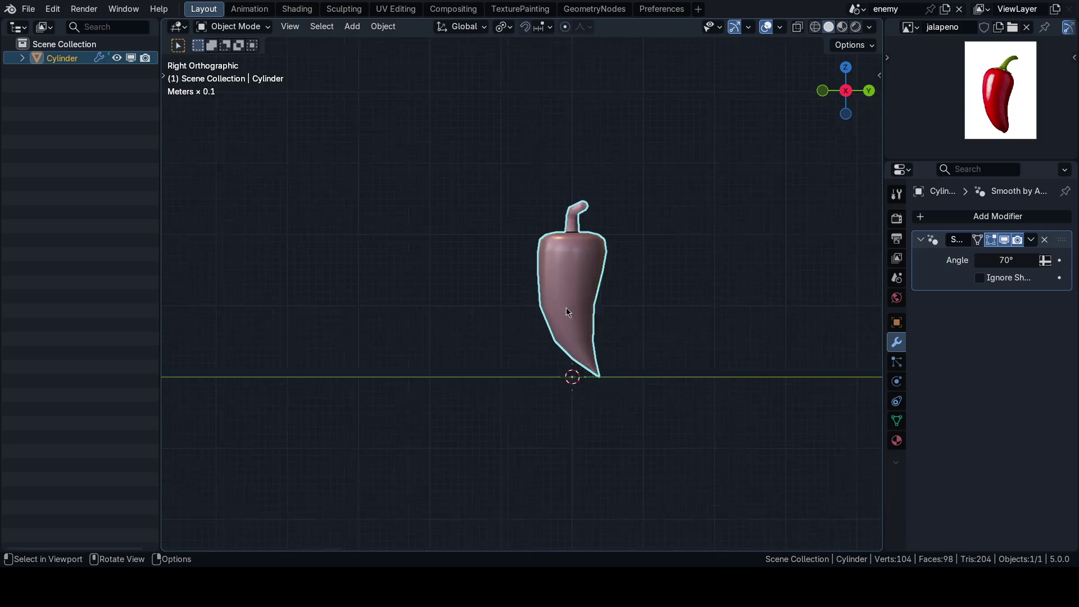
{"action": "scroll", "coordinate": [547, 281], "scroll_direction": "up", "scroll_amount": 1}
{"action": "scroll", "coordinate": [548, 288], "scroll_direction": "up", "scroll_amount": 3}
{"action": "scroll", "coordinate": [440, 313], "scroll_direction": "down", "scroll_amount": 3}
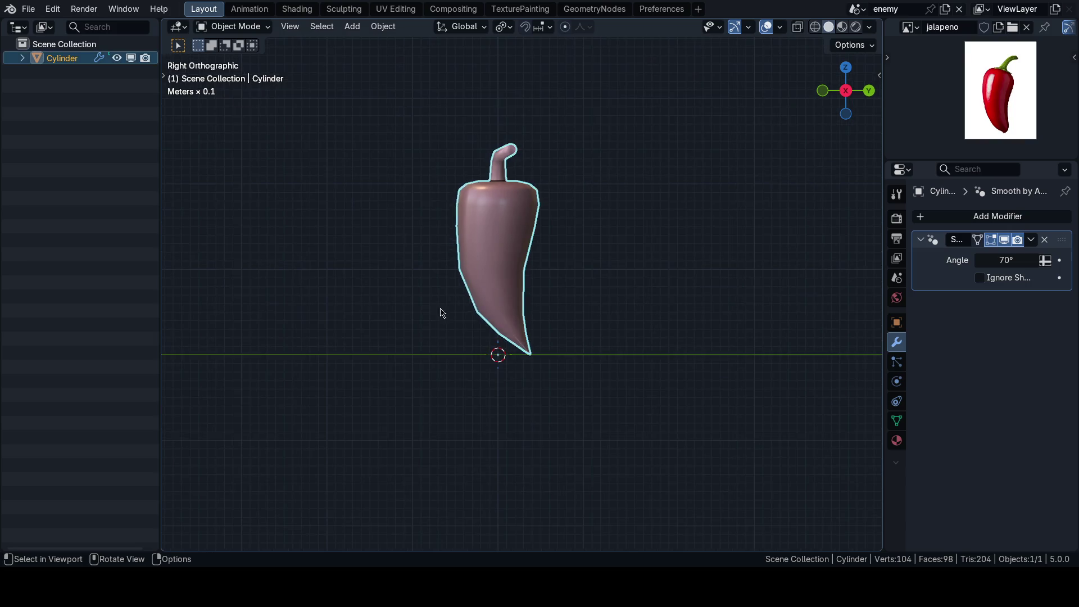
{"action": "middle_click_drag", "start_coordinate": [382, 348], "coordinate": [400, 391], "text": "shift"}
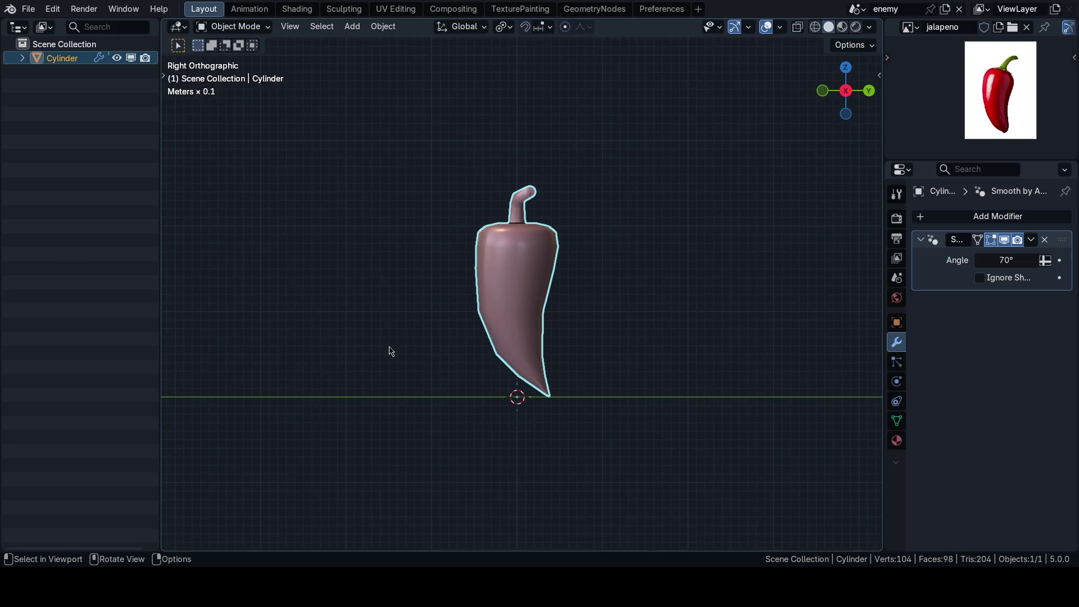
{"action": "middle_click_drag", "start_coordinate": [388, 351], "coordinate": [380, 371], "text": "shift"}
{"action": "key", "text": "KP_1"}
{"action": "scroll", "coordinate": [278, 270], "scroll_direction": "up", "scroll_amount": 2}
{"action": "middle_click_drag", "start_coordinate": [463, 363], "coordinate": [463, 326], "text": "shift"}
{"action": "scroll", "coordinate": [463, 325], "scroll_direction": "up", "scroll_amount": 2}
Step: Save the file and go back to the right orthographic view
{"action": "key", "text": "ctrl+s"}
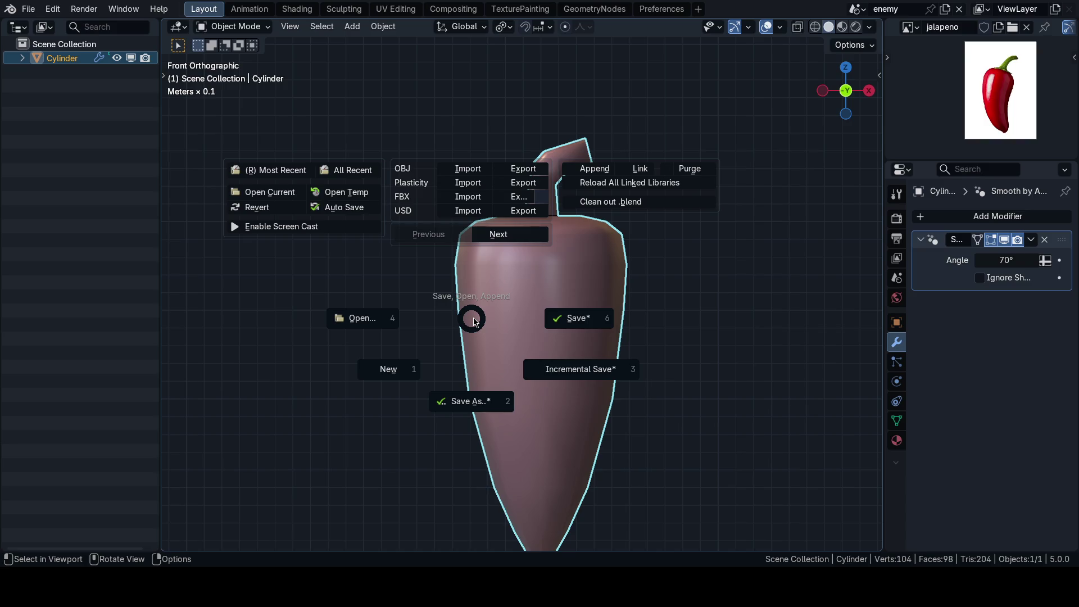
{"action": "key", "text": "Escape"}
{"action": "key", "text": "ctrl+s"}
{"action": "left_click", "coordinate": [577, 318]}
{"action": "key", "text": "KP_3"}
{"action": "scroll", "coordinate": [633, 309], "scroll_direction": "down", "scroll_amount": 2}
{"action": "scroll", "coordinate": [571, 294], "scroll_direction": "down", "scroll_amount": 2}
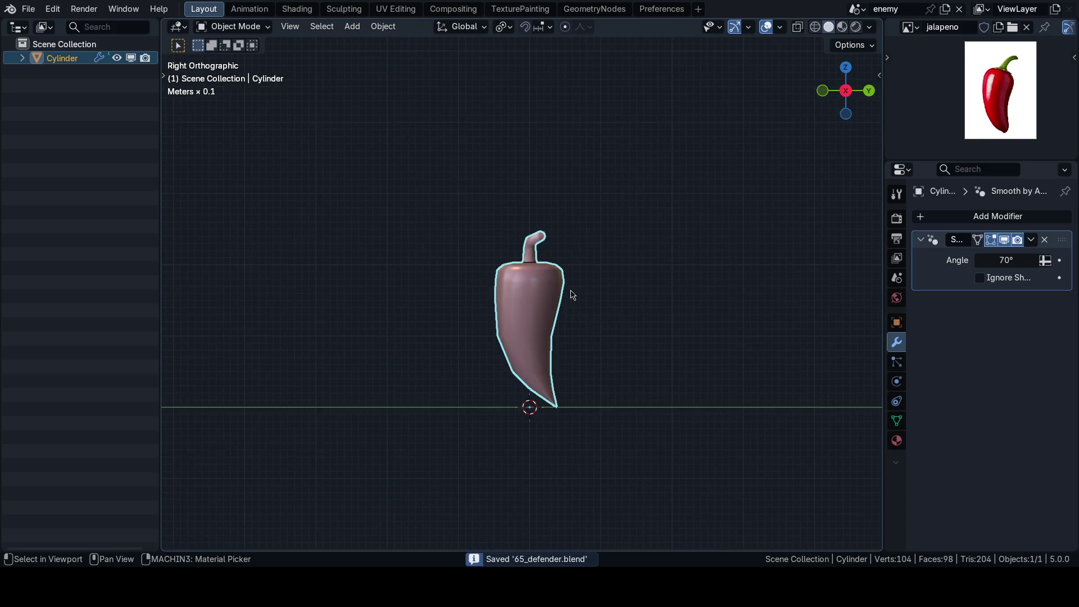
Step: Deselect the pepper and split the viewport into two stacked views, choosing the lower one's editor type
{"action": "left_click", "coordinate": [571, 295]}
{"action": "middle_click_drag", "start_coordinate": [571, 294], "coordinate": [535, 244], "text": "shift"}
{"action": "left_click_drag", "start_coordinate": [164, 547], "coordinate": [169, 435]}
{"action": "left_click", "coordinate": [178, 445]}
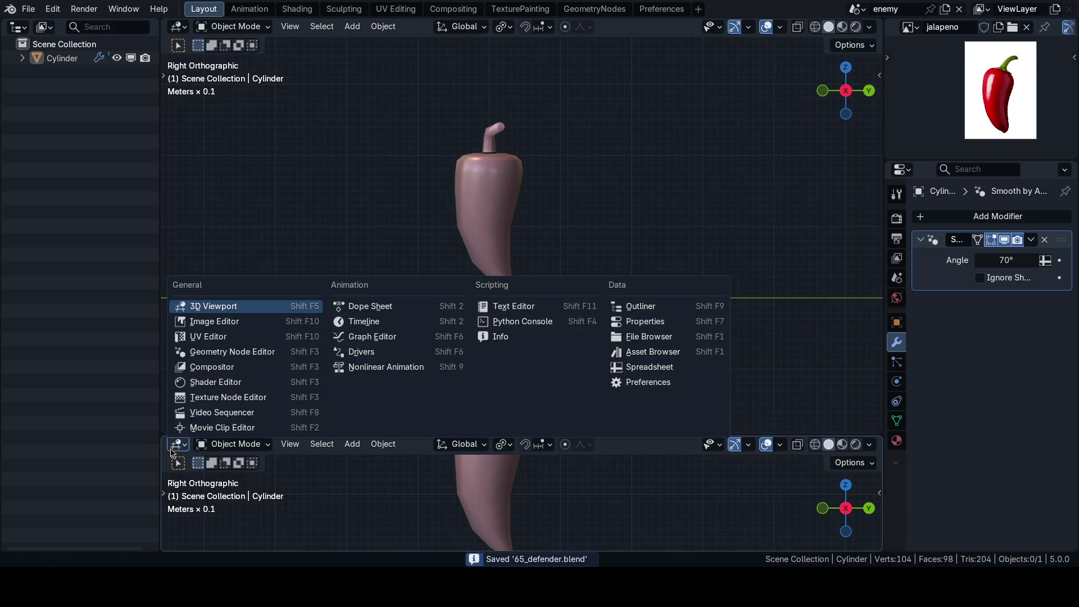
{"action": "left_click", "coordinate": [370, 306]}
{"action": "mouse_move", "coordinate": [395, 438]}
{"action": "left_mouse_down"}
{"action": "mouse_move", "coordinate": [378, 364]}
{"action": "mouse_move", "coordinate": [417, 401]}
{"action": "left_mouse_up"}
{"action": "left_click", "coordinate": [236, 372]}
{"action": "left_click", "coordinate": [234, 425]}
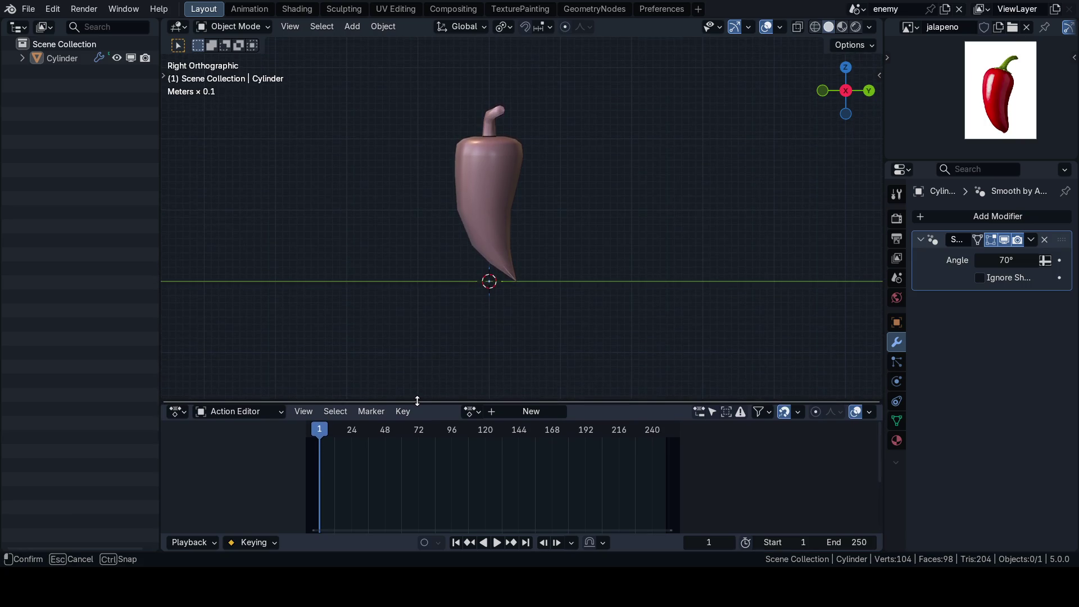
{"action": "left_click_drag", "start_coordinate": [416, 402], "coordinate": [417, 402]}
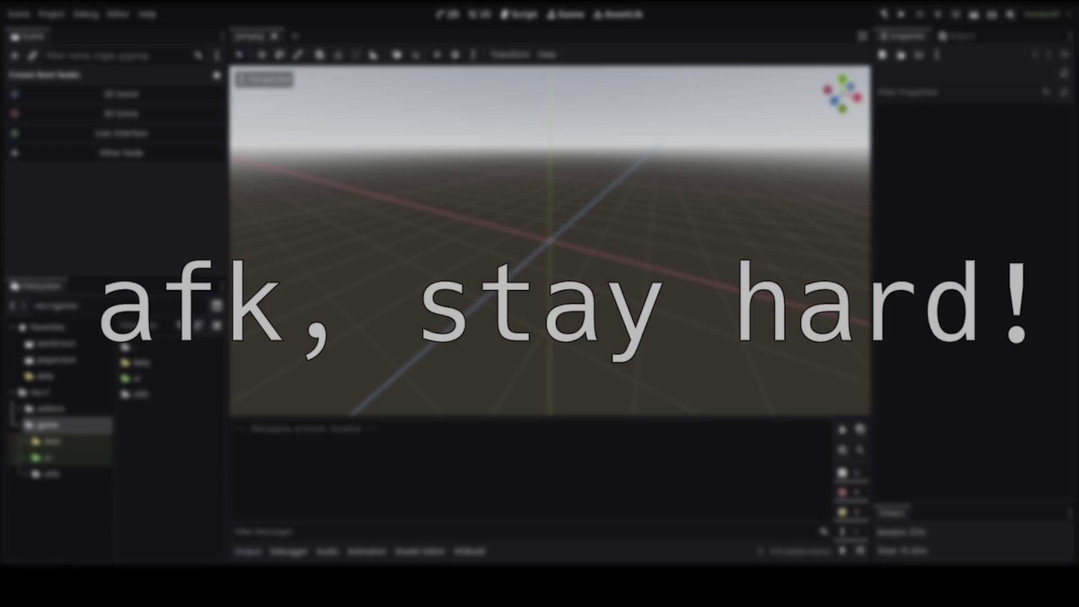
{"action": "scroll", "coordinate": [470, 323], "scroll_direction": "up", "scroll_amount": 2}
{"action": "scroll", "coordinate": [506, 354], "scroll_direction": "up", "scroll_amount": 1}
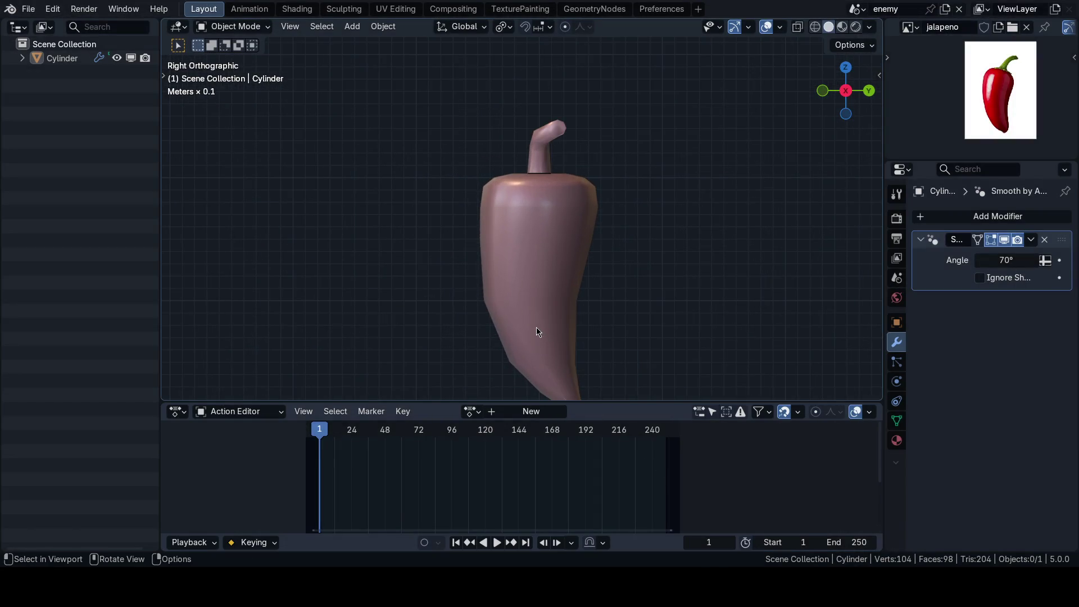
Step: Set the scene frame range to start at 0 and end at 23
{"action": "mouse_move", "coordinate": [523, 257]}
{"action": "middle_mouse_down", "text": "shift"}
{"action": "mouse_move", "coordinate": [547, 250]}
{"action": "mouse_move", "coordinate": [552, 223]}
{"action": "middle_mouse_up", "text": "shift"}
{"action": "left_click", "coordinate": [824, 542]}
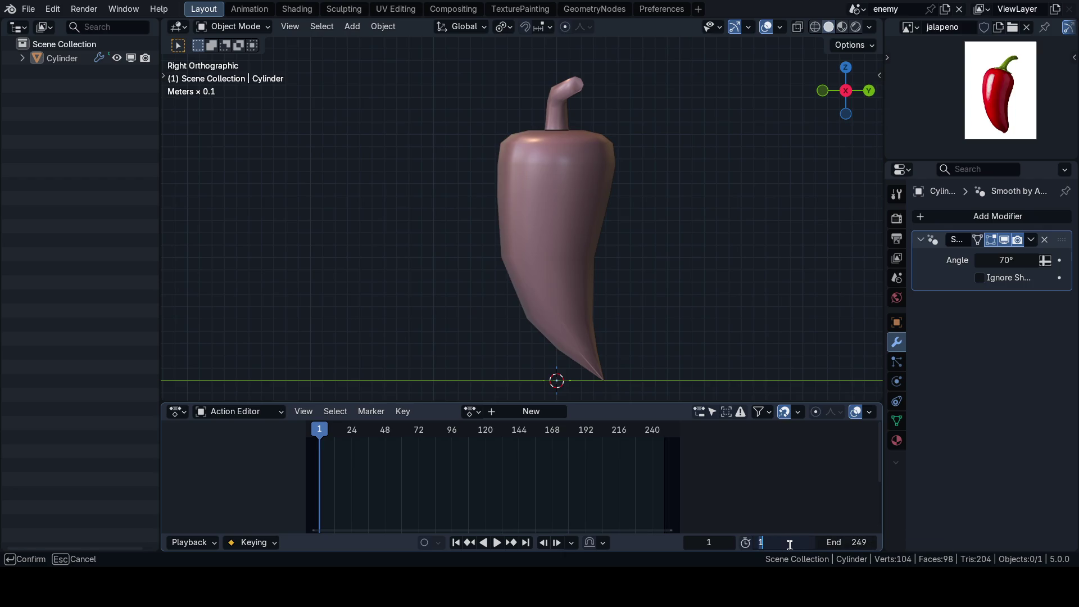
{"action": "type", "text": "0"}
{"action": "left_click", "coordinate": [830, 544]}
{"action": "type", "text": "24"}
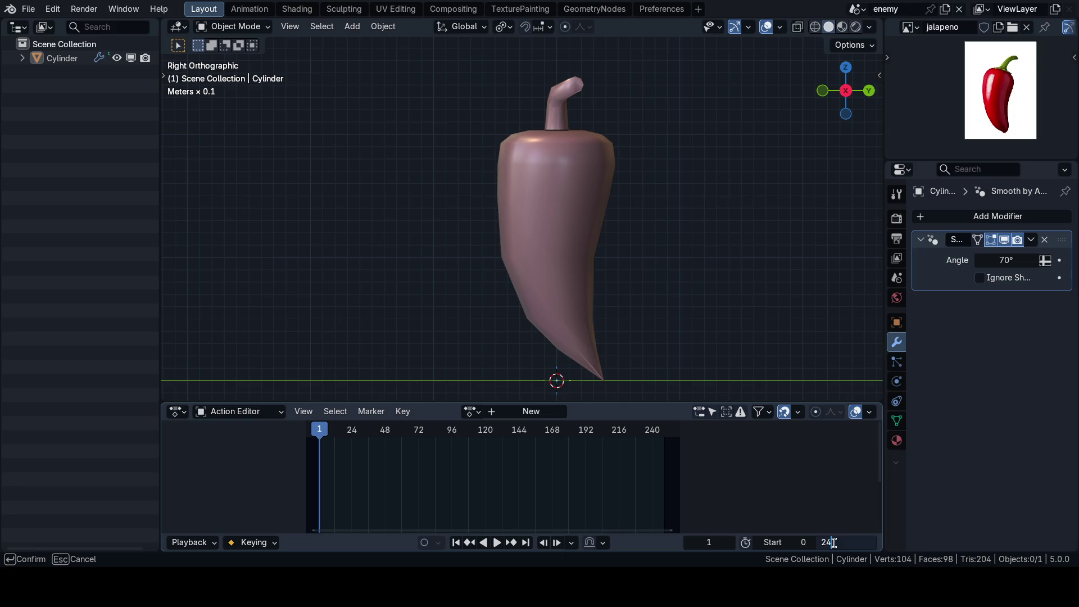
{"action": "key", "text": "Return"}
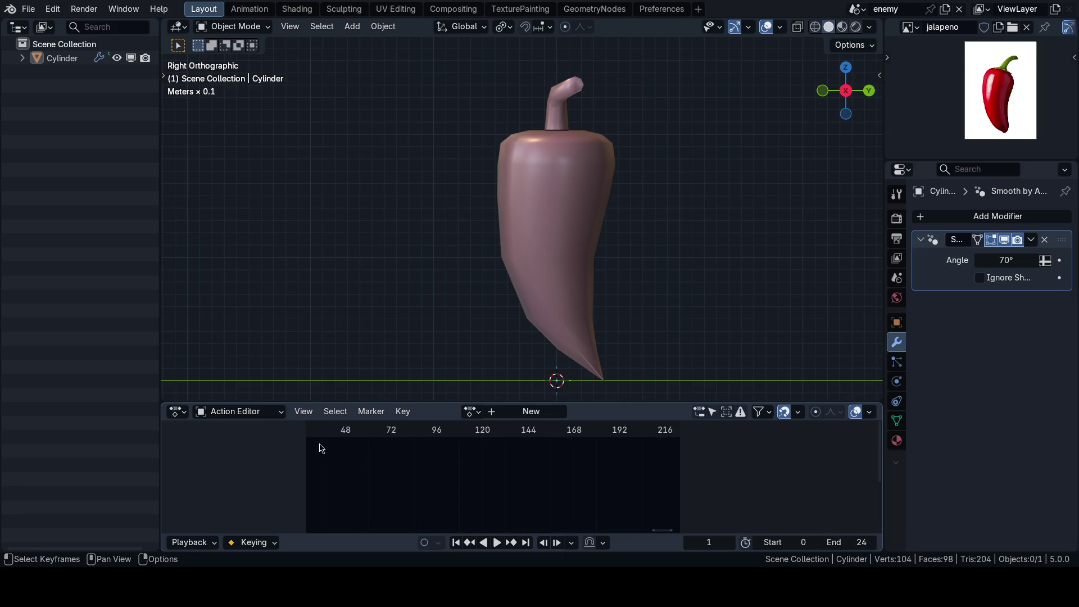
{"action": "scroll", "coordinate": [582, 448], "scroll_direction": "up", "scroll_amount": 2}
{"action": "scroll", "coordinate": [469, 463], "scroll_direction": "up", "scroll_amount": 2}
{"action": "scroll", "coordinate": [439, 436], "scroll_direction": "up", "scroll_amount": 2}
{"action": "left_click_drag", "start_coordinate": [440, 435], "coordinate": [451, 438]}
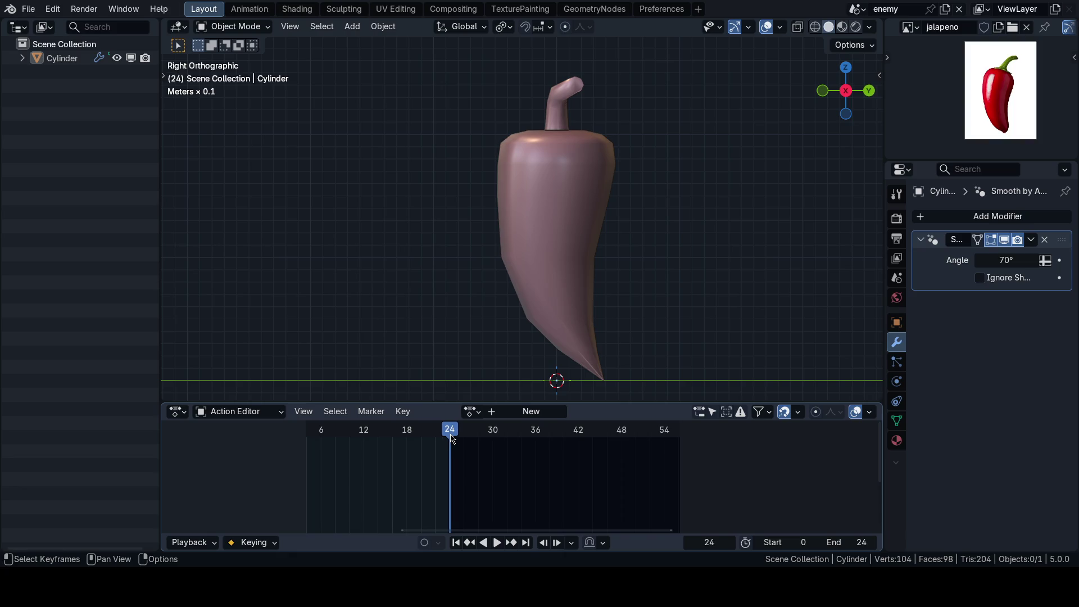
{"action": "scroll", "coordinate": [486, 487], "scroll_direction": "down", "scroll_amount": 1}
{"action": "scroll", "coordinate": [602, 491], "scroll_direction": "down", "scroll_amount": 1}
{"action": "left_click_drag", "start_coordinate": [843, 541], "coordinate": [843, 542]}
{"action": "key", "text": "Return"}
Step: Create a new action named 'walk' with a fake user and save the file
{"action": "left_click", "coordinate": [533, 411]}
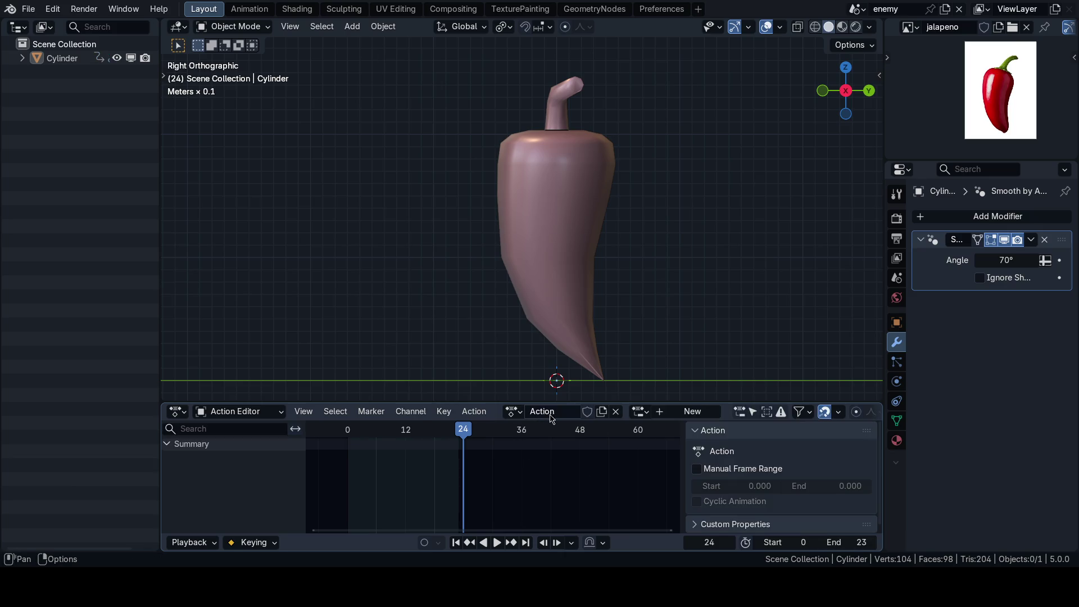
{"action": "double_click", "coordinate": [557, 413]}
{"action": "key", "text": "Return"}
{"action": "left_click", "coordinate": [587, 412]}
{"action": "left_click", "coordinate": [643, 412]}
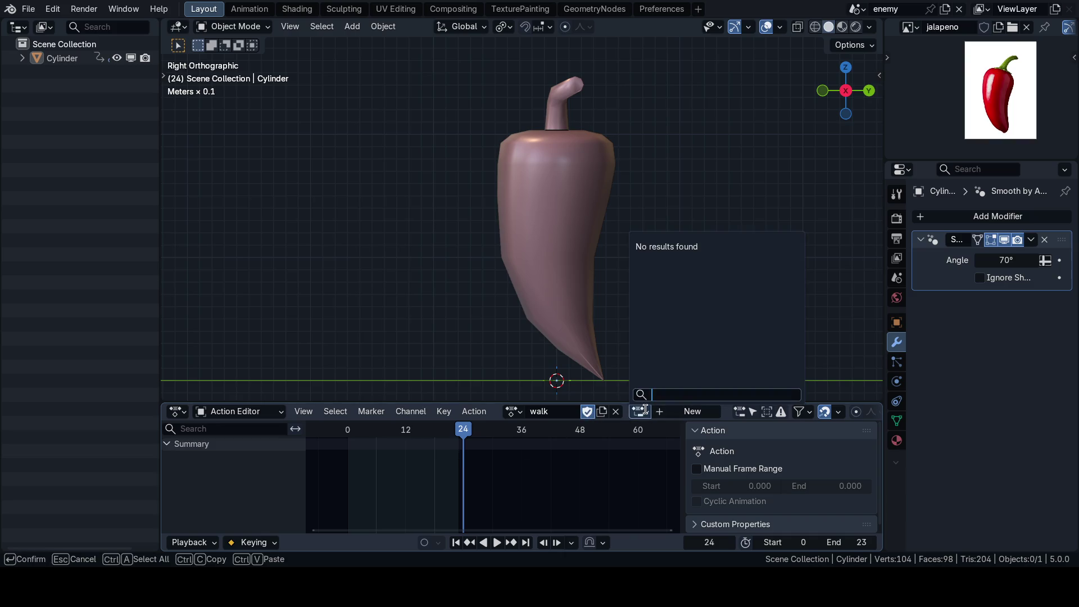
{"action": "scroll", "coordinate": [434, 467], "scroll_direction": "down", "scroll_amount": 2}
{"action": "key", "text": "ctrl+s"}
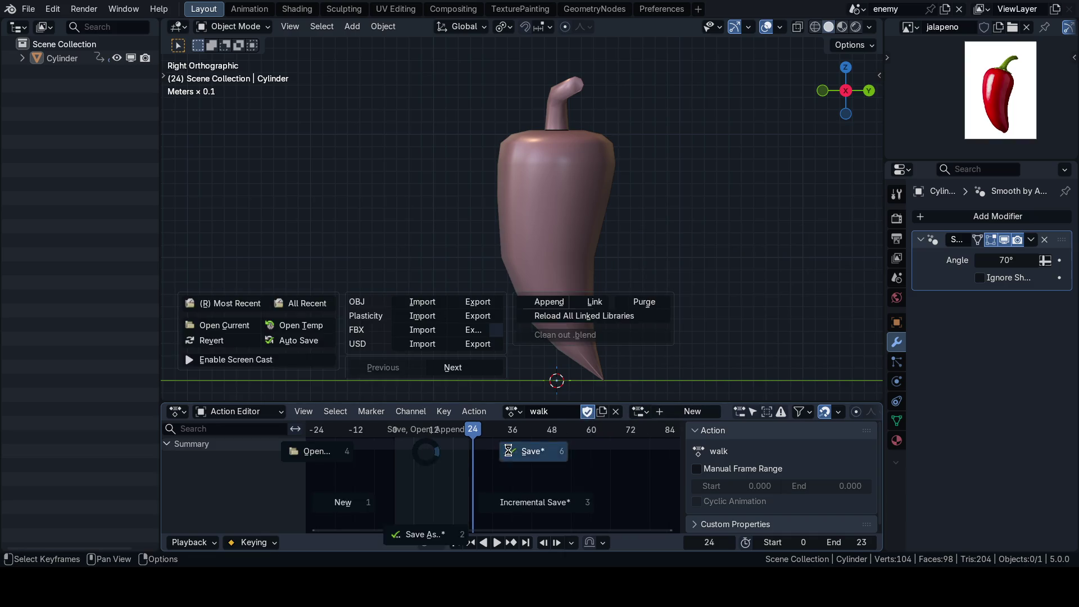
{"action": "scroll", "coordinate": [607, 313], "scroll_direction": "down", "scroll_amount": 4}
{"action": "key", "text": "n"}
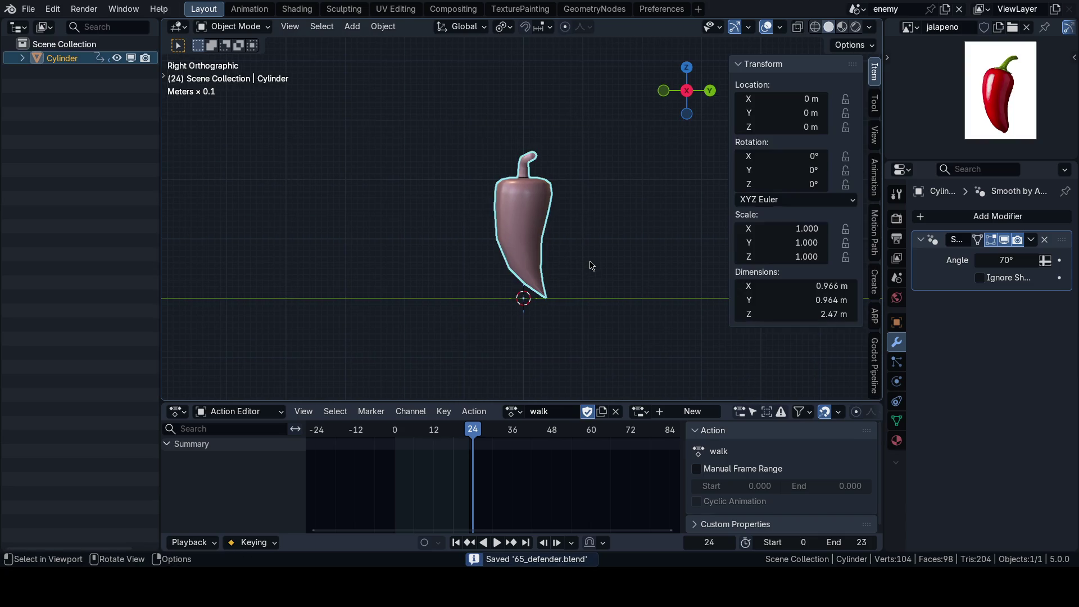
Step: Key the pepper's location at the origin on frames 0 and 24
{"action": "key", "text": "n"}
{"action": "scroll", "coordinate": [570, 277], "scroll_direction": "up", "scroll_amount": 2}
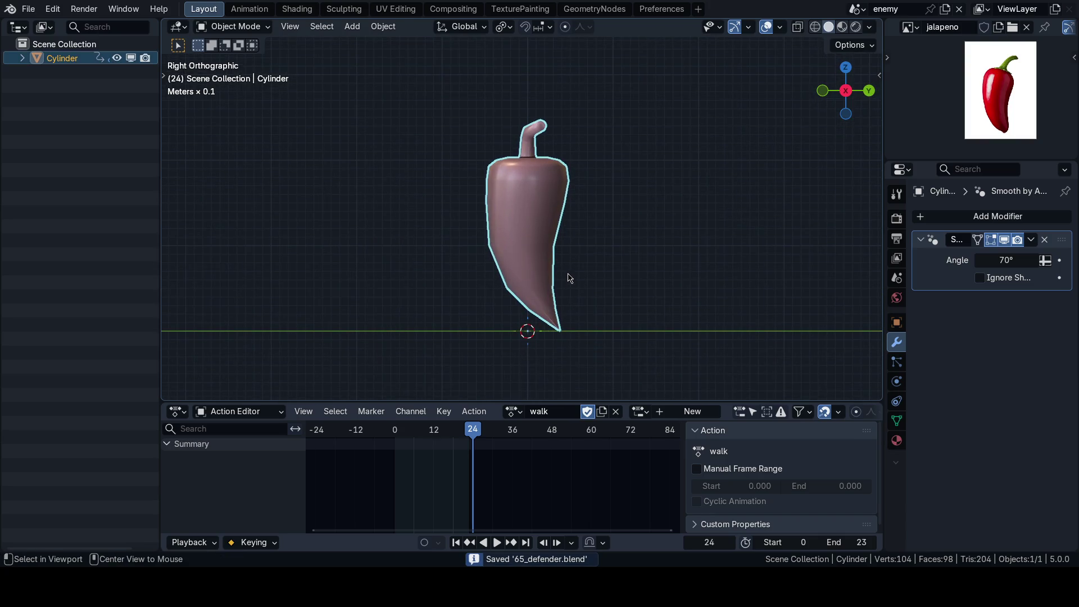
{"action": "left_click", "coordinate": [394, 429]}
{"action": "key", "text": "n"}
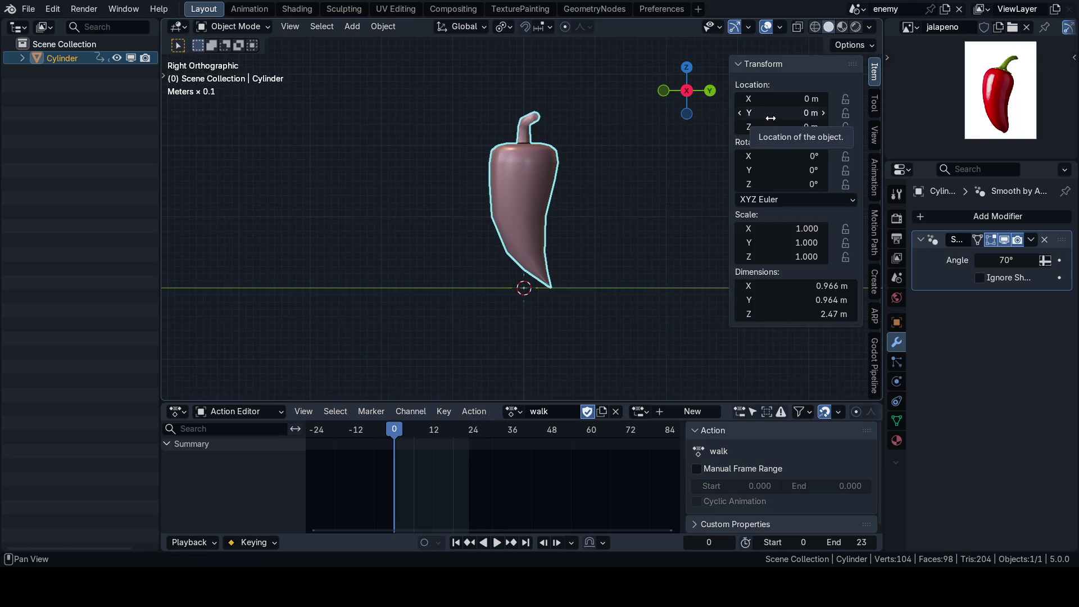
{"action": "scroll", "coordinate": [596, 280], "scroll_direction": "down", "scroll_amount": 1}
{"action": "scroll", "coordinate": [596, 279], "scroll_direction": "down", "scroll_amount": 1}
{"action": "scroll", "coordinate": [582, 282], "scroll_direction": "down", "scroll_amount": 2}
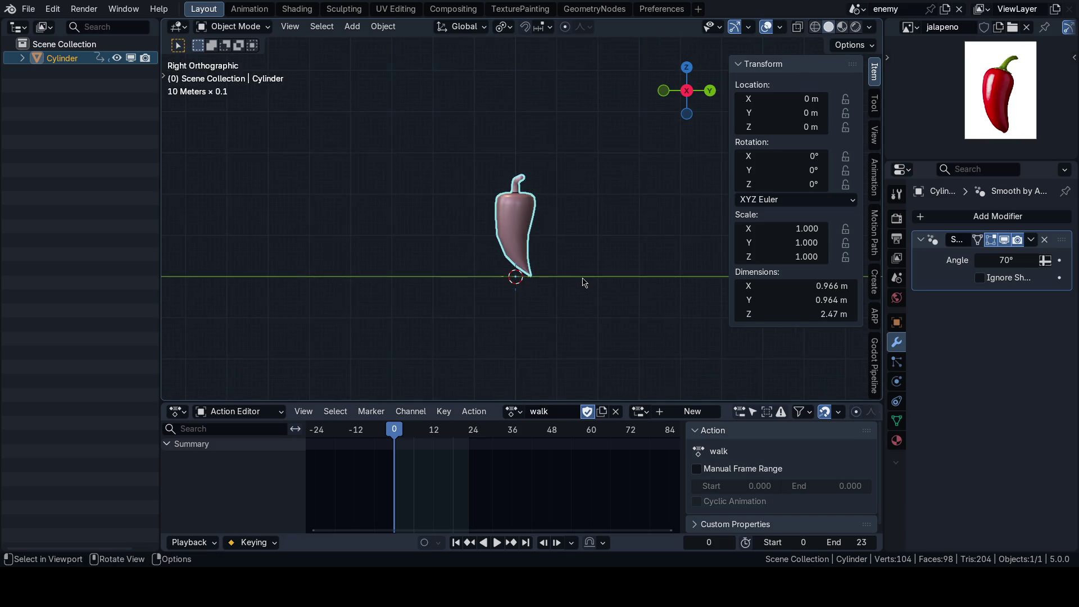
{"action": "scroll", "coordinate": [583, 282], "scroll_direction": "up", "scroll_amount": 2}
{"action": "key", "text": "i"}
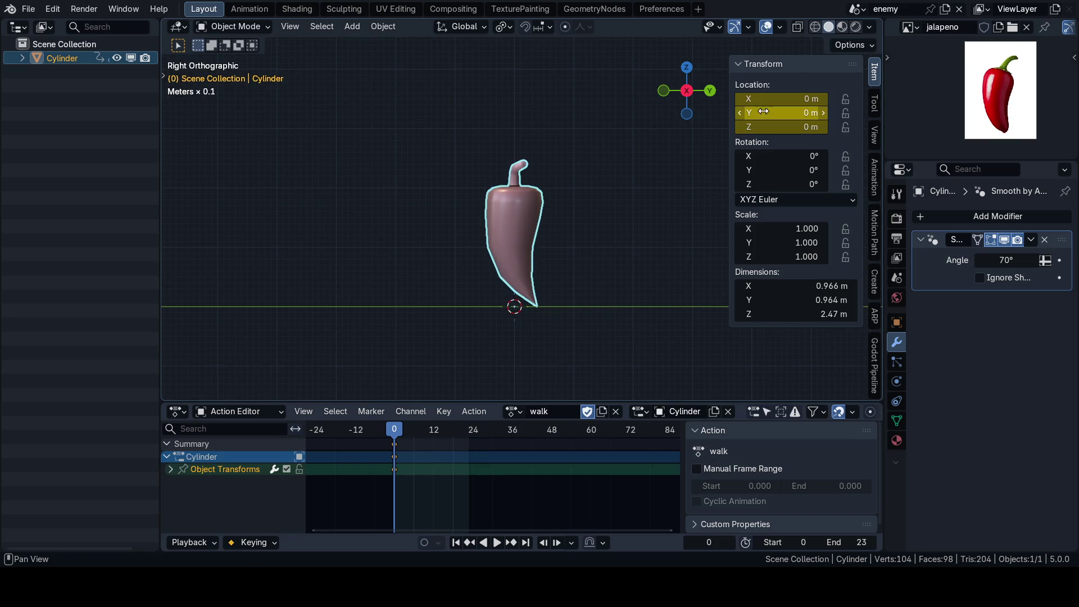
{"action": "left_click", "coordinate": [473, 429]}
{"action": "key", "text": "i"}
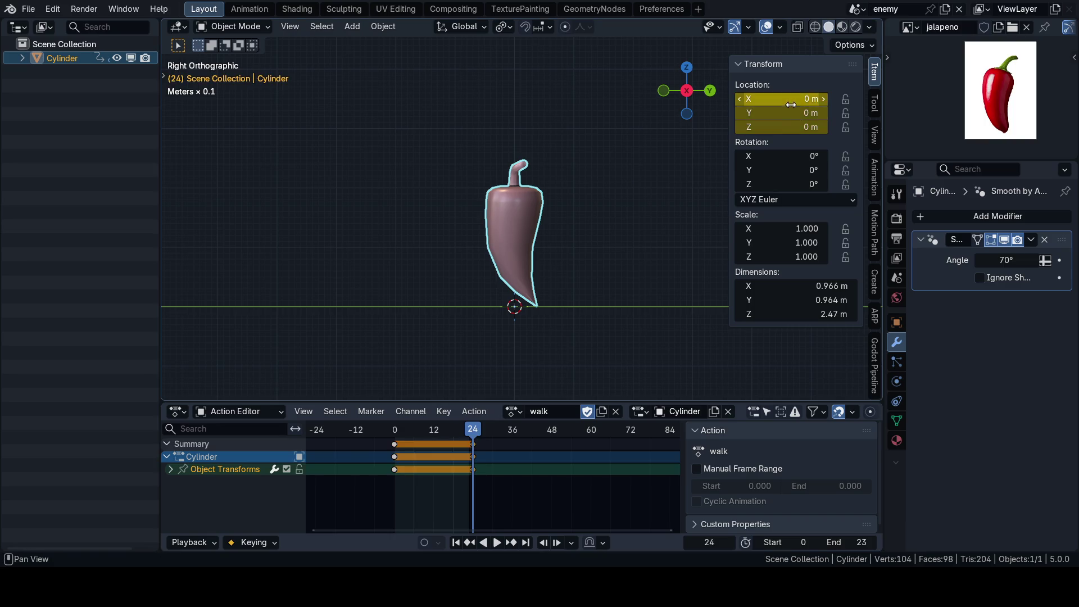
{"action": "left_click", "coordinate": [386, 429]}
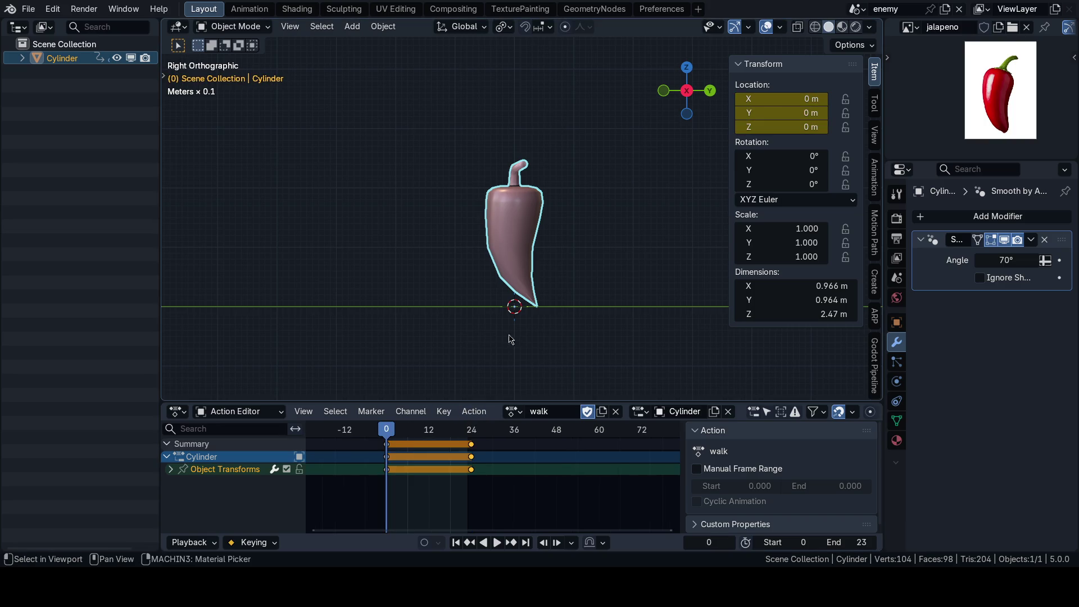
{"action": "key", "text": "n"}
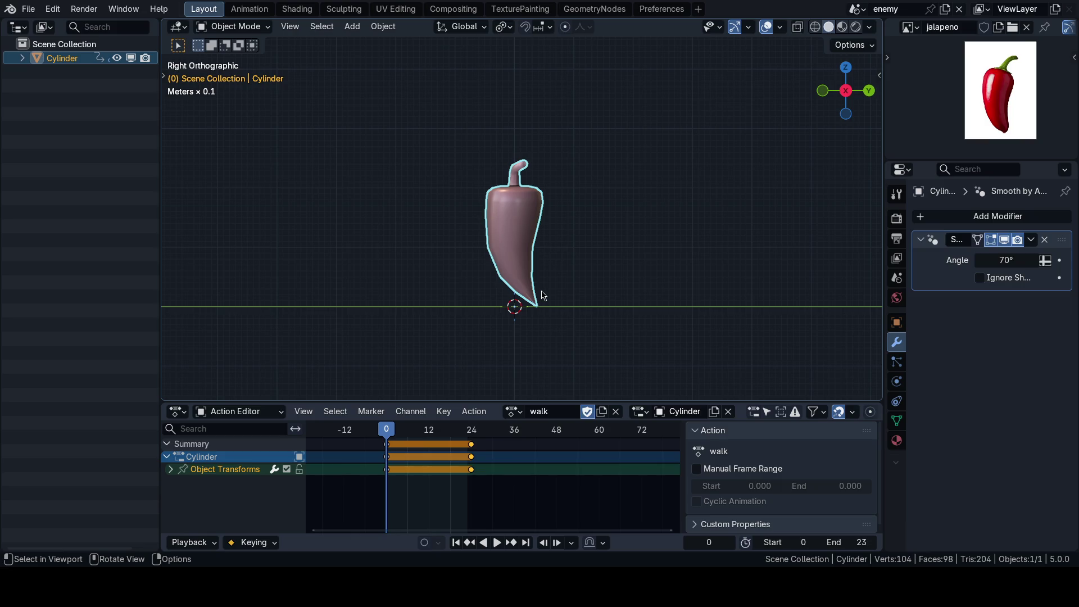
{"action": "scroll", "coordinate": [541, 295], "scroll_direction": "up", "scroll_amount": 2}
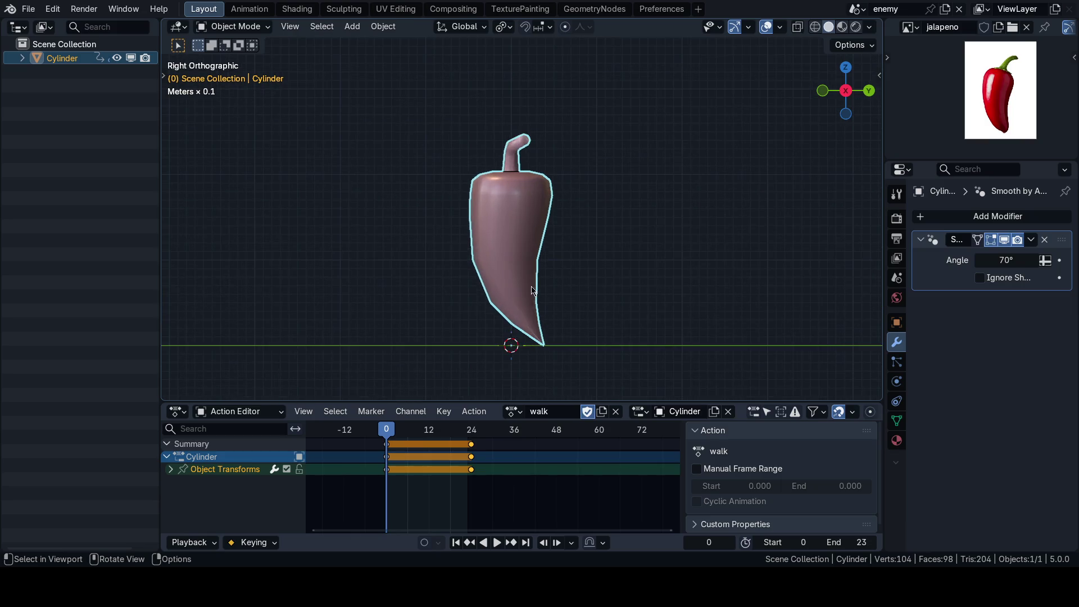
{"action": "middle_click_drag", "start_coordinate": [565, 305], "coordinate": [581, 298], "text": "shift"}
{"action": "scroll", "coordinate": [581, 298], "scroll_direction": "down", "scroll_amount": 1}
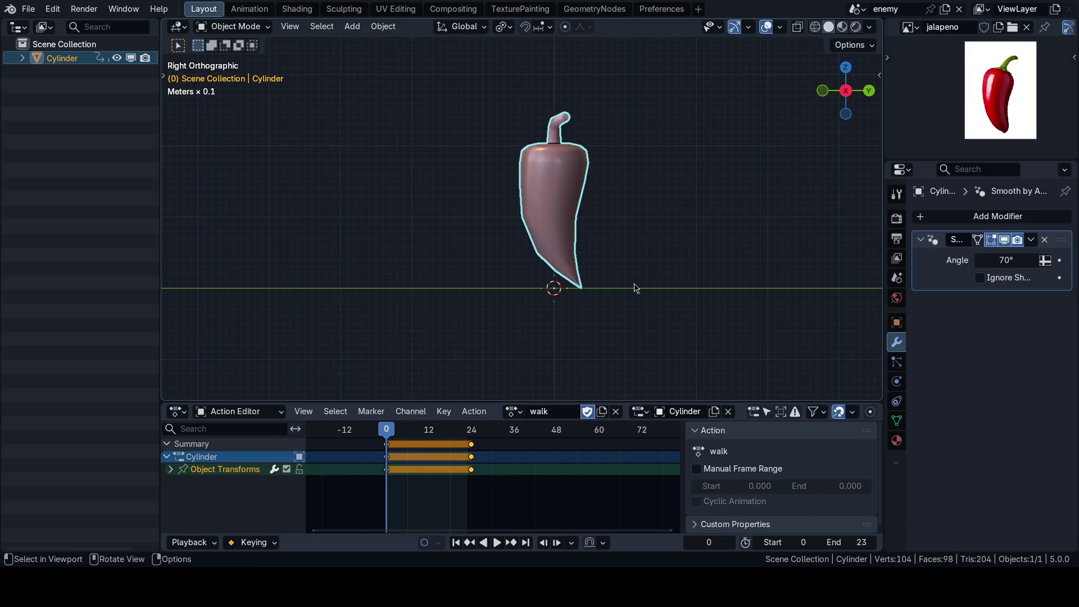
{"action": "scroll", "coordinate": [632, 278], "scroll_direction": "up", "scroll_amount": 1}
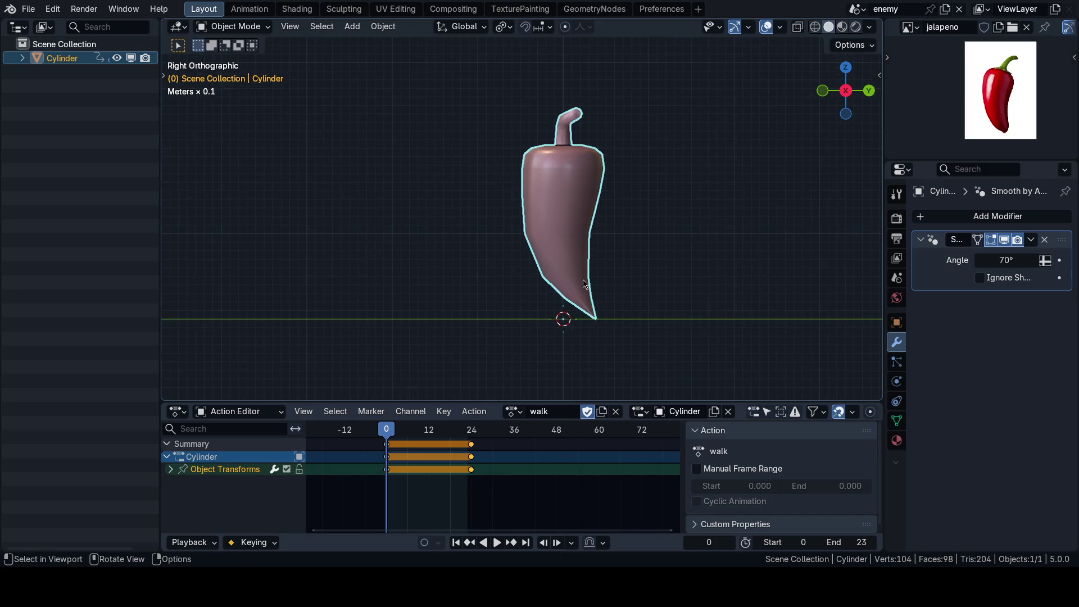
{"action": "key", "text": "g"}
{"action": "key", "text": "Escape"}
{"action": "scroll", "coordinate": [555, 289], "scroll_direction": "down", "scroll_amount": 1}
{"action": "scroll", "coordinate": [555, 289], "scroll_direction": "up", "scroll_amount": 1}
{"action": "scroll", "coordinate": [548, 291], "scroll_direction": "up", "scroll_amount": 1}
{"action": "scroll", "coordinate": [556, 332], "scroll_direction": "down", "scroll_amount": 1}
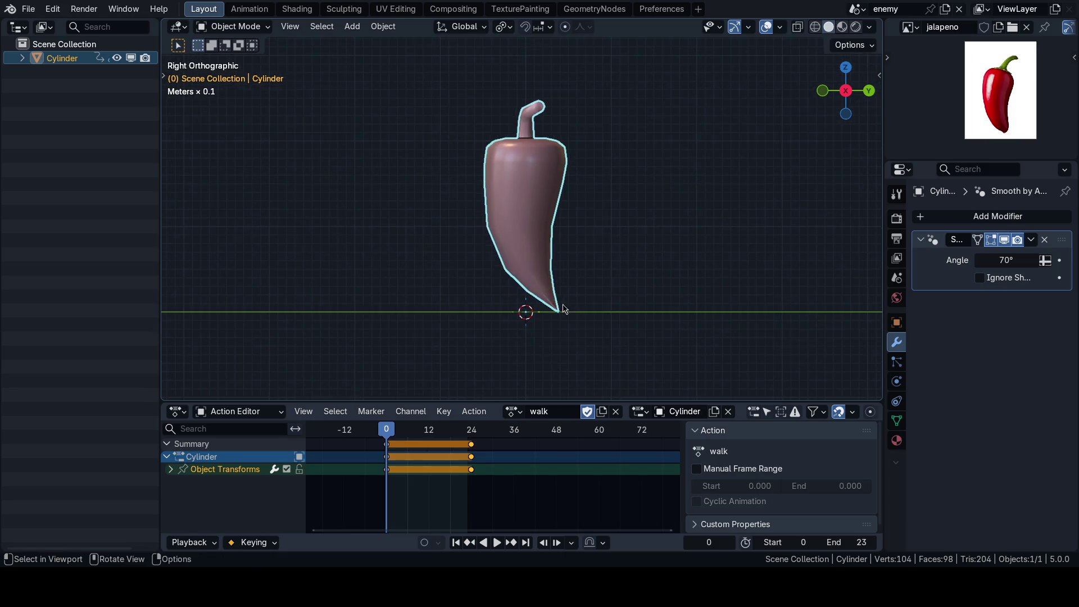
{"action": "middle_click_drag", "start_coordinate": [563, 310], "coordinate": [567, 310], "text": "shift"}
{"action": "key", "text": "g"}
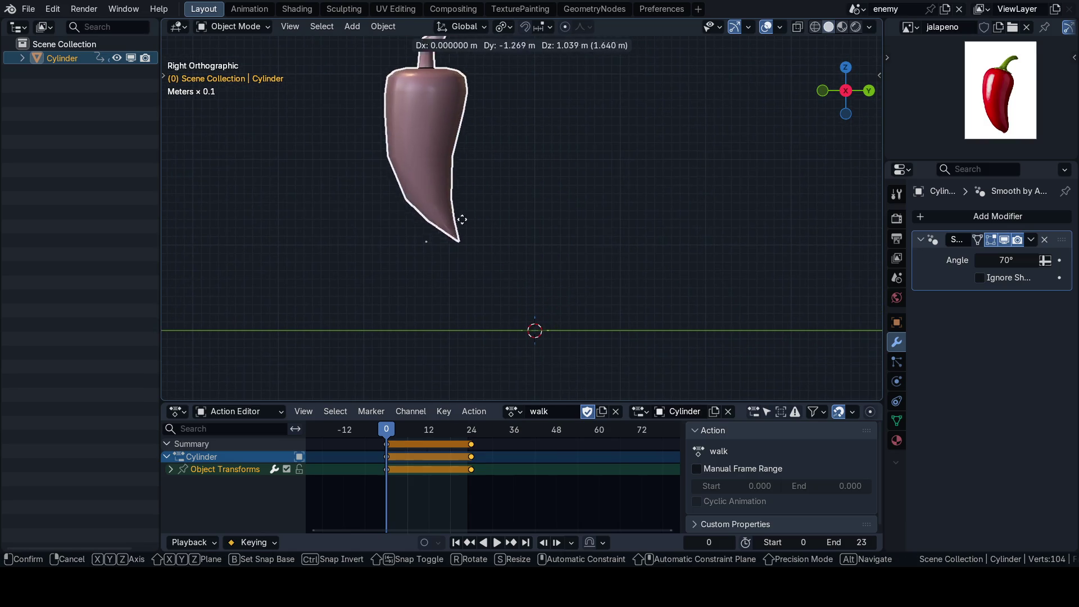
{"action": "key", "text": "Escape"}
{"action": "mouse_move", "coordinate": [590, 326]}
{"action": "middle_mouse_down", "text": "shift"}
{"action": "mouse_move", "coordinate": [583, 315]}
{"action": "mouse_move", "coordinate": [581, 325]}
{"action": "middle_mouse_up", "text": "shift"}
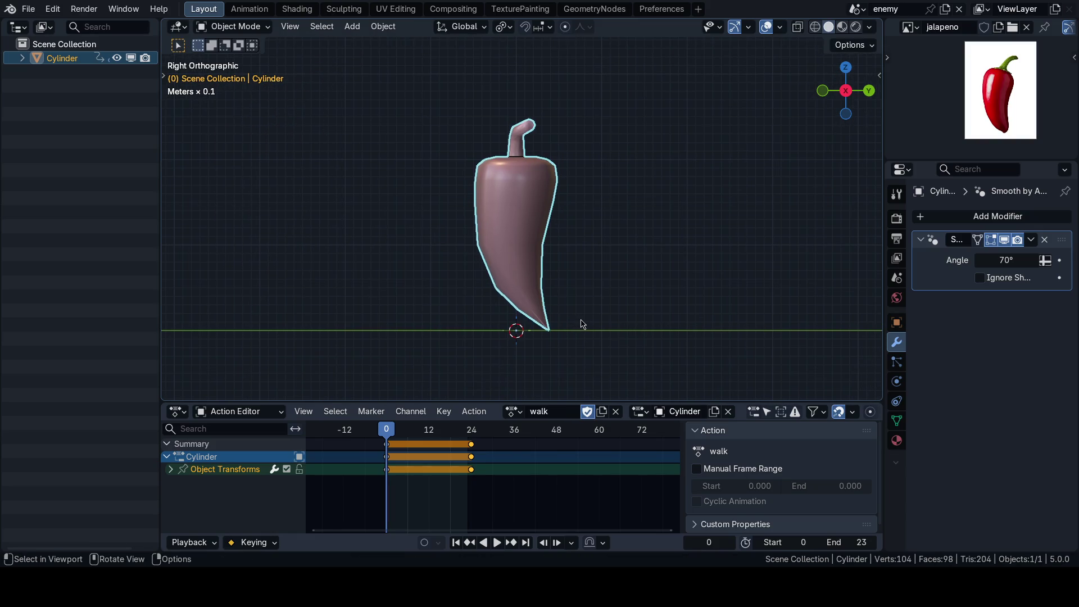
{"action": "key", "text": "g"}
{"action": "key", "text": "Escape"}
{"action": "key", "text": "g"}
{"action": "key", "text": "z"}
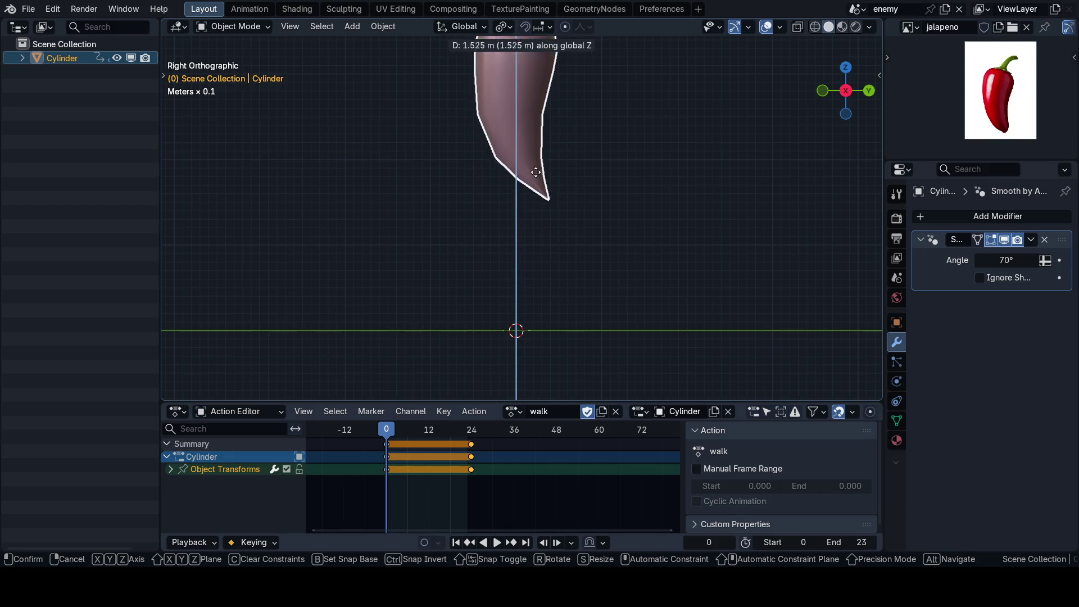
{"action": "left_click", "coordinate": [515, 329]}
{"action": "scroll", "coordinate": [514, 341], "scroll_direction": "up", "scroll_amount": 1}
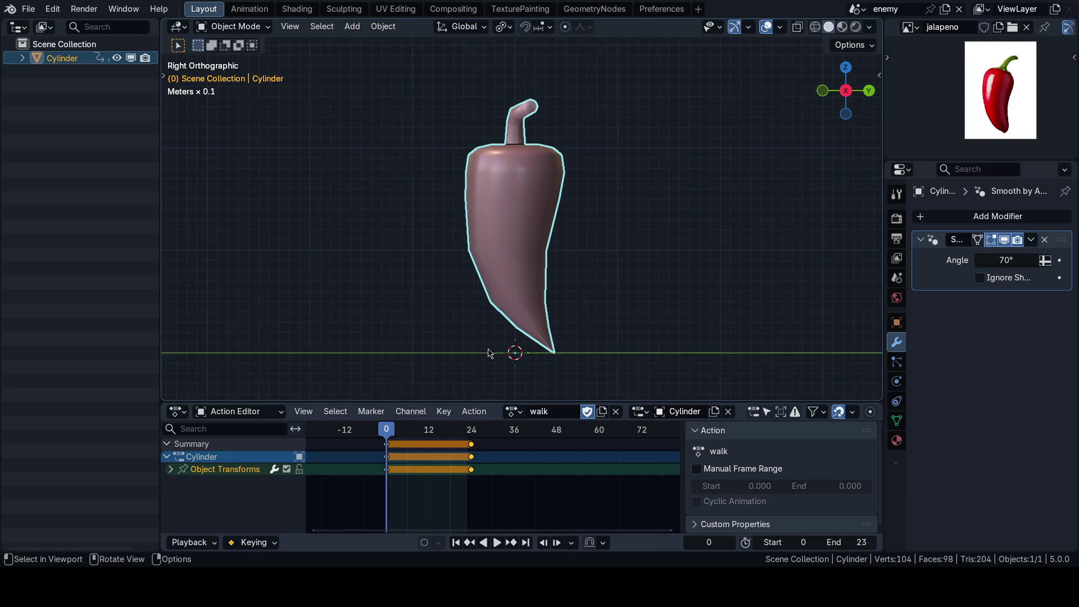
{"action": "left_click_drag", "start_coordinate": [387, 432], "coordinate": [431, 447]}
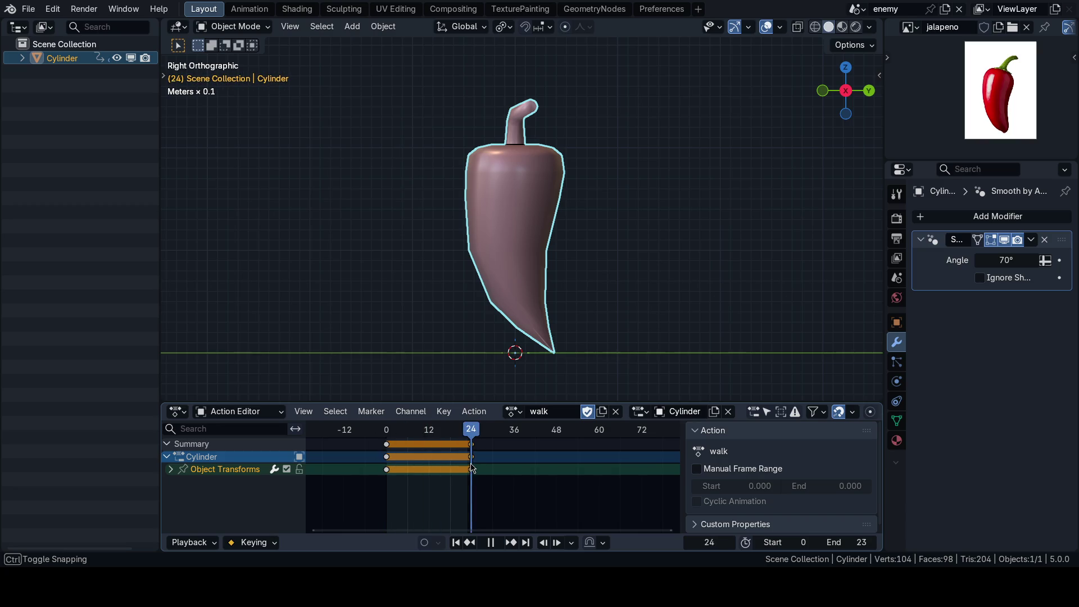
Step: Play and scrub the walk action, then park the playhead at frame 12
{"action": "key", "text": "space"}
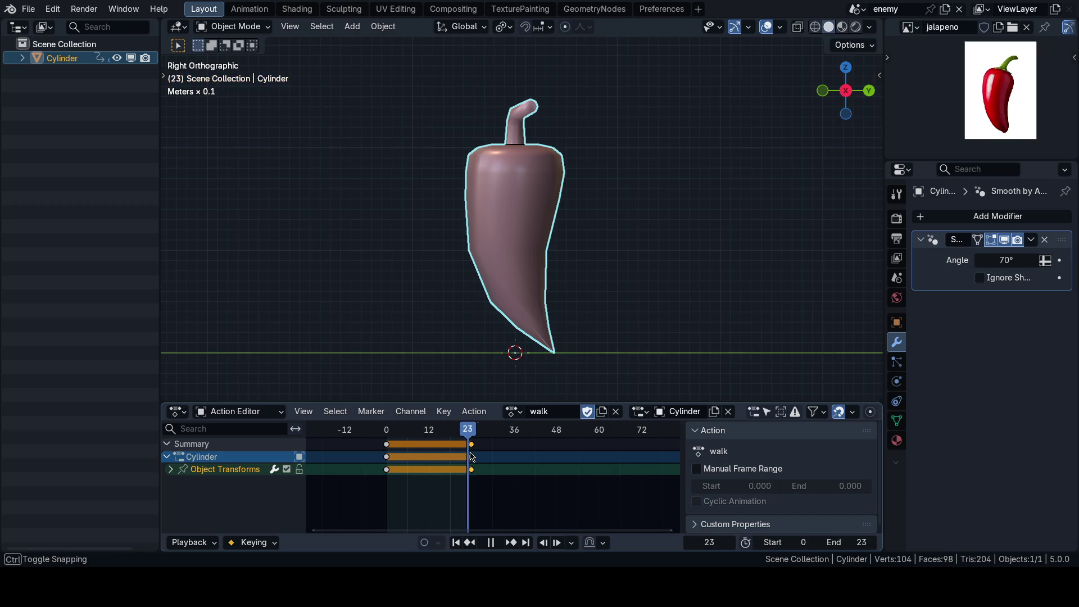
{"action": "left_click", "coordinate": [501, 453]}
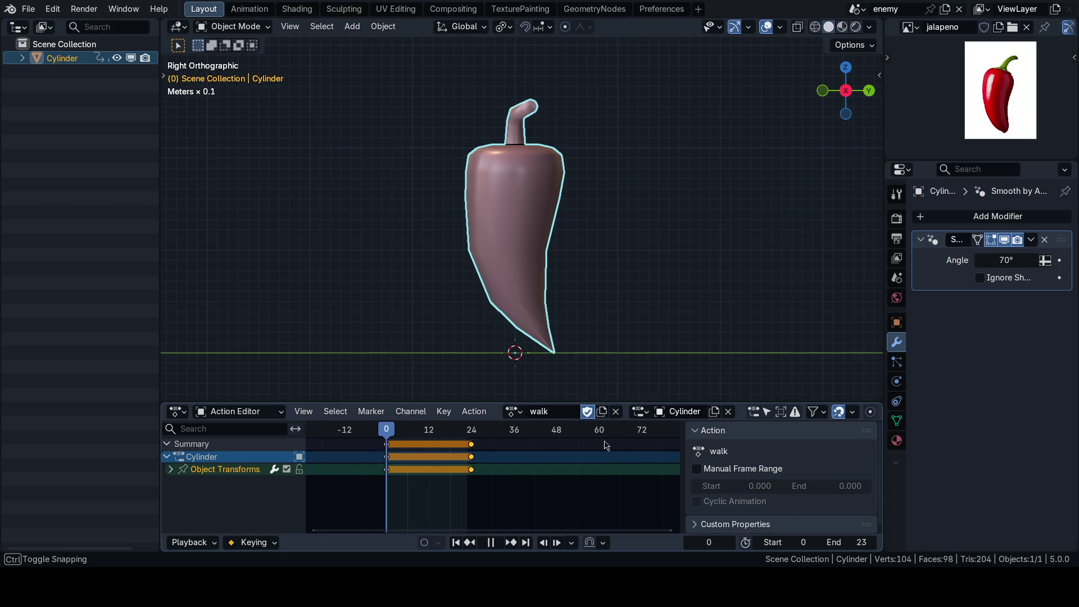
{"action": "key", "text": "space"}
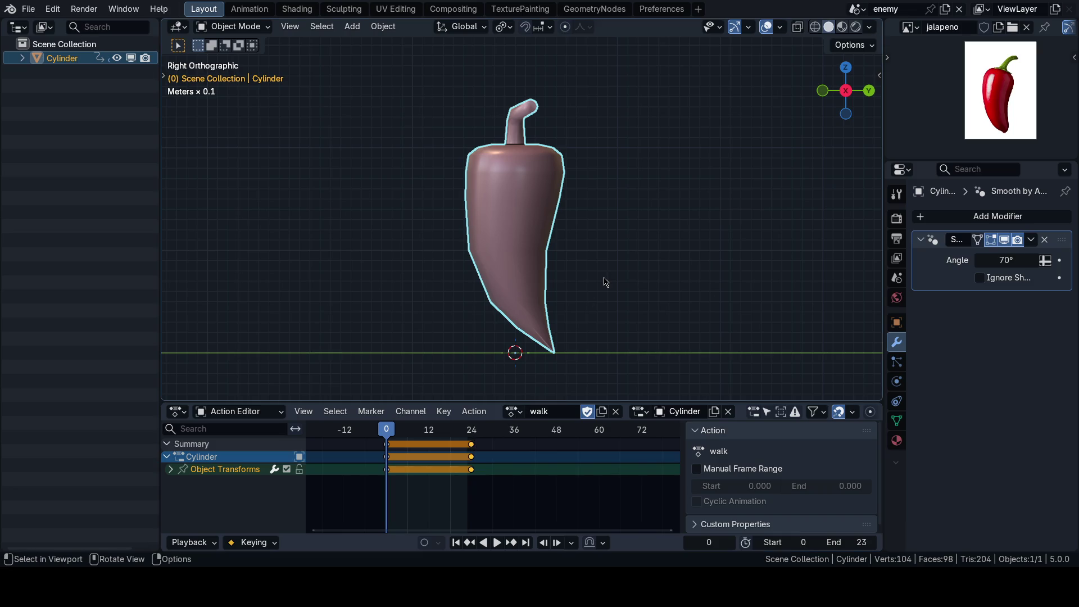
{"action": "mouse_move", "coordinate": [388, 434]}
{"action": "left_mouse_down"}
{"action": "mouse_move", "coordinate": [475, 433]}
{"action": "mouse_move", "coordinate": [386, 434]}
{"action": "mouse_move", "coordinate": [472, 434]}
{"action": "mouse_move", "coordinate": [387, 434]}
{"action": "mouse_move", "coordinate": [429, 455]}
{"action": "mouse_move", "coordinate": [379, 452]}
{"action": "left_mouse_up"}
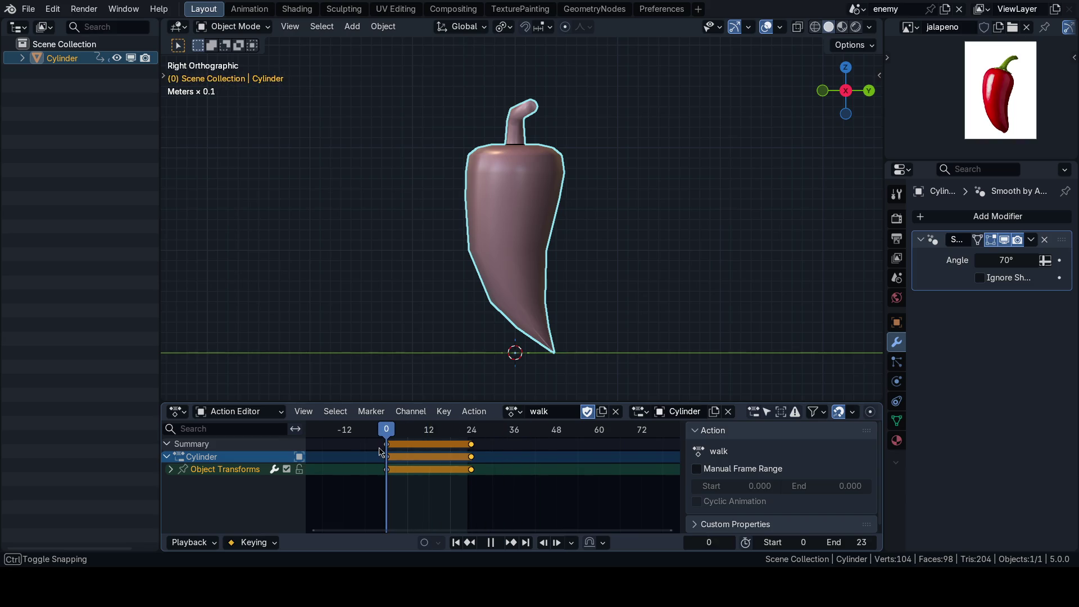
{"action": "scroll", "coordinate": [451, 336], "scroll_direction": "up", "scroll_amount": 1}
{"action": "scroll", "coordinate": [453, 339], "scroll_direction": "down", "scroll_amount": 1}
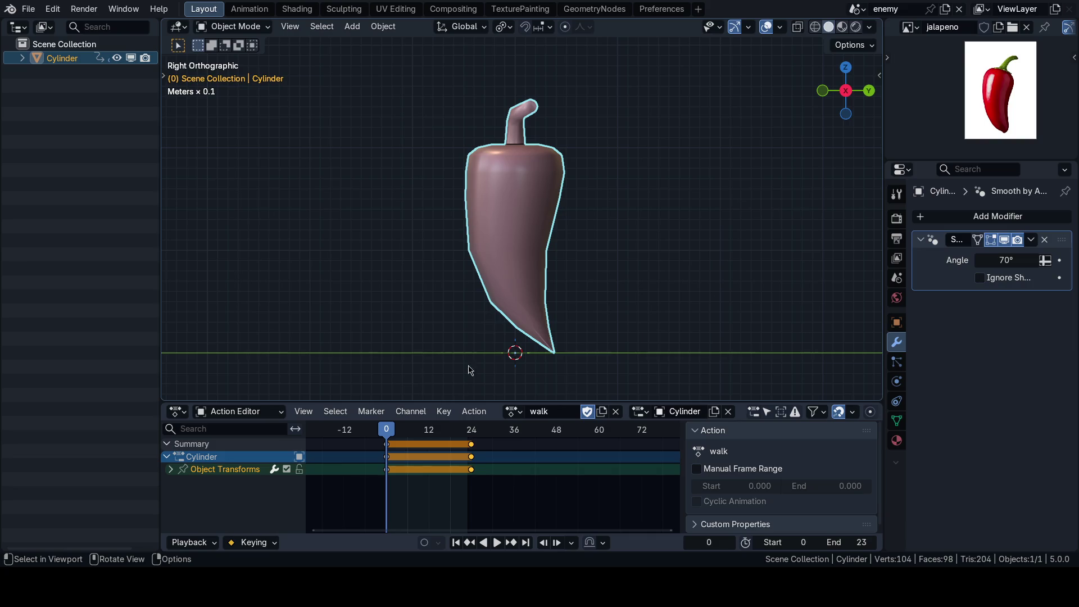
{"action": "left_click", "coordinate": [430, 429]}
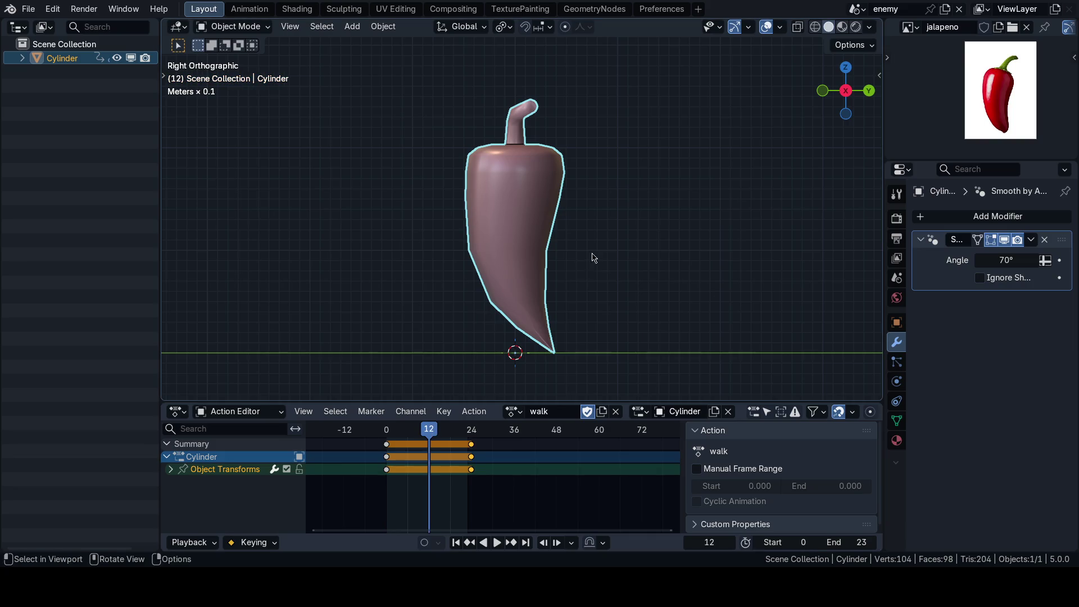
Step: Raise the pepper along Z to a location of 0.4 m at frame 12
{"action": "key", "text": "Escape"}
{"action": "scroll", "coordinate": [601, 271], "scroll_direction": "down", "scroll_amount": 1}
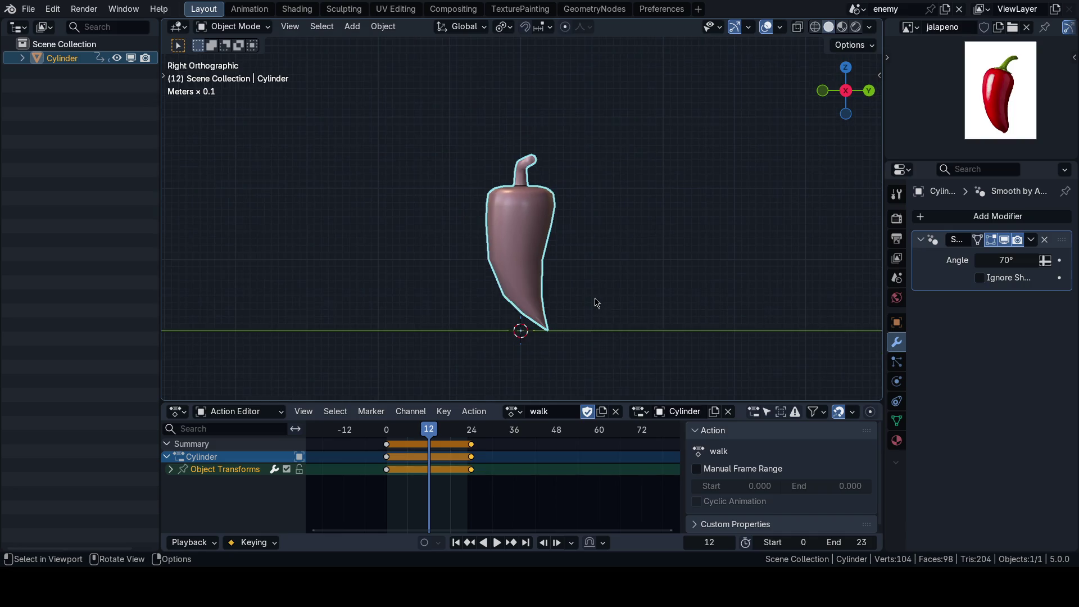
{"action": "key", "text": "g"}
{"action": "key", "text": "z"}
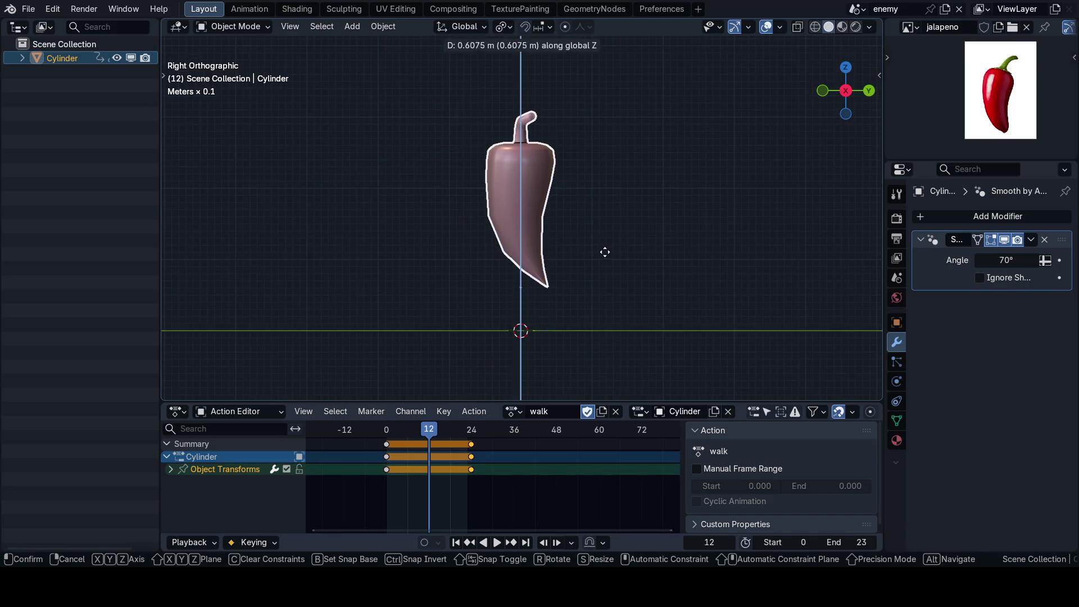
{"action": "left_click", "coordinate": [603, 253]}
{"action": "key", "text": "n"}
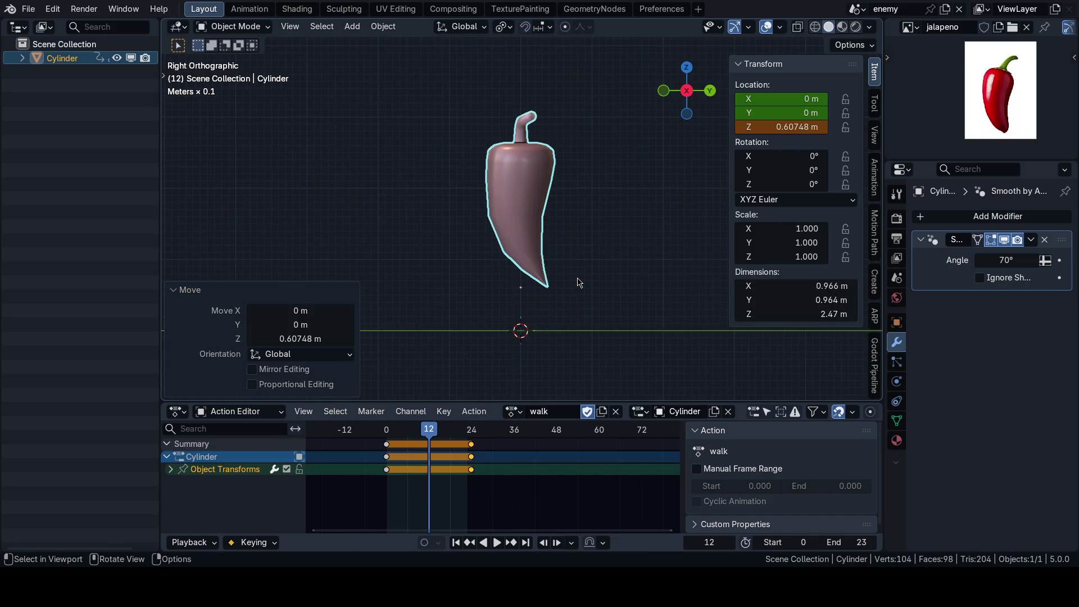
{"action": "left_click", "coordinate": [796, 127]}
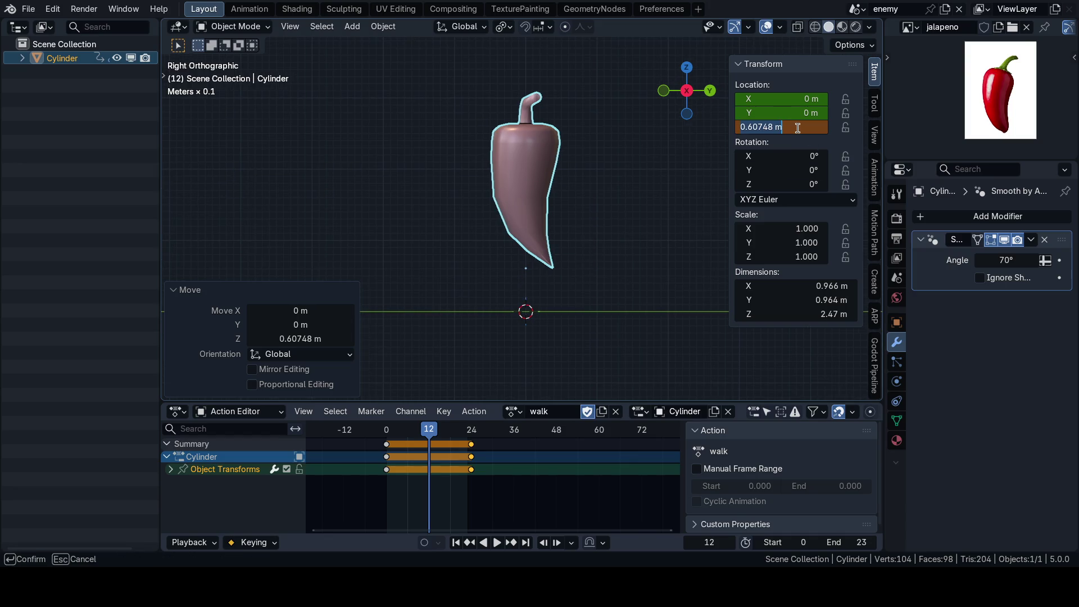
{"action": "type", "text": "0.4"}
{"action": "key", "text": "Return"}
{"action": "scroll", "coordinate": [632, 228], "scroll_direction": "up", "scroll_amount": 2}
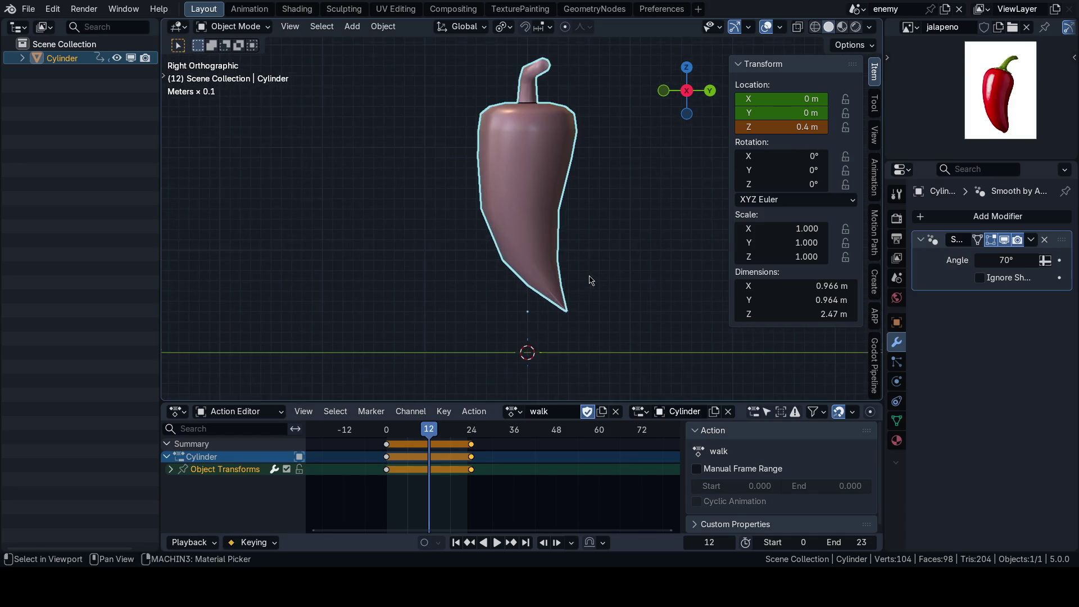
{"action": "scroll", "coordinate": [573, 286], "scroll_direction": "down", "scroll_amount": 1}
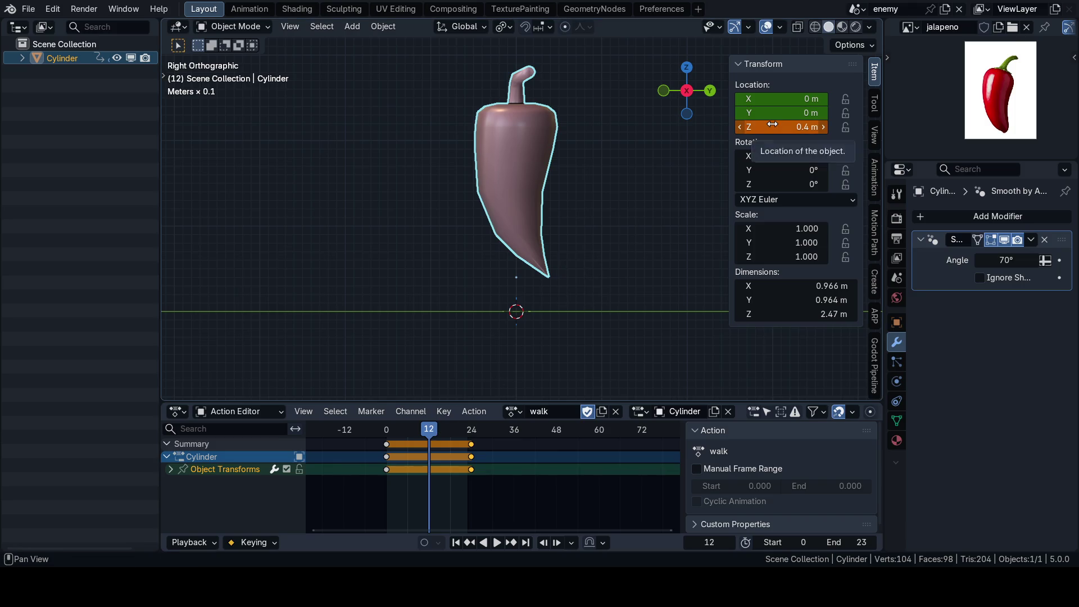
Step: Key the frame-12 location and play back the resulting hop
{"action": "key", "text": "i"}
{"action": "left_click", "coordinate": [641, 262]}
{"action": "key", "text": "space"}
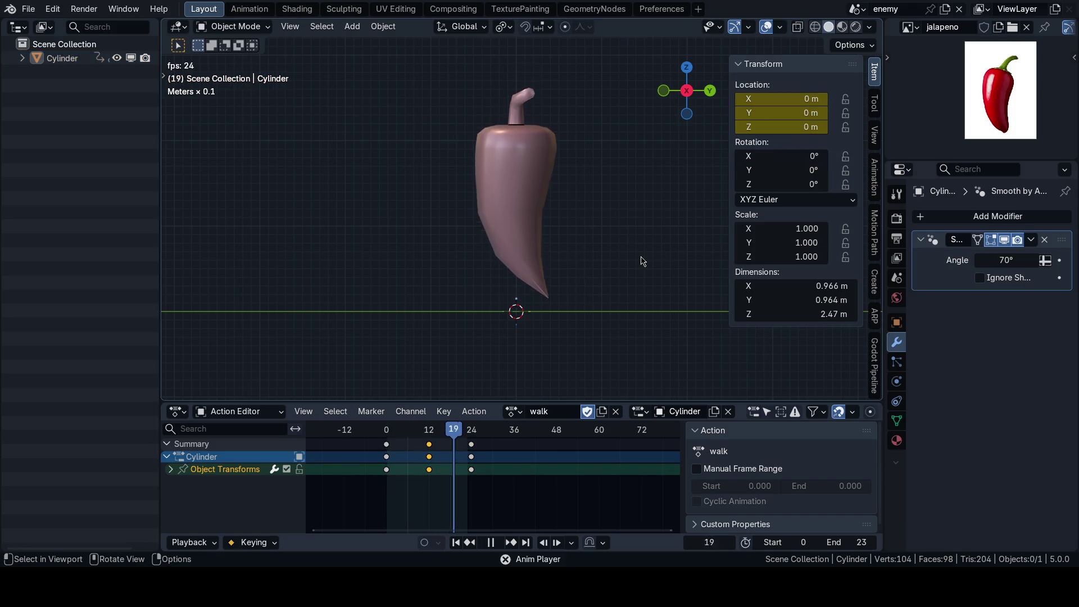
{"action": "key", "text": "n"}
{"action": "key", "text": "space"}
{"action": "key", "text": "Down"}
{"action": "key", "text": "Down"}
Step: Key the pepper's location on the ground (Z 0 m) at frame 6
{"action": "key", "text": "space"}
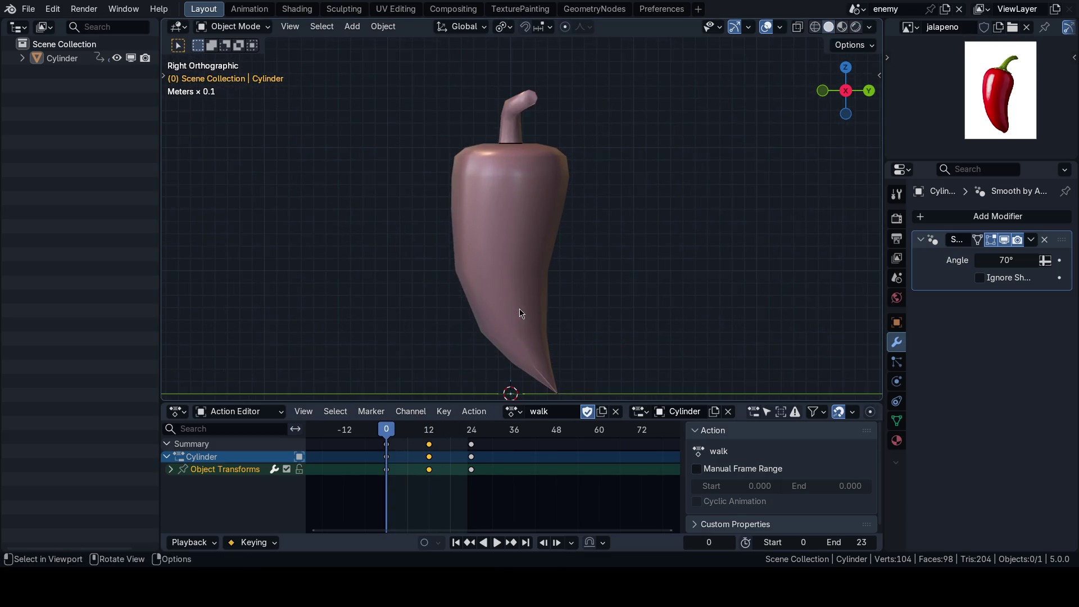
{"action": "left_click_drag", "start_coordinate": [422, 436], "coordinate": [409, 442]}
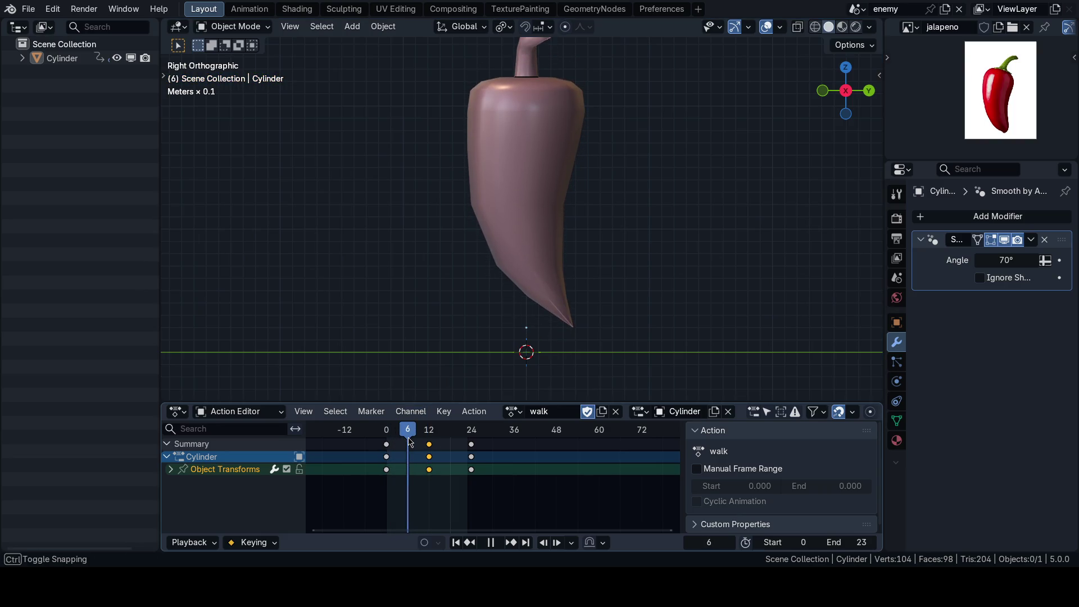
{"action": "key", "text": "space"}
{"action": "left_click", "coordinate": [546, 278]}
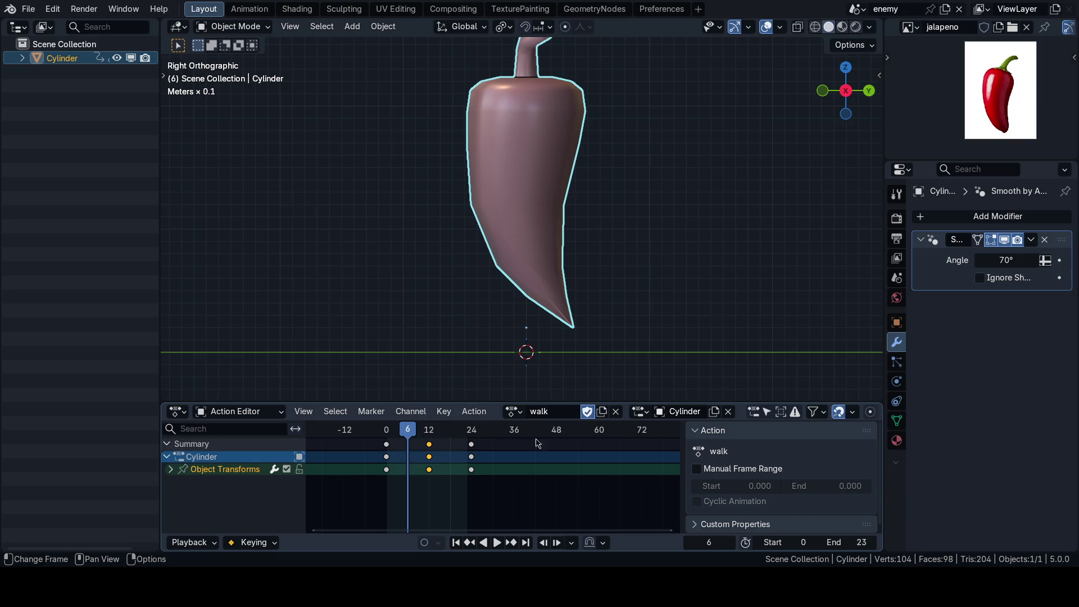
{"action": "key", "text": "n"}
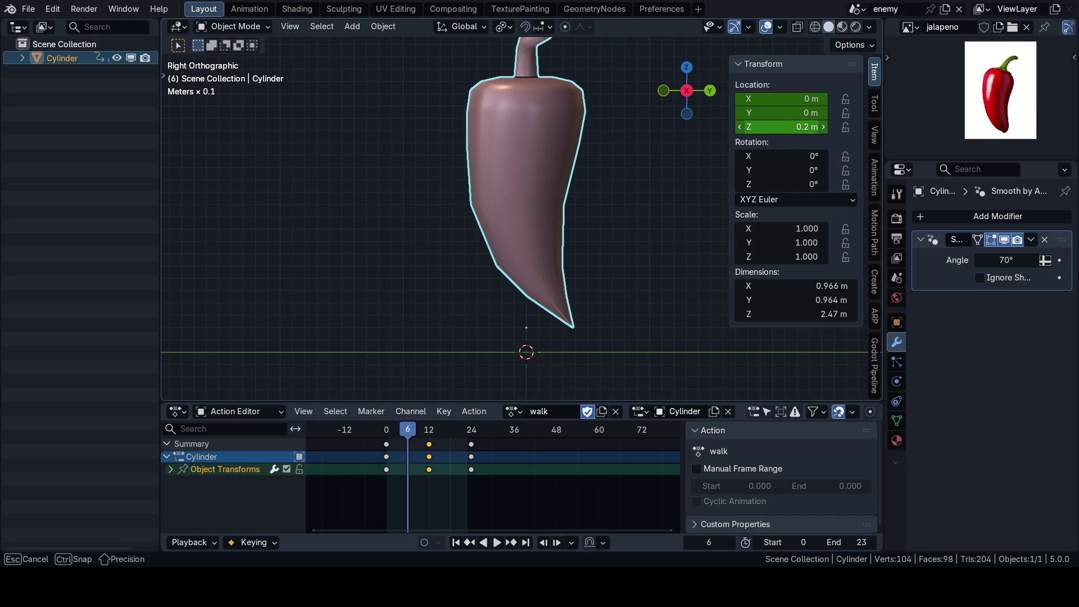
{"action": "key", "text": "alt+g"}
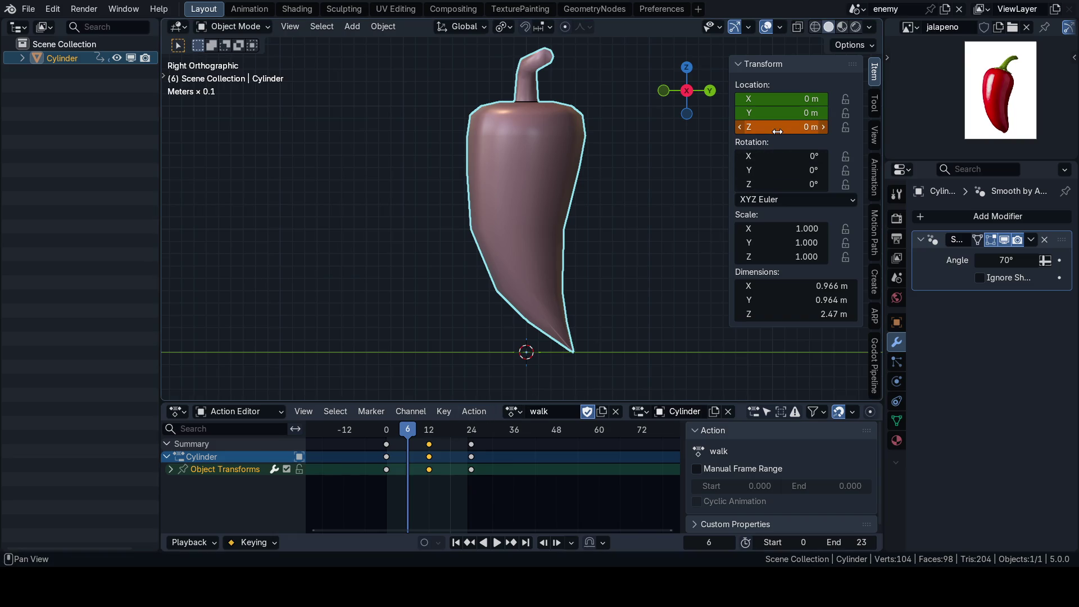
{"action": "key", "text": "i"}
{"action": "key", "text": "KP_Decimal"}
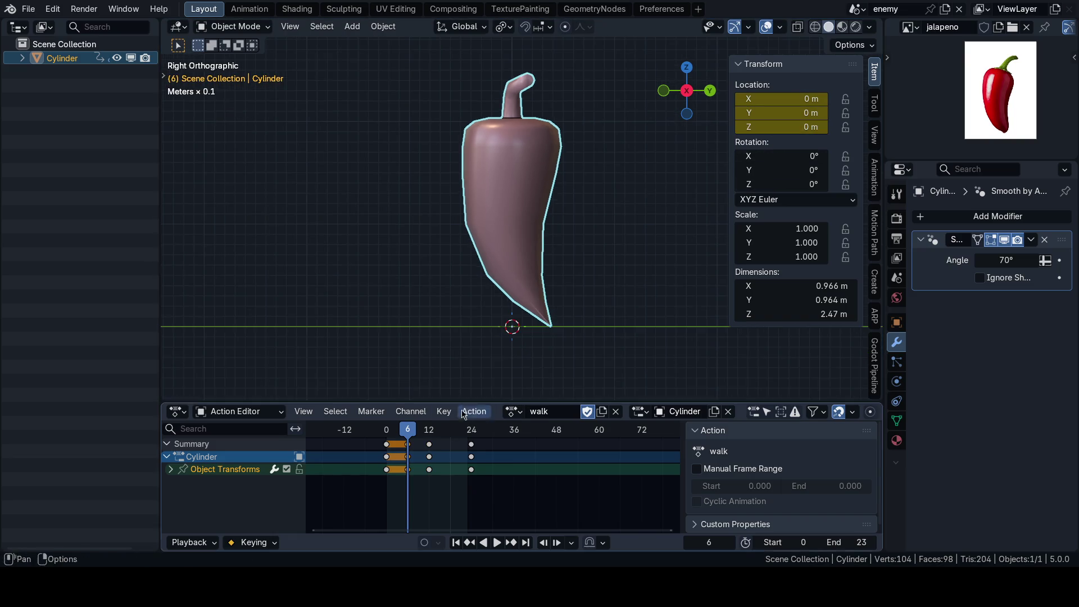
Step: Key the pepper's full-size scale at frames 0 and 24
{"action": "left_click", "coordinate": [388, 431]}
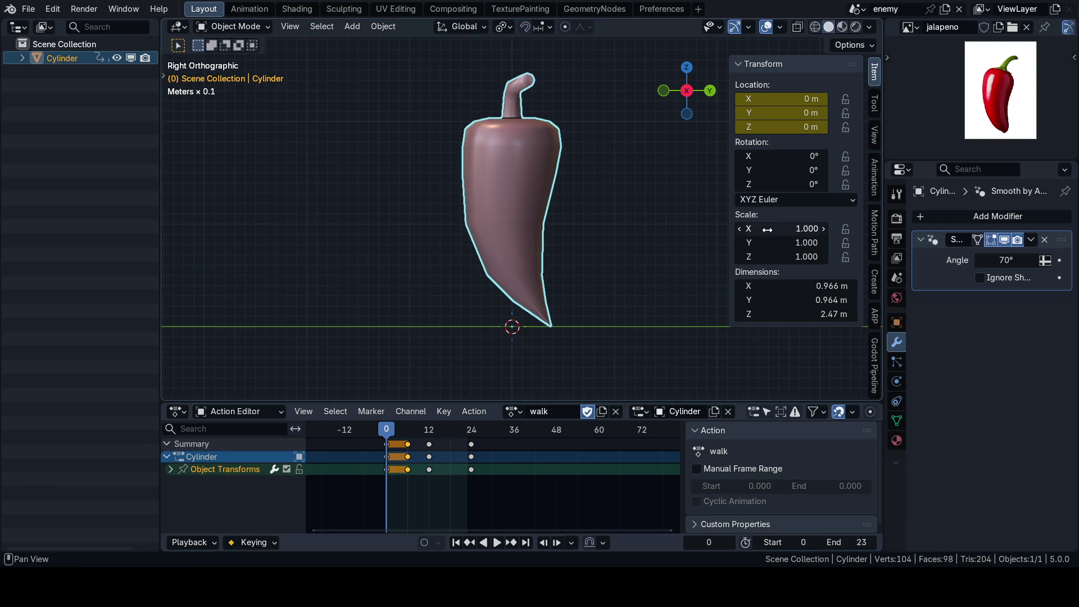
{"action": "key", "text": "i"}
{"action": "left_click", "coordinate": [474, 430]}
{"action": "key", "text": "i"}
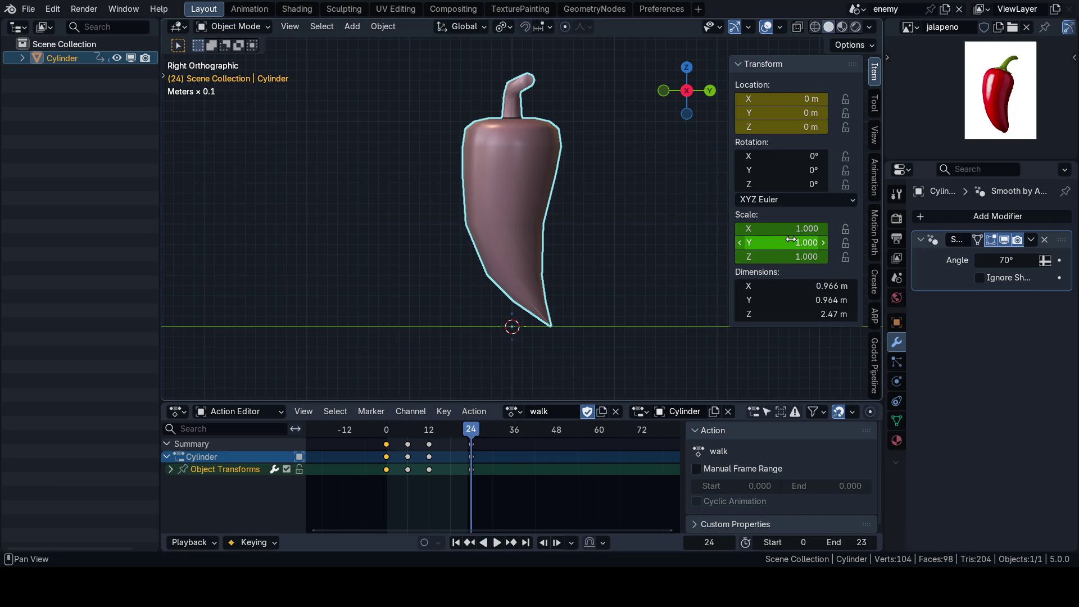
Step: Squash the pepper's Z scale to 0.895 at frame 6
{"action": "left_click", "coordinate": [410, 434]}
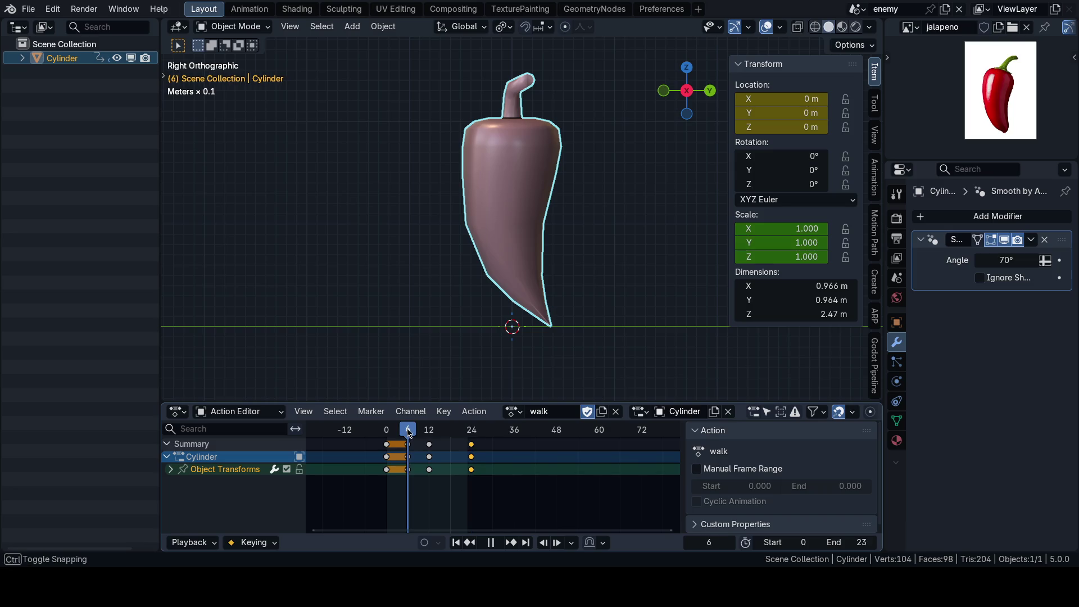
{"action": "scroll", "coordinate": [615, 307], "scroll_direction": "down", "scroll_amount": 1}
{"action": "key", "text": "s"}
{"action": "key", "text": "z"}
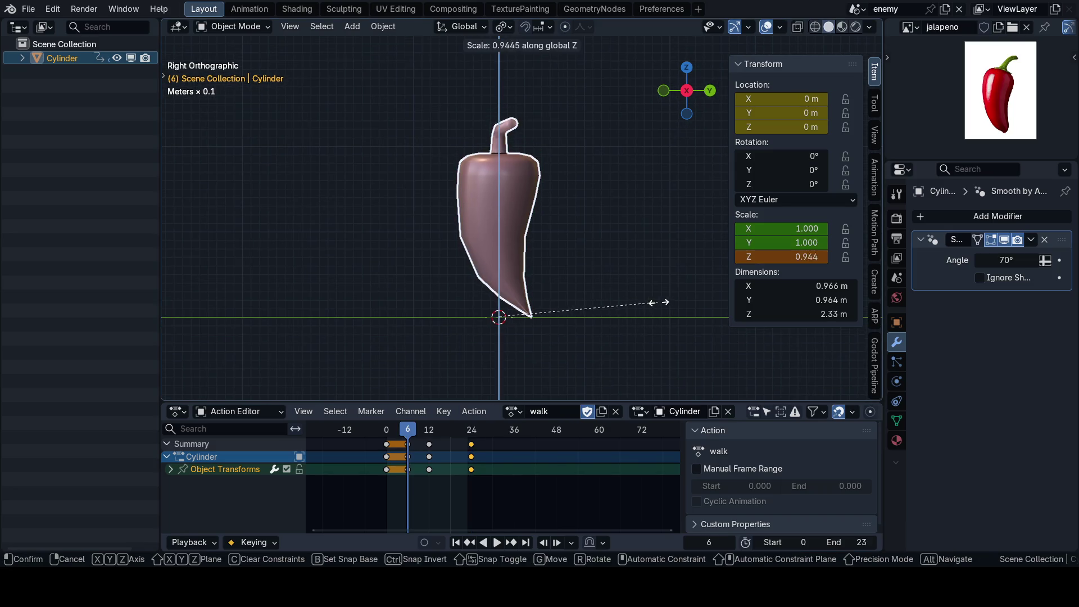
{"action": "left_click", "coordinate": [650, 301]}
{"action": "middle_click_drag", "start_coordinate": [587, 321], "coordinate": [595, 364], "text": "shift"}
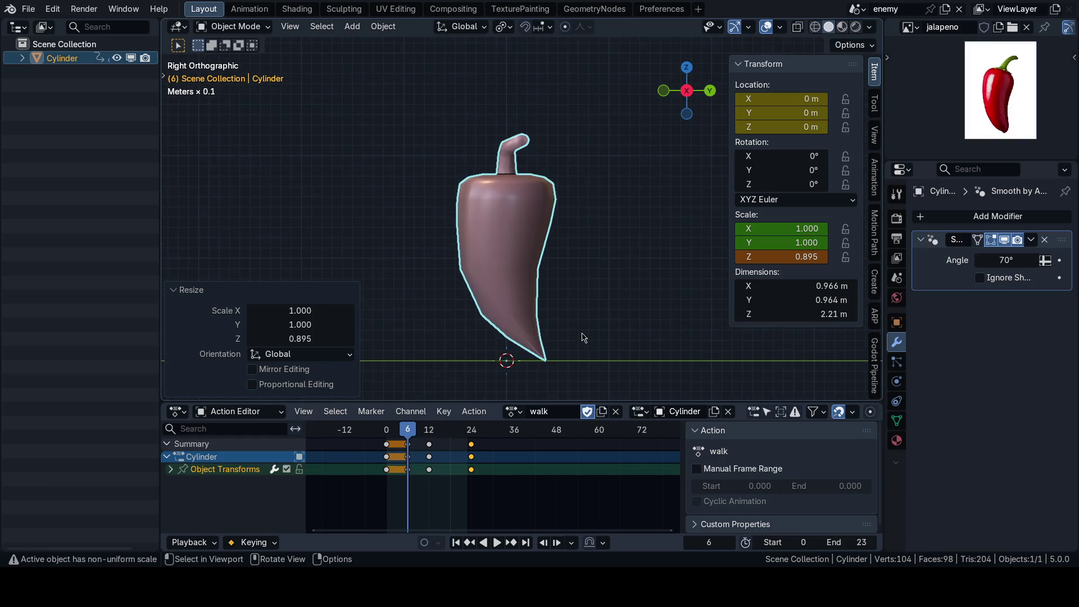
{"action": "scroll", "coordinate": [597, 354], "scroll_direction": "down", "scroll_amount": 6, "text": "alt"}
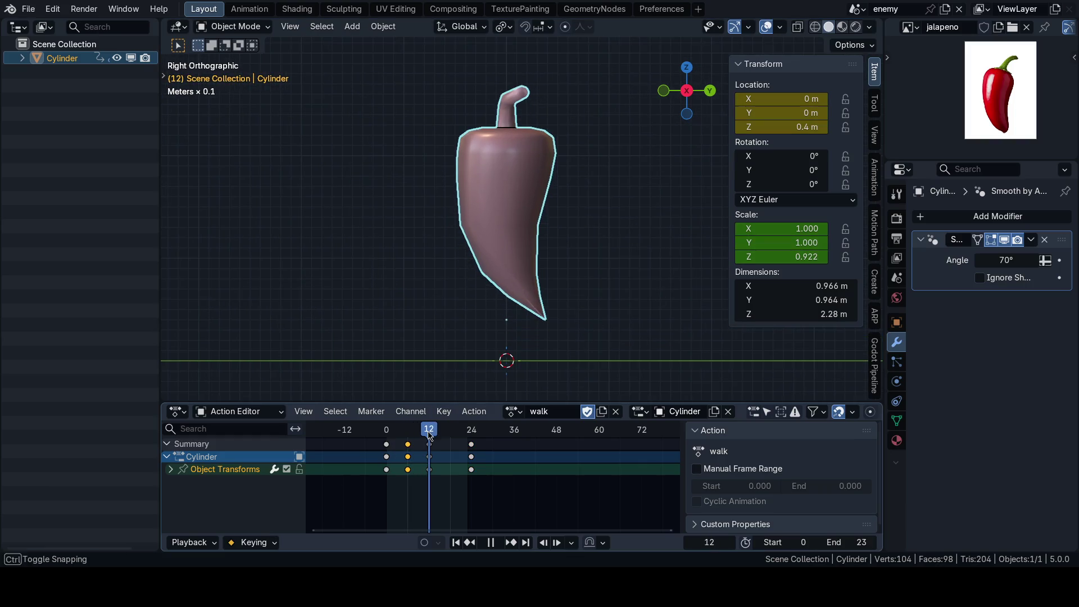
{"action": "scroll", "coordinate": [605, 320], "scroll_direction": "down", "scroll_amount": 1}
Step: Reset the Z scale to 1.000 at frame 12 and return to the first frame
{"action": "key", "text": "BackSpace"}
{"action": "middle_click_drag", "start_coordinate": [647, 294], "coordinate": [626, 294], "text": "shift"}
{"action": "key", "text": "s"}
{"action": "key", "text": "z"}
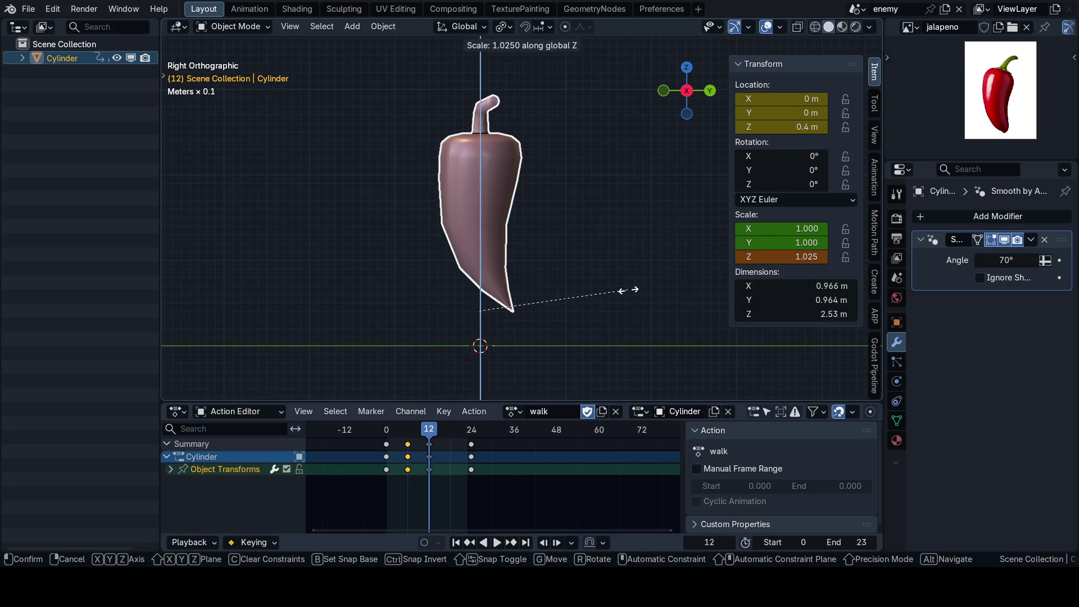
{"action": "key", "text": "Escape"}
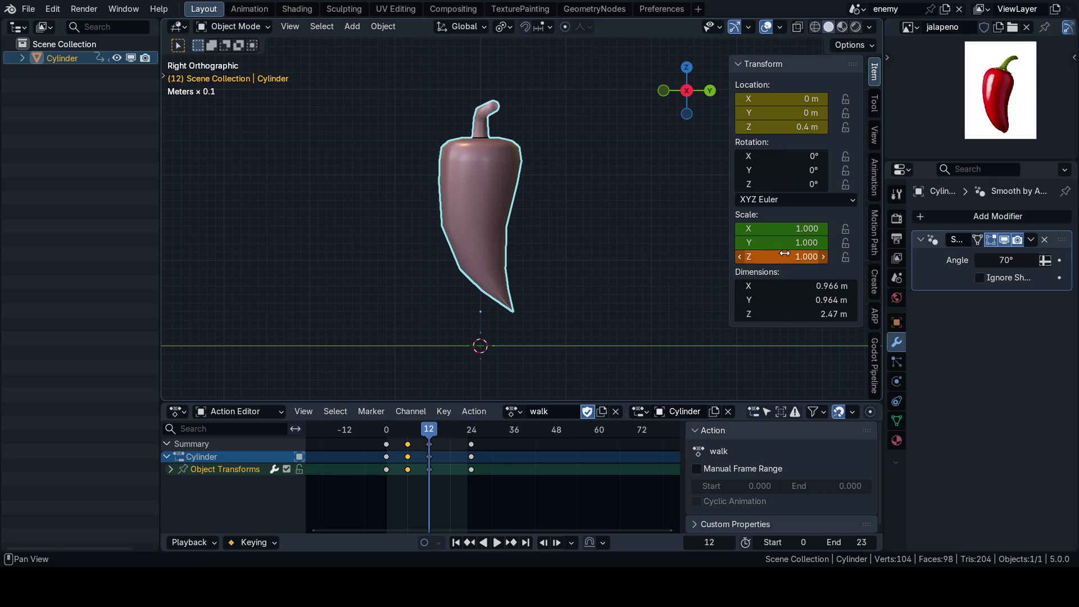
{"action": "key", "text": "shift+Left"}
{"action": "left_click", "coordinate": [569, 351]}
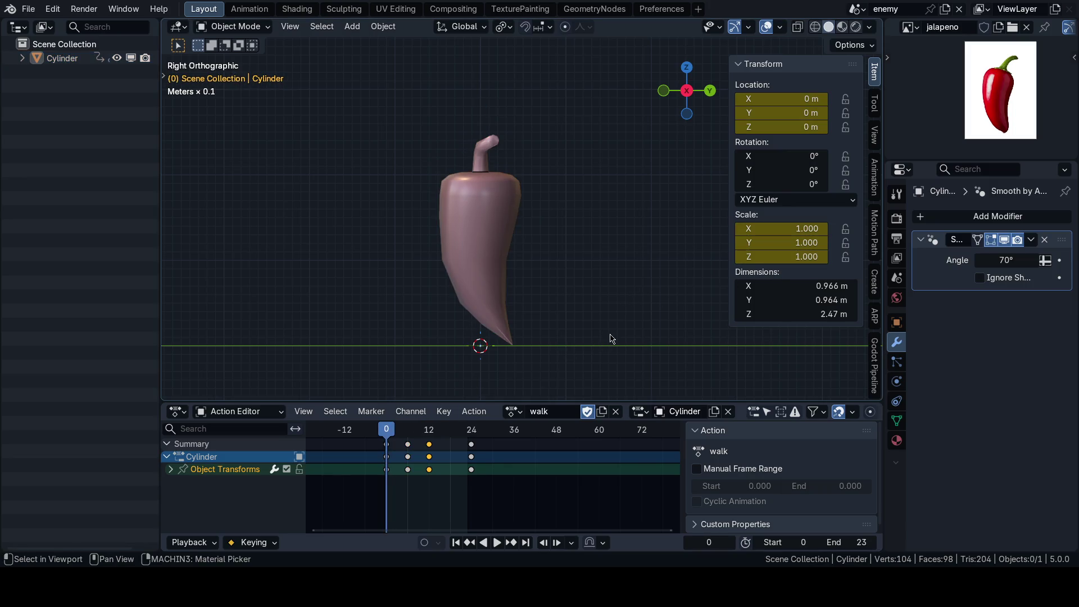
{"action": "key", "text": "space"}
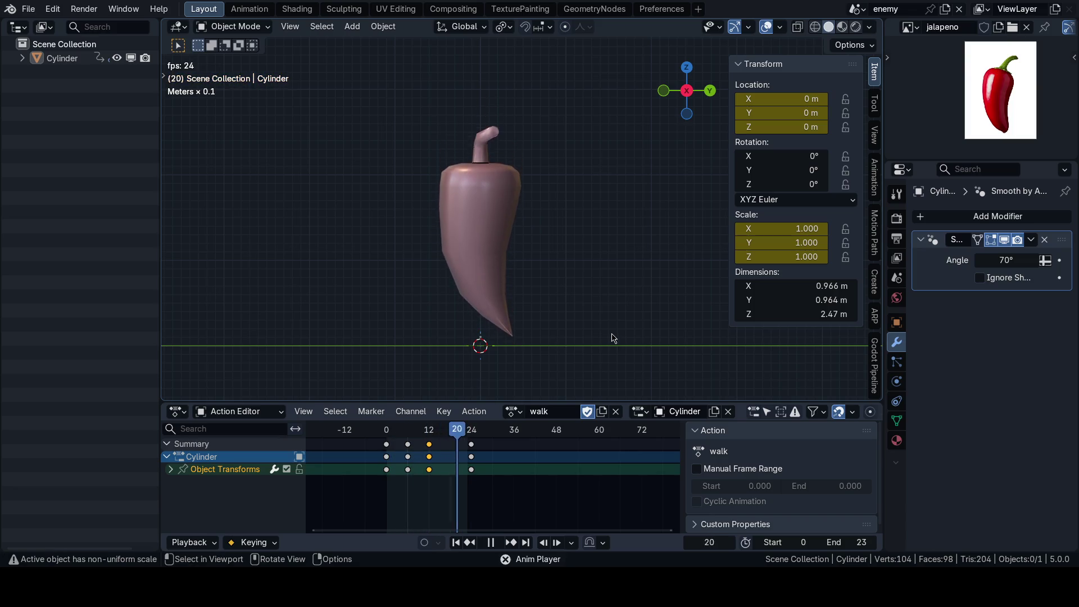
{"action": "scroll", "coordinate": [616, 333], "scroll_direction": "up", "scroll_amount": 2}
{"action": "middle_click_drag", "start_coordinate": [634, 312], "coordinate": [636, 324], "text": "shift"}
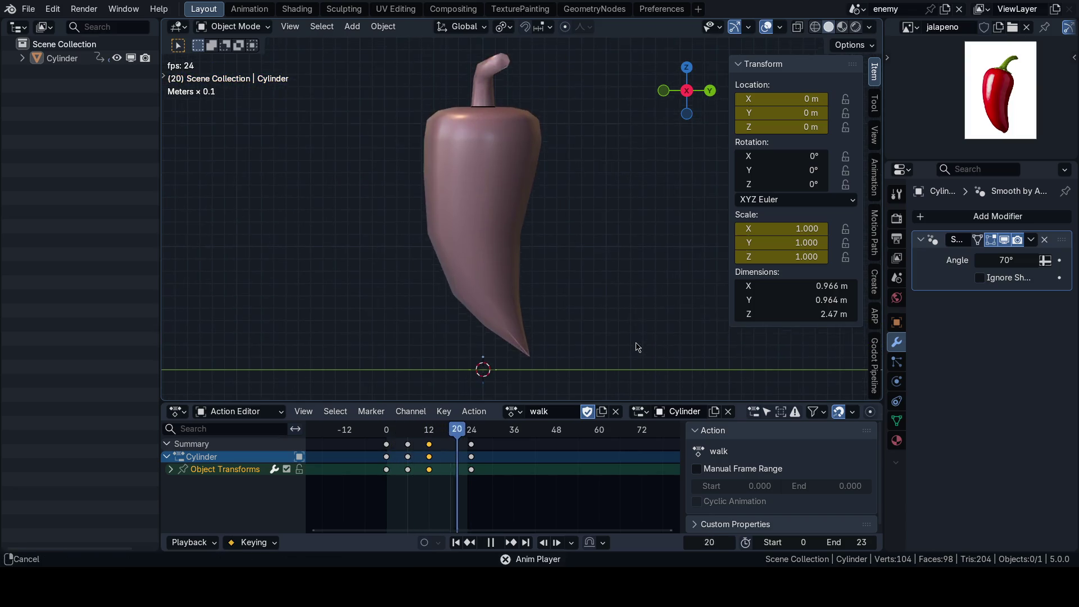
{"action": "left_click_drag", "start_coordinate": [428, 430], "coordinate": [451, 429]}
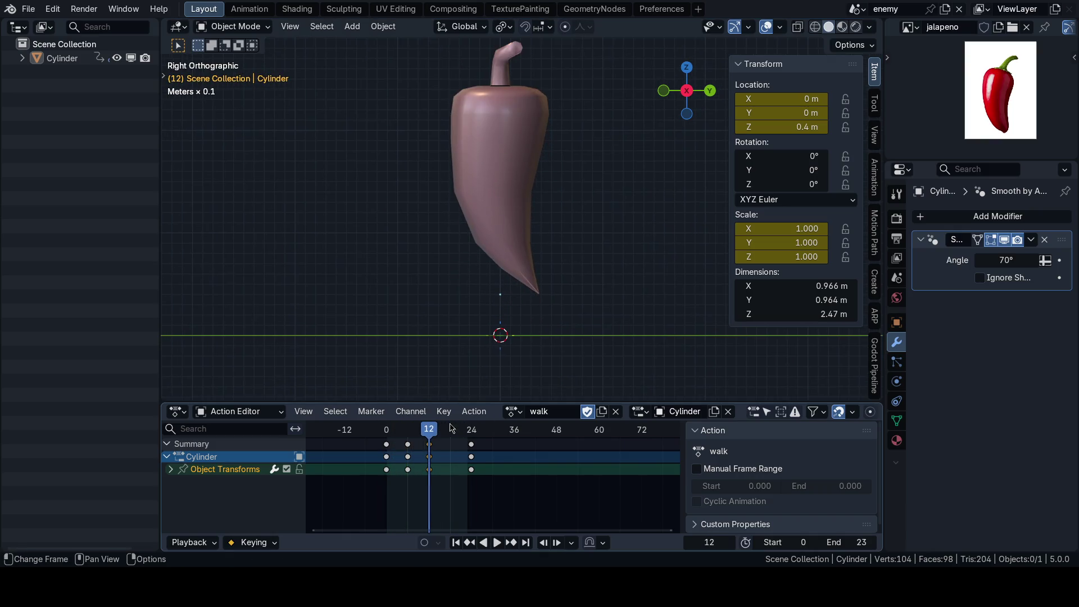
{"action": "key", "text": "space"}
{"action": "left_click", "coordinate": [177, 412]}
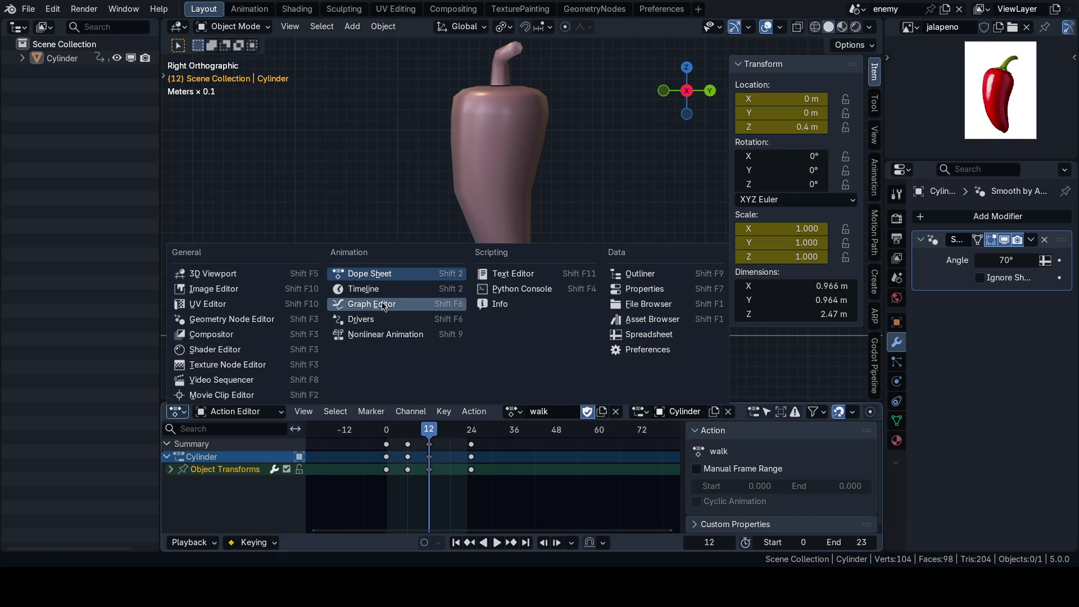
Step: Show the walk action's location and scale curves in the Graph Editor at real, non-normalized values
{"action": "left_click", "coordinate": [371, 303]}
{"action": "left_click", "coordinate": [397, 411]}
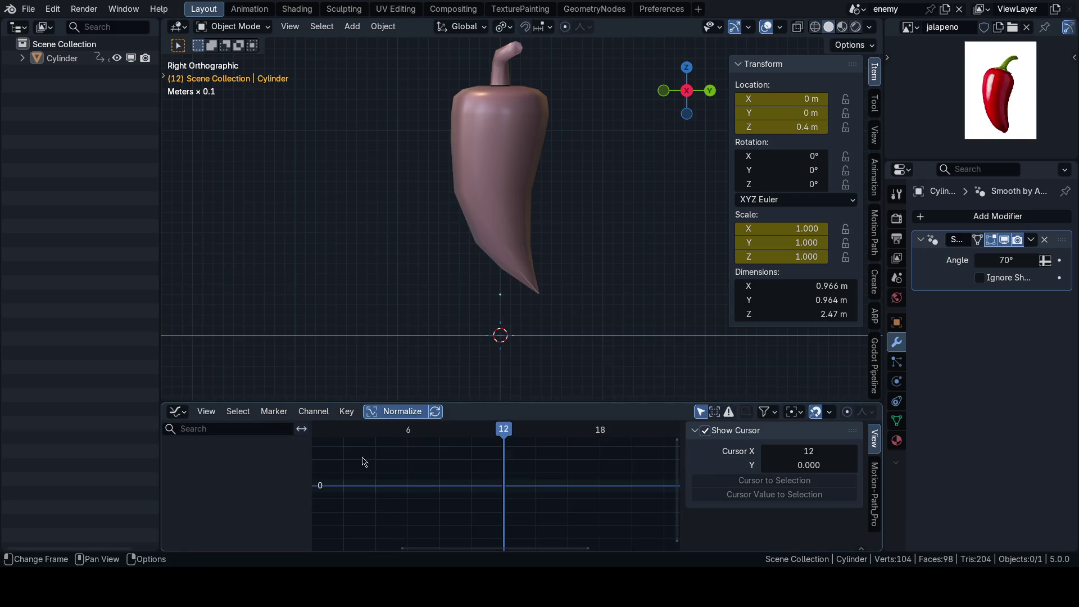
{"action": "left_click", "coordinate": [495, 242]}
{"action": "left_click", "coordinate": [171, 457]}
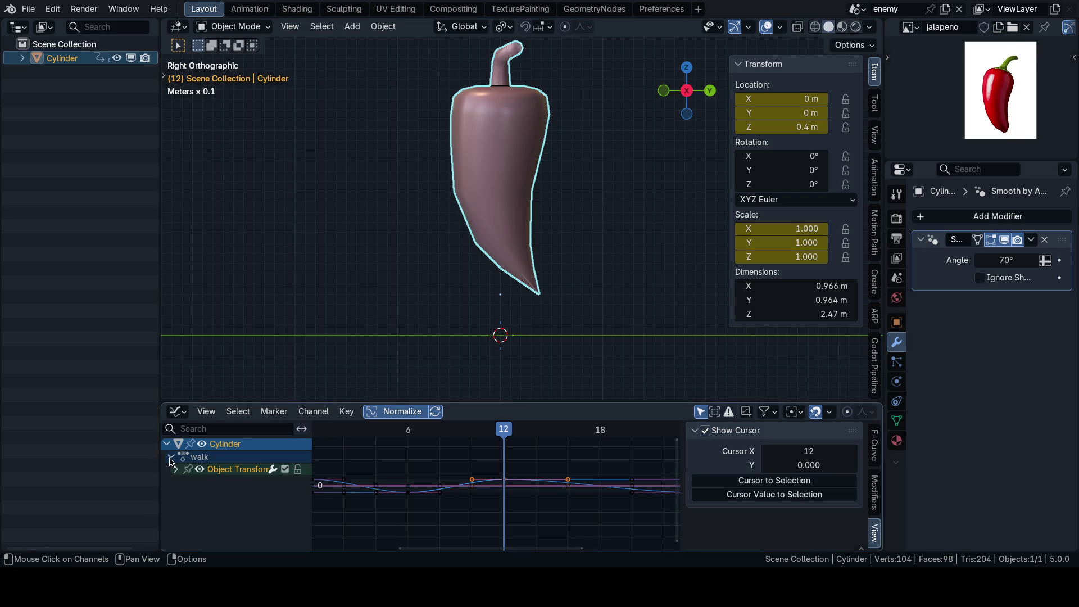
{"action": "left_click", "coordinate": [174, 470]}
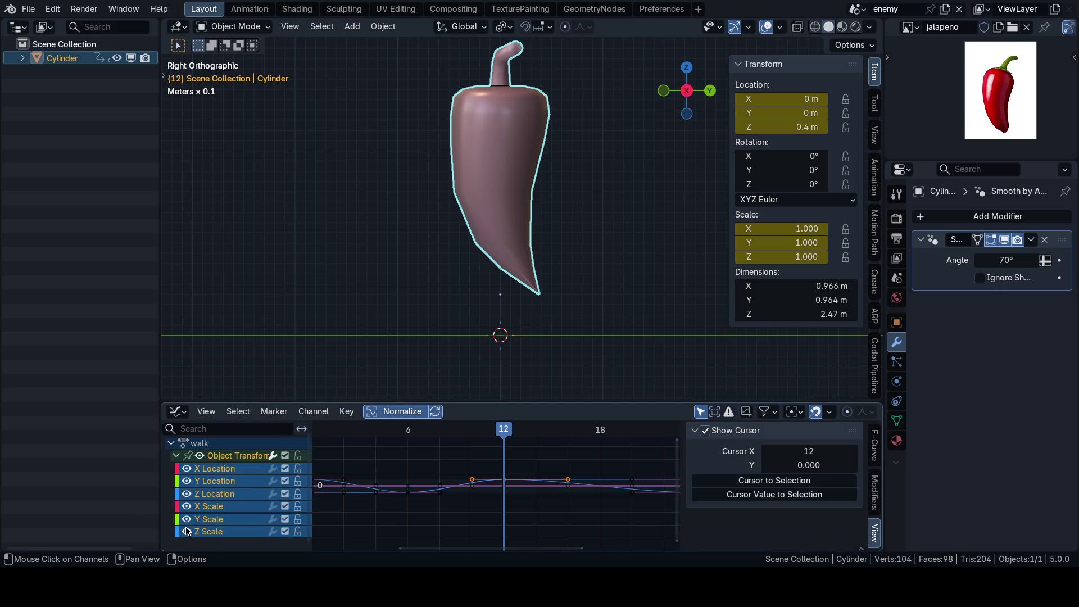
{"action": "middle_click_drag", "start_coordinate": [540, 498], "coordinate": [489, 487]}
{"action": "key", "text": "n"}
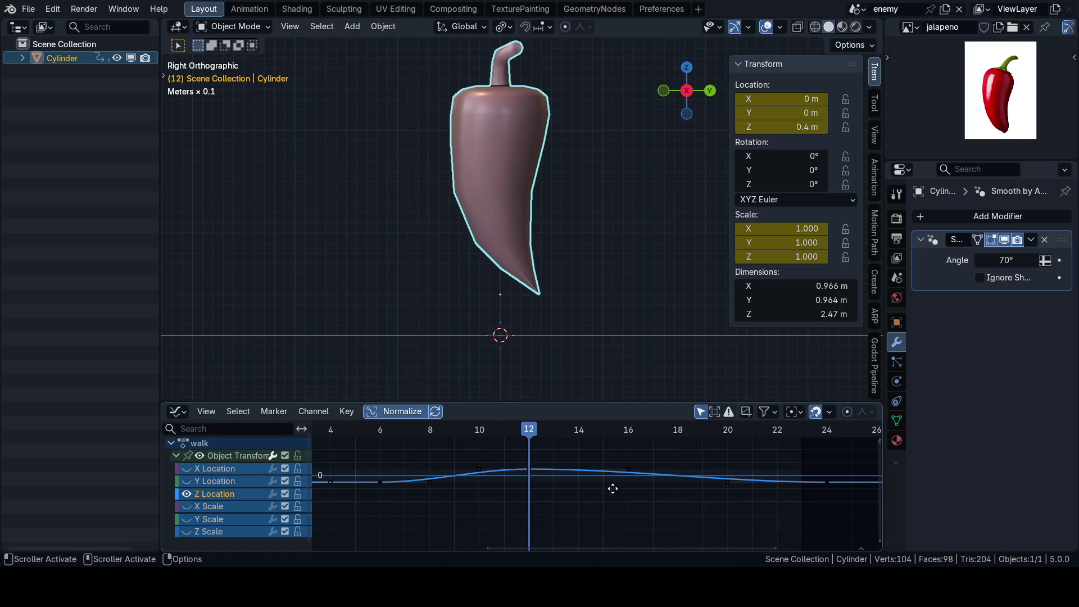
{"action": "middle_click_drag", "start_coordinate": [612, 489], "coordinate": [564, 484]}
{"action": "left_click", "coordinate": [419, 417]}
{"action": "scroll", "coordinate": [526, 501], "scroll_direction": "down", "scroll_amount": 1}
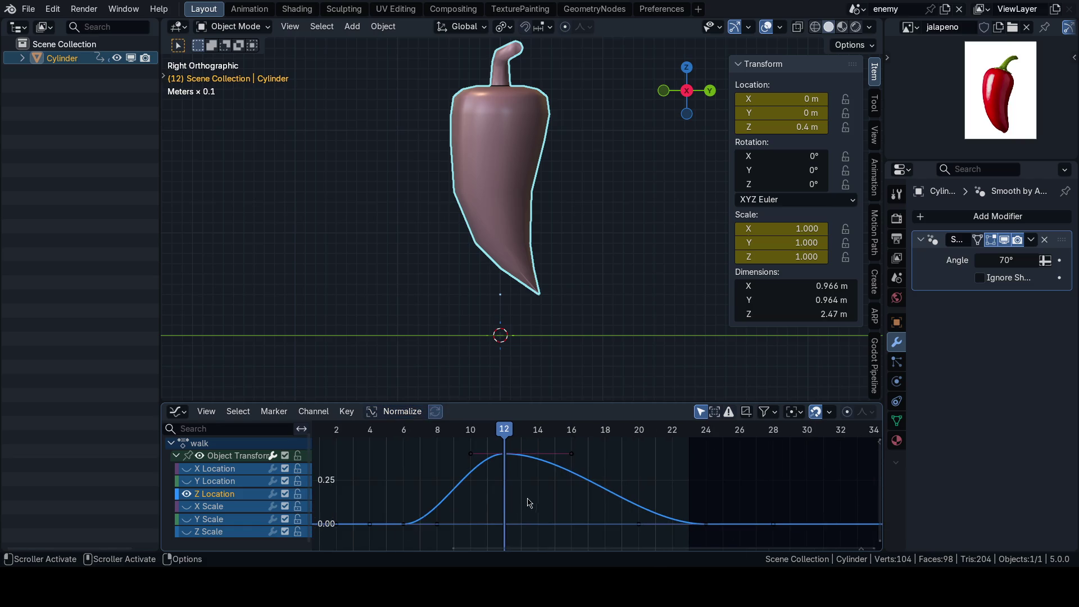
{"action": "scroll", "coordinate": [494, 479], "scroll_direction": "down", "scroll_amount": 1}
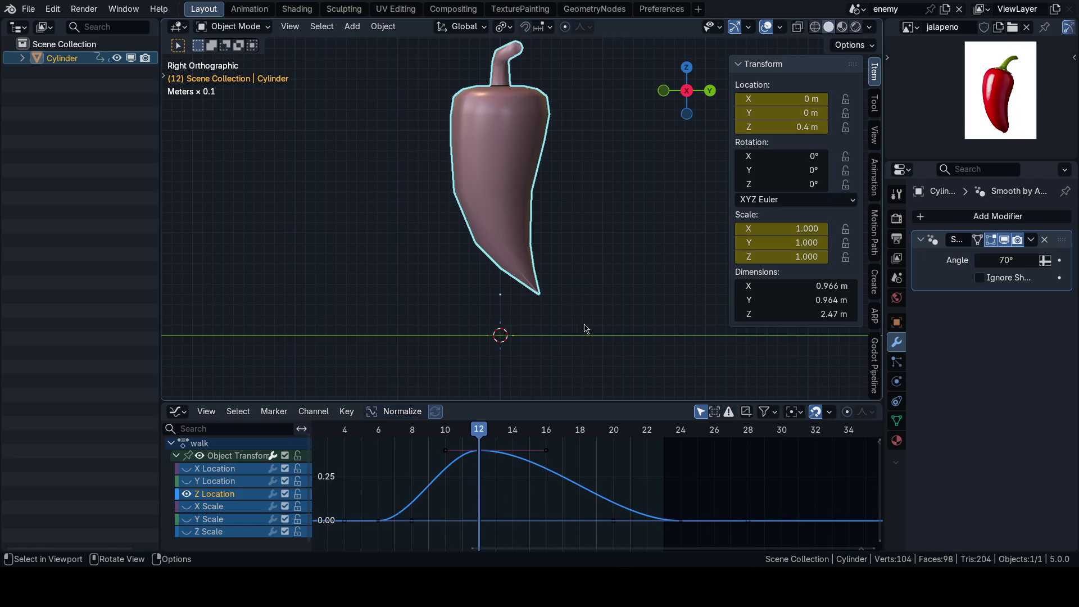
{"action": "scroll", "coordinate": [581, 332], "scroll_direction": "up", "scroll_amount": 1, "text": "shift"}
Step: Inspect the Z Location hop curve from side view and begin moving the pepper along Z
{"action": "middle_click_drag", "start_coordinate": [571, 298], "coordinate": [590, 291]}
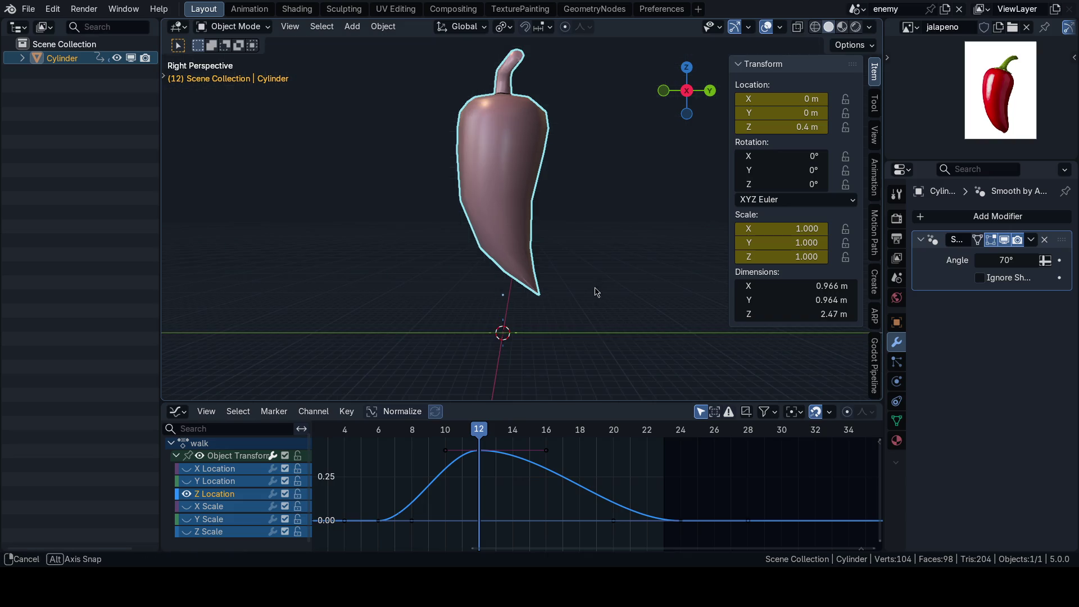
{"action": "key", "text": "KP_3"}
{"action": "key", "text": "grave"}
{"action": "scroll", "coordinate": [599, 297], "scroll_direction": "up", "scroll_amount": 2}
{"action": "scroll", "coordinate": [590, 301], "scroll_direction": "down", "scroll_amount": 2}
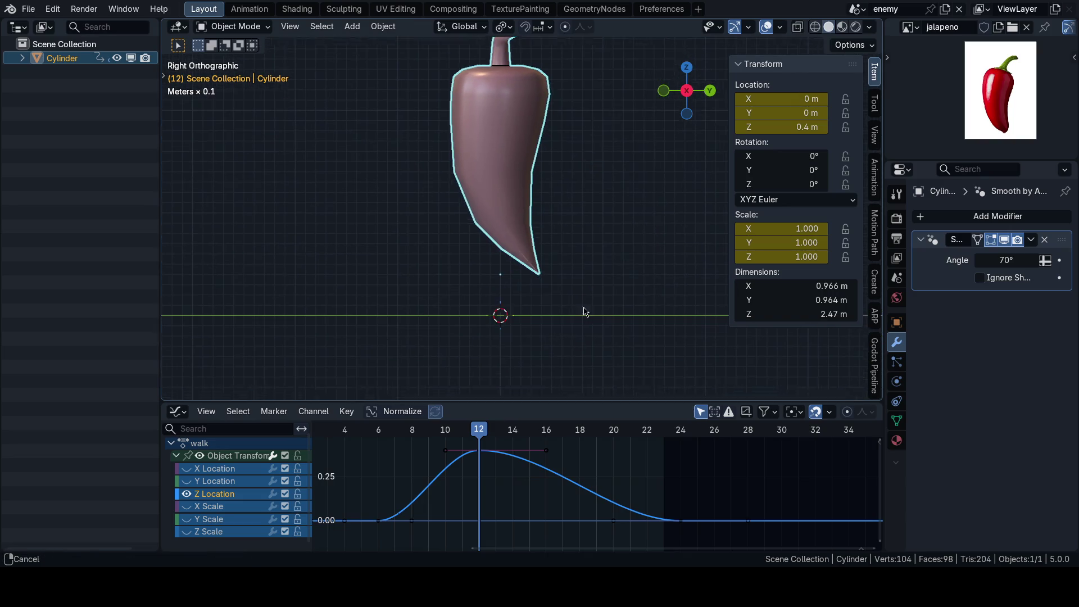
{"action": "key", "text": "n"}
{"action": "middle_click_drag", "start_coordinate": [553, 246], "coordinate": [573, 224]}
{"action": "key", "text": "KP_3"}
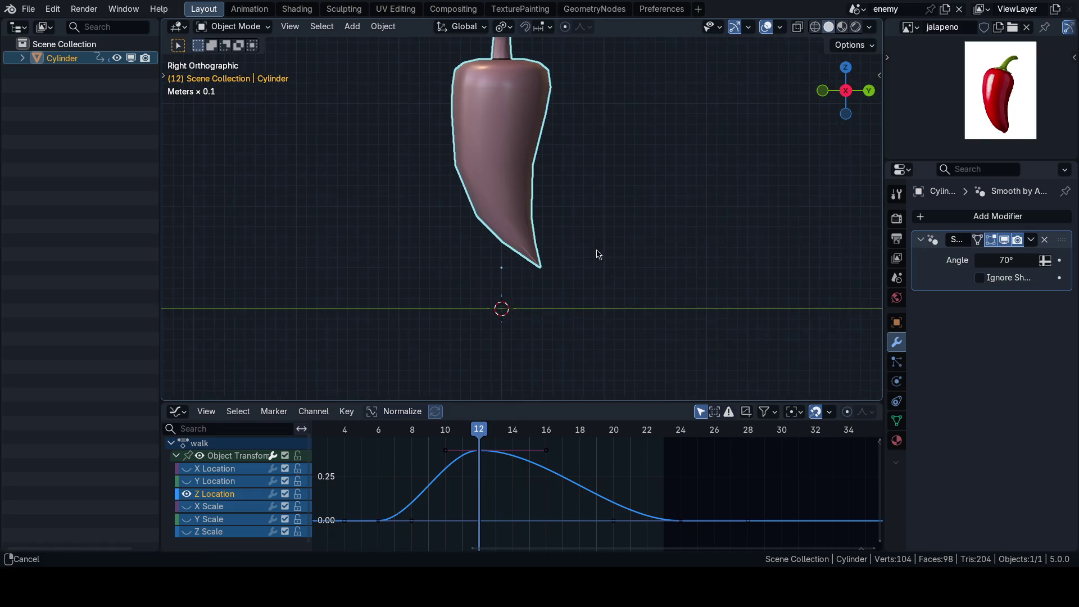
{"action": "key", "text": "g"}
{"action": "key", "text": "z"}
{"action": "key", "text": "Escape"}
{"action": "scroll", "coordinate": [601, 497], "scroll_direction": "up", "scroll_amount": 2}
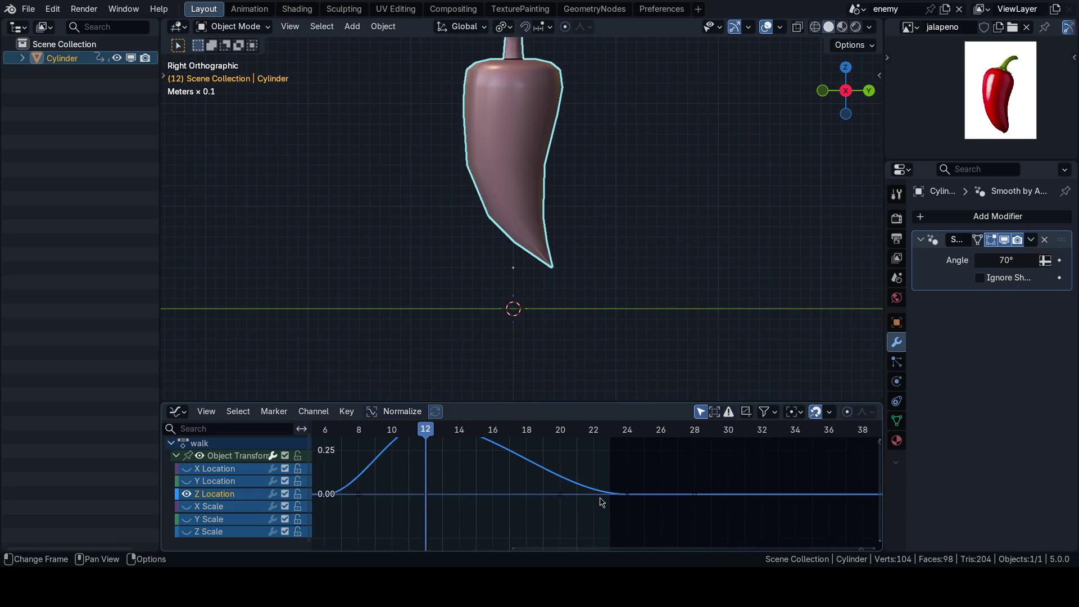
{"action": "middle_click_drag", "start_coordinate": [536, 482], "coordinate": [589, 508], "text": "ctrl"}
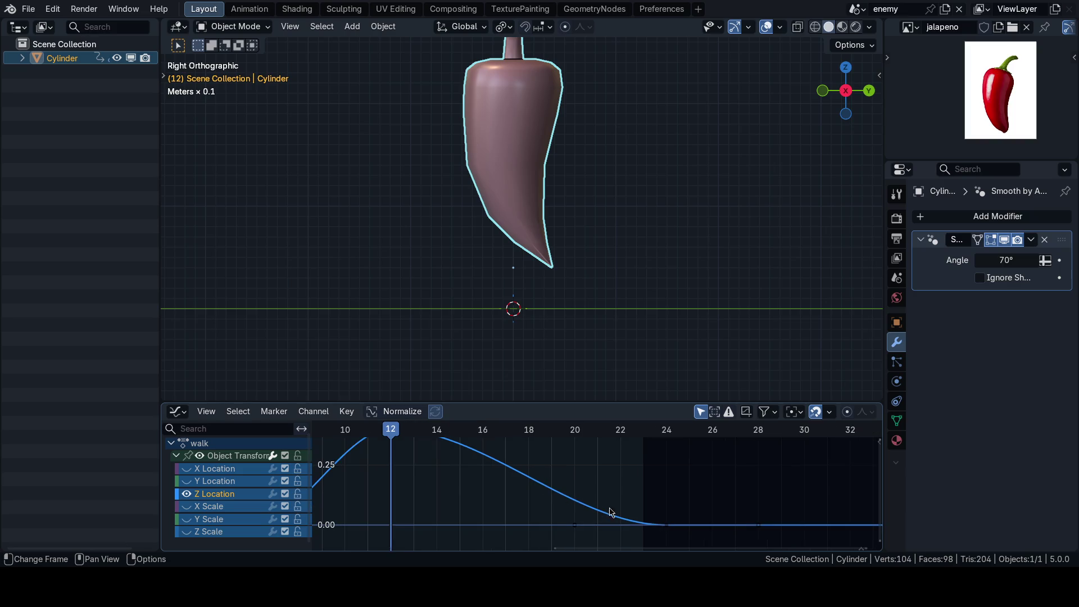
{"action": "scroll", "coordinate": [582, 484], "scroll_direction": "down", "scroll_amount": 1}
{"action": "scroll", "coordinate": [634, 490], "scroll_direction": "down", "scroll_amount": 1}
{"action": "scroll", "coordinate": [599, 486], "scroll_direction": "up", "scroll_amount": 1}
{"action": "scroll", "coordinate": [546, 498], "scroll_direction": "up", "scroll_amount": 1}
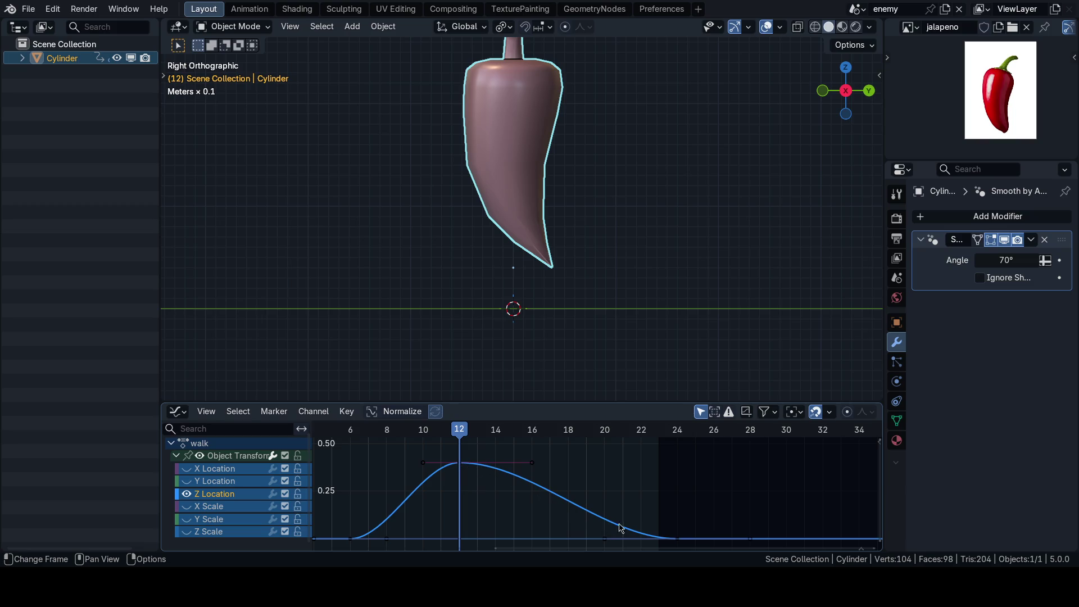
{"action": "key", "text": "g"}
{"action": "key", "text": "z"}
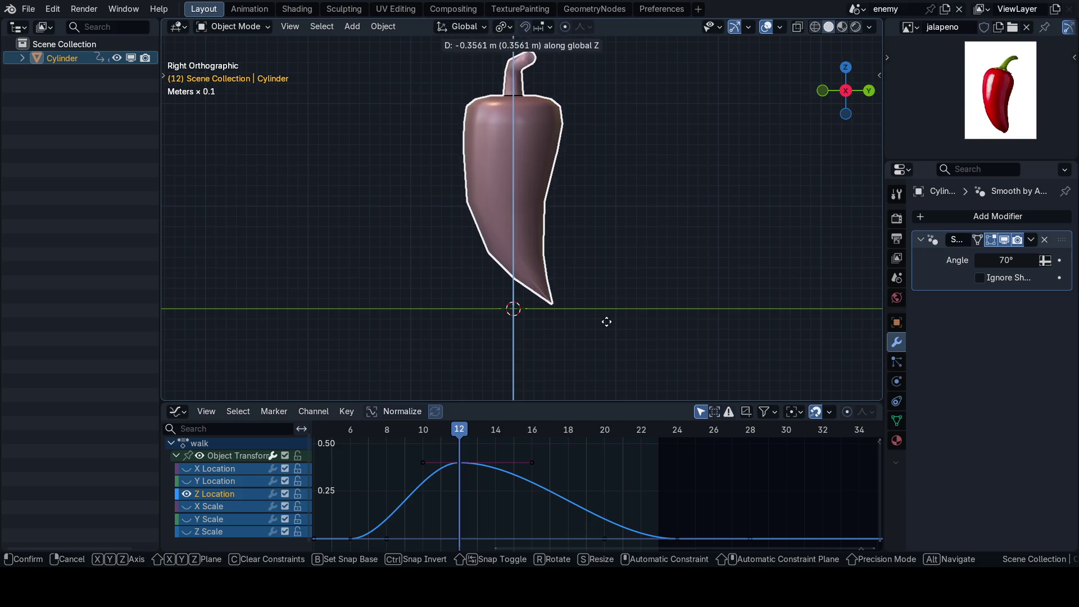
{"action": "key", "text": "Escape"}
{"action": "middle_click_drag", "start_coordinate": [603, 321], "coordinate": [598, 304], "text": "shift"}
{"action": "key", "text": "t"}
{"action": "key", "text": "Escape"}
{"action": "key", "text": "t"}
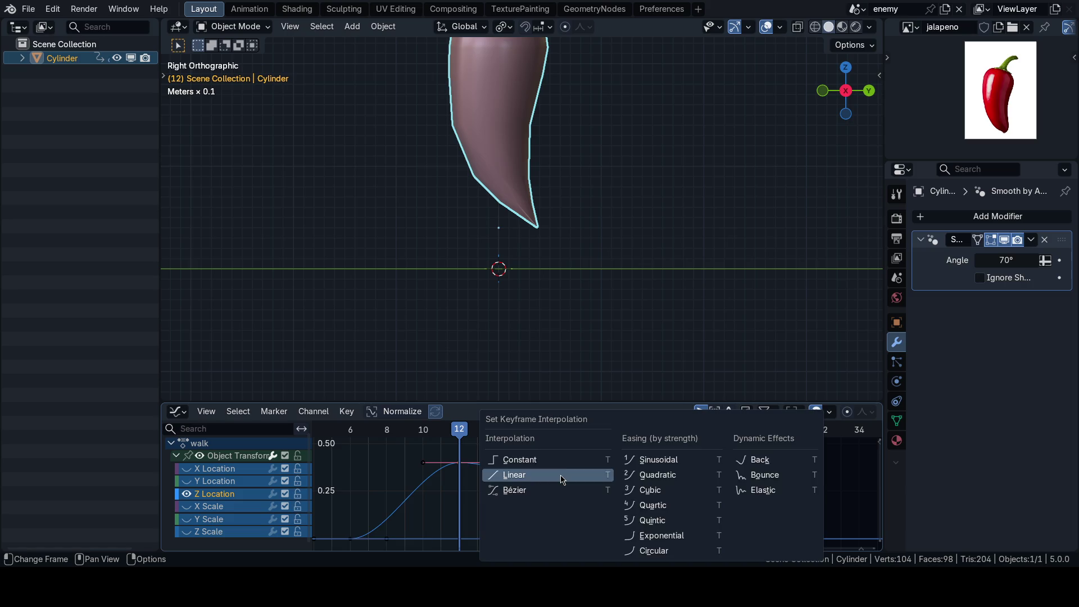
{"action": "left_click", "coordinate": [564, 474]}
{"action": "key", "text": "ctrl+z"}
{"action": "key", "text": "t"}
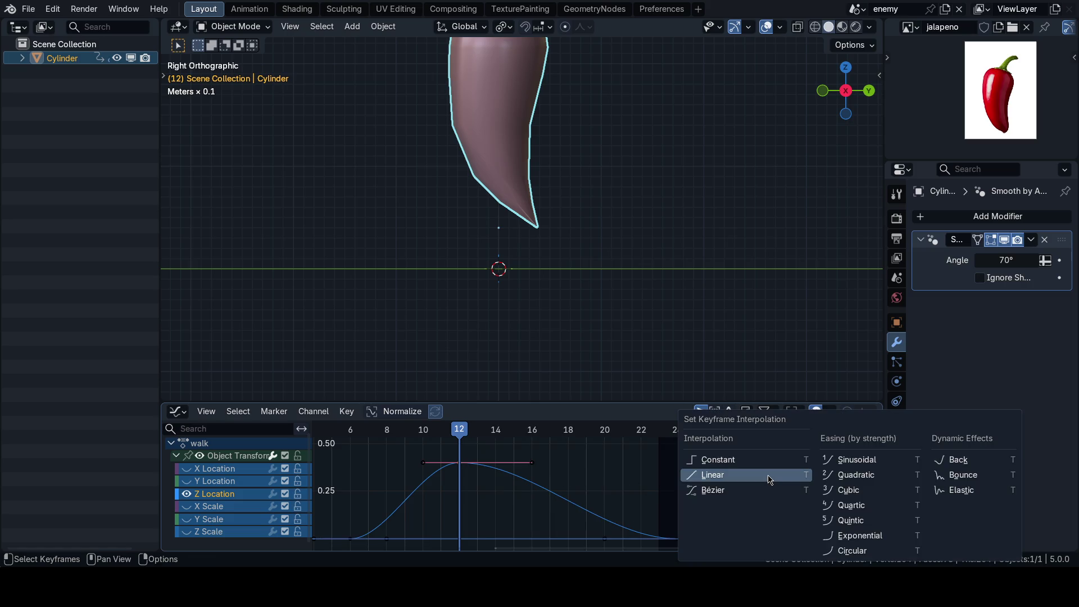
{"action": "left_click", "coordinate": [868, 478]}
{"action": "key", "text": "ctrl+z"}
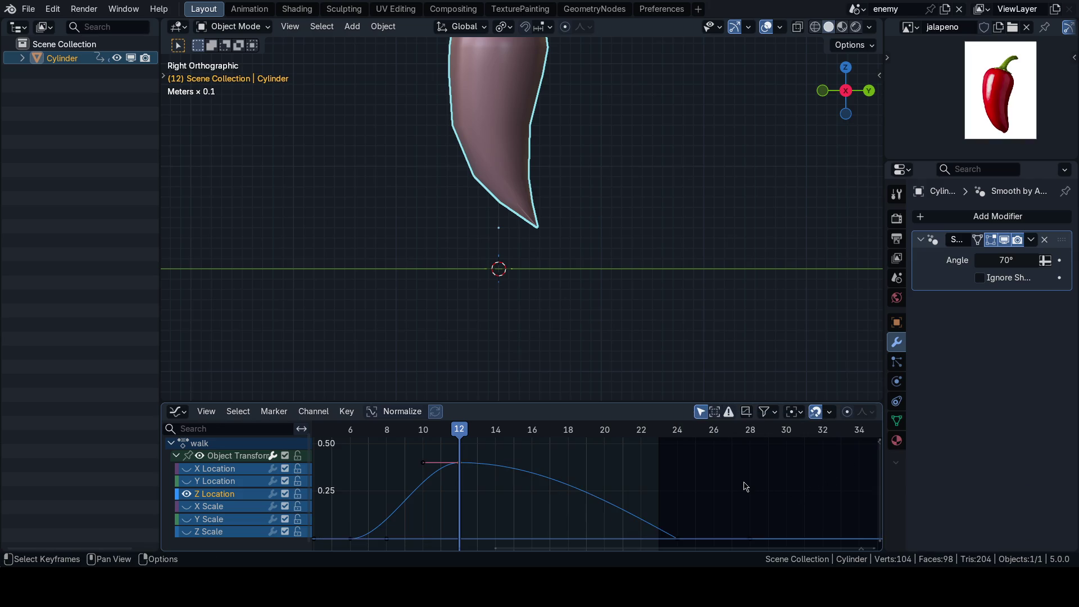
{"action": "scroll", "coordinate": [674, 350], "scroll_direction": "down", "scroll_amount": 3}
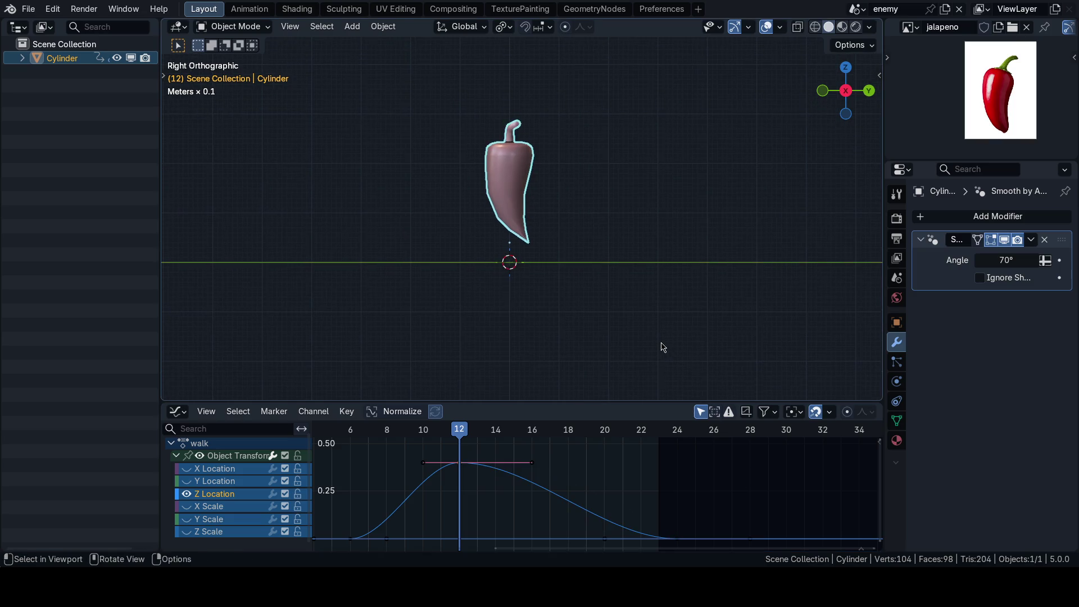
Step: Play back the revised hop with the viewport overlays hidden
{"action": "key", "text": "space"}
{"action": "scroll", "coordinate": [501, 280], "scroll_direction": "up", "scroll_amount": 4}
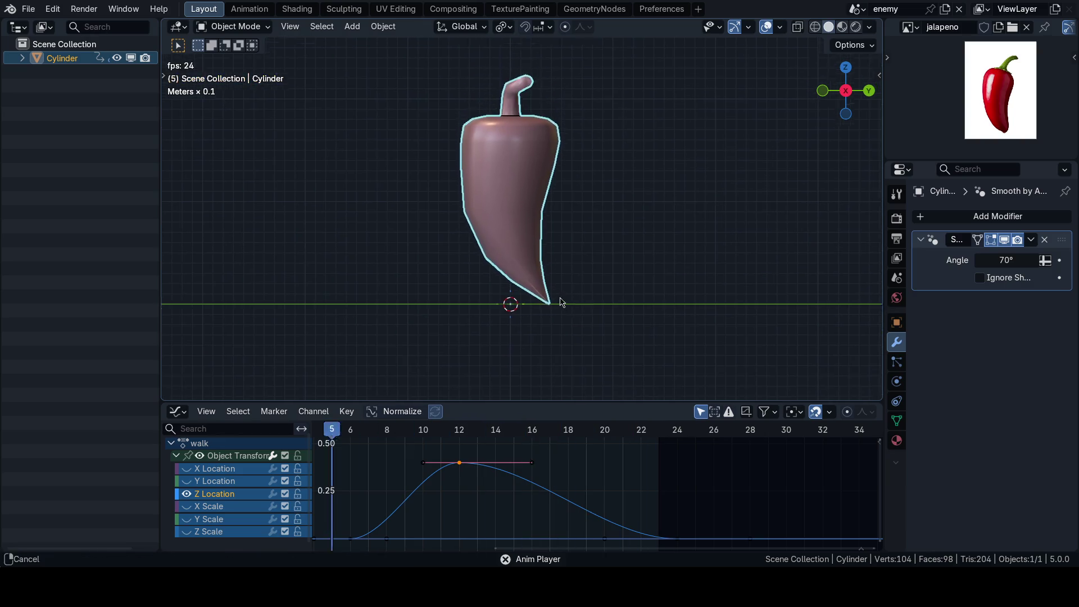
{"action": "scroll", "coordinate": [565, 318], "scroll_direction": "up", "scroll_amount": 5}
{"action": "scroll", "coordinate": [565, 318], "scroll_direction": "down", "scroll_amount": 3}
{"action": "key", "text": "space"}
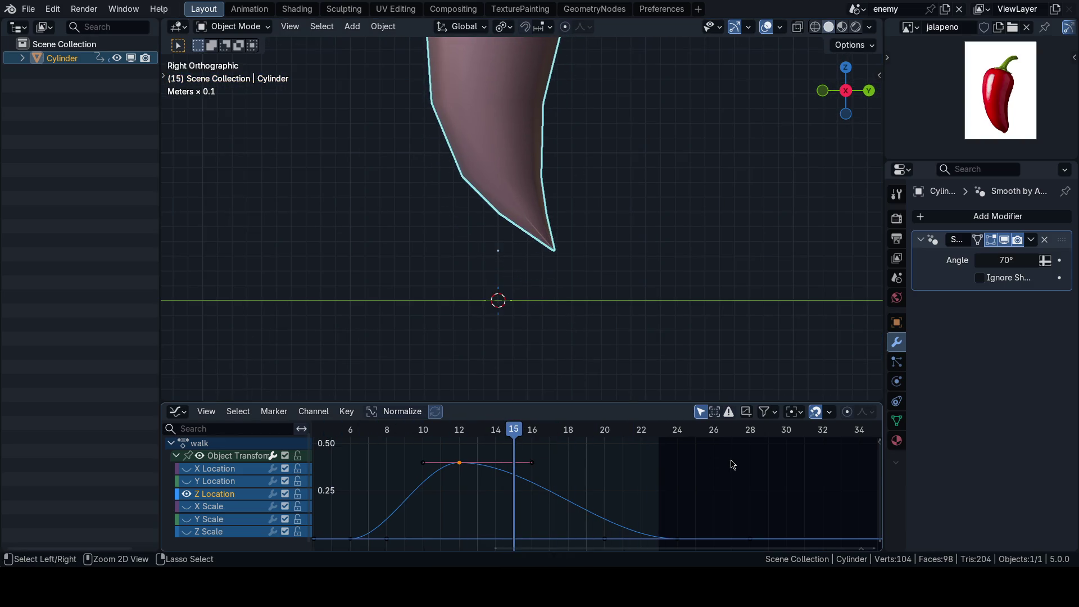
{"action": "scroll", "coordinate": [651, 349], "scroll_direction": "down", "scroll_amount": 2}
{"action": "key", "text": "space"}
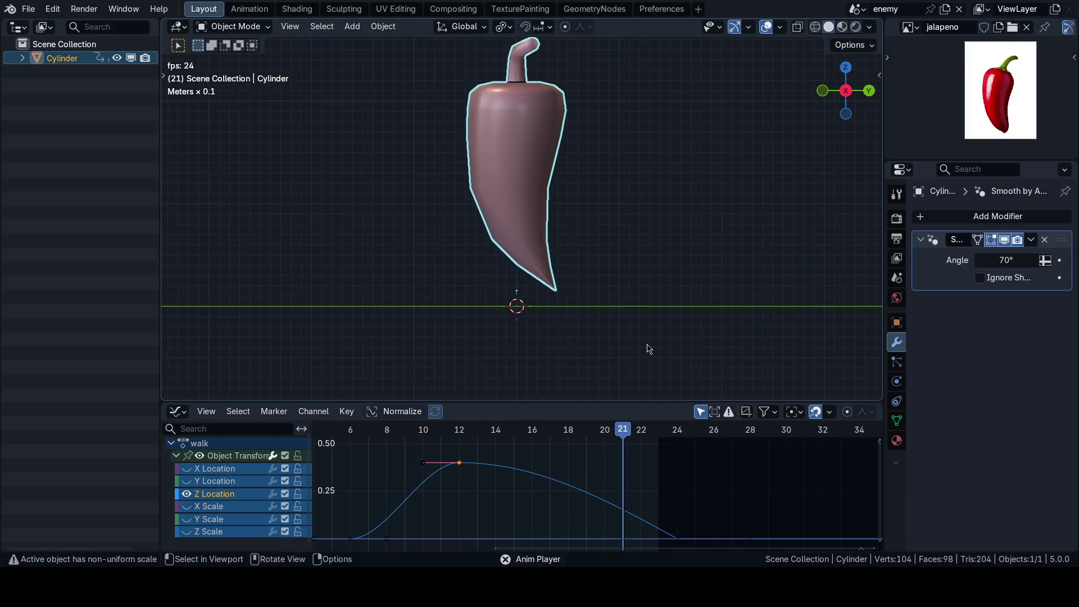
{"action": "mouse_move", "coordinate": [576, 332]}
{"action": "middle_mouse_down", "text": "shift"}
{"action": "mouse_move", "coordinate": [571, 361]}
{"action": "mouse_move", "coordinate": [593, 301]}
{"action": "middle_mouse_up", "text": "shift"}
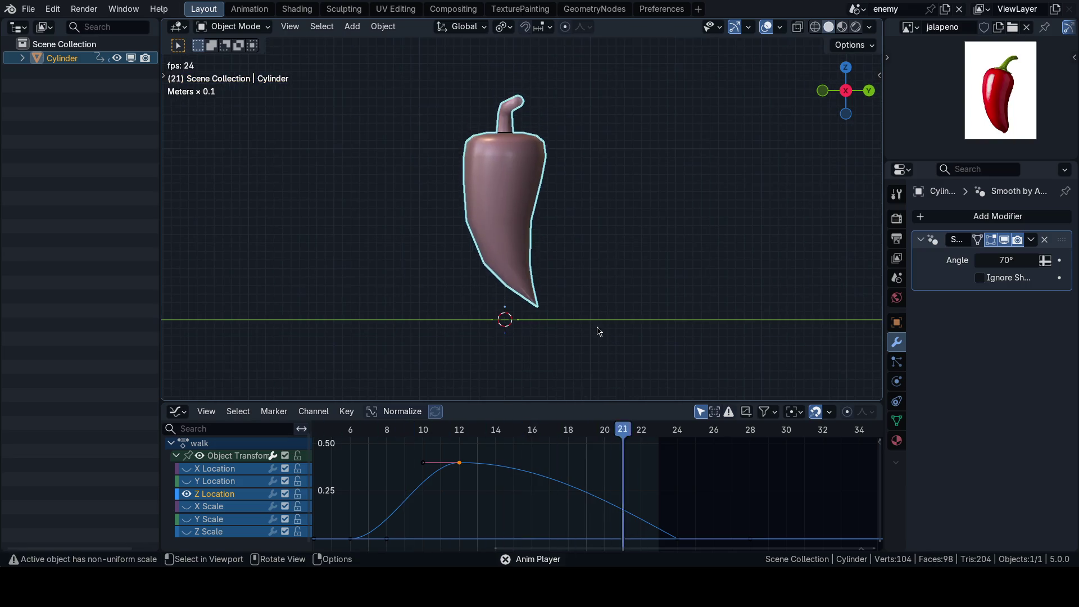
{"action": "key", "text": "shift+alt+z"}
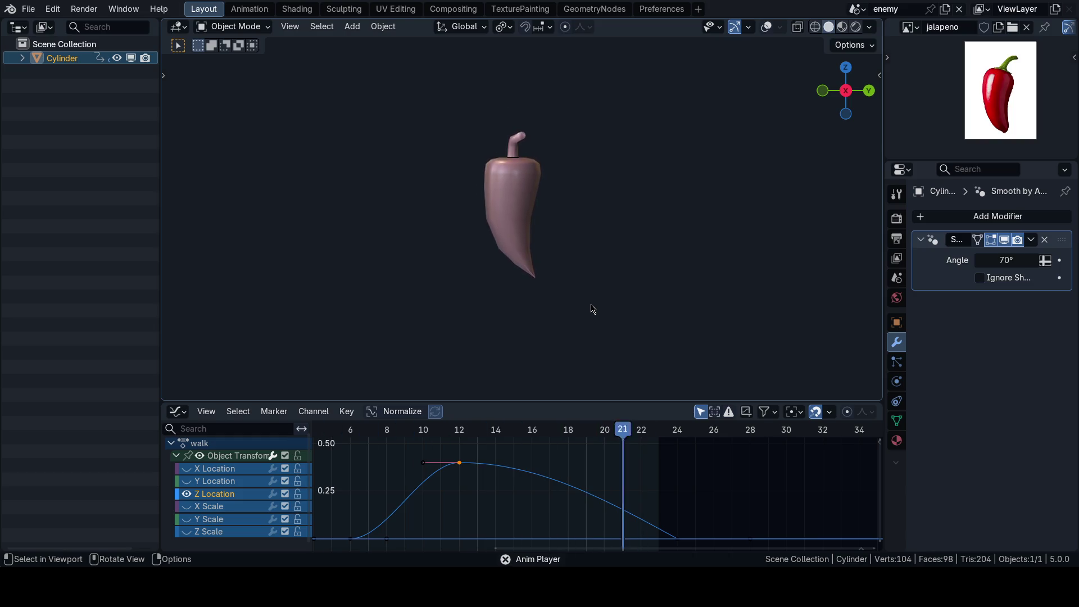
Step: Switch the Graph Editor to the Action Editor at frame 12
{"action": "left_click", "coordinate": [460, 429]}
{"action": "left_click", "coordinate": [177, 410]}
{"action": "left_click", "coordinate": [397, 272]}
{"action": "scroll", "coordinate": [515, 298], "scroll_direction": "up", "scroll_amount": 3}
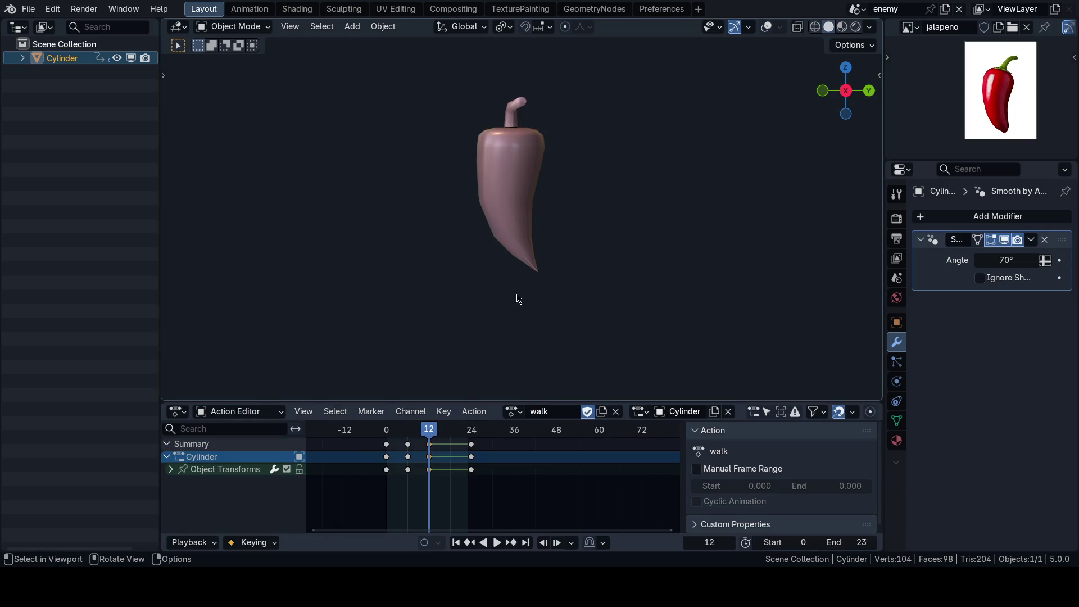
Step: Save the project as 65_defender.blend and switch to full Dope Sheet mode
{"action": "key", "text": "n"}
{"action": "key", "text": "ctrl+s"}
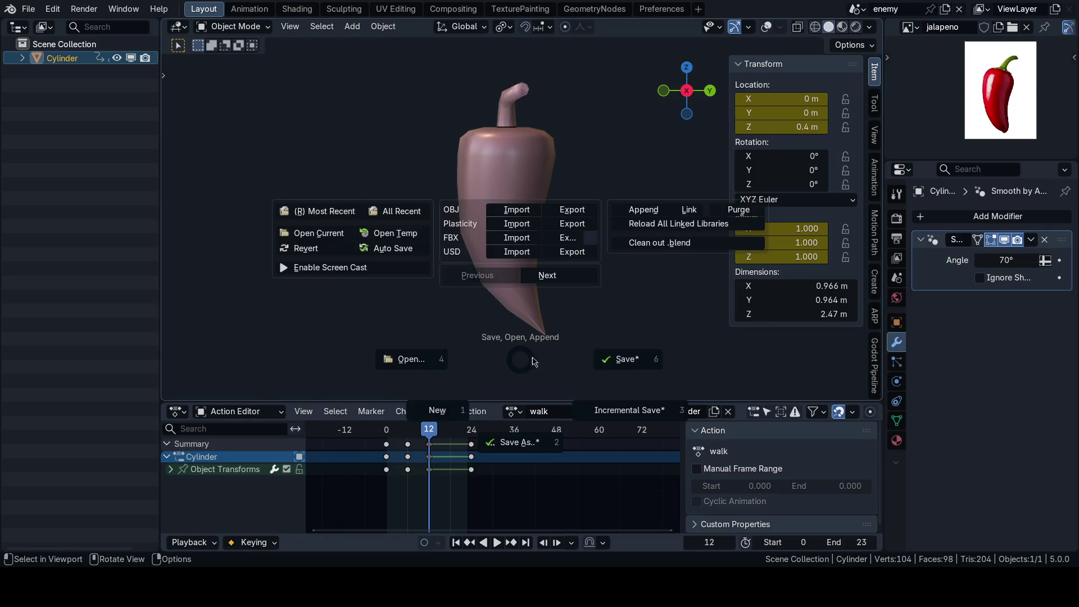
{"action": "left_click", "coordinate": [170, 456]}
{"action": "left_click", "coordinate": [409, 335]}
{"action": "left_click", "coordinate": [487, 253]}
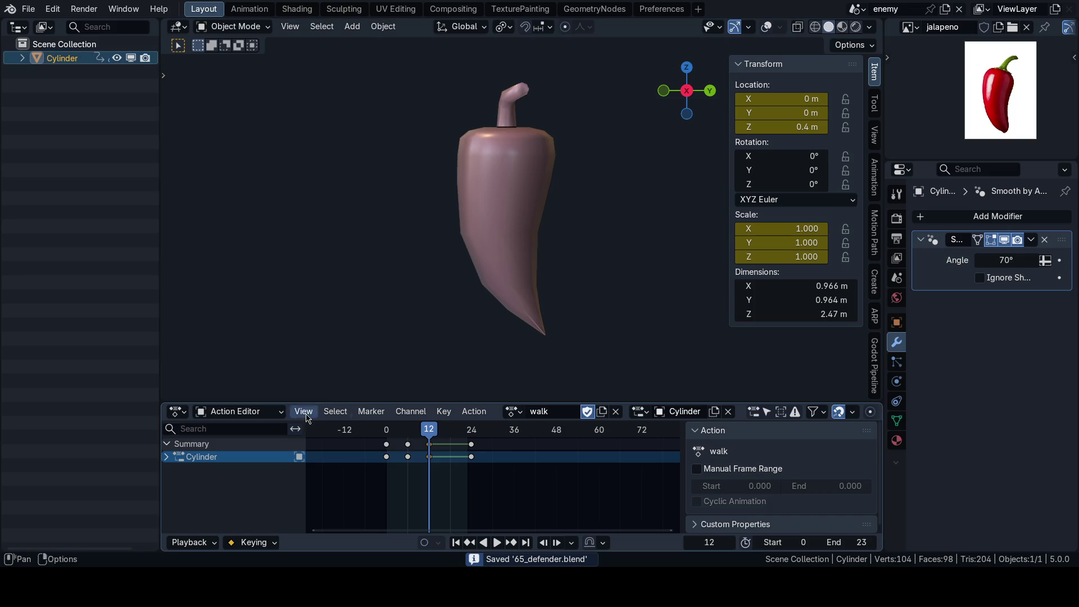
{"action": "left_click", "coordinate": [167, 456]}
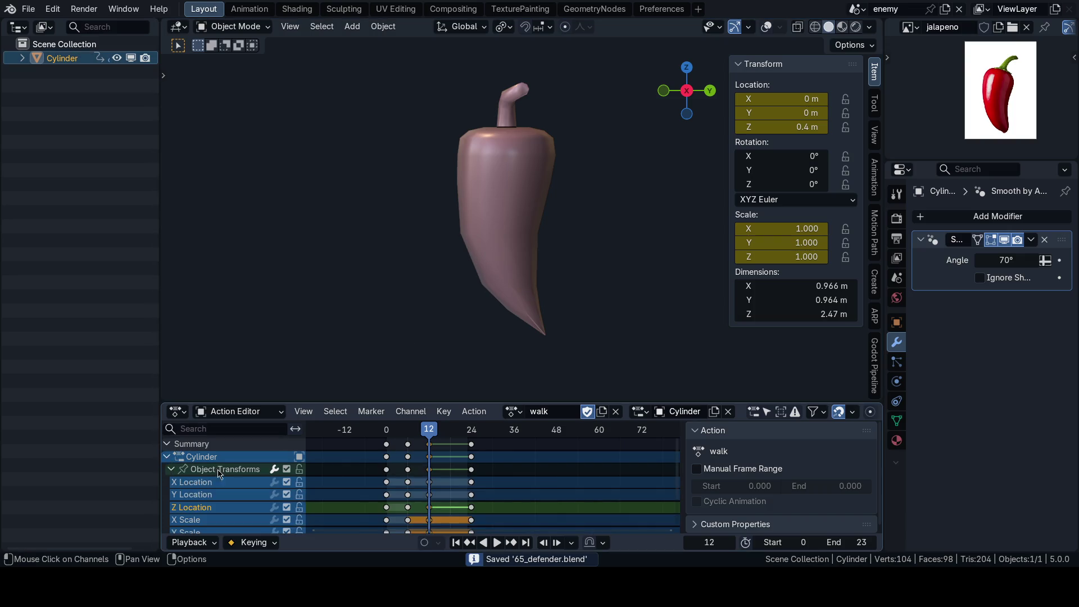
{"action": "left_click", "coordinate": [222, 415]}
{"action": "left_click", "coordinate": [227, 446]}
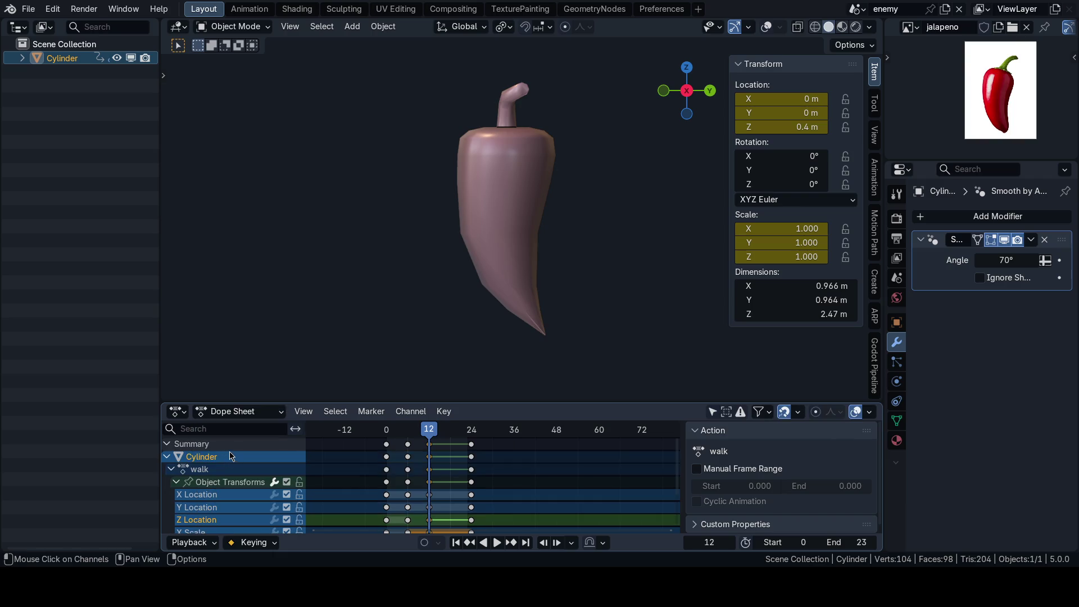
{"action": "left_click", "coordinate": [168, 457]}
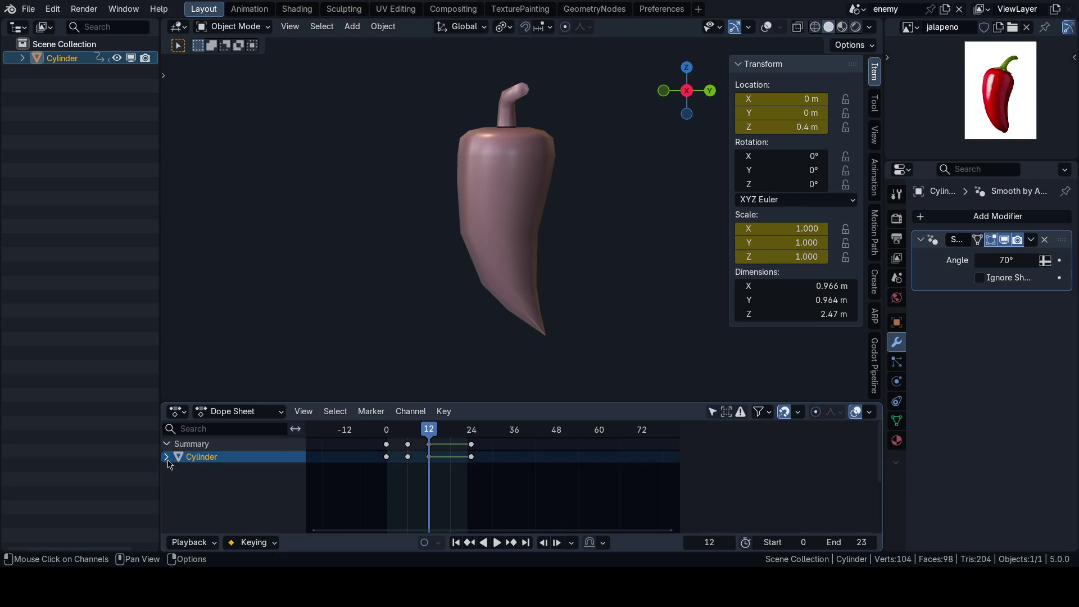
Step: Stretch the pepper's Z scale to 1.100 at the frame-12 peak and play the hop
{"action": "left_click_drag", "start_coordinate": [775, 255], "coordinate": [789, 254]}
{"action": "left_click", "coordinate": [773, 255]}
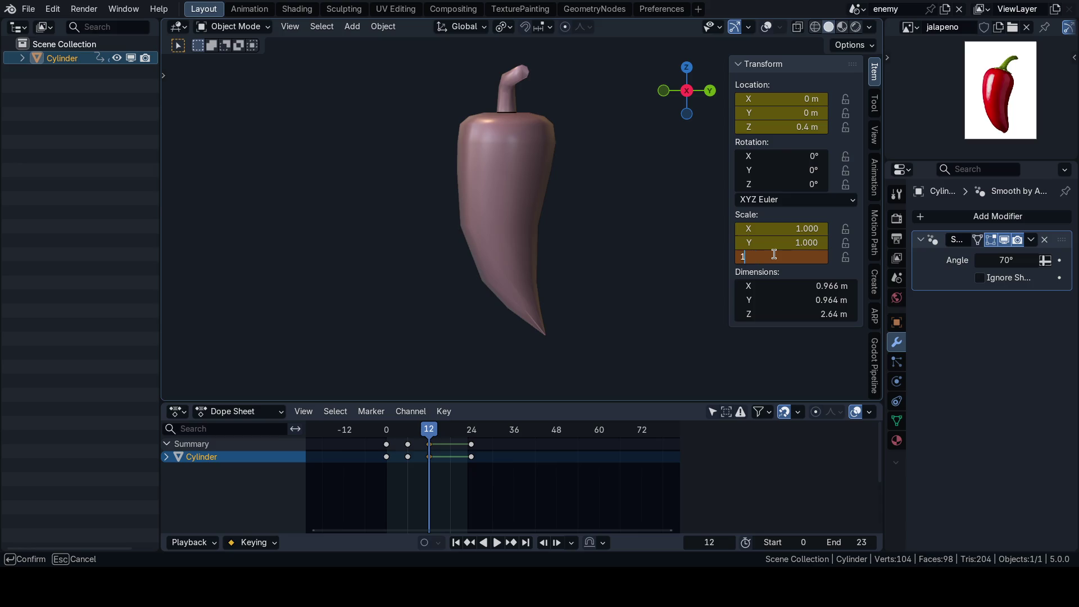
{"action": "type", "text": ".1"}
{"action": "key", "text": "Return"}
{"action": "key", "text": "space"}
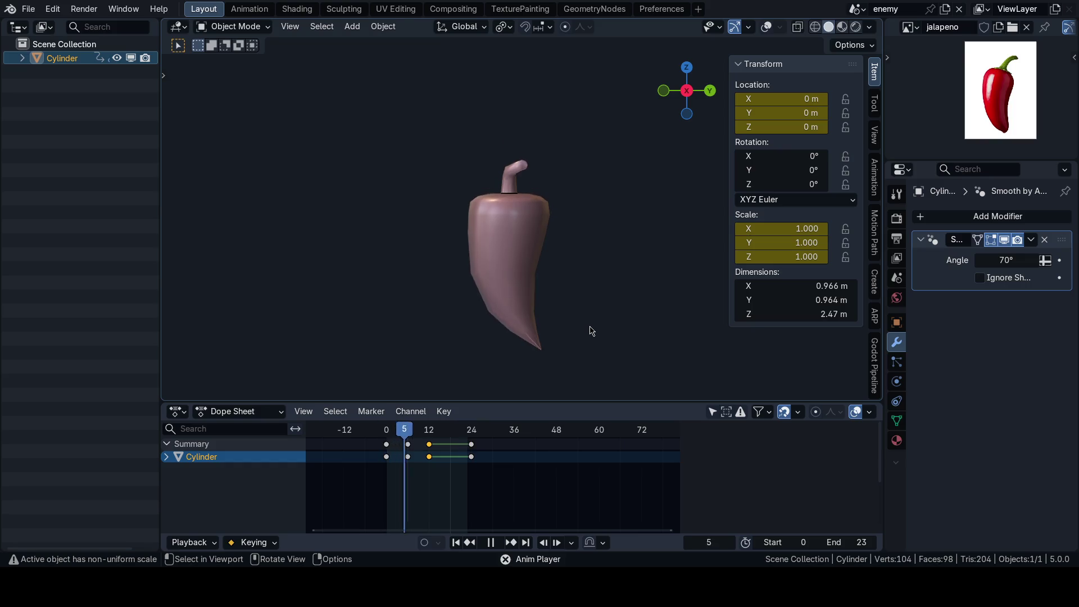
Step: Review the pepper in red material from front and side views with overlays toggled
{"action": "key", "text": "KP_1"}
{"action": "key", "text": "shift+alt+z"}
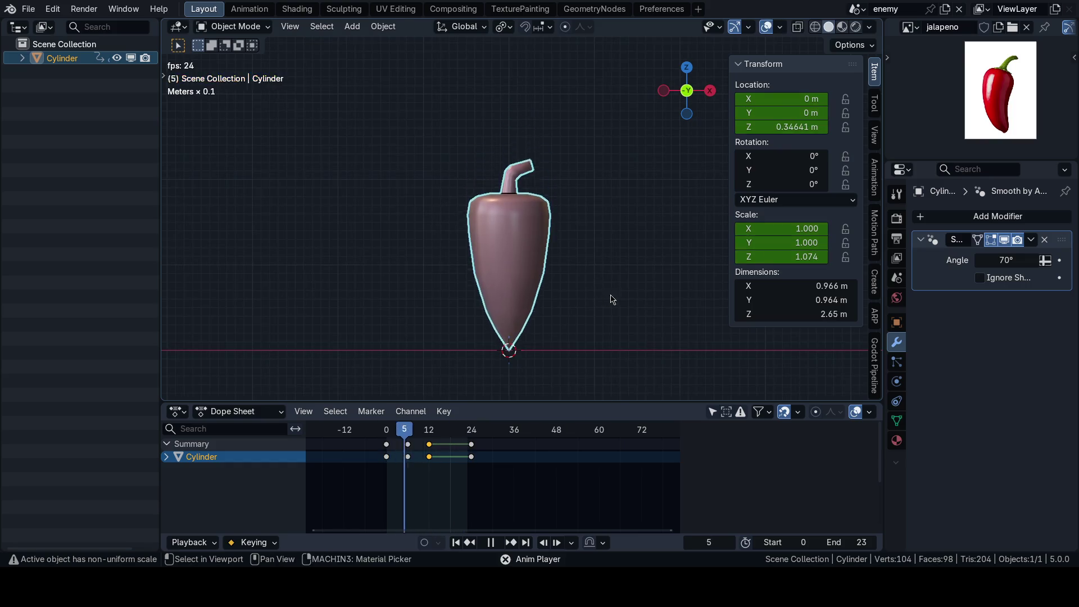
{"action": "key", "text": "shift+alt+z"}
{"action": "key", "text": "KP_3"}
{"action": "key", "text": "shift+alt+z"}
{"action": "key", "text": "z"}
{"action": "key", "text": "KP_1"}
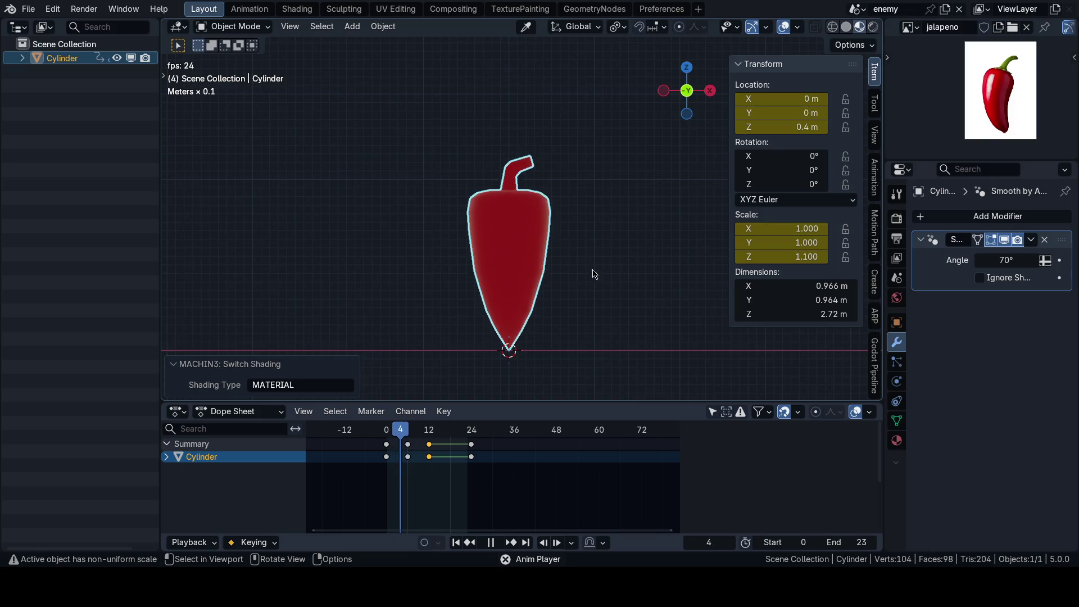
{"action": "key", "text": "n"}
{"action": "key", "text": "shift+alt+z"}
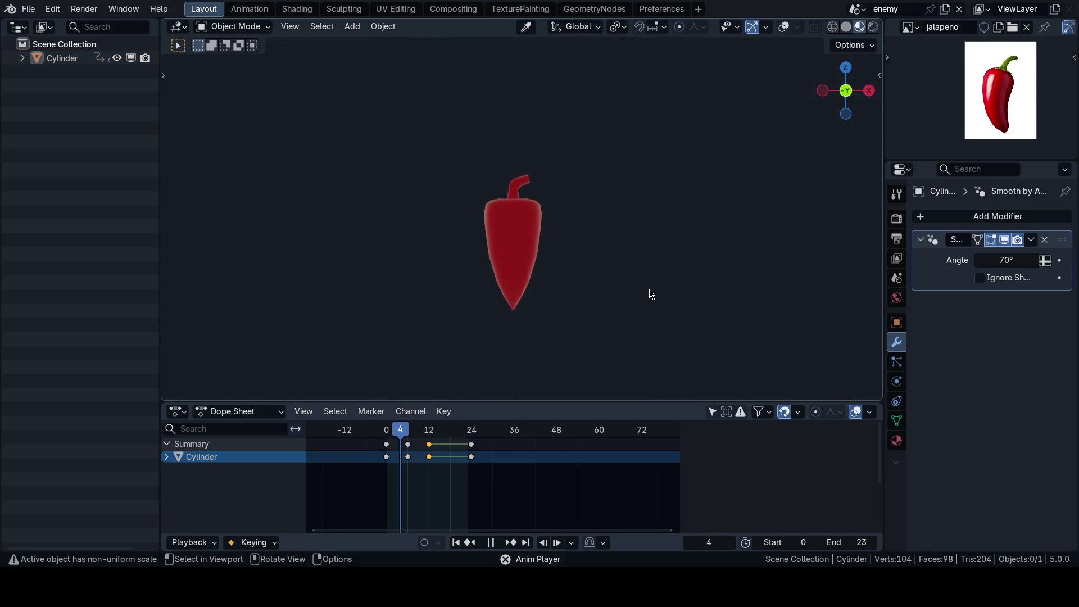
{"action": "key", "text": "grave"}
{"action": "left_click", "coordinate": [810, 282]}
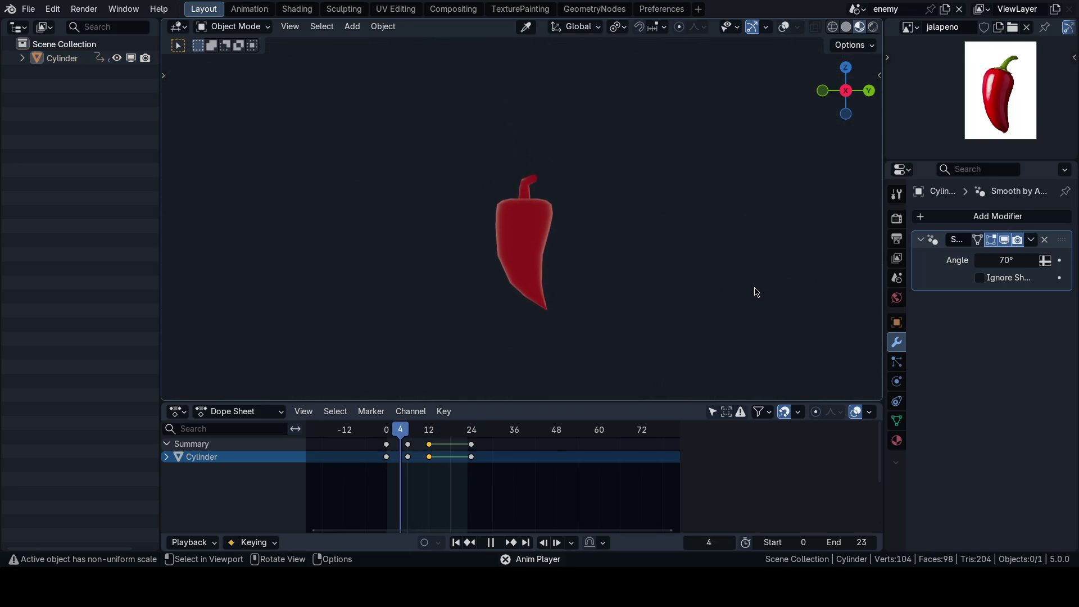
{"action": "scroll", "coordinate": [689, 302], "scroll_direction": "up", "scroll_amount": 3}
Step: Scrub the playhead and expand the Cylinder's walk channels in the Dope Sheet
{"action": "mouse_move", "coordinate": [440, 430]}
{"action": "left_mouse_down"}
{"action": "mouse_move", "coordinate": [407, 431]}
{"action": "mouse_move", "coordinate": [430, 435]}
{"action": "left_mouse_up"}
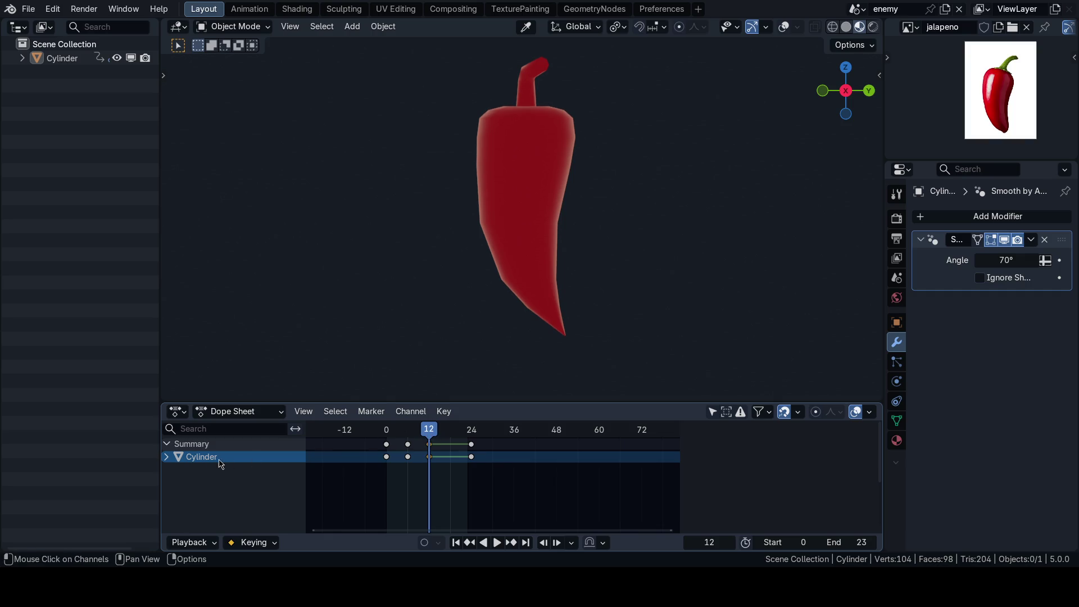
{"action": "left_click", "coordinate": [167, 455]}
{"action": "key", "text": "n"}
Step: Show the Cylinder's walk curves in the Graph Editor with Normalize on and the Z Scale curve selected
{"action": "left_click", "coordinate": [238, 412]}
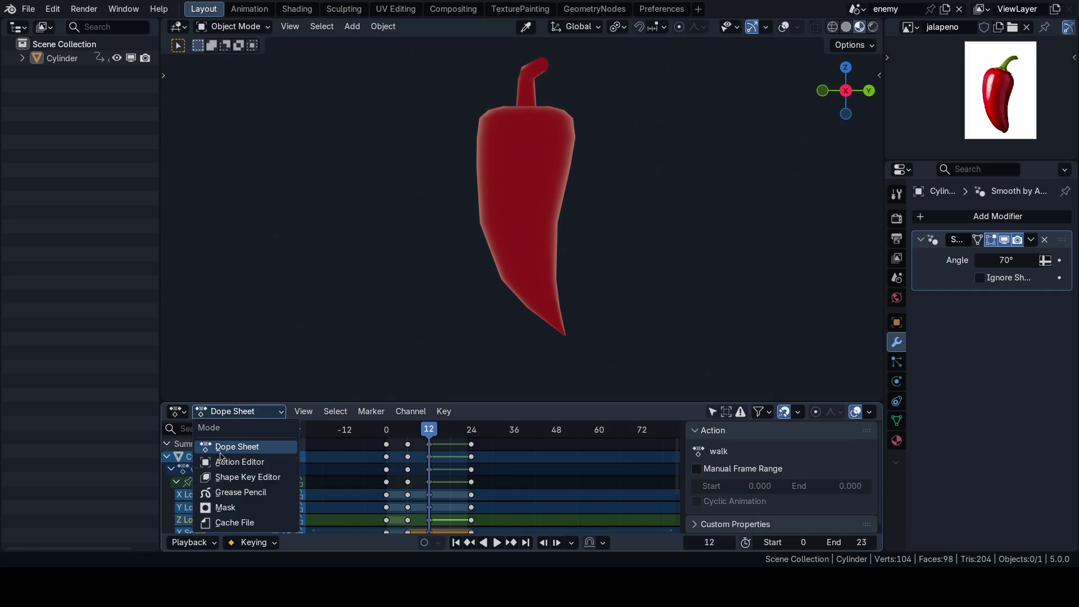
{"action": "left_click", "coordinate": [178, 412]}
{"action": "left_click", "coordinate": [371, 303]}
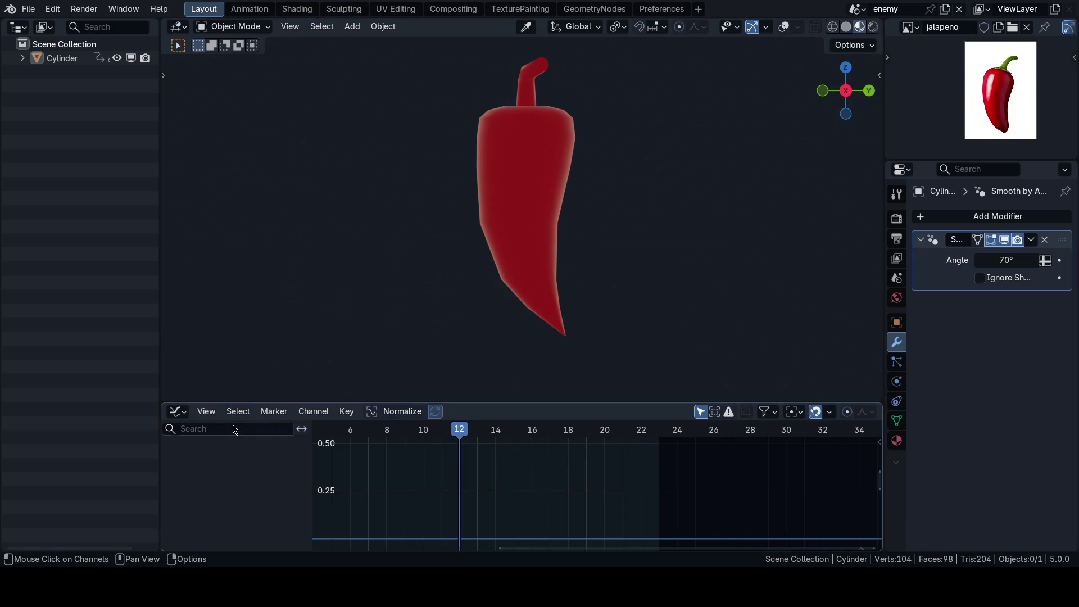
{"action": "left_click", "coordinate": [520, 258]}
{"action": "left_click", "coordinate": [187, 508]}
{"action": "scroll", "coordinate": [385, 503], "scroll_direction": "down", "scroll_amount": 1}
{"action": "scroll", "coordinate": [446, 494], "scroll_direction": "down", "scroll_amount": 1}
{"action": "left_click", "coordinate": [401, 411]}
{"action": "middle_click_drag", "start_coordinate": [441, 481], "coordinate": [488, 464]}
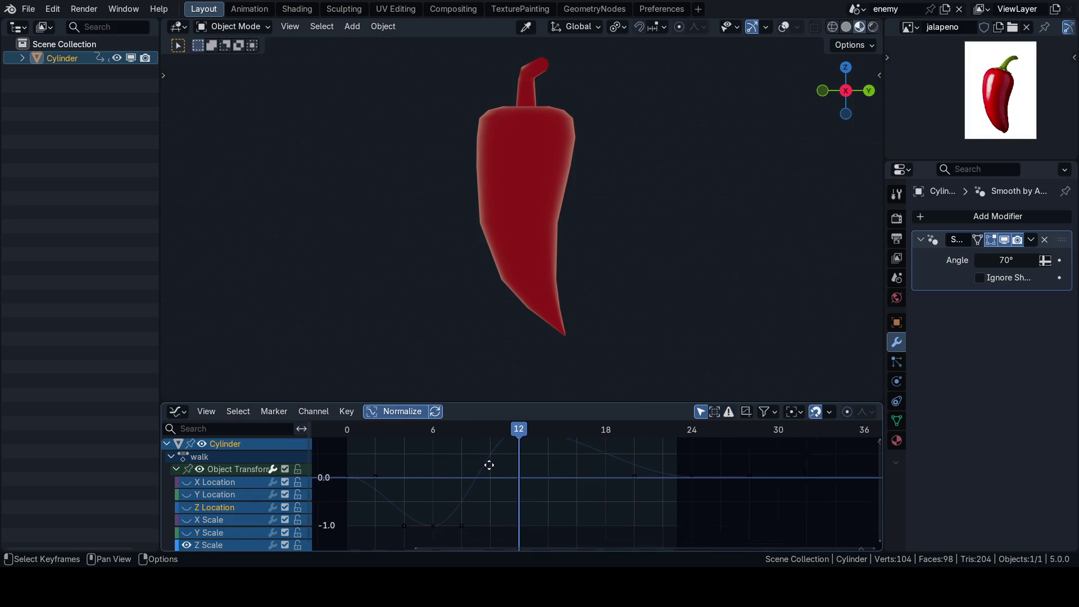
{"action": "left_click", "coordinate": [442, 520]}
{"action": "key", "text": "Home"}
Step: Apply Sinusoidal easing to the selected keys and save the file
{"action": "key", "text": "v"}
{"action": "key", "text": "Escape"}
{"action": "key", "text": "t"}
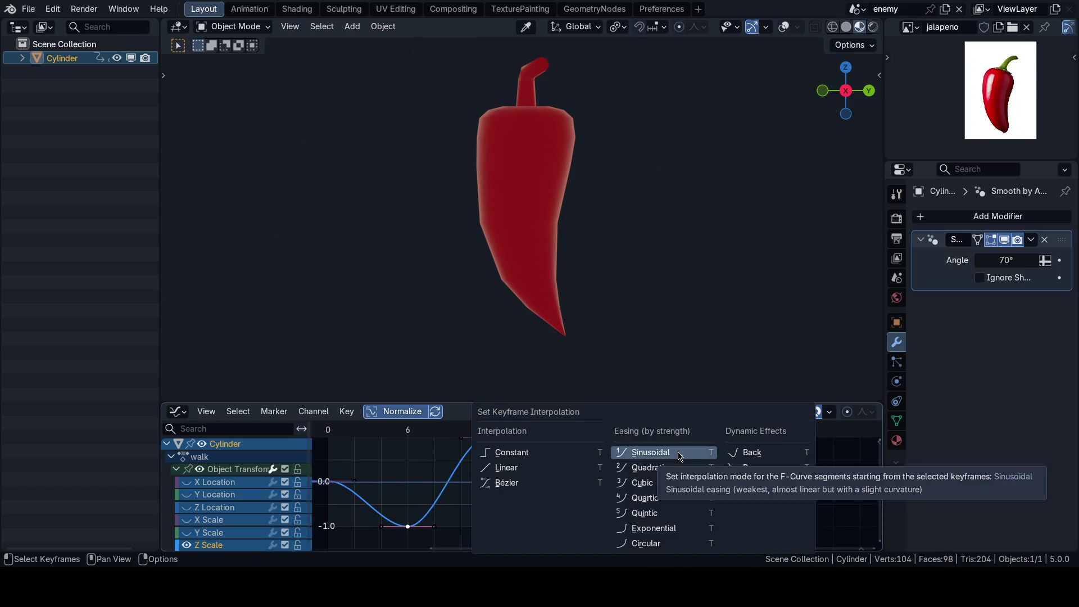
{"action": "left_click", "coordinate": [546, 469]}
{"action": "key", "text": "ctrl+s"}
Step: Play back the hop from the first frame with viewport overlays shown to check the easing
{"action": "key", "text": "shift+Left"}
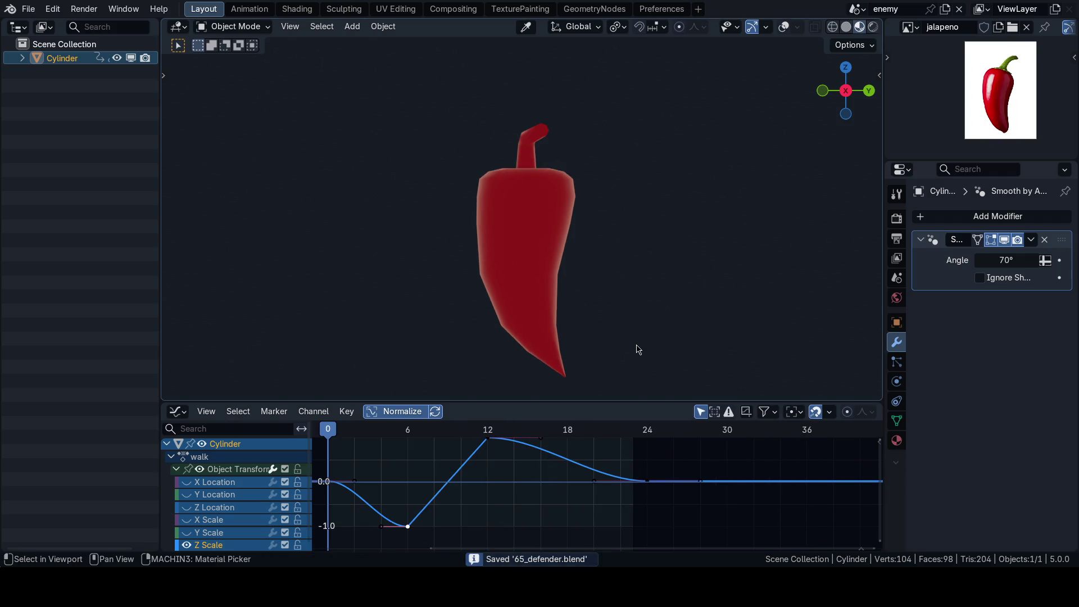
{"action": "key", "text": "space"}
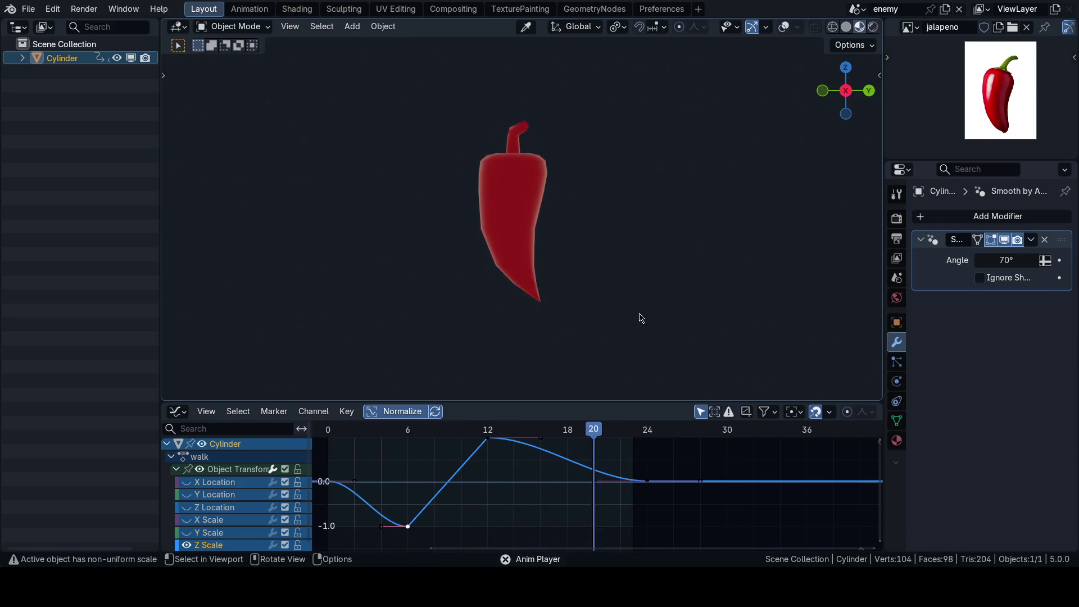
{"action": "key", "text": "space"}
{"action": "key", "text": "ctrl+z"}
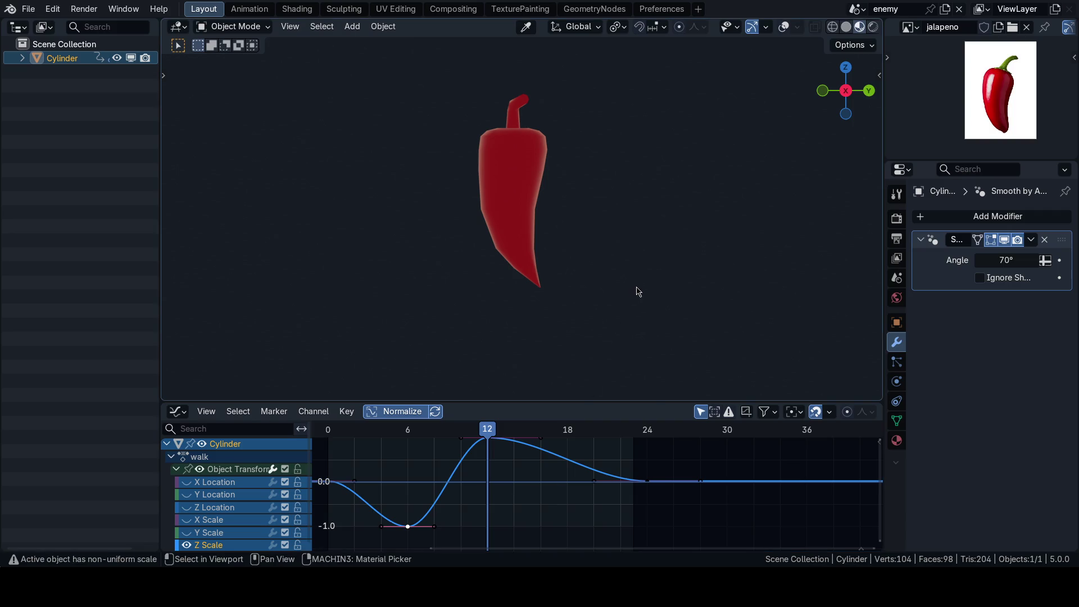
{"action": "key", "text": "shift+alt+z"}
{"action": "key", "text": "shift+alt+z"}
{"action": "key", "text": "space"}
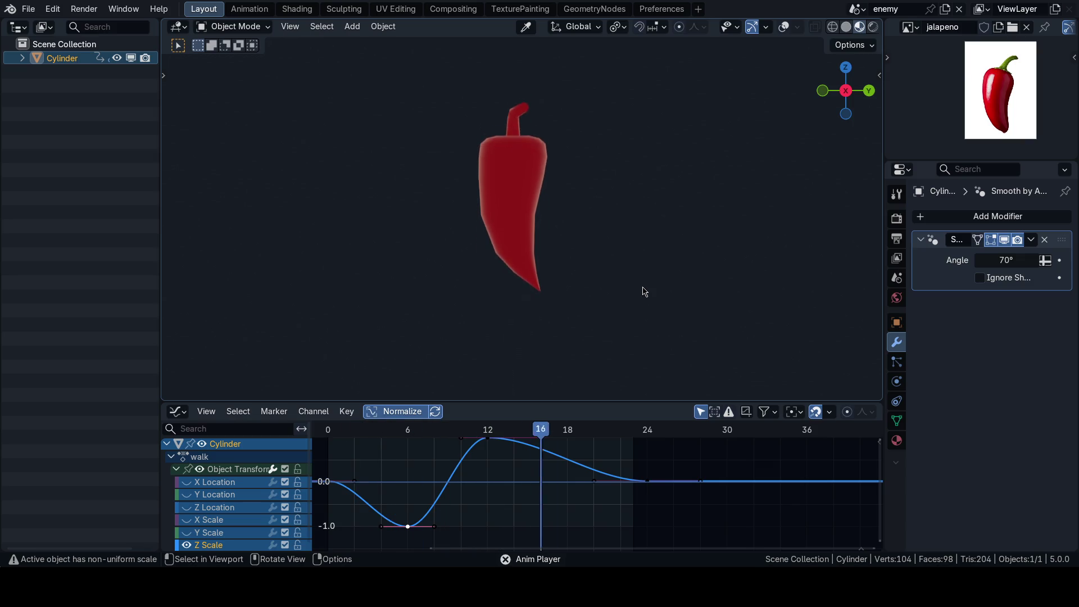
{"action": "key", "text": "space"}
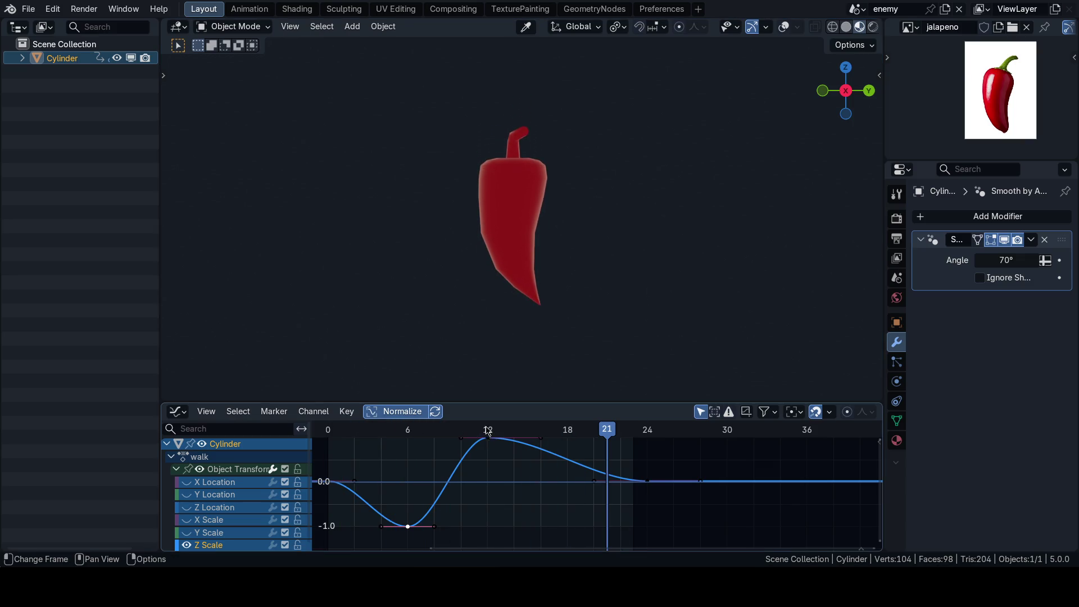
Step: At frame 12, set the pepper's Z scale to 1.050 in the side panel
{"action": "left_click", "coordinate": [488, 430]}
{"action": "key", "text": "n"}
{"action": "key", "text": "n"}
{"action": "double_click", "coordinate": [781, 252]}
{"action": "key", "text": "Return"}
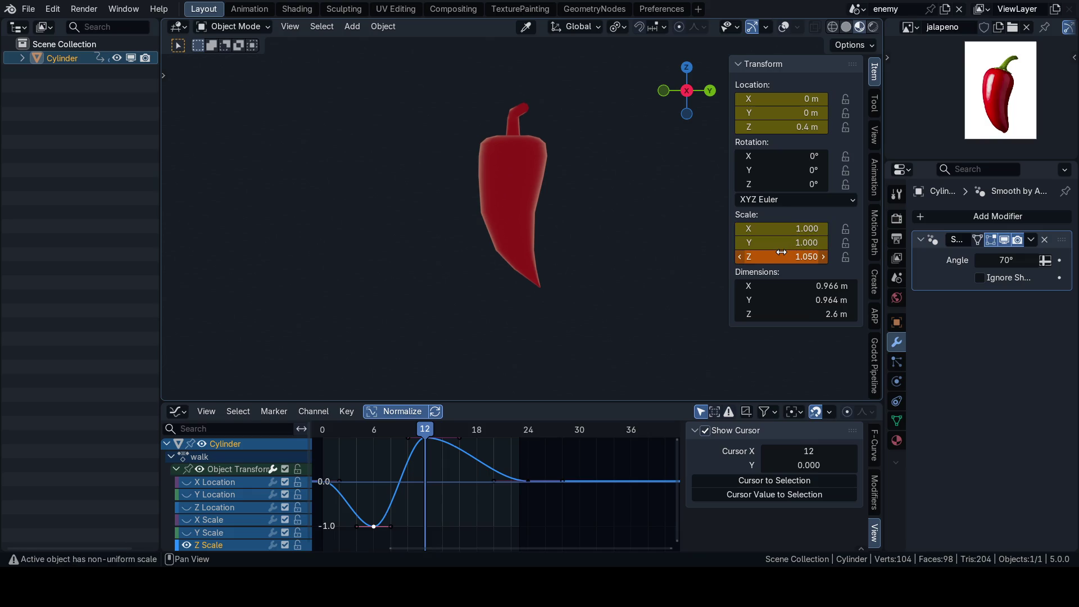
Step: Key the 1.050 Z scale, review the hop from the front view and save the file
{"action": "key", "text": "i"}
{"action": "key", "text": "space"}
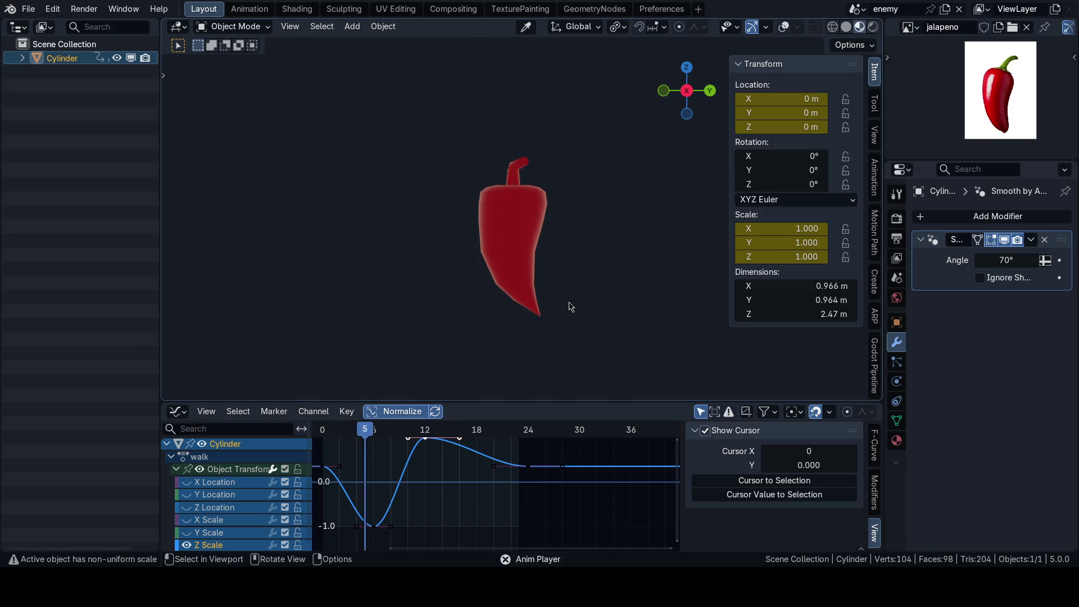
{"action": "key", "text": "n"}
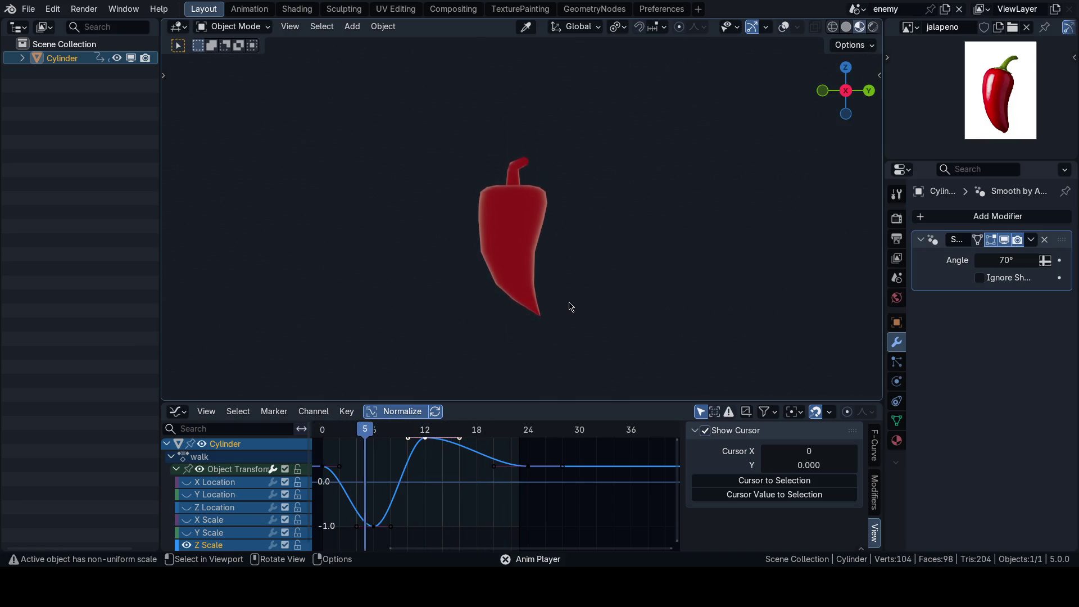
{"action": "key", "text": "space"}
{"action": "key", "text": "KP_1"}
{"action": "key", "text": "ctrl+s"}
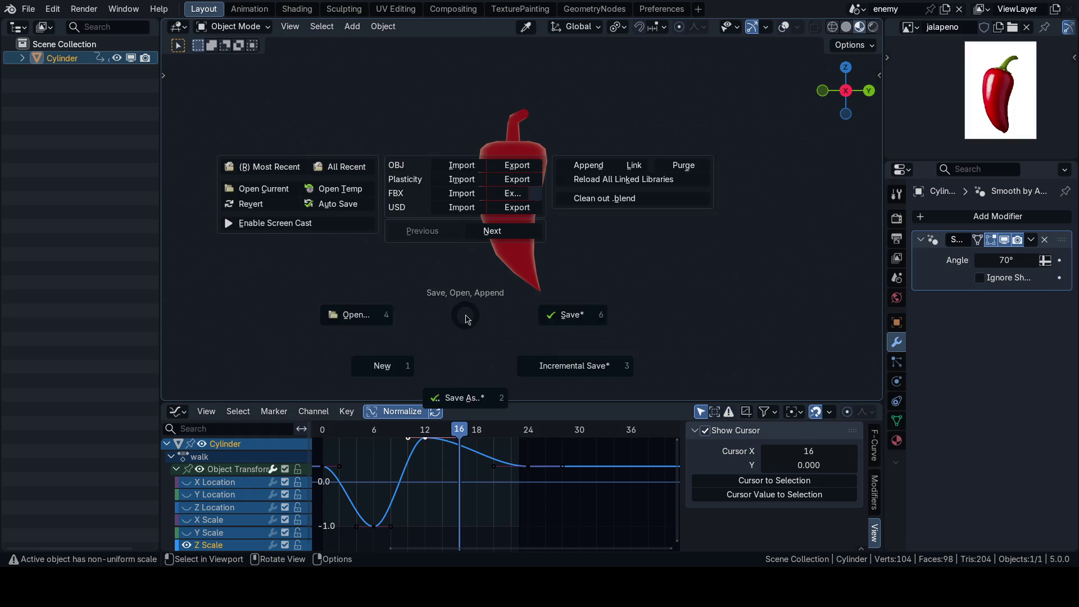
{"action": "middle_click_drag", "start_coordinate": [360, 235], "coordinate": [520, 307], "text": "ctrl"}
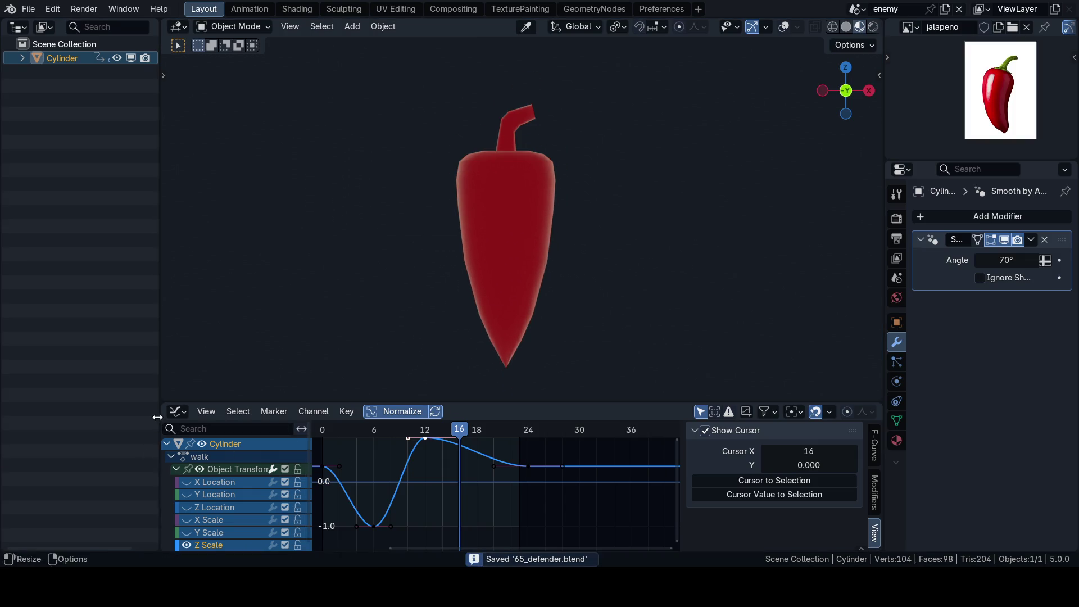
Step: Return the bottom area to the Dope Sheet, collapse the walk channels, then close the area for a full-height viewport
{"action": "left_click", "coordinate": [177, 411]}
{"action": "left_click", "coordinate": [238, 274]}
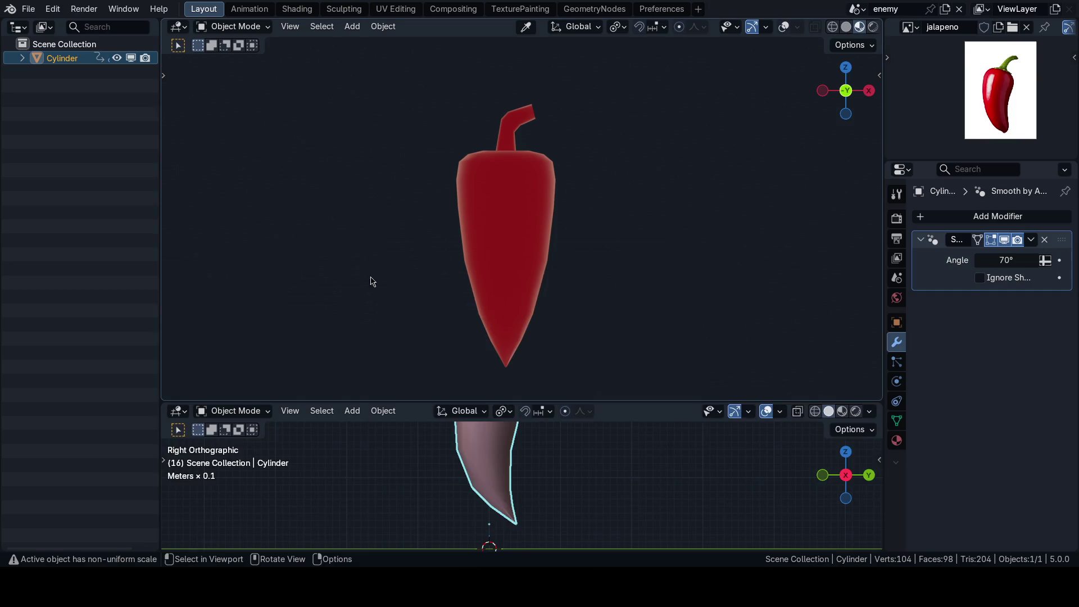
{"action": "left_click", "coordinate": [177, 411]}
{"action": "left_click", "coordinate": [380, 274]}
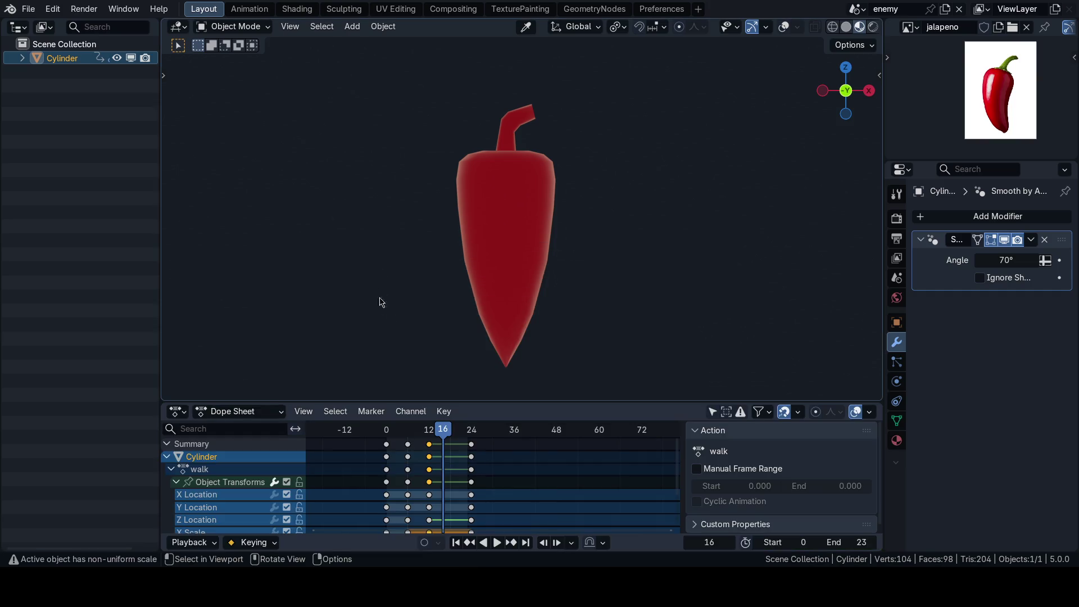
{"action": "left_click", "coordinate": [171, 469]}
{"action": "key", "text": "n"}
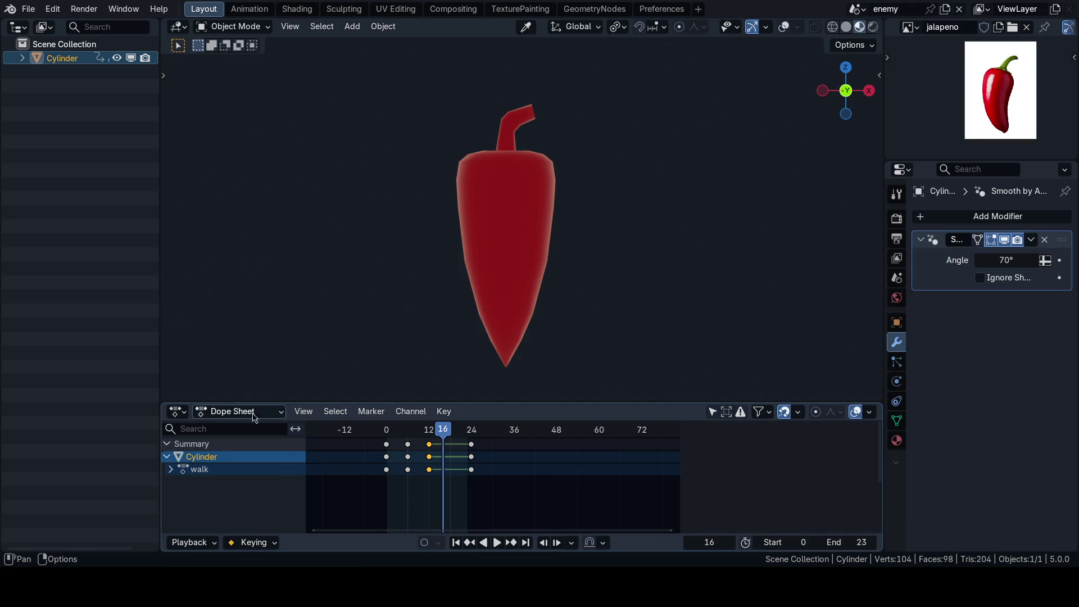
{"action": "left_click", "coordinate": [177, 410]}
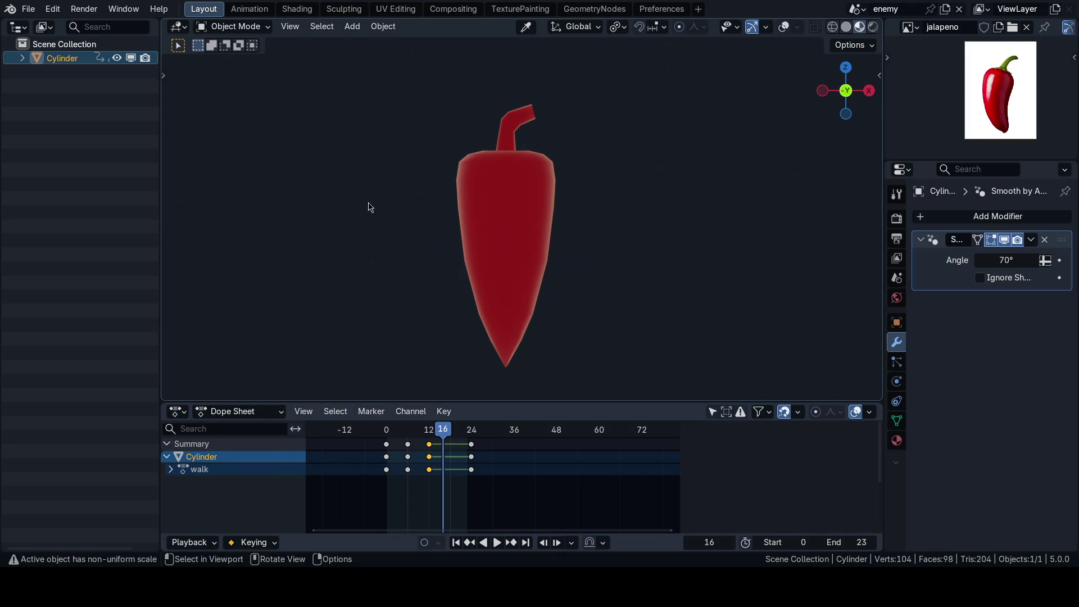
{"action": "right_click", "coordinate": [462, 410]}
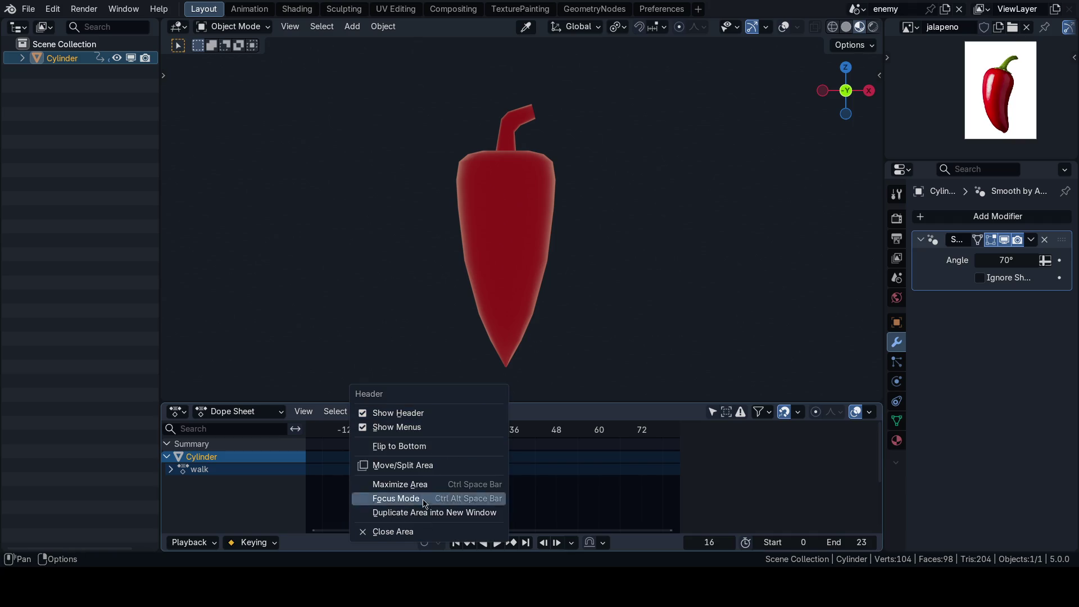
{"action": "left_click", "coordinate": [402, 532]}
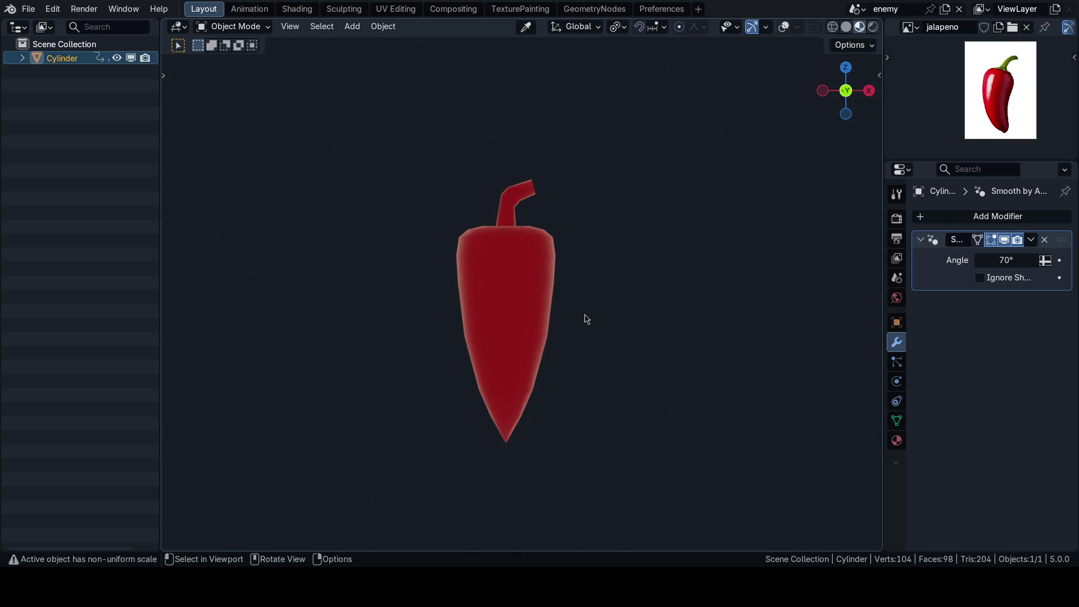
Step: Save, return to frame 0 and confirm the pepper rests at Location Z 0 m with Scale 1.000
{"action": "key", "text": "ctrl+s"}
{"action": "key", "text": "KP_Decimal"}
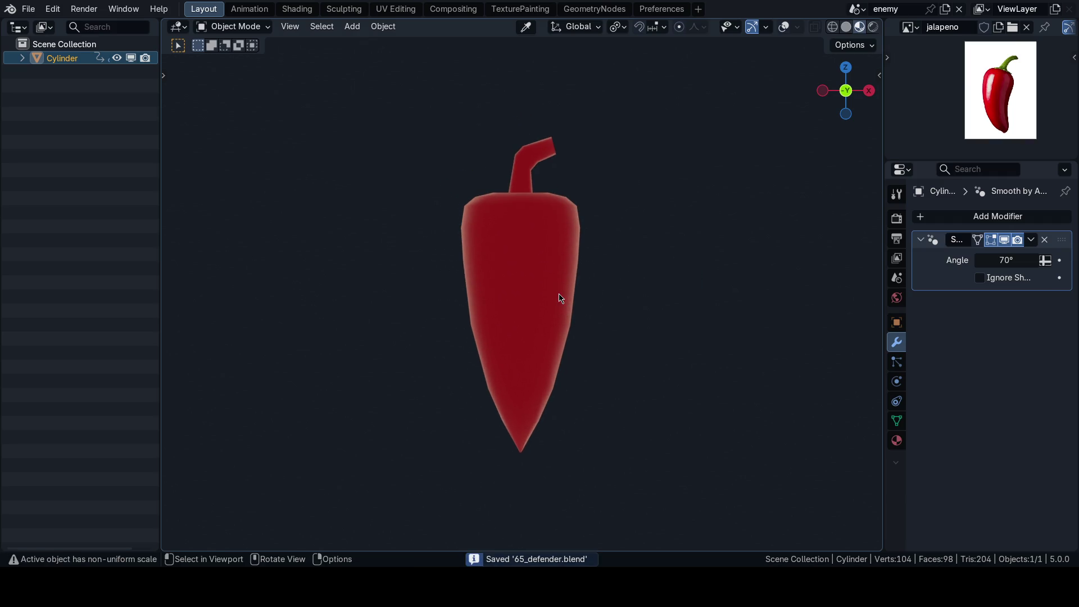
{"action": "key", "text": "n"}
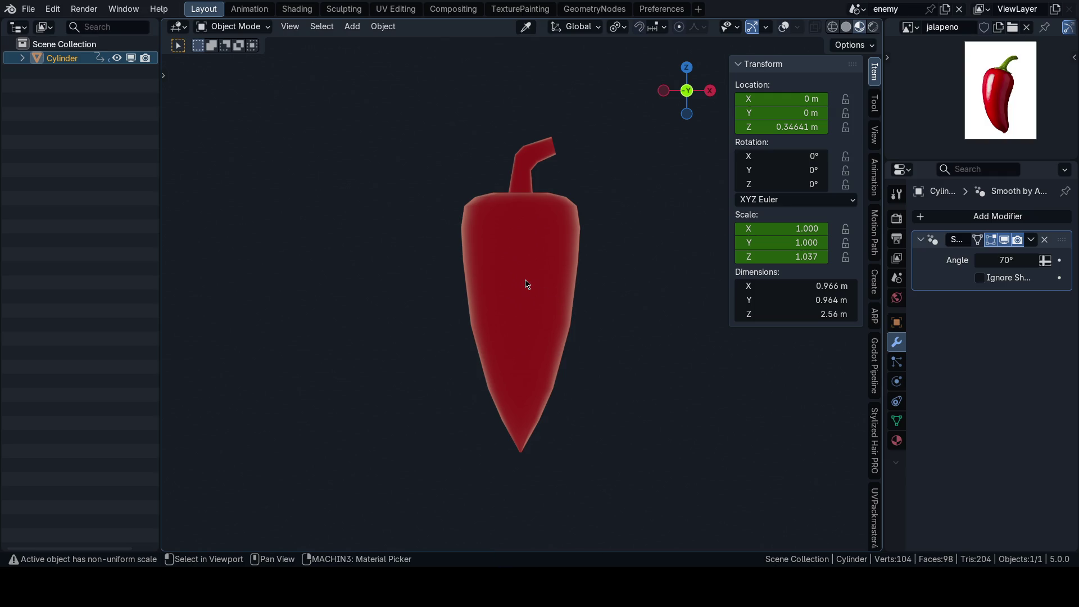
{"action": "key", "text": "shift+Left"}
{"action": "left_click", "coordinate": [506, 335]}
Step: Frame the selected pepper and save 65_defender.blend again
{"action": "key", "text": "KP_Decimal"}
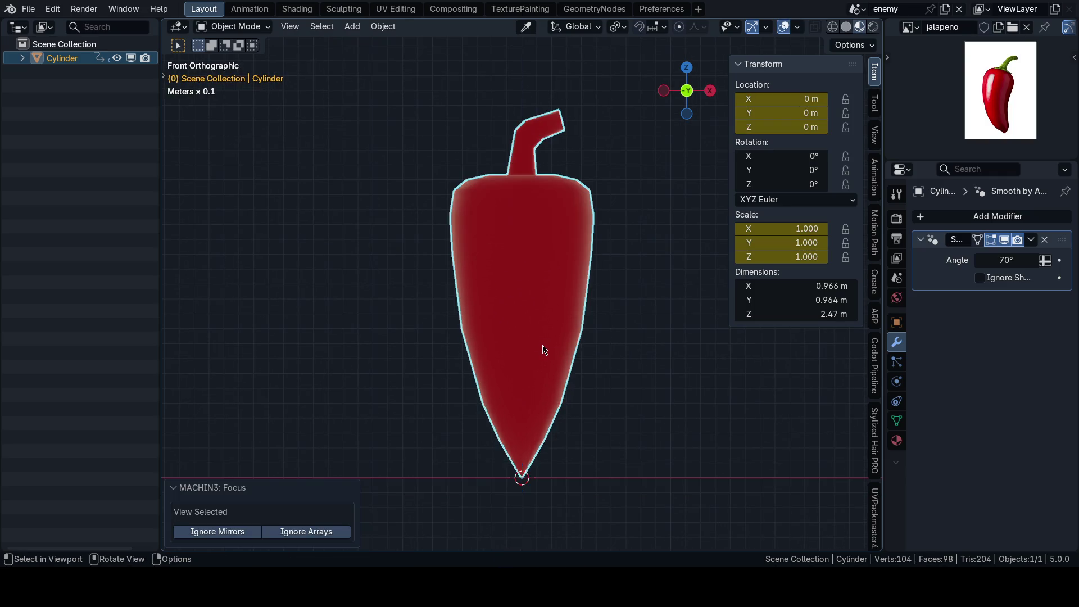
{"action": "key", "text": "n"}
{"action": "key", "text": "ctrl+s"}
{"action": "left_click", "coordinate": [635, 314]}
{"action": "key", "text": "n"}
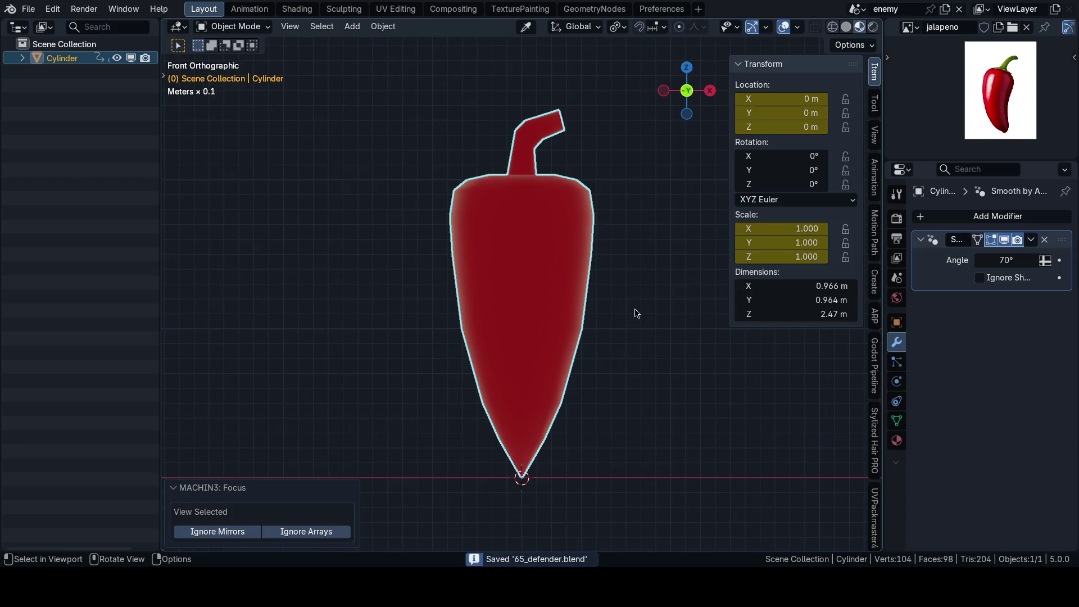
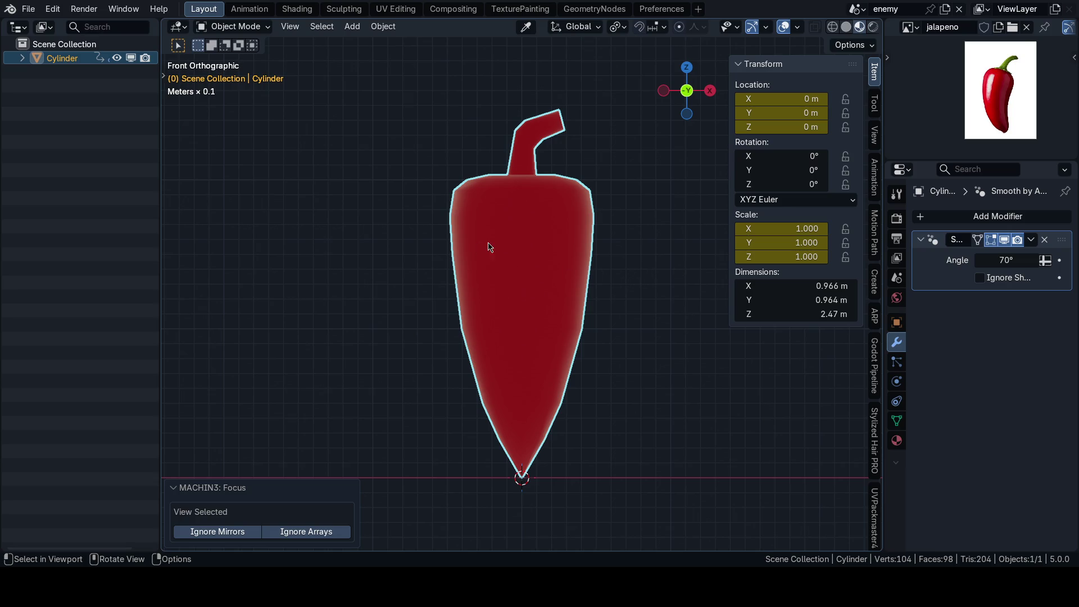
Step: Save the file and move to the Shading workspace with the node tree framed
{"action": "key", "text": "n"}
{"action": "key", "text": "ctrl+s"}
{"action": "left_click", "coordinate": [585, 247]}
{"action": "left_click", "coordinate": [297, 9]}
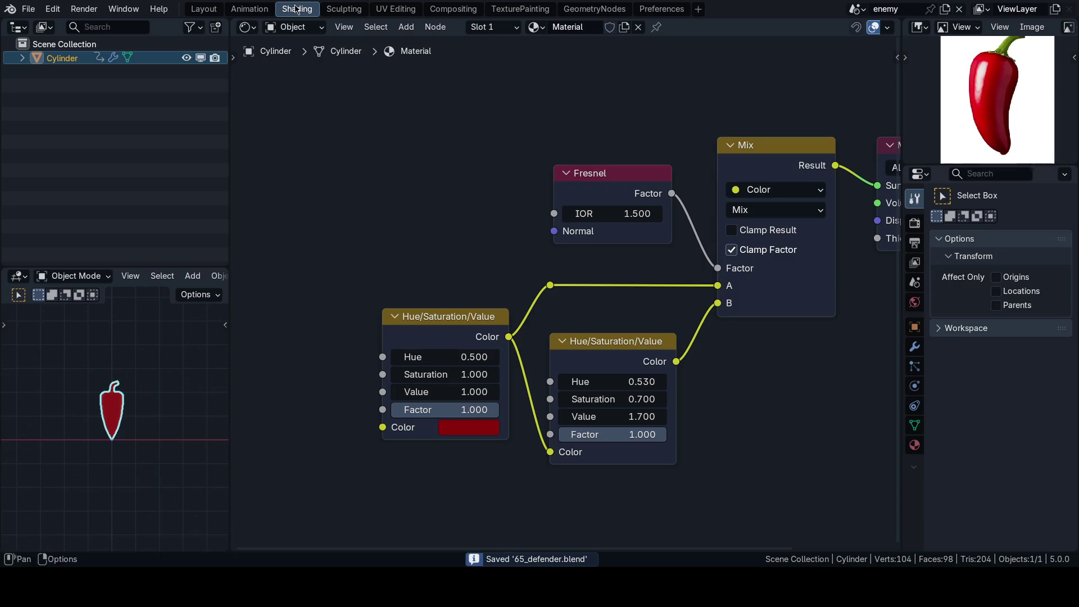
{"action": "key", "text": "Home"}
Step: Replace the Mix link with a new Ucupaint Material node feeding Color into the output Surface
{"action": "right_click_drag", "start_coordinate": [710, 189], "coordinate": [717, 199], "text": "ctrl"}
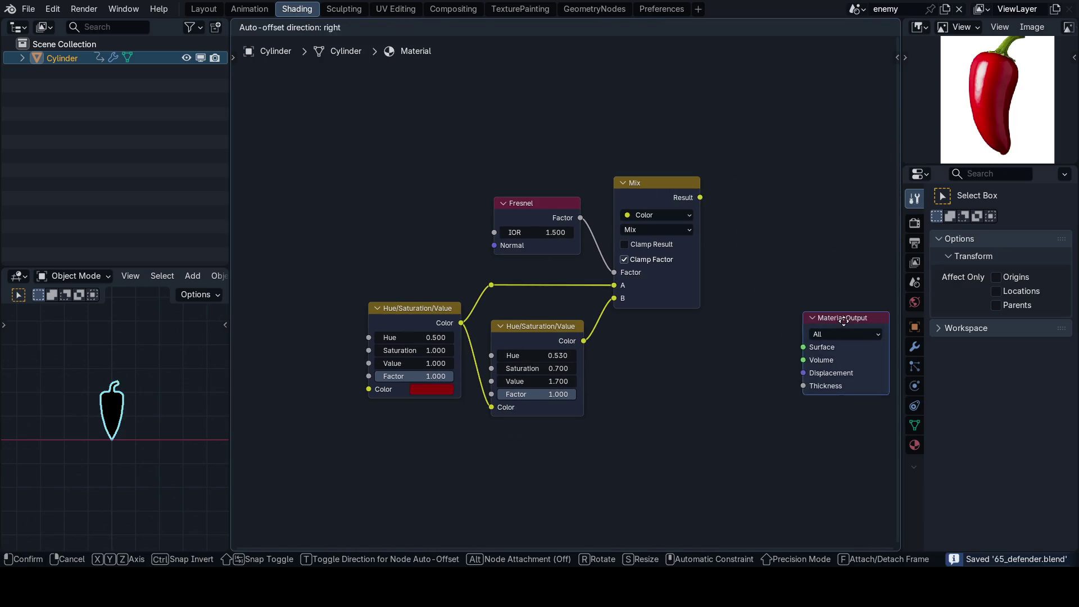
{"action": "left_click_drag", "start_coordinate": [759, 183], "coordinate": [741, 276]}
{"action": "key", "text": "shift+a"}
{"action": "type", "text": "ucupa"}
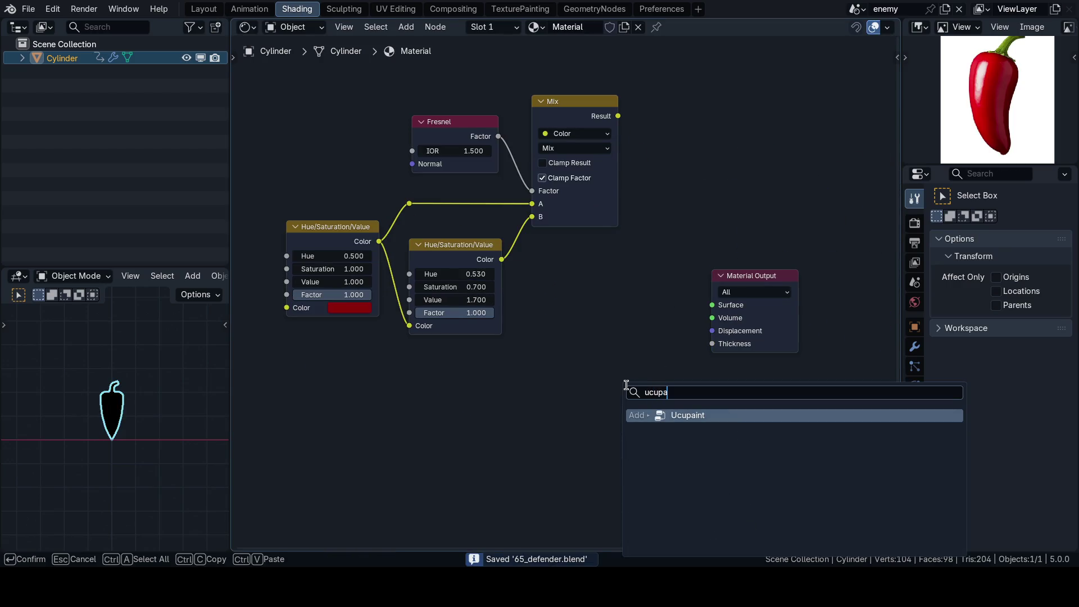
{"action": "key", "text": "Return"}
{"action": "left_click", "coordinate": [602, 349]}
{"action": "left_click_drag", "start_coordinate": [642, 349], "coordinate": [712, 305]}
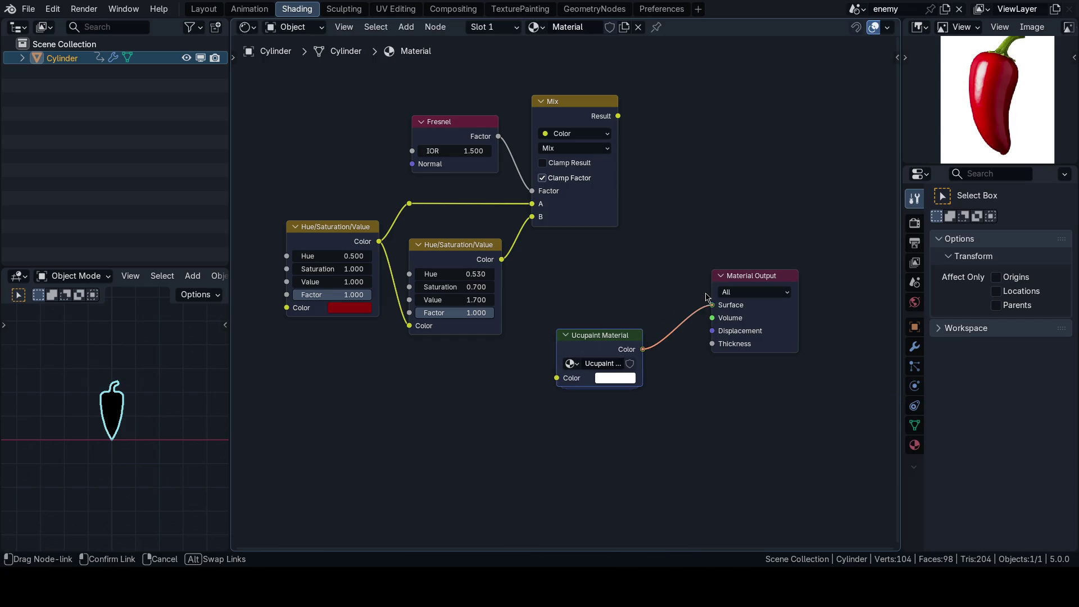
Step: Deselect the pepper, save, and return to the Layout workspace
{"action": "left_click", "coordinate": [125, 381]}
{"action": "scroll", "coordinate": [103, 378], "scroll_direction": "up", "scroll_amount": 4}
{"action": "key", "text": "ctrl+s"}
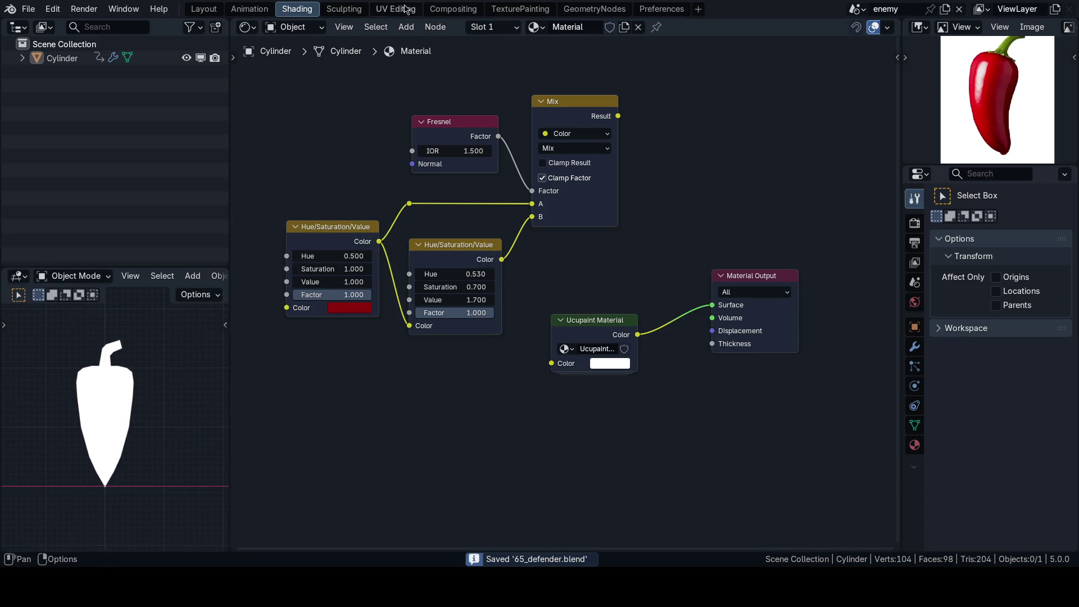
{"action": "left_click", "coordinate": [204, 8]}
Step: Visit Texture Paint briefly, then view the pepper in Layout with Material Preview shading
{"action": "key", "text": "ctrl+Tab"}
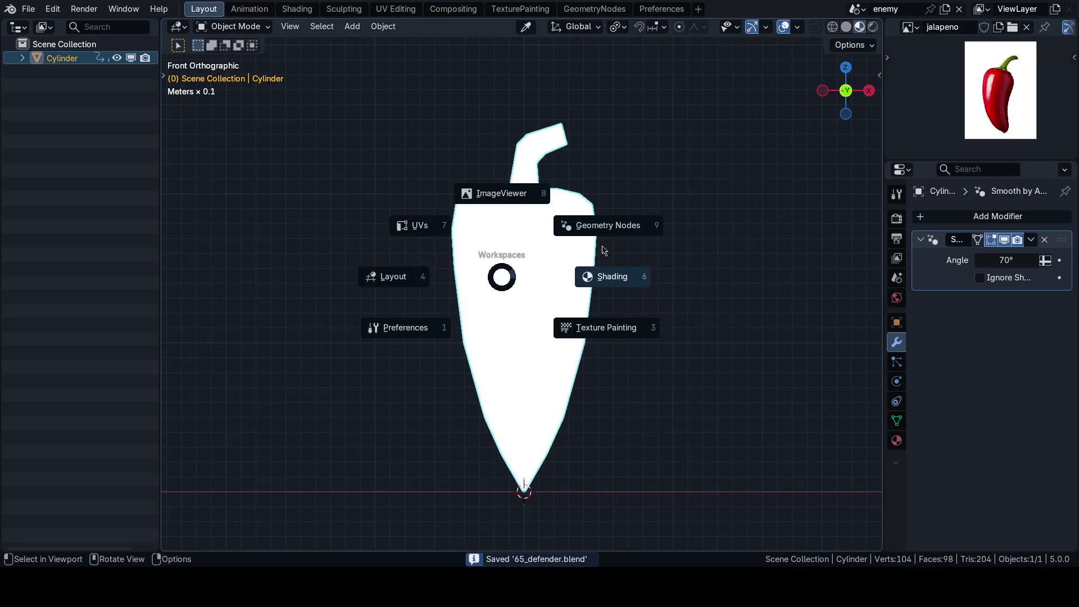
{"action": "left_click", "coordinate": [572, 327]}
{"action": "scroll", "coordinate": [197, 325], "scroll_direction": "down", "scroll_amount": 1}
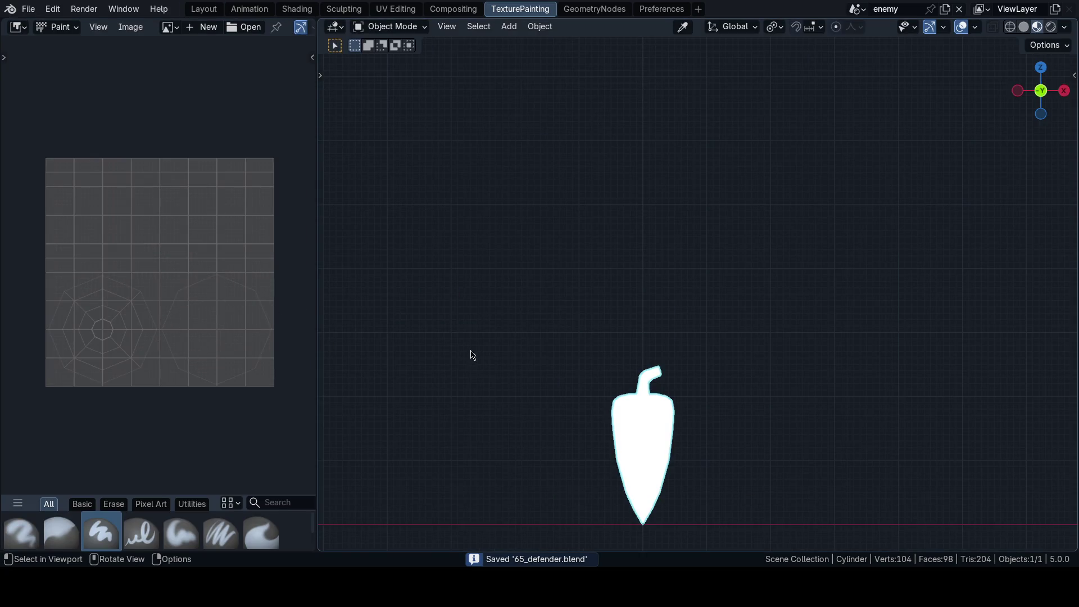
{"action": "left_click", "coordinate": [204, 9]}
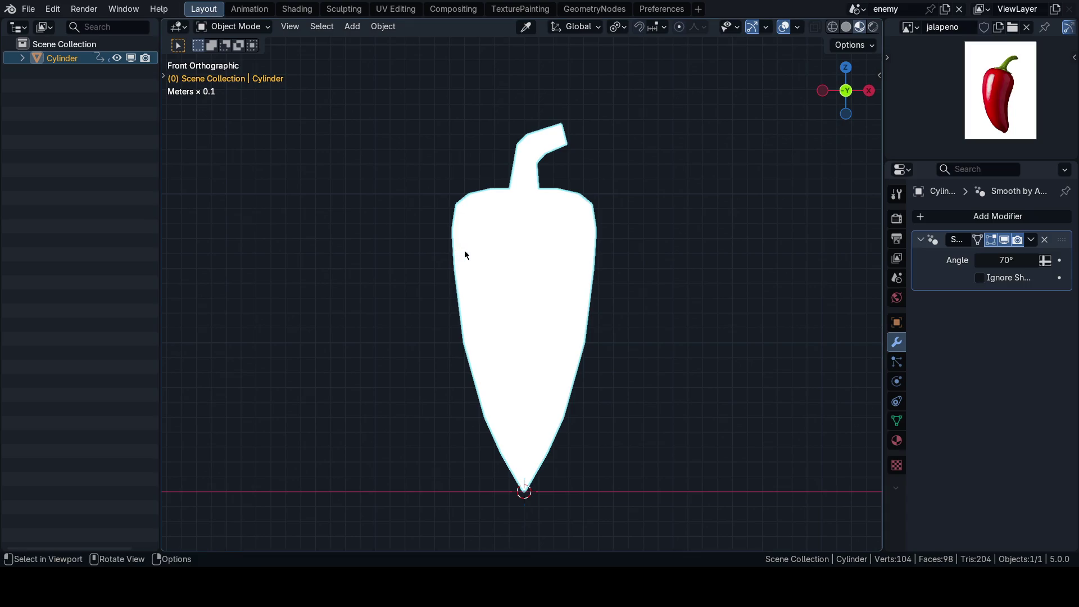
{"action": "key", "text": "z"}
{"action": "left_click", "coordinate": [442, 265]}
{"action": "mouse_move", "coordinate": [441, 265]}
{"action": "middle_mouse_down"}
{"action": "mouse_move", "coordinate": [464, 296]}
{"action": "mouse_move", "coordinate": [517, 272]}
{"action": "mouse_move", "coordinate": [515, 364]}
{"action": "mouse_move", "coordinate": [414, 334]}
{"action": "middle_mouse_up"}
{"action": "scroll", "coordinate": [568, 241], "scroll_direction": "up", "scroll_amount": 2}
{"action": "scroll", "coordinate": [549, 299], "scroll_direction": "up", "scroll_amount": 2}
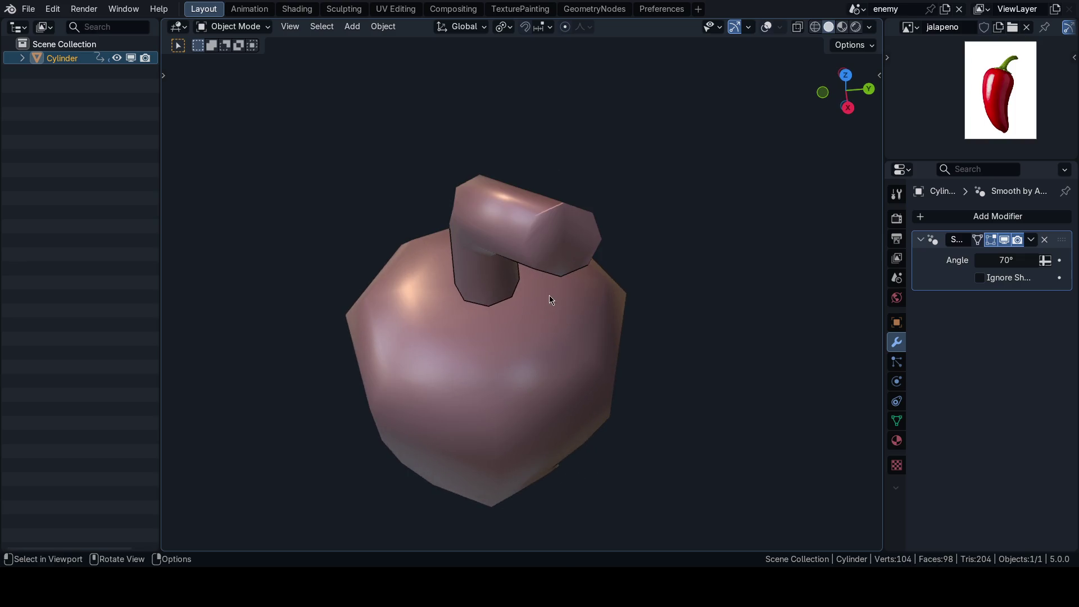
Step: Test the Smooth by Angle modifier value and leave it at 70°
{"action": "mouse_move", "coordinate": [1005, 260]}
{"action": "left_mouse_down"}
{"action": "mouse_move", "coordinate": [957, 260]}
{"action": "mouse_move", "coordinate": [986, 259]}
{"action": "left_mouse_up"}
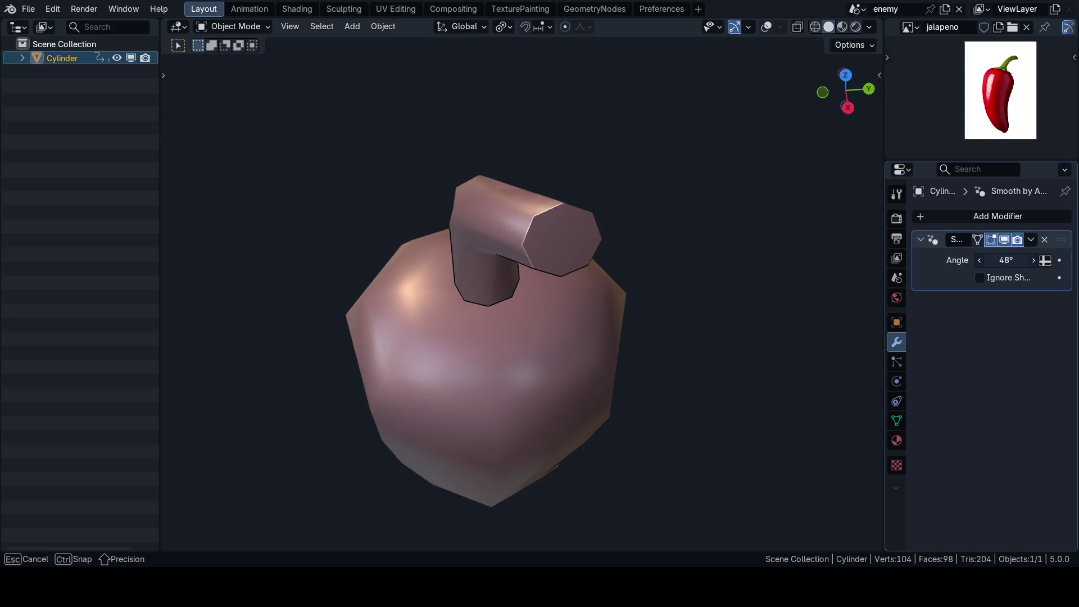
{"action": "left_click", "coordinate": [978, 255]}
{"action": "type", "text": "0"}
{"action": "key", "text": "Return"}
{"action": "middle_click_drag", "start_coordinate": [762, 256], "coordinate": [476, 256]}
{"action": "left_click", "coordinate": [1000, 260]}
{"action": "key", "text": "Escape"}
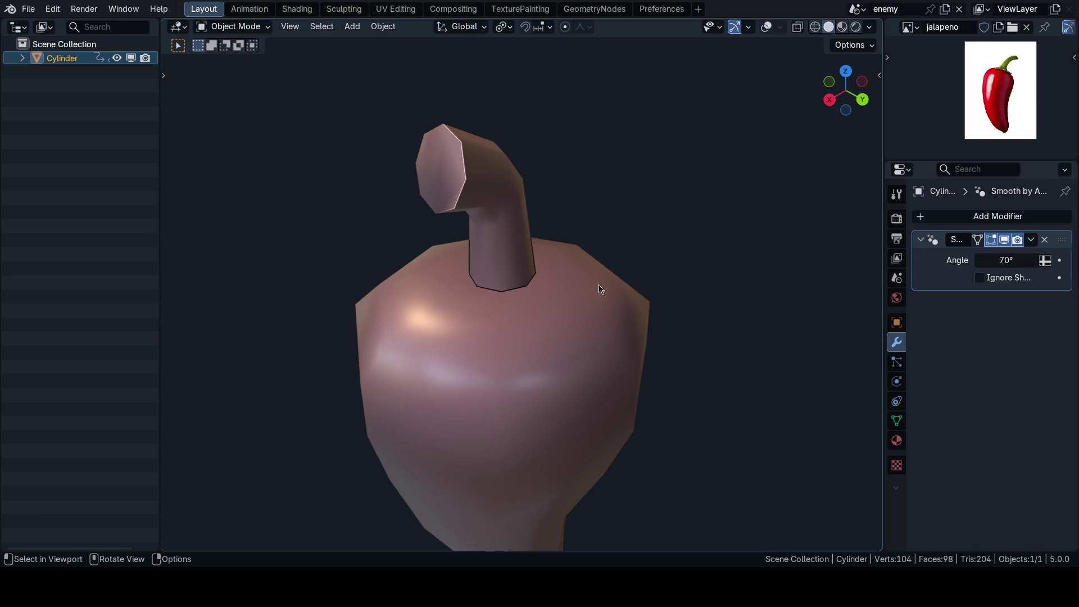
{"action": "middle_click_drag", "start_coordinate": [599, 289], "coordinate": [510, 307]}
{"action": "scroll", "coordinate": [510, 308], "scroll_direction": "down", "scroll_amount": 5}
{"action": "scroll", "coordinate": [629, 309], "scroll_direction": "up", "scroll_amount": 1}
Step: Save, show overlays, and enter Edit Mode in front view
{"action": "key", "text": "ctrl+s"}
{"action": "scroll", "coordinate": [581, 369], "scroll_direction": "up", "scroll_amount": 4}
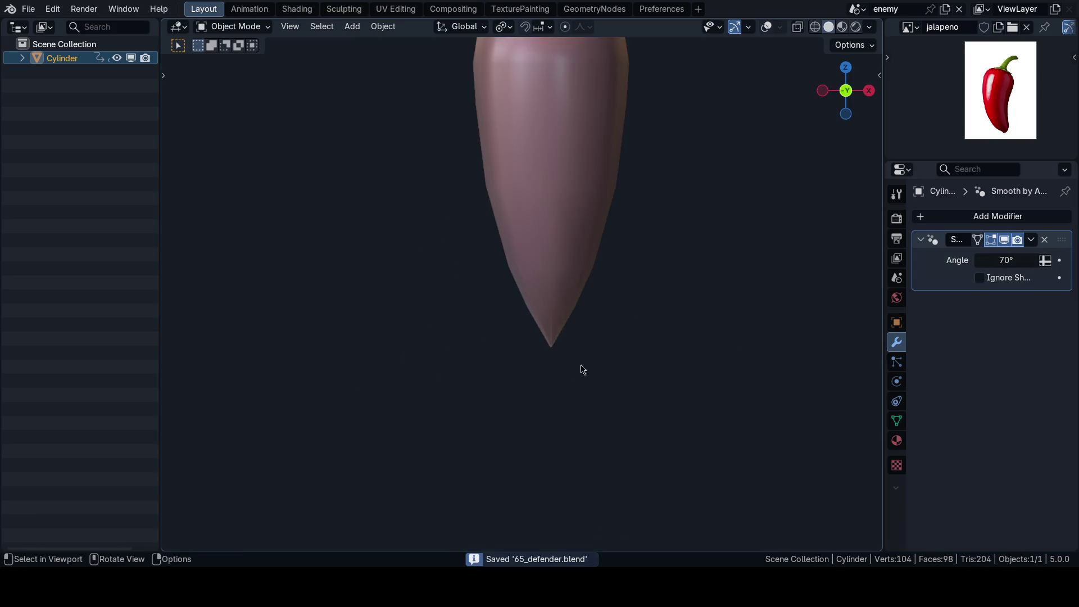
{"action": "scroll", "coordinate": [569, 288], "scroll_direction": "up", "scroll_amount": 3}
{"action": "key", "text": "shift+alt+z"}
{"action": "key", "text": "KP_1"}
{"action": "key", "text": "Tab"}
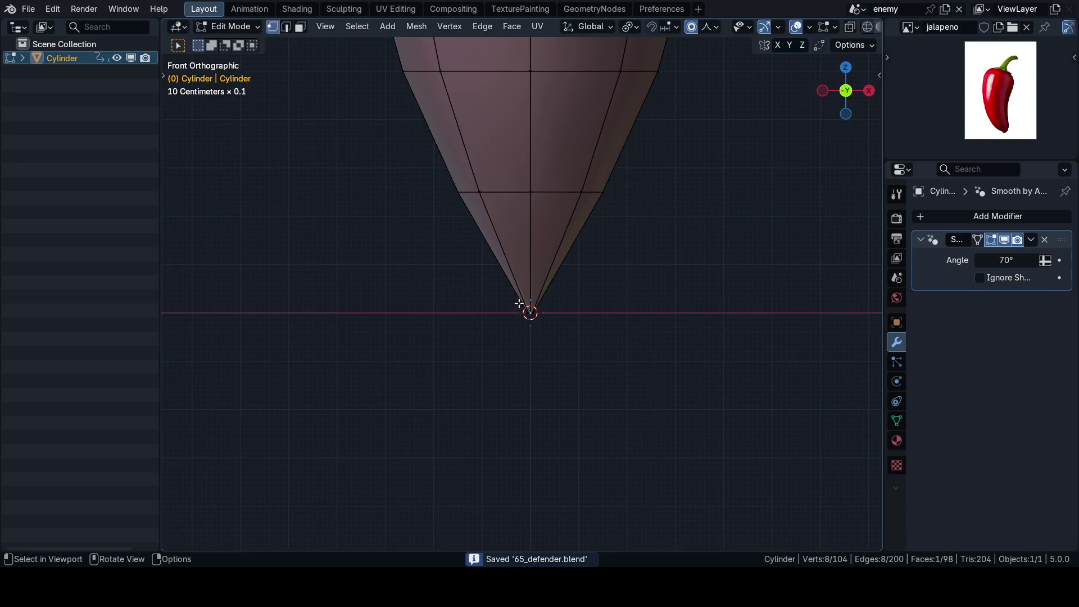
{"action": "scroll", "coordinate": [554, 264], "scroll_direction": "down", "scroll_amount": 2}
{"action": "scroll", "coordinate": [545, 301], "scroll_direction": "down", "scroll_amount": 2}
{"action": "scroll", "coordinate": [546, 301], "scroll_direction": "up", "scroll_amount": 2}
Step: Inspect an edge loop and the stem-tip face from several angles without changing the mesh
{"action": "left_click", "coordinate": [532, 270], "text": "alt"}
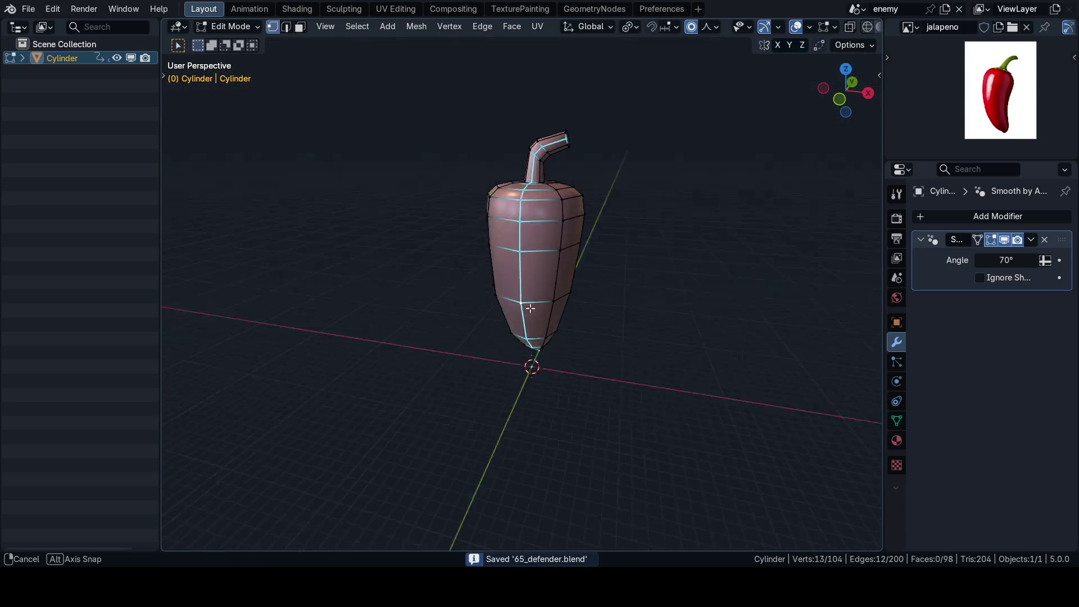
{"action": "middle_click_drag", "start_coordinate": [531, 270], "coordinate": [607, 243]}
{"action": "key", "text": "ctrl+KP_1"}
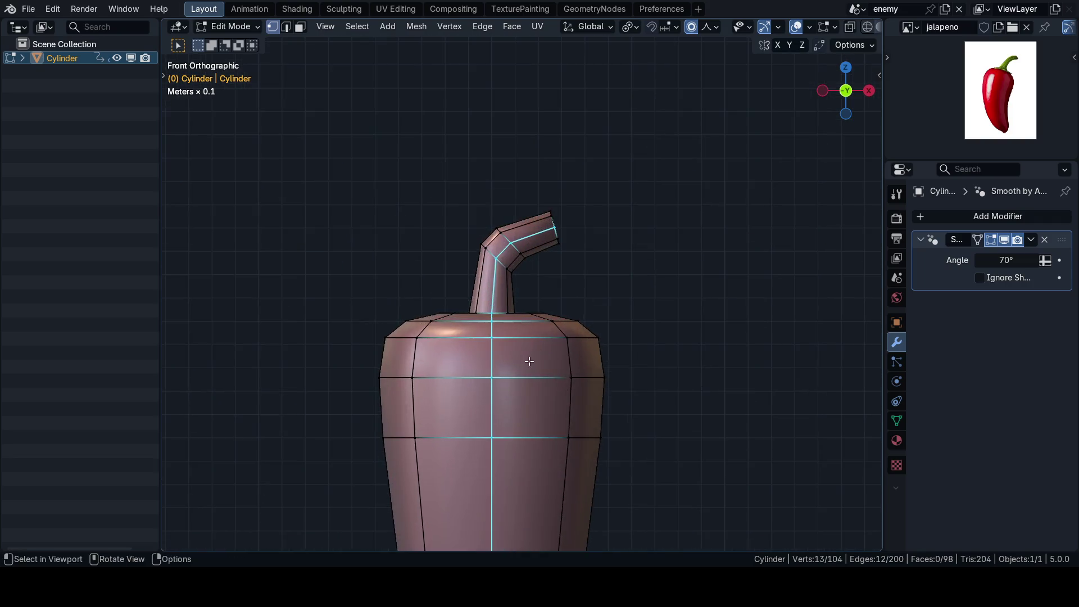
{"action": "key", "text": "3"}
{"action": "middle_click_drag", "start_coordinate": [520, 207], "coordinate": [538, 340]}
{"action": "left_click", "coordinate": [641, 207]}
{"action": "middle_click_drag", "start_coordinate": [711, 239], "coordinate": [630, 261]}
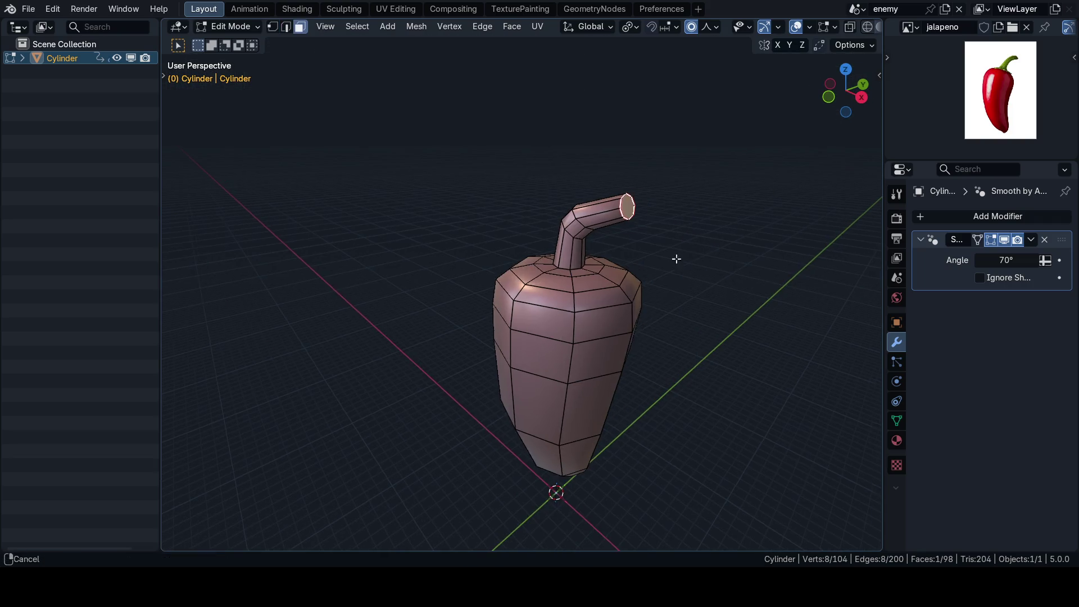
{"action": "key", "text": "Tab"}
{"action": "left_click", "coordinate": [526, 289]}
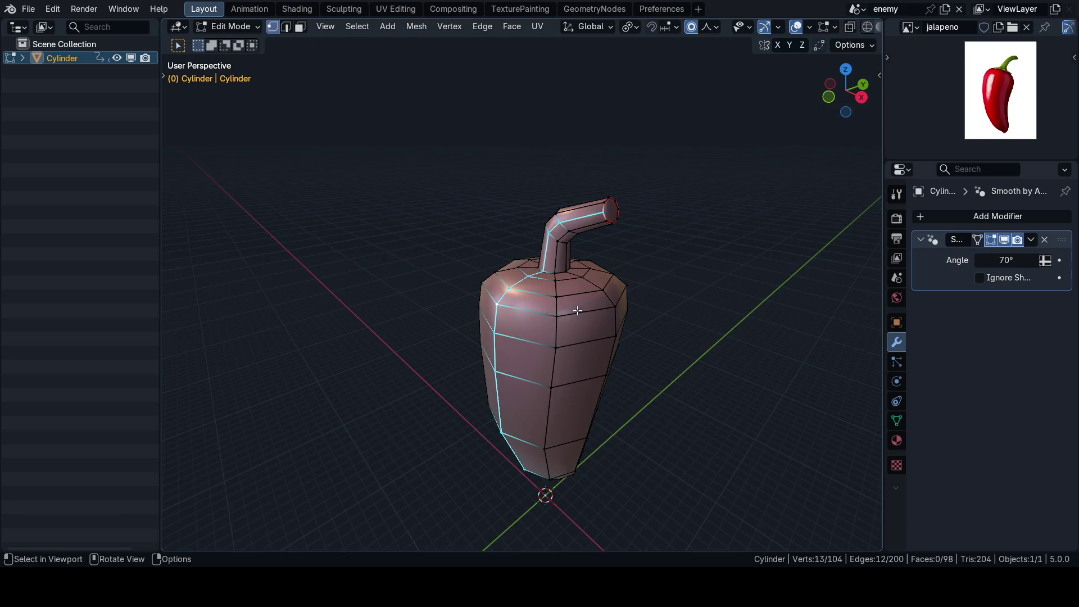
{"action": "middle_click_drag", "start_coordinate": [498, 312], "coordinate": [515, 300]}
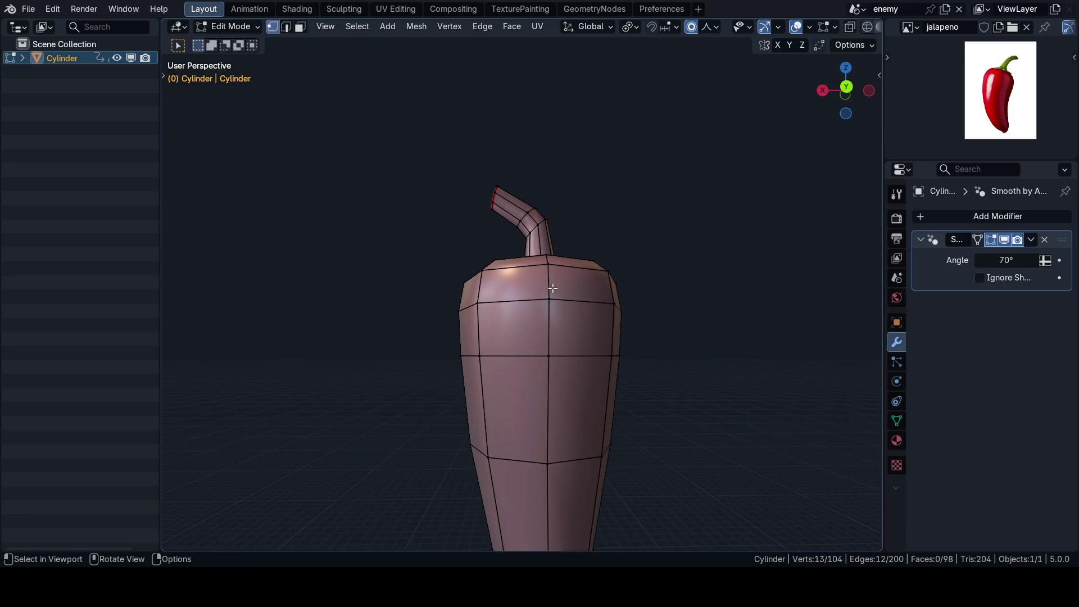
Step: Flip between front and back views, return to Object Mode and switch to the UV Editing workspace
{"action": "key", "text": "ctrl+KP_1"}
{"action": "key", "text": "KP_1"}
{"action": "right_click", "coordinate": [681, 253]}
{"action": "key", "text": "Escape"}
{"action": "key", "text": "ctrl+KP_1"}
{"action": "key", "text": "KP_1"}
{"action": "key", "text": "Tab"}
{"action": "key", "text": "ctrl+Tab"}
{"action": "left_click", "coordinate": [464, 248]}
Step: Unwrap the entire pepper mesh with the standard Unwrap
{"action": "key", "text": "a"}
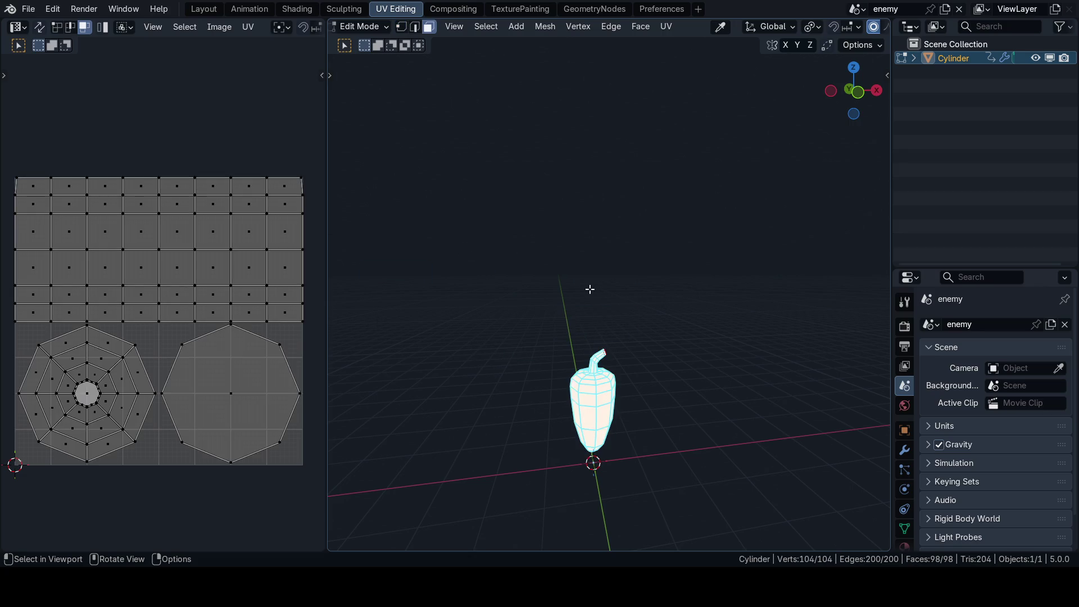
{"action": "key", "text": "u"}
{"action": "left_click", "coordinate": [587, 288]}
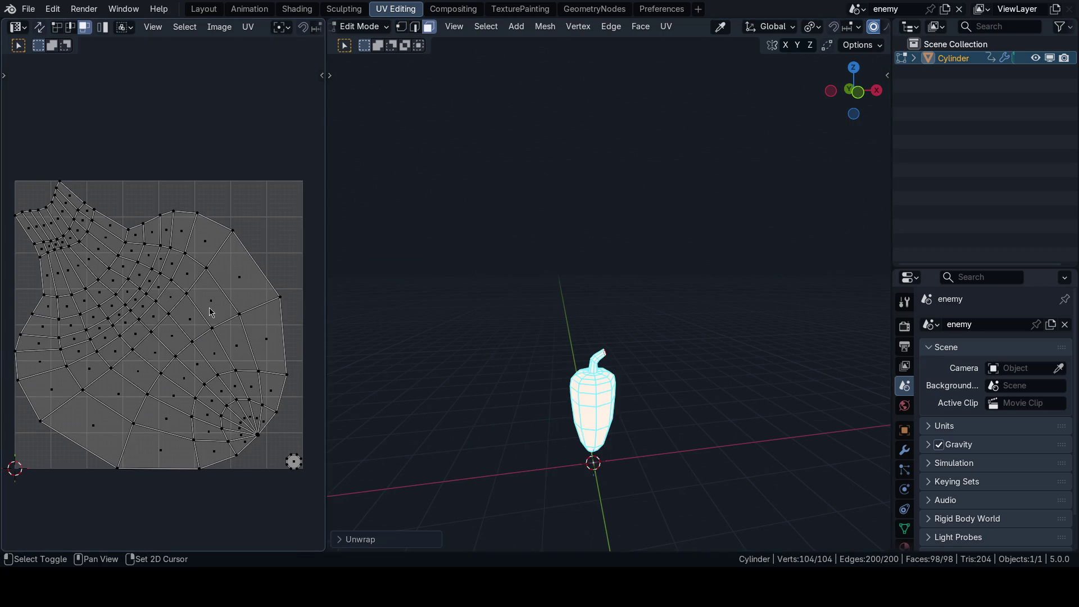
{"action": "scroll", "coordinate": [211, 310], "scroll_direction": "down", "scroll_amount": 1}
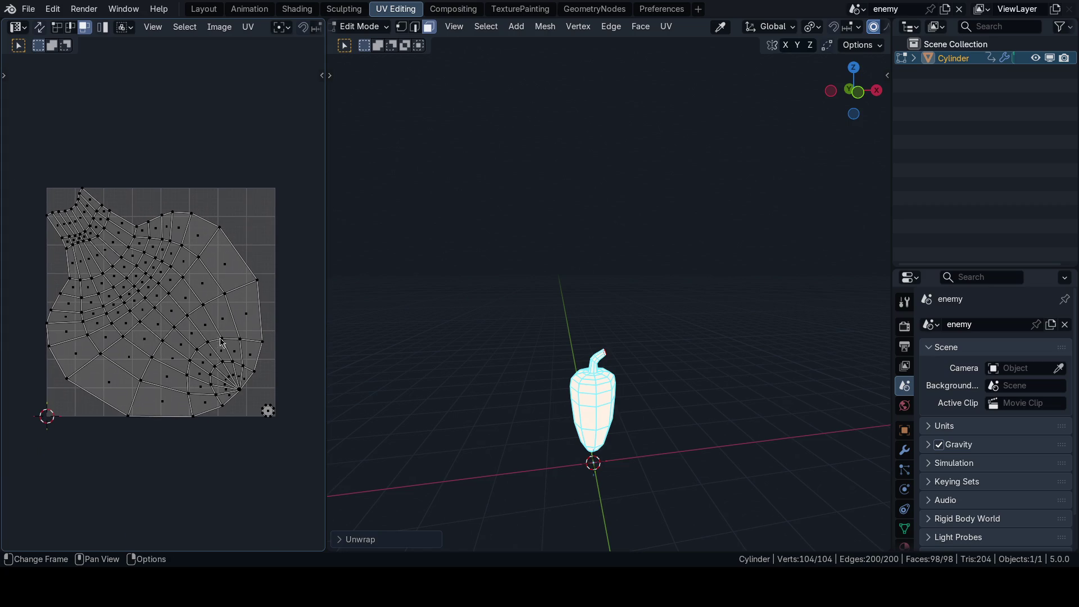
{"action": "scroll", "coordinate": [212, 321], "scroll_direction": "up", "scroll_amount": 1}
{"action": "key", "text": "KP_1"}
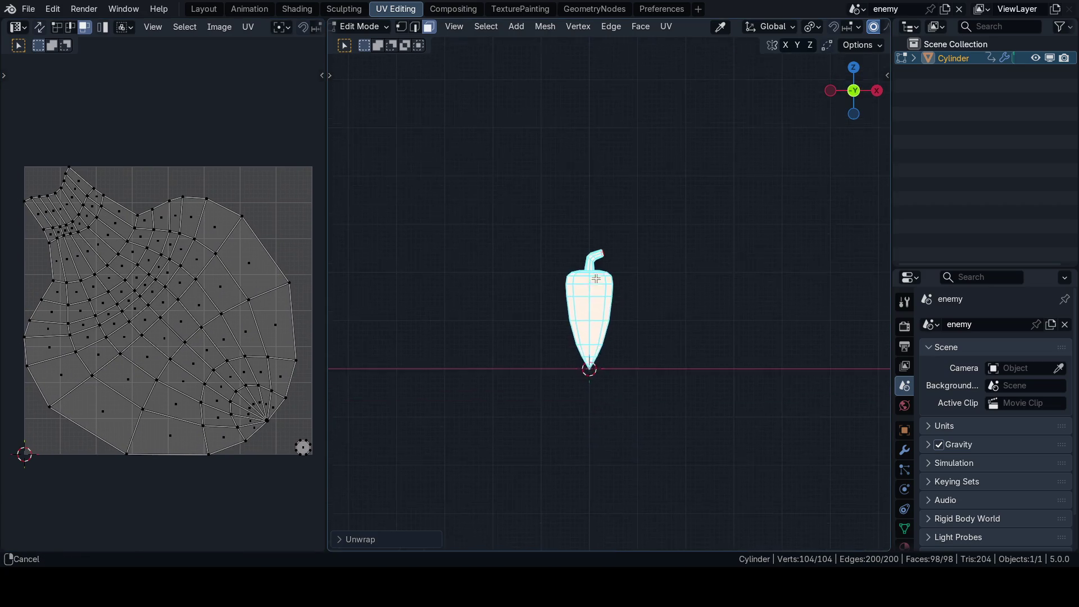
{"action": "scroll", "coordinate": [534, 301], "scroll_direction": "up", "scroll_amount": 3}
{"action": "scroll", "coordinate": [531, 255], "scroll_direction": "up", "scroll_amount": 2}
Step: Re-unwrap with Minimum Stretch and select the vertical centre edge loop
{"action": "key", "text": "u"}
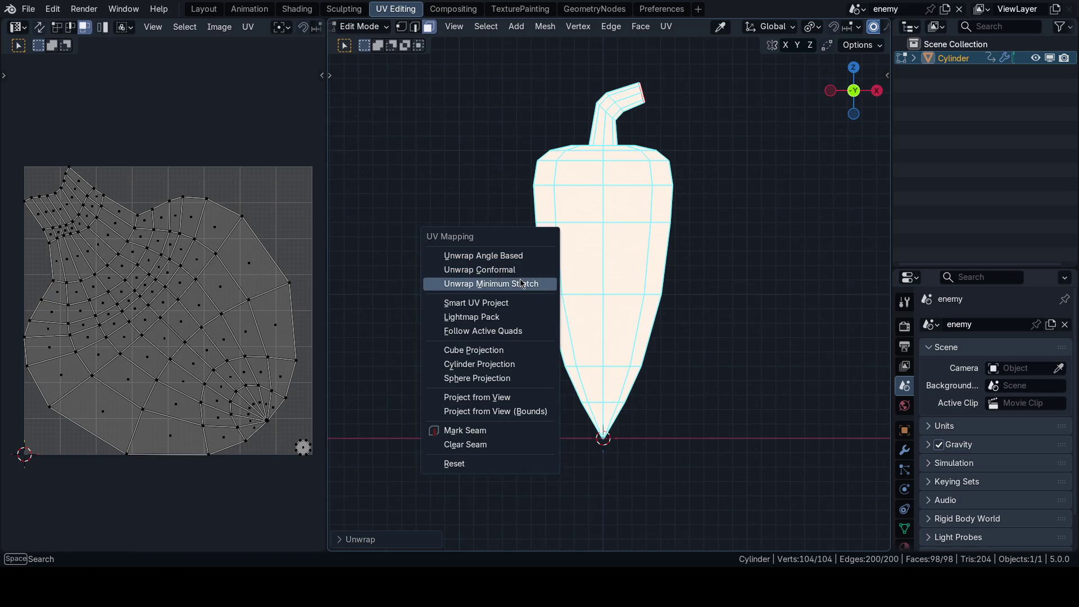
{"action": "left_click", "coordinate": [460, 275]}
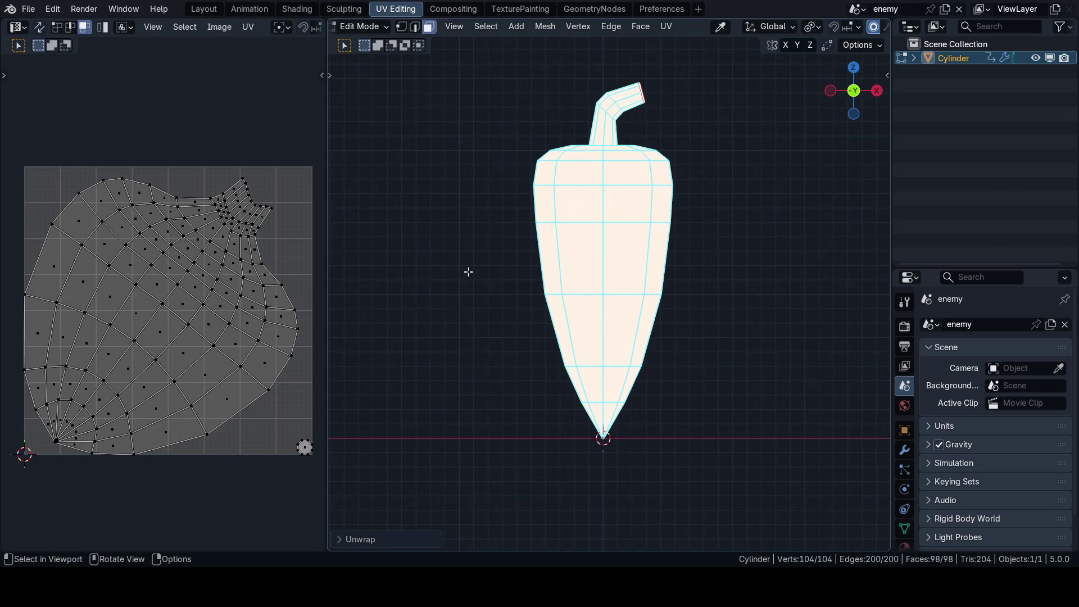
{"action": "scroll", "coordinate": [621, 230], "scroll_direction": "up", "scroll_amount": 1}
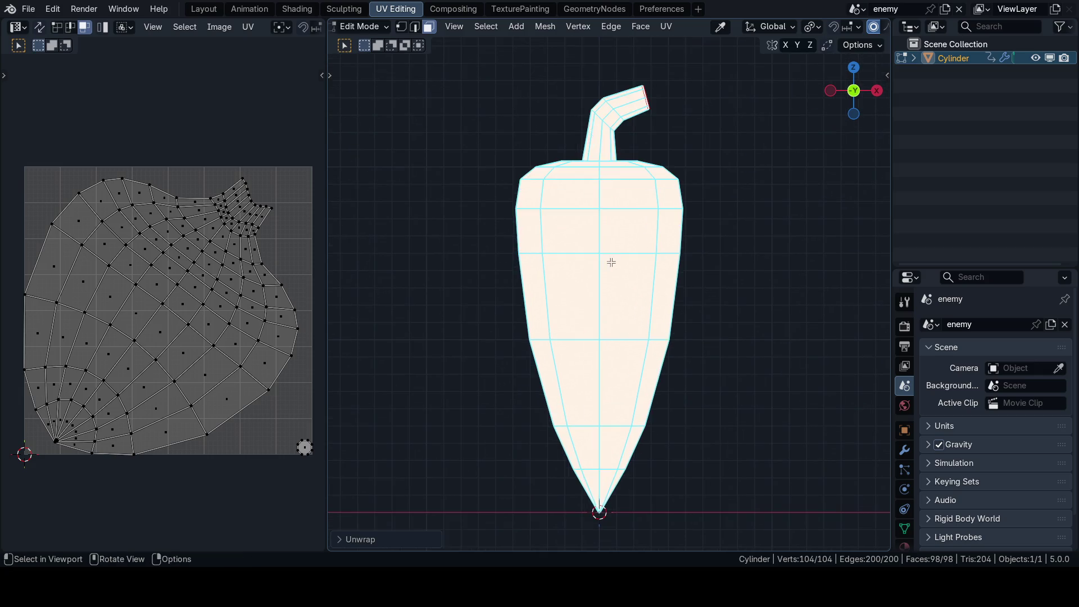
{"action": "key", "text": "2"}
{"action": "left_click", "coordinate": [597, 267], "text": "alt"}
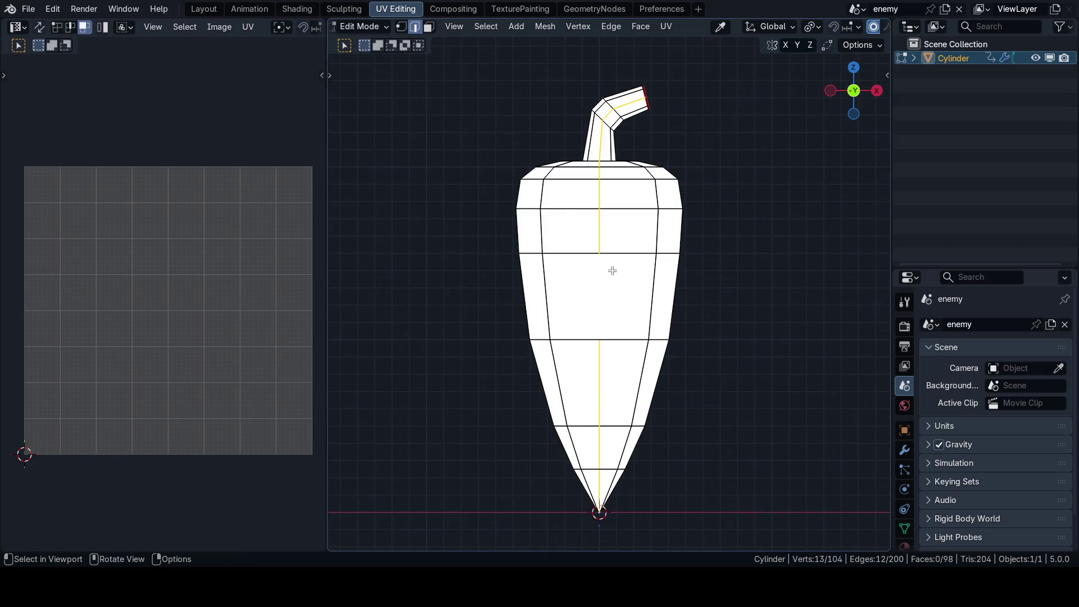
Step: Switch to solid shading with overlays, clear the selection and look down on the stem
{"action": "key", "text": "z"}
{"action": "middle_click_drag", "start_coordinate": [450, 258], "coordinate": [607, 256]}
{"action": "key", "text": "Tab"}
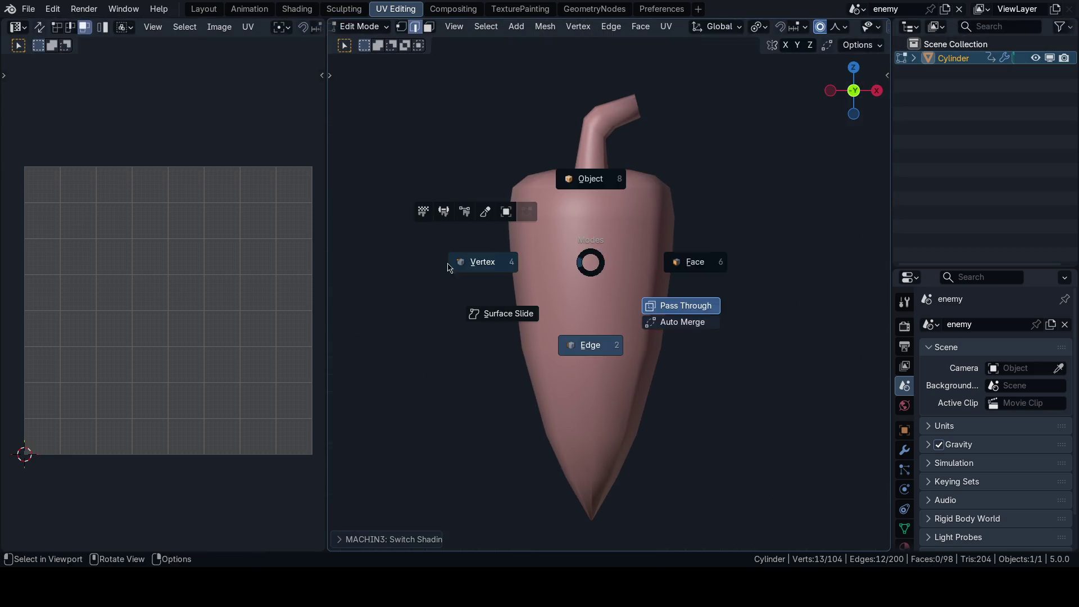
{"action": "left_click", "coordinate": [585, 263]}
{"action": "key", "text": "shift+alt+z"}
{"action": "key", "text": "alt+a"}
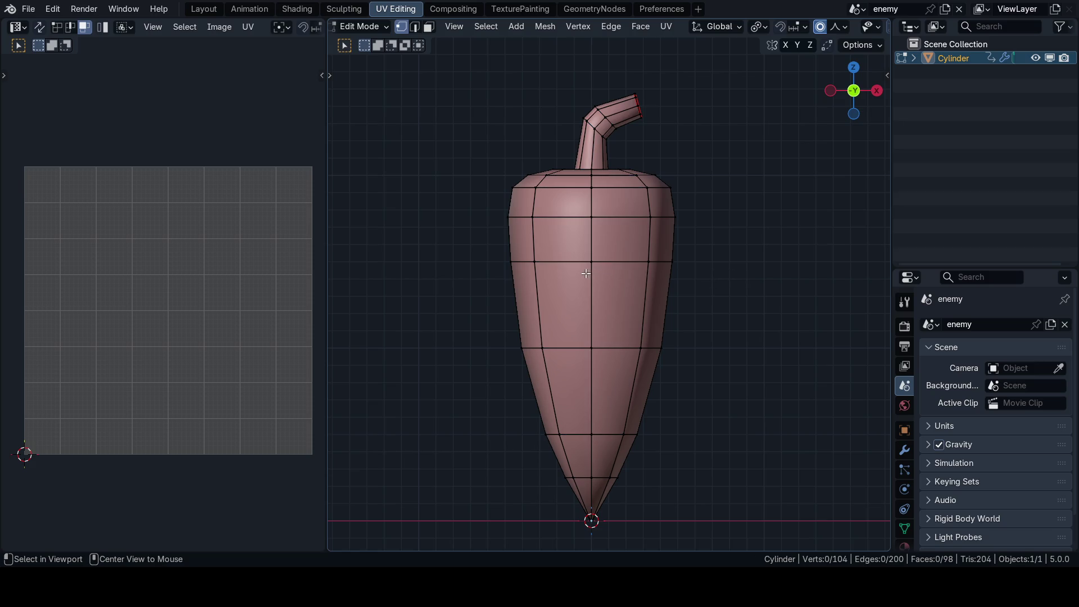
{"action": "scroll", "coordinate": [583, 273], "scroll_direction": "up", "scroll_amount": 3}
{"action": "middle_click_drag", "start_coordinate": [583, 274], "coordinate": [596, 269]}
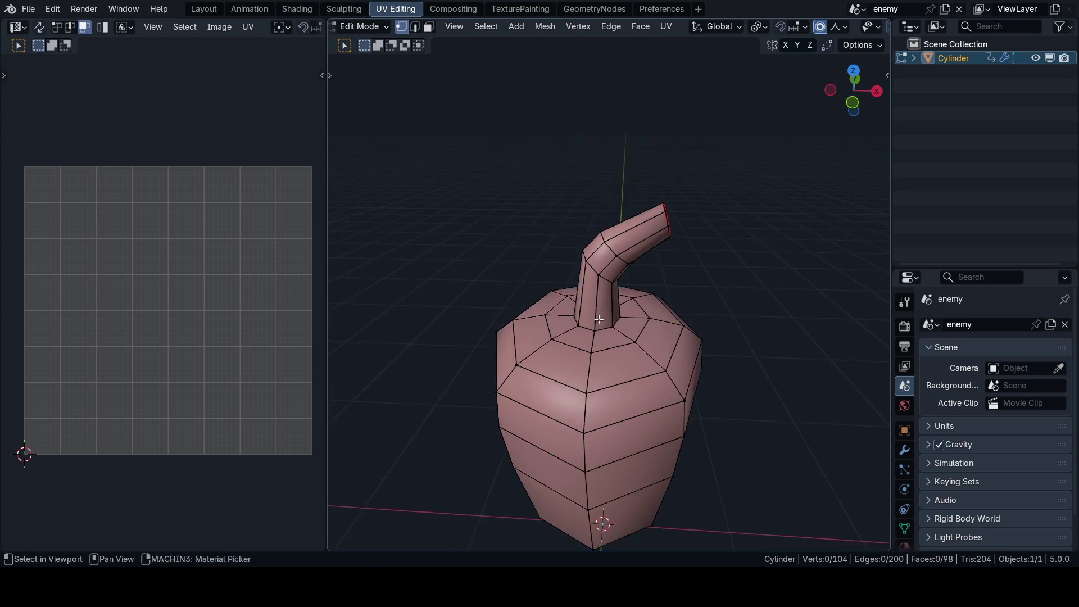
{"action": "scroll", "coordinate": [596, 269], "scroll_direction": "up", "scroll_amount": 5}
Step: Mark the stem-base edge loop as a seam via Quick Favorites
{"action": "left_click", "coordinate": [628, 354], "text": "alt"}
{"action": "key", "text": "q"}
{"action": "left_click", "coordinate": [634, 322]}
{"action": "middle_click_drag", "start_coordinate": [633, 311], "coordinate": [469, 272]}
{"action": "key", "text": "alt+a"}
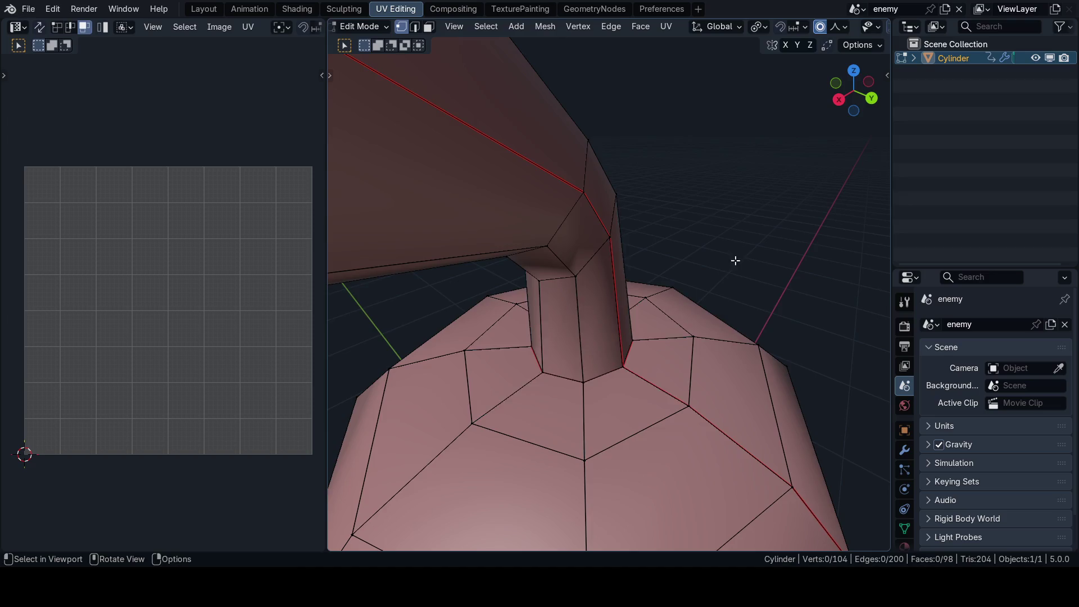
{"action": "middle_click_drag", "start_coordinate": [699, 307], "coordinate": [629, 308]}
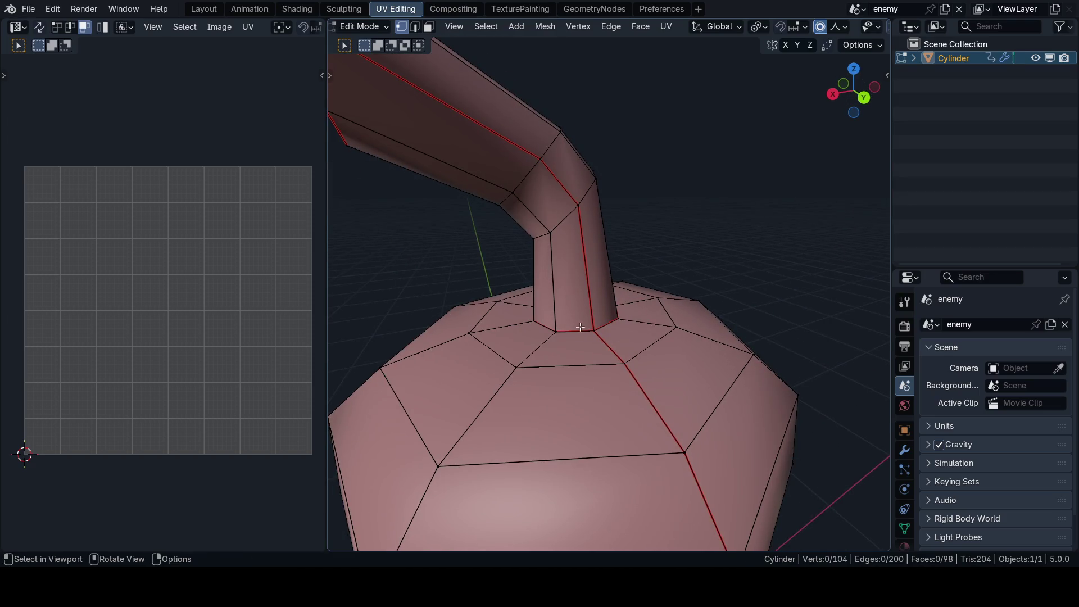
Step: Unwrap the whole mesh with Minimum Stretch into body and stem islands, then deselect
{"action": "key", "text": "KP_1"}
{"action": "key", "text": "a"}
{"action": "key", "text": "u"}
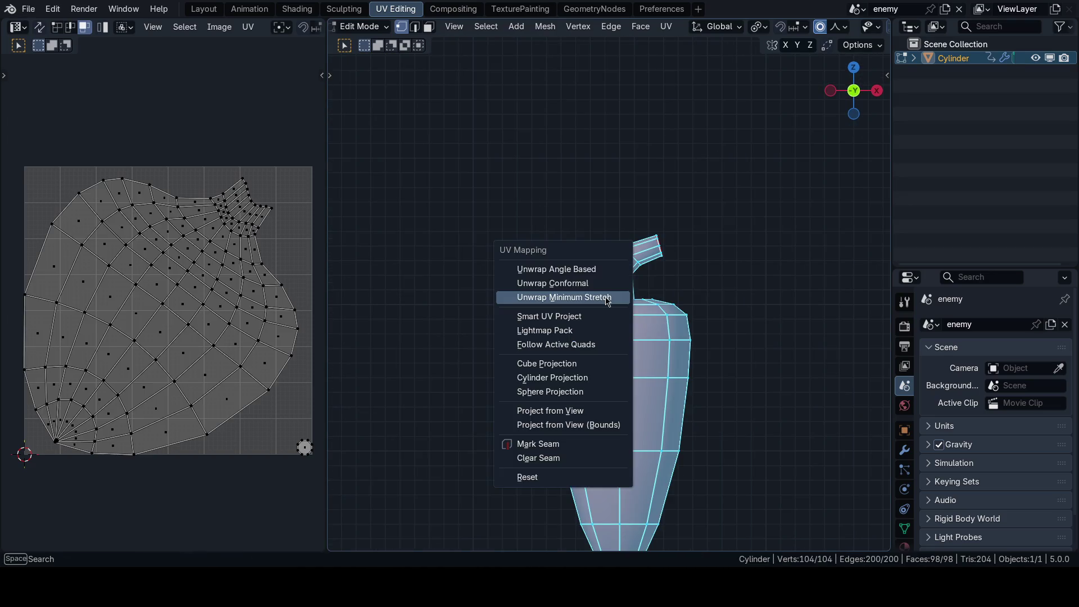
{"action": "left_click", "coordinate": [599, 270]}
{"action": "scroll", "coordinate": [627, 328], "scroll_direction": "up", "scroll_amount": 2}
{"action": "middle_click_drag", "start_coordinate": [629, 328], "coordinate": [776, 286]}
{"action": "scroll", "coordinate": [776, 286], "scroll_direction": "up", "scroll_amount": 3}
{"action": "scroll", "coordinate": [776, 286], "scroll_direction": "down", "scroll_amount": 4}
{"action": "key", "text": "KP_1"}
{"action": "scroll", "coordinate": [608, 269], "scroll_direction": "up", "scroll_amount": 2}
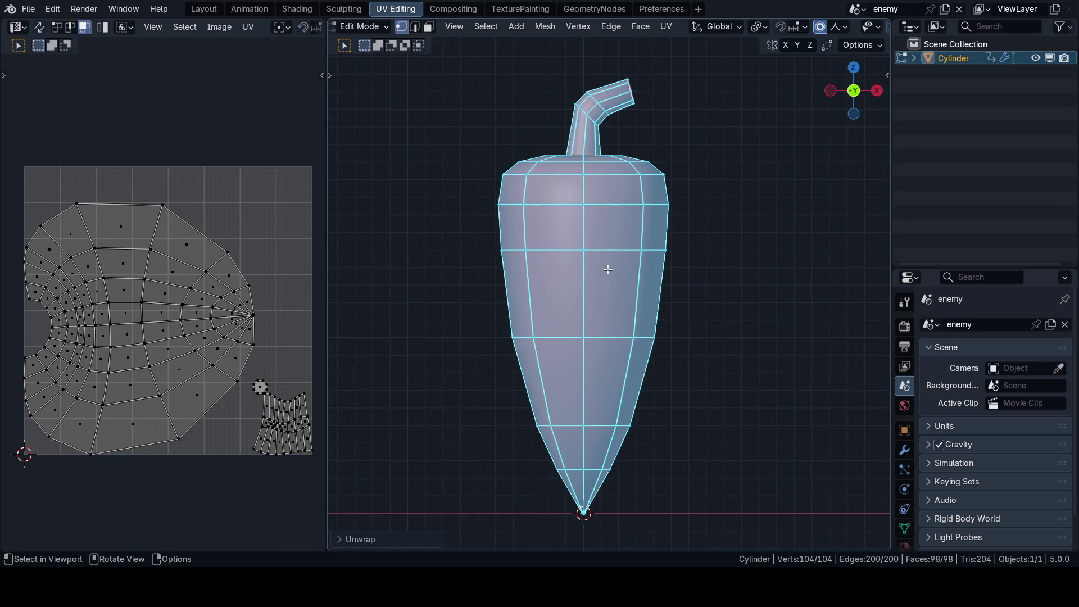
{"action": "key", "text": "ctrl+Tab"}
{"action": "left_click", "coordinate": [663, 270]}
{"action": "scroll", "coordinate": [663, 270], "scroll_direction": "down", "scroll_amount": 2}
{"action": "left_click", "coordinate": [702, 268]}
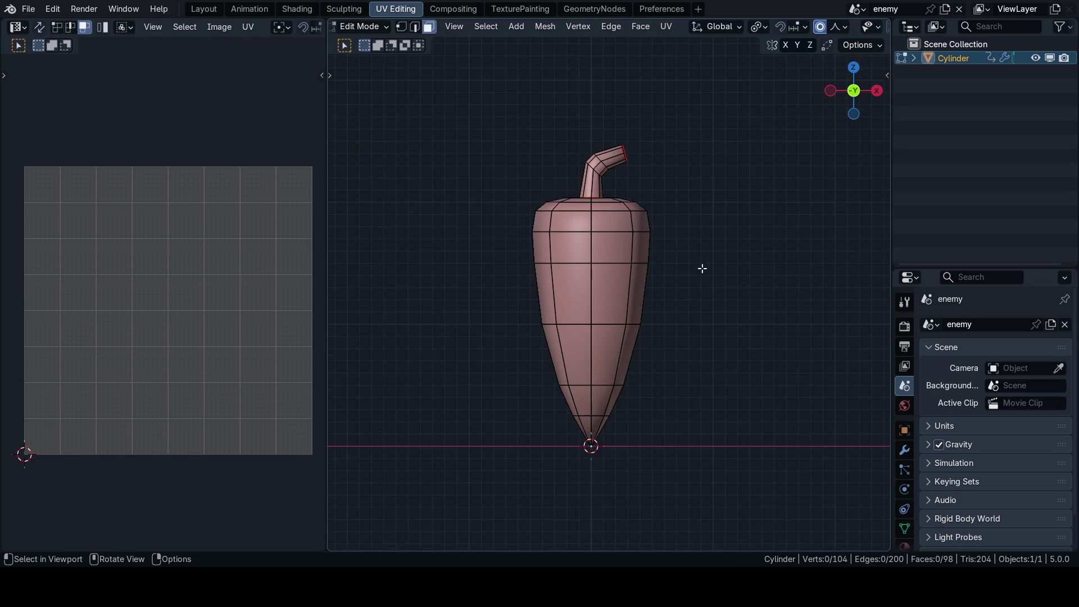
{"action": "scroll", "coordinate": [595, 225], "scroll_direction": "up", "scroll_amount": 2}
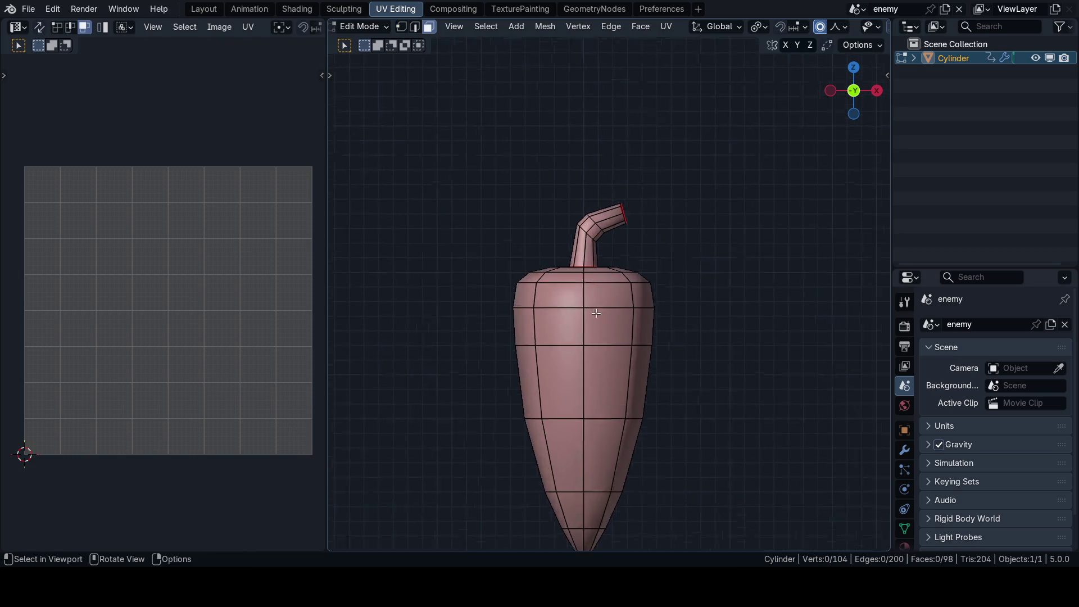
{"action": "scroll", "coordinate": [595, 226], "scroll_direction": "up", "scroll_amount": 2}
Step: Separate the stem into its own object with P and inspect the result
{"action": "key", "text": "Tab"}
{"action": "key", "text": "Tab"}
{"action": "key", "text": "l"}
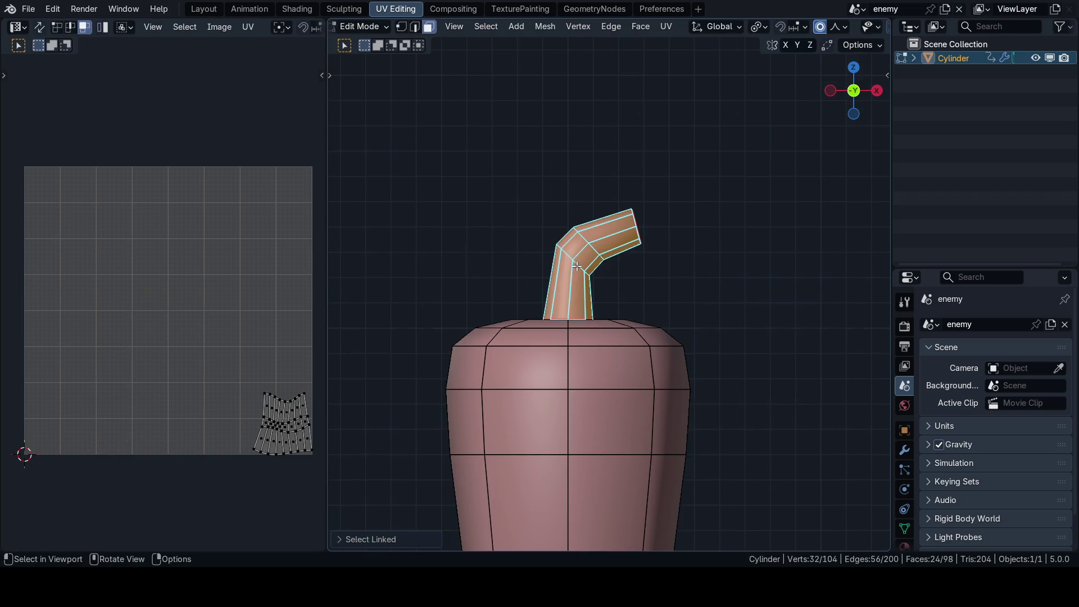
{"action": "middle_click_drag", "start_coordinate": [575, 266], "coordinate": [644, 242]}
{"action": "key", "text": "p"}
{"action": "left_click", "coordinate": [638, 256]}
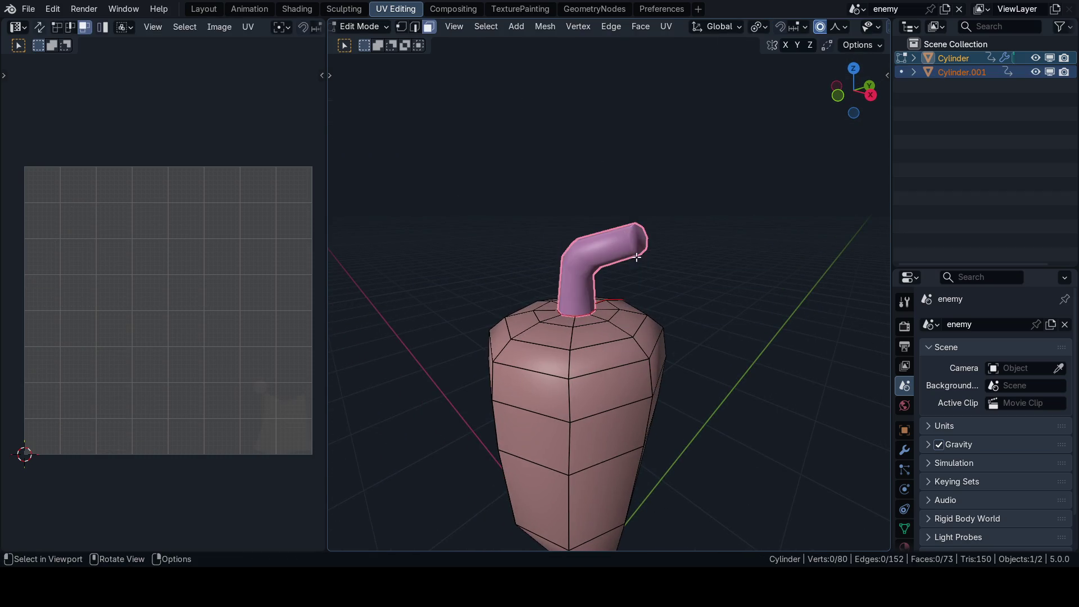
{"action": "key", "text": "Tab"}
{"action": "left_click", "coordinate": [600, 323]}
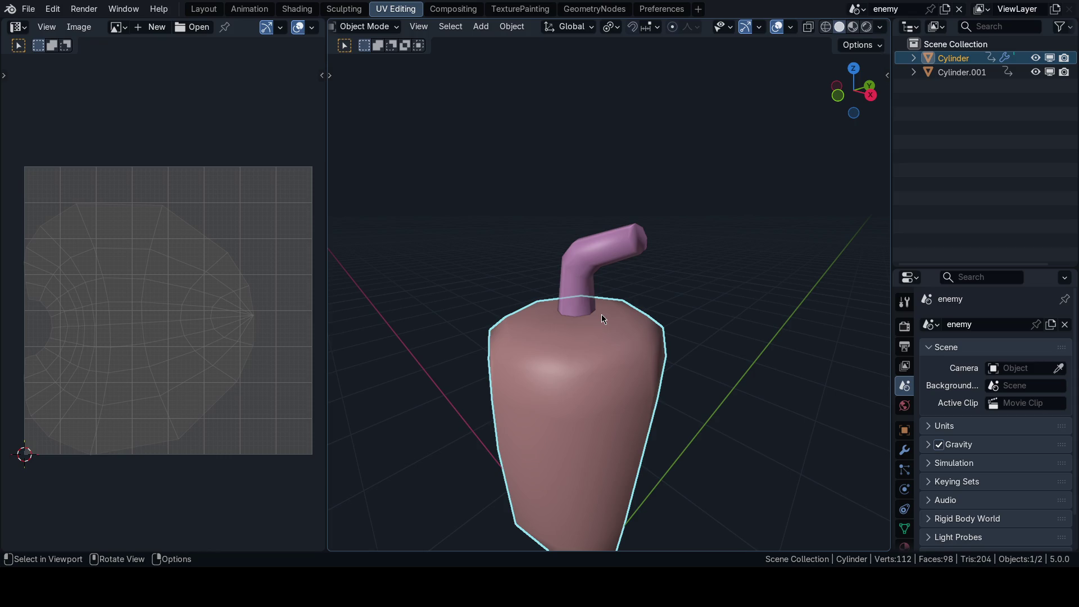
Step: Undo the separation, save the file and select the front vertical edge loop
{"action": "key", "text": "ctrl+z"}
{"action": "key", "text": "ctrl+z"}
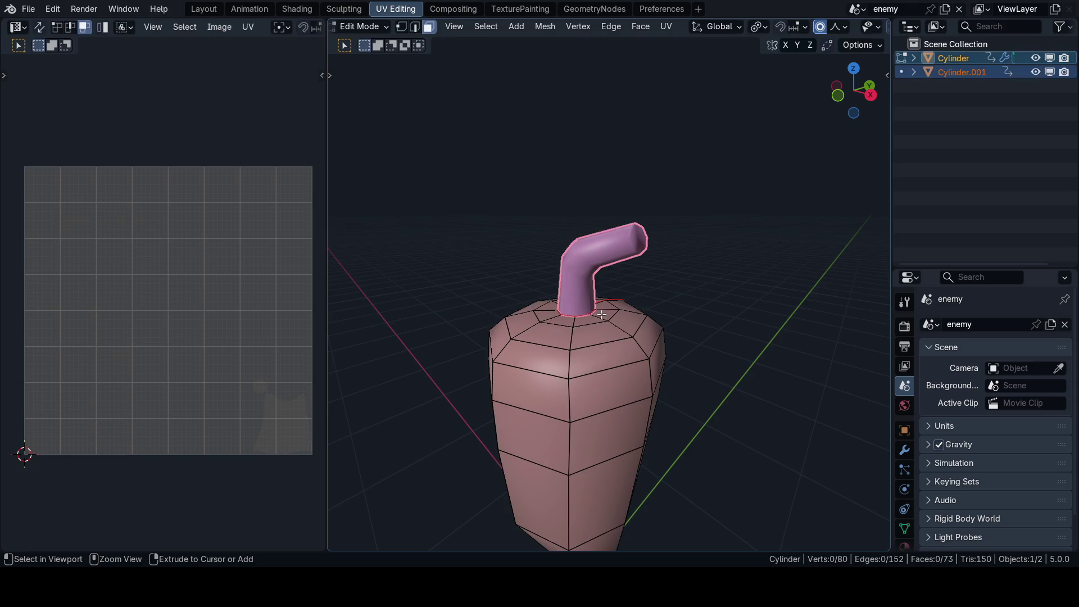
{"action": "key", "text": "ctrl+z"}
{"action": "key", "text": "ctrl+z"}
{"action": "key", "text": "KP_1"}
{"action": "key", "text": "Home"}
{"action": "key", "text": "ctrl+s"}
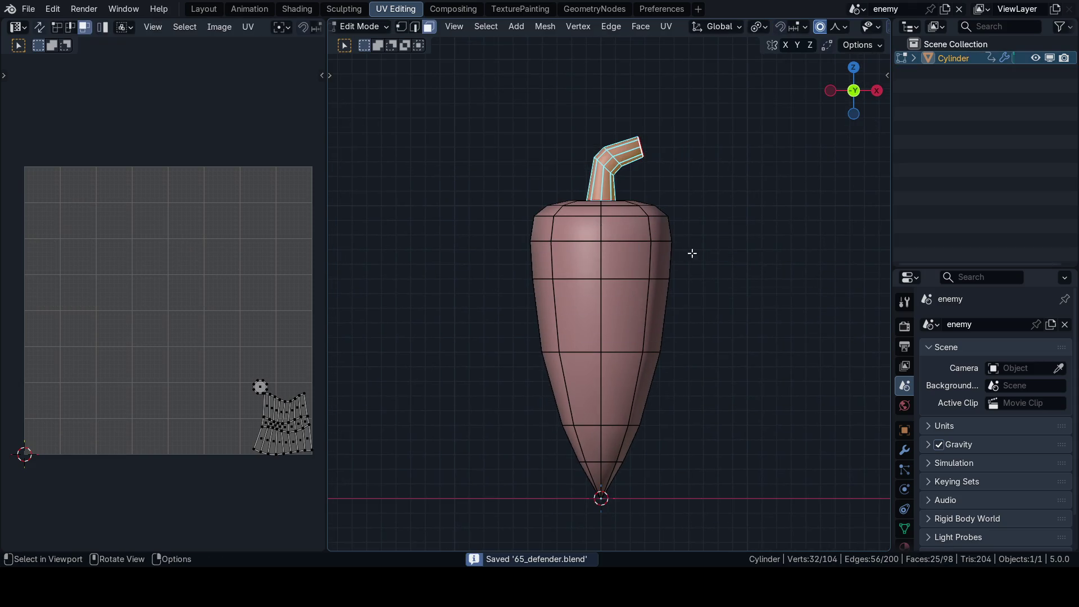
{"action": "left_click", "coordinate": [609, 313], "text": "alt"}
Step: Mark the front edge loop as a seam and unwrap the whole mesh along the new seams
{"action": "mouse_move", "coordinate": [742, 231]}
{"action": "middle_mouse_down", "text": "alt"}
{"action": "mouse_move", "coordinate": [704, 253]}
{"action": "mouse_move", "coordinate": [722, 229]}
{"action": "middle_mouse_up", "text": "alt"}
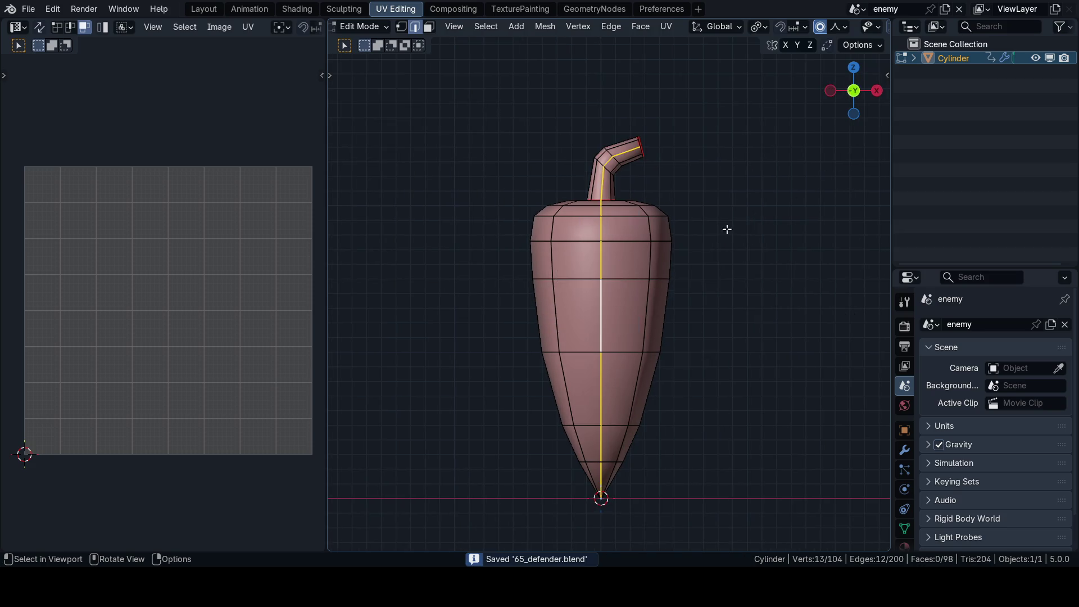
{"action": "key", "text": "ctrl+Tab"}
{"action": "left_click", "coordinate": [771, 281]}
{"action": "key", "text": "a"}
{"action": "key", "text": "u"}
{"action": "left_click", "coordinate": [668, 271]}
{"action": "scroll", "coordinate": [138, 290], "scroll_direction": "up", "scroll_amount": 3}
{"action": "scroll", "coordinate": [136, 182], "scroll_direction": "down", "scroll_amount": 1}
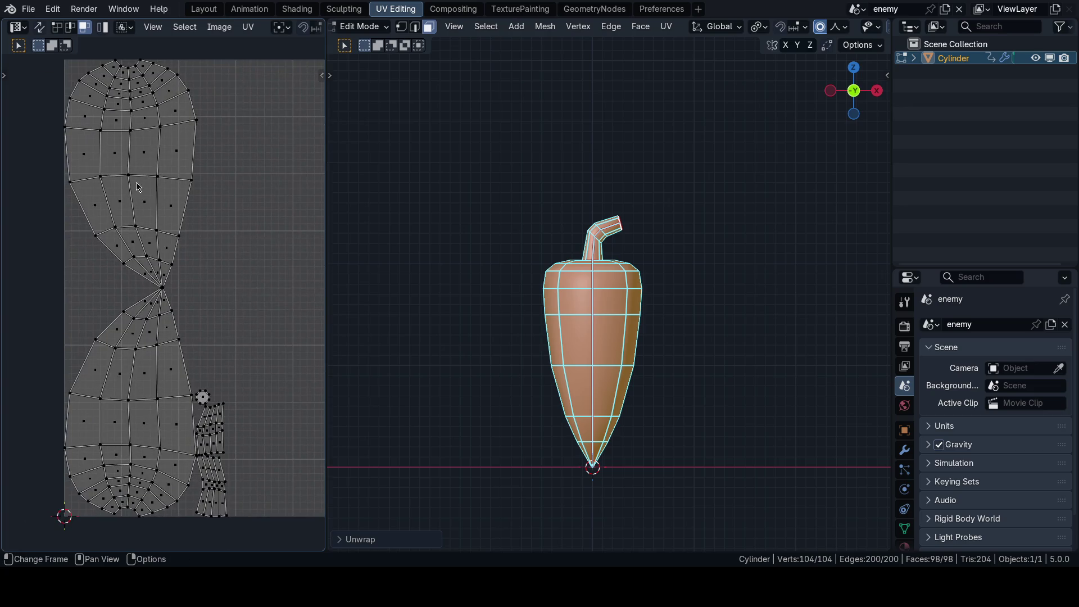
{"action": "scroll", "coordinate": [190, 303], "scroll_direction": "down", "scroll_amount": 1}
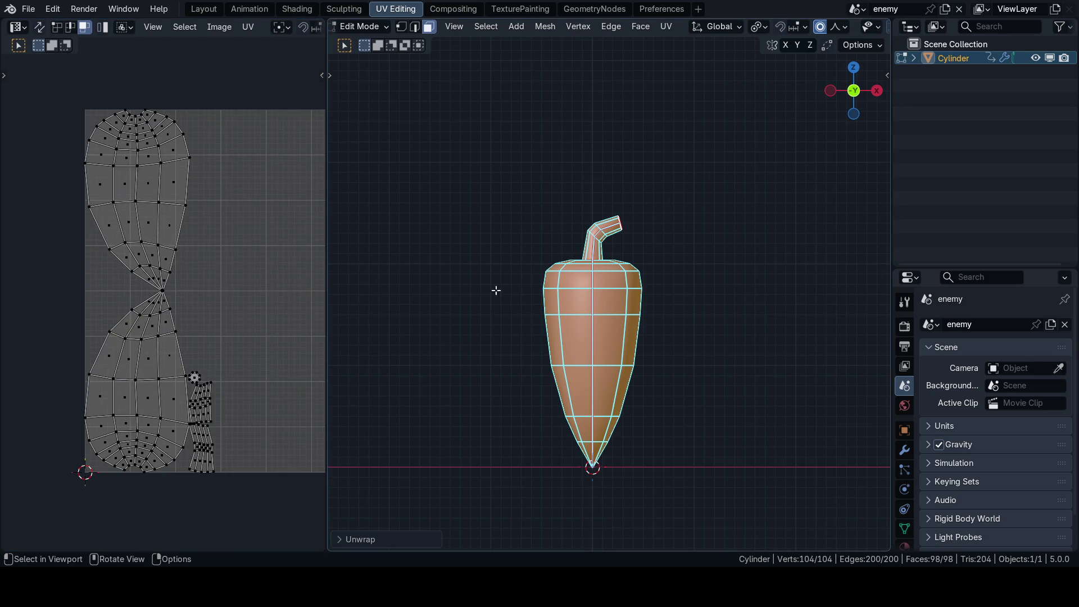
Step: Recompute the unwrap into the hourglass body island and maximize the UV editor with its sidebar
{"action": "middle_click_drag", "start_coordinate": [496, 291], "coordinate": [530, 305]}
{"action": "key", "text": "u"}
{"action": "left_click", "coordinate": [529, 303]}
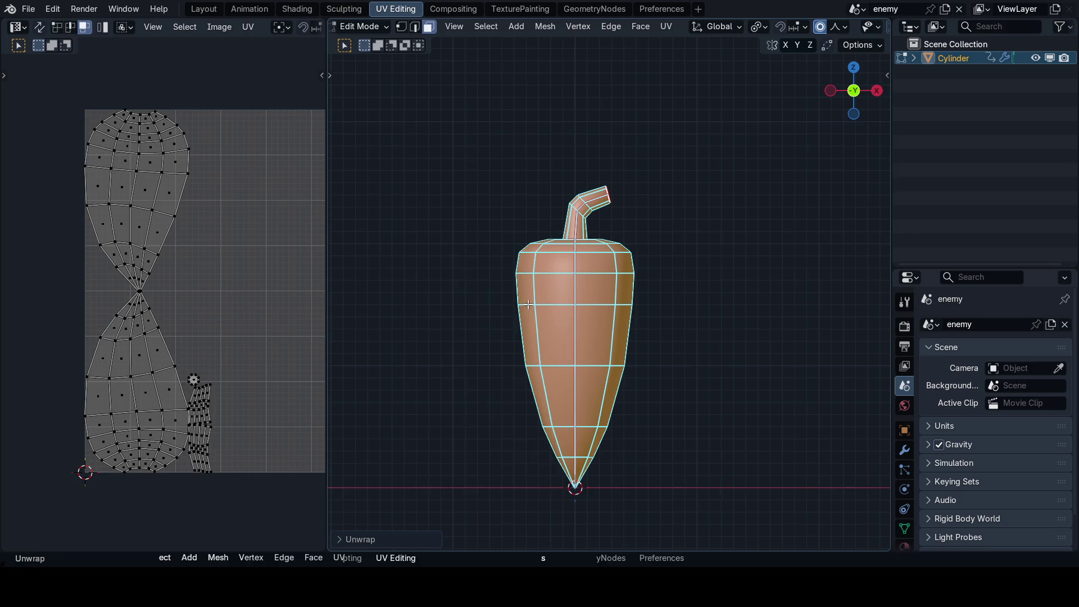
{"action": "scroll", "coordinate": [526, 304], "scroll_direction": "up", "scroll_amount": 1}
{"action": "scroll", "coordinate": [523, 306], "scroll_direction": "up", "scroll_amount": 1}
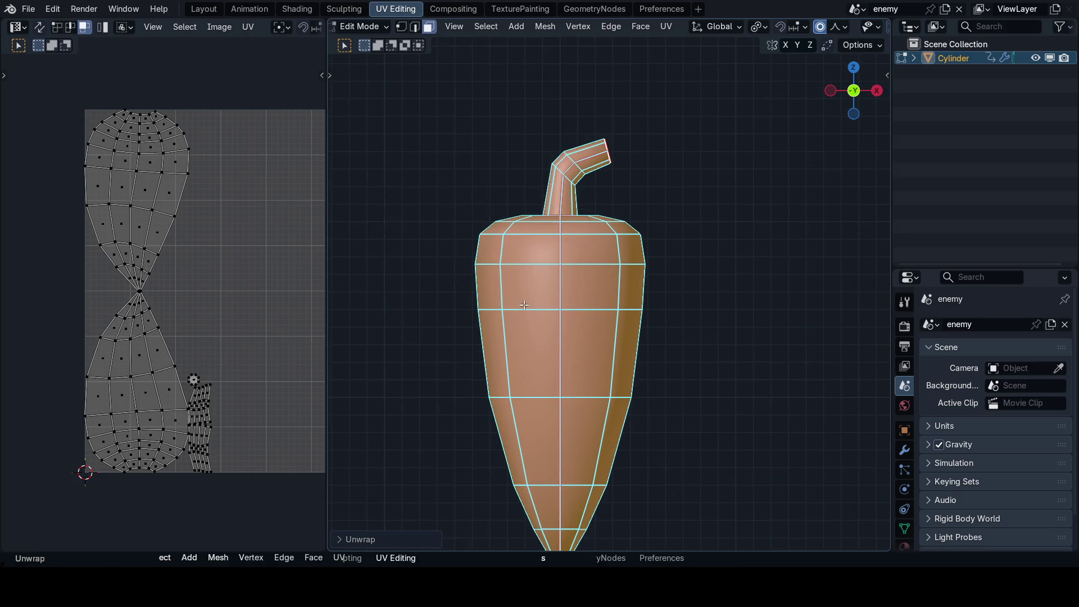
{"action": "key", "text": "ctrl+space"}
{"action": "key", "text": "n"}
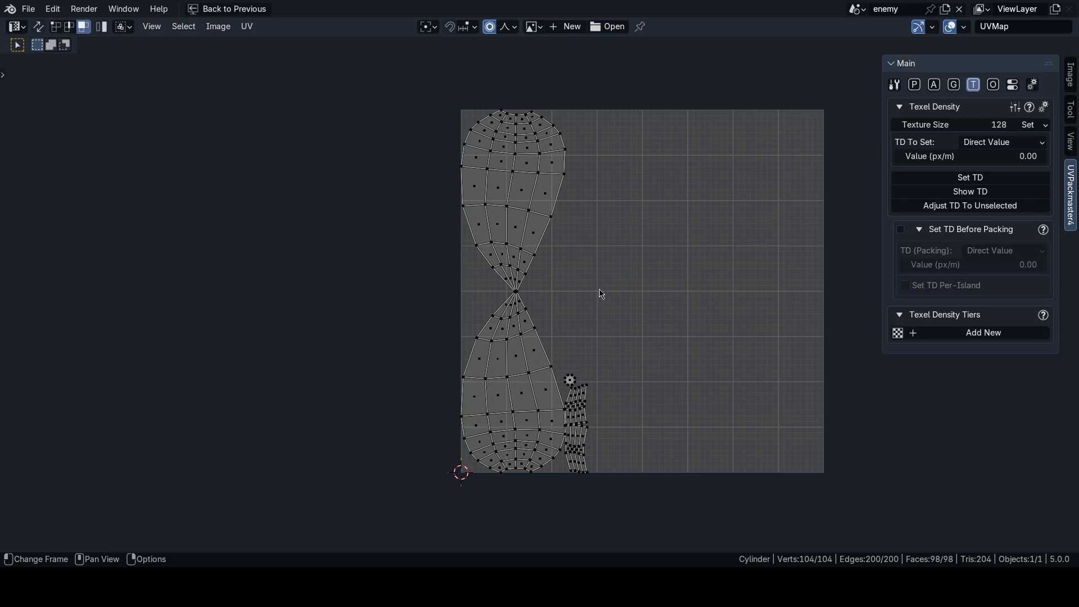
{"action": "scroll", "coordinate": [536, 280], "scroll_direction": "up", "scroll_amount": 1}
Step: Run UVPackmaster's Align Similar (Stack) on all islands, which aligns none
{"action": "key", "text": "a"}
{"action": "middle_click_drag", "start_coordinate": [576, 289], "coordinate": [547, 308]}
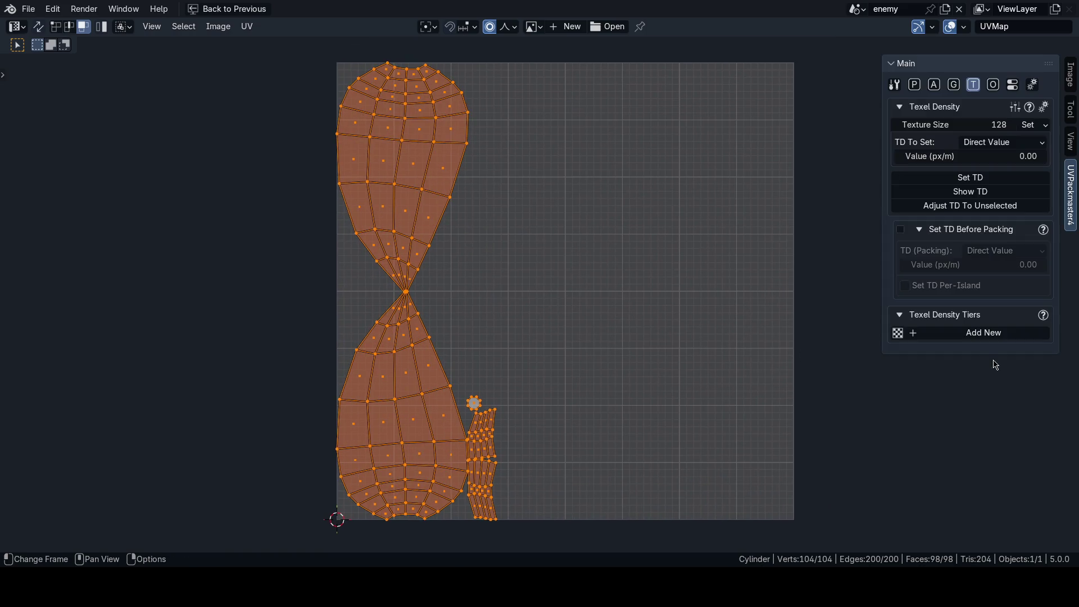
{"action": "middle_click_drag", "start_coordinate": [697, 207], "coordinate": [684, 211]}
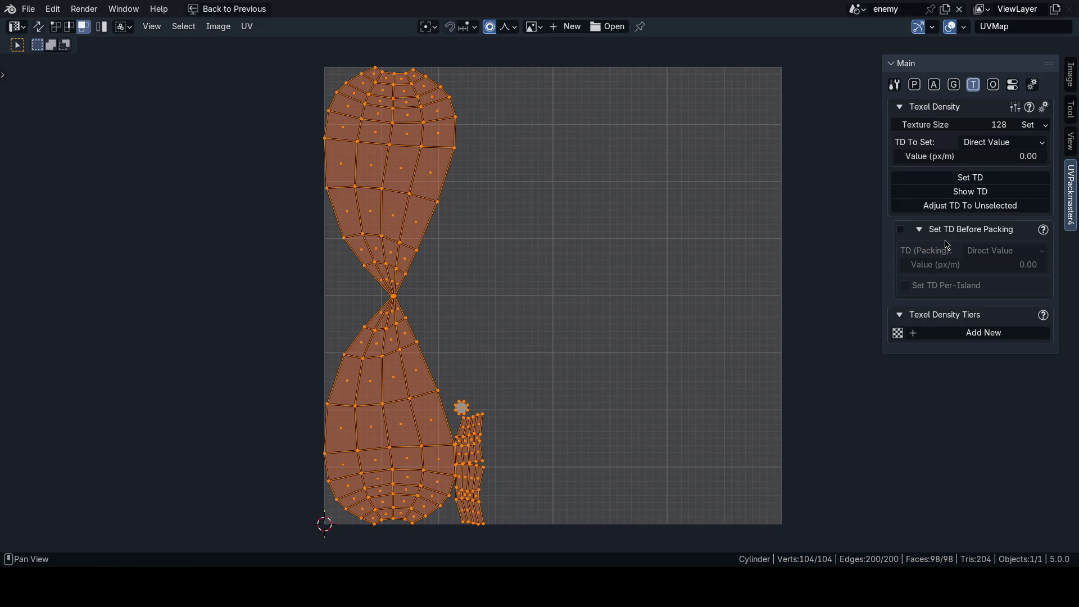
{"action": "left_click", "coordinate": [932, 84]}
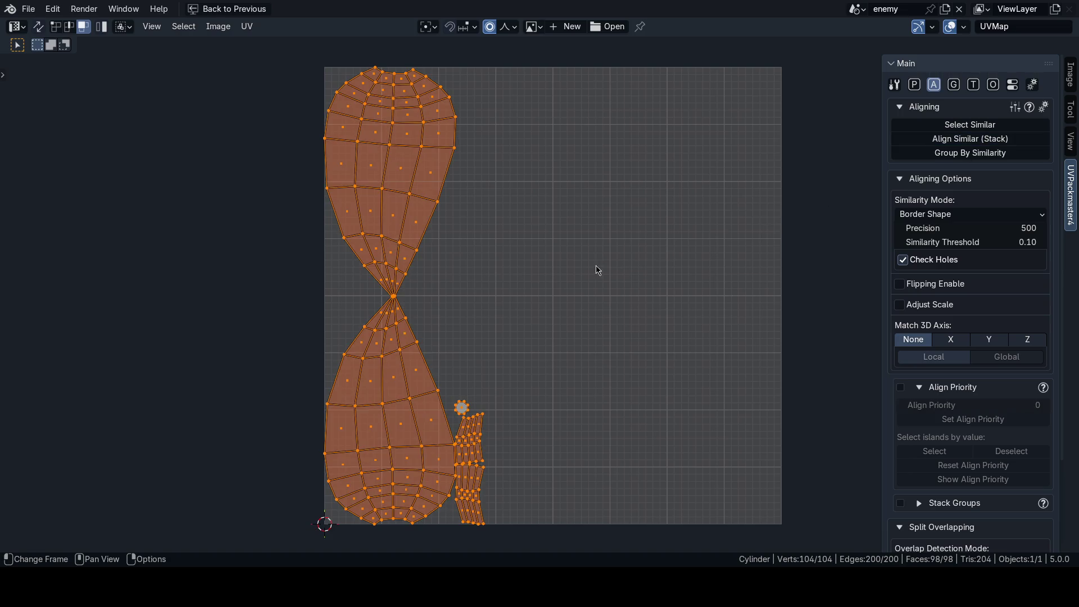
{"action": "left_click", "coordinate": [970, 142]}
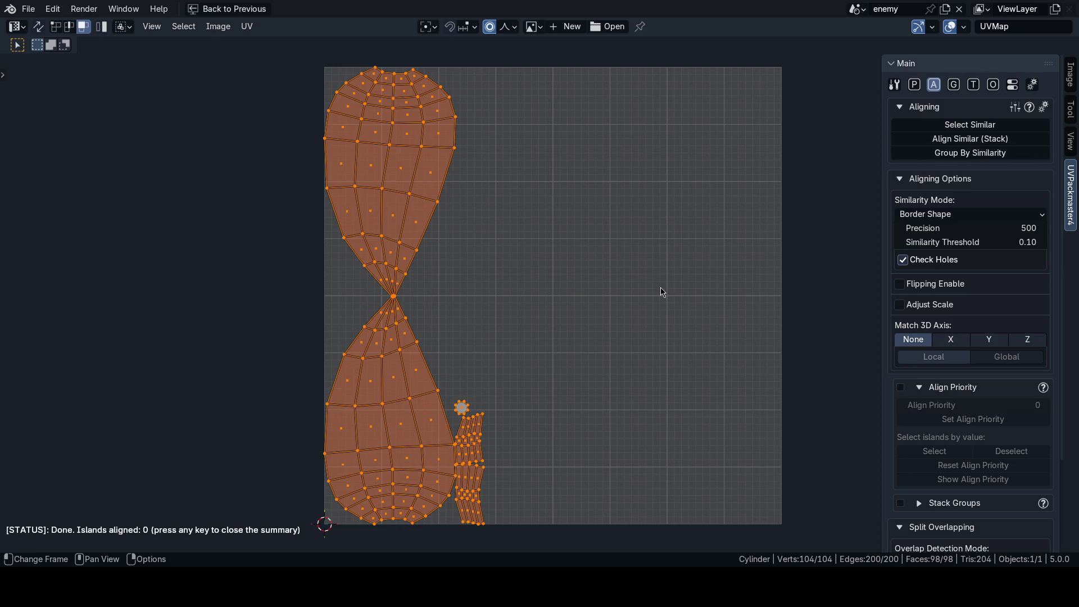
{"action": "left_click", "coordinate": [682, 289]}
{"action": "scroll", "coordinate": [380, 280], "scroll_direction": "up", "scroll_amount": 4}
{"action": "scroll", "coordinate": [379, 280], "scroll_direction": "up", "scroll_amount": 3}
{"action": "middle_click_drag", "start_coordinate": [329, 342], "coordinate": [552, 303]}
{"action": "scroll", "coordinate": [527, 344], "scroll_direction": "up", "scroll_amount": 3}
{"action": "scroll", "coordinate": [475, 304], "scroll_direction": "down", "scroll_amount": 3}
{"action": "scroll", "coordinate": [405, 299], "scroll_direction": "down", "scroll_amount": 3}
{"action": "scroll", "coordinate": [405, 332], "scroll_direction": "down", "scroll_amount": 3}
Step: Restore the split UV Editing layout and orbit to inspect the mesh tip
{"action": "key", "text": "n"}
{"action": "scroll", "coordinate": [501, 312], "scroll_direction": "up", "scroll_amount": 3}
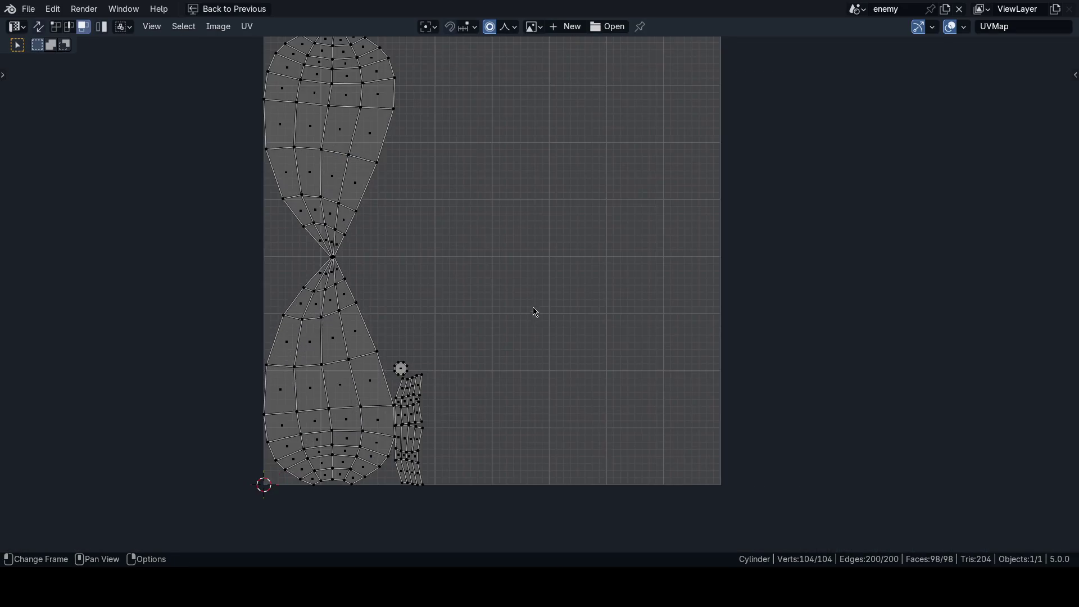
{"action": "key", "text": "ctrl+space"}
{"action": "middle_click_drag", "start_coordinate": [605, 335], "coordinate": [621, 248], "text": "shift"}
{"action": "scroll", "coordinate": [622, 321], "scroll_direction": "up", "scroll_amount": 3}
{"action": "scroll", "coordinate": [638, 288], "scroll_direction": "up", "scroll_amount": 2}
{"action": "middle_click_drag", "start_coordinate": [639, 288], "coordinate": [658, 199]}
{"action": "key", "text": "2"}
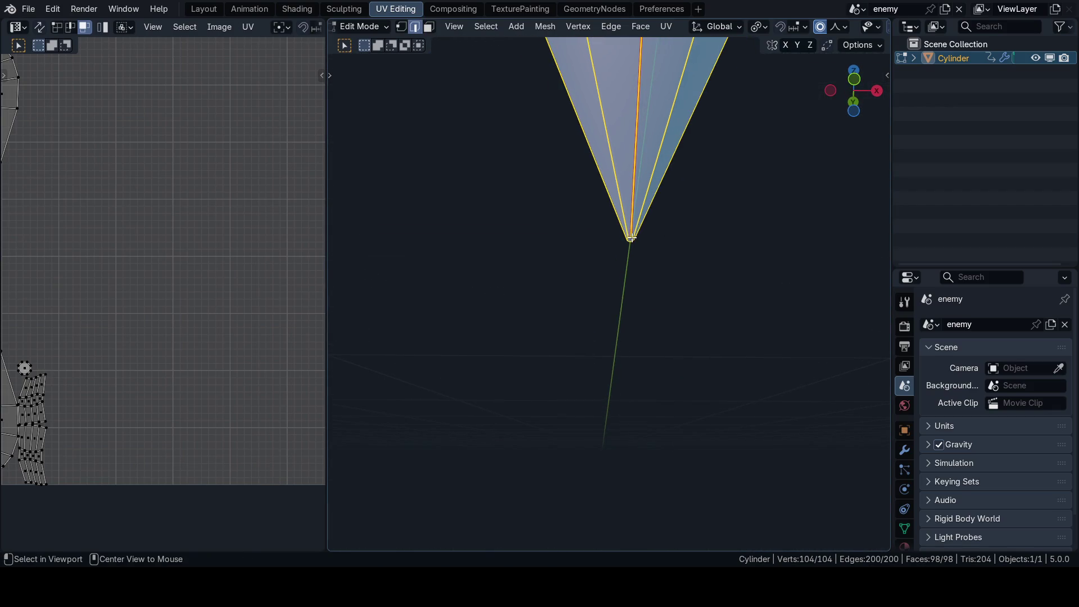
Step: Run MACHIN3 Clean Up on the tip geometry and apply a Quick Favorite to the bottom cap face
{"action": "key", "text": "3"}
{"action": "left_click", "coordinate": [631, 238]}
{"action": "key", "text": "grave"}
{"action": "left_click", "coordinate": [739, 335]}
{"action": "key", "text": "alt+3"}
{"action": "scroll", "coordinate": [634, 284], "scroll_direction": "down", "scroll_amount": 2}
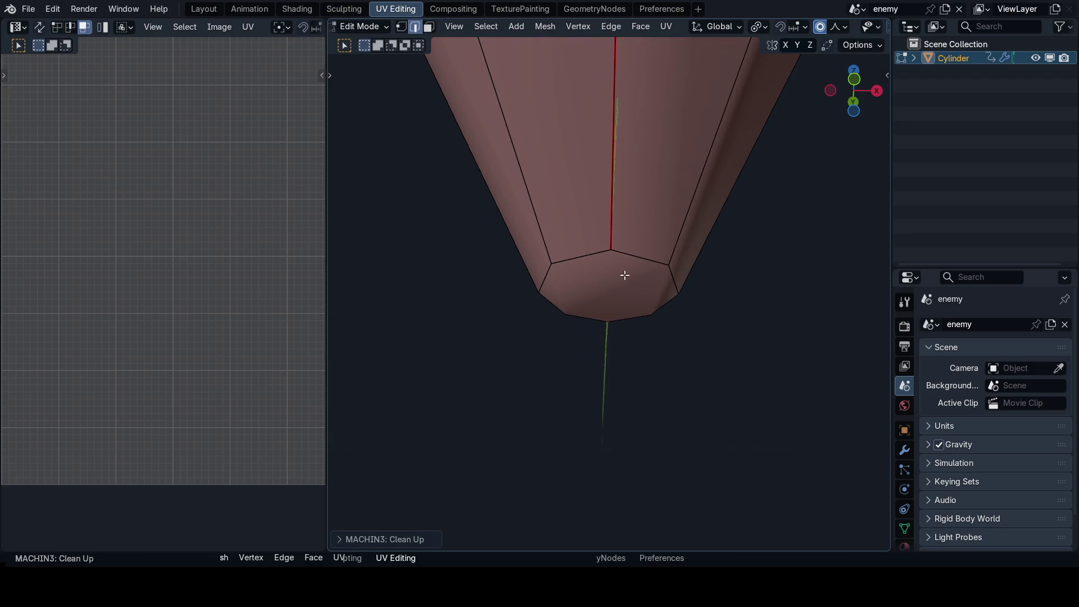
{"action": "left_click", "coordinate": [626, 271]}
{"action": "key", "text": "q"}
{"action": "left_click", "coordinate": [786, 266]}
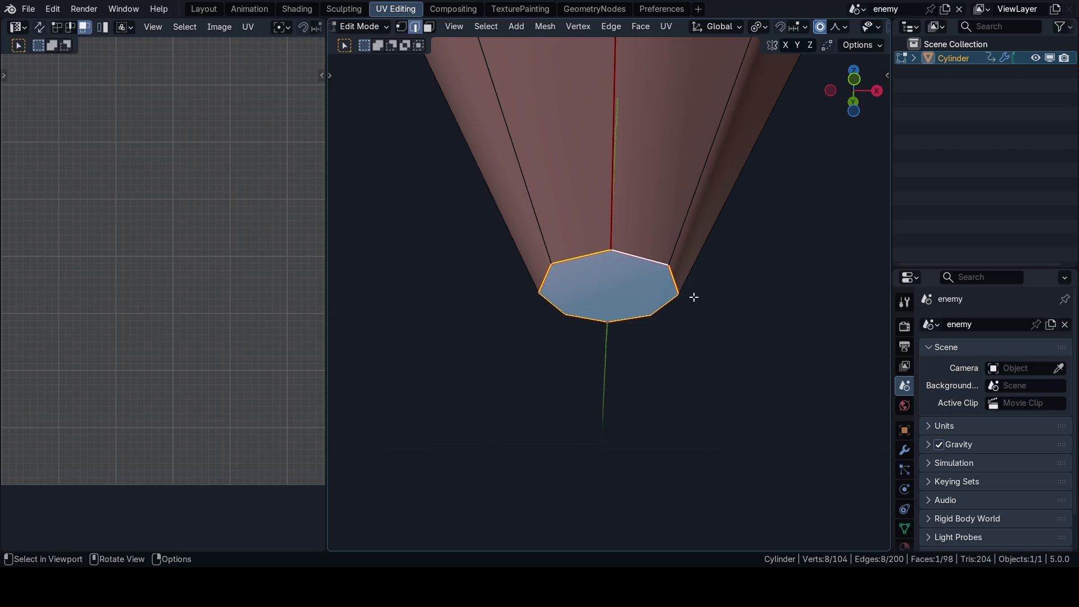
Step: Unwrap all faces from front view into two mirrored body halves and maximize the UV editor
{"action": "key", "text": "a"}
{"action": "middle_click_drag", "start_coordinate": [722, 291], "coordinate": [607, 321]}
{"action": "key", "text": "grave"}
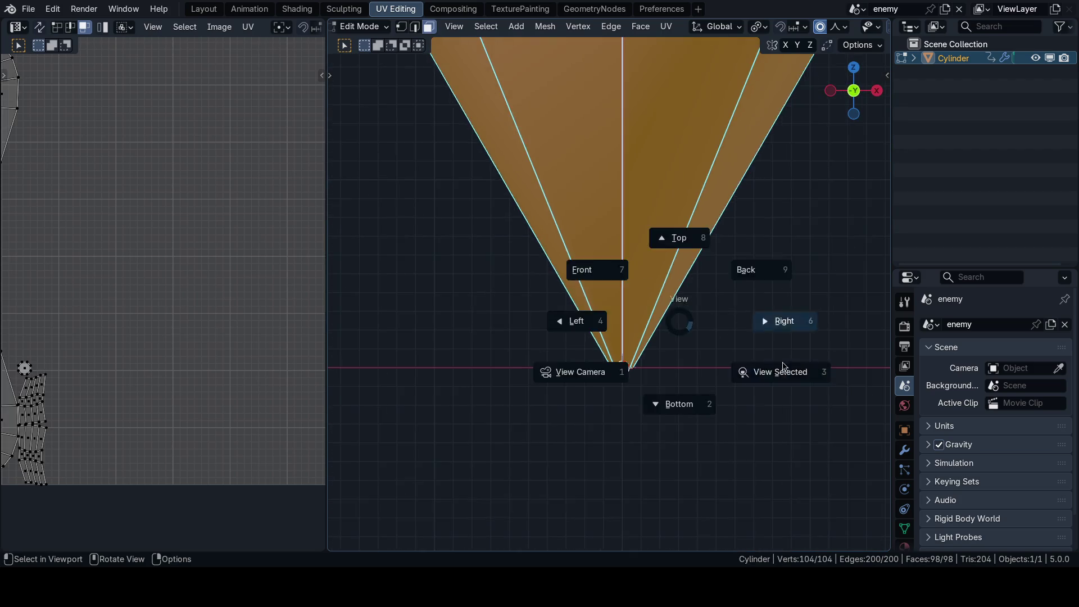
{"action": "left_click", "coordinate": [582, 270]}
{"action": "key", "text": "Home"}
{"action": "key", "text": "u"}
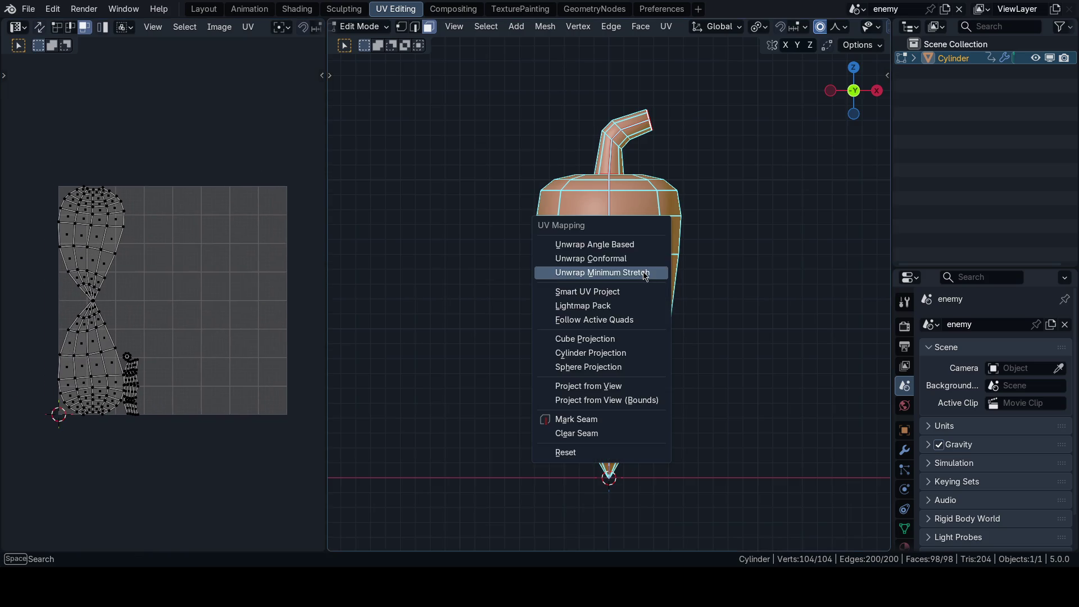
{"action": "left_click", "coordinate": [636, 245]}
{"action": "key", "text": "ctrl+space"}
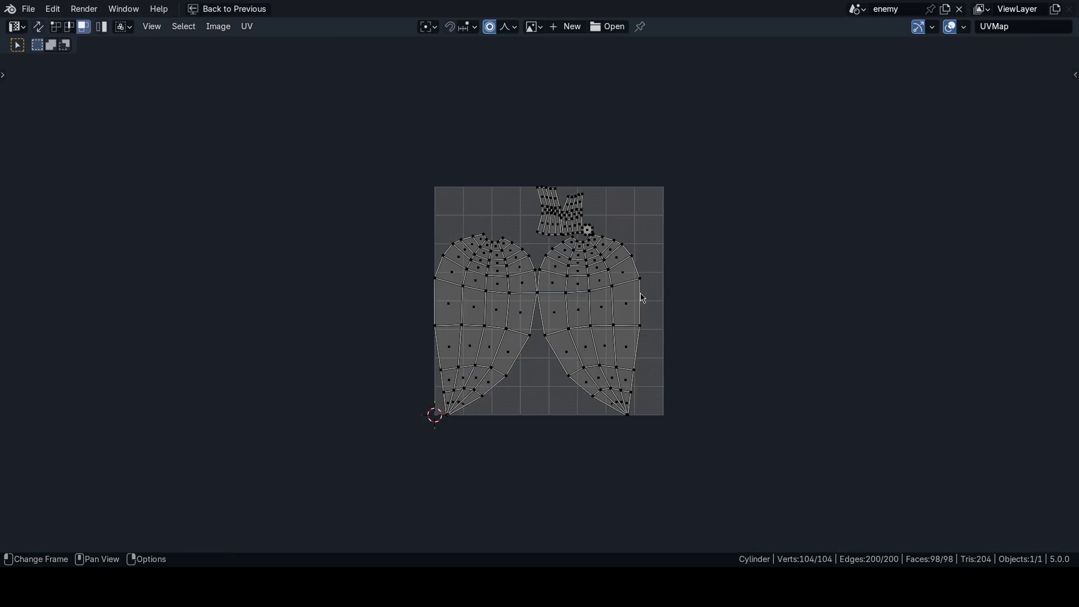
Step: Select both pepper-body UV islands and run UVPackmaster Align Similar (Stack)
{"action": "key", "text": "Home"}
{"action": "key", "text": "l"}
{"action": "key", "text": "l"}
{"action": "key", "text": "n"}
{"action": "left_click", "coordinate": [970, 139]}
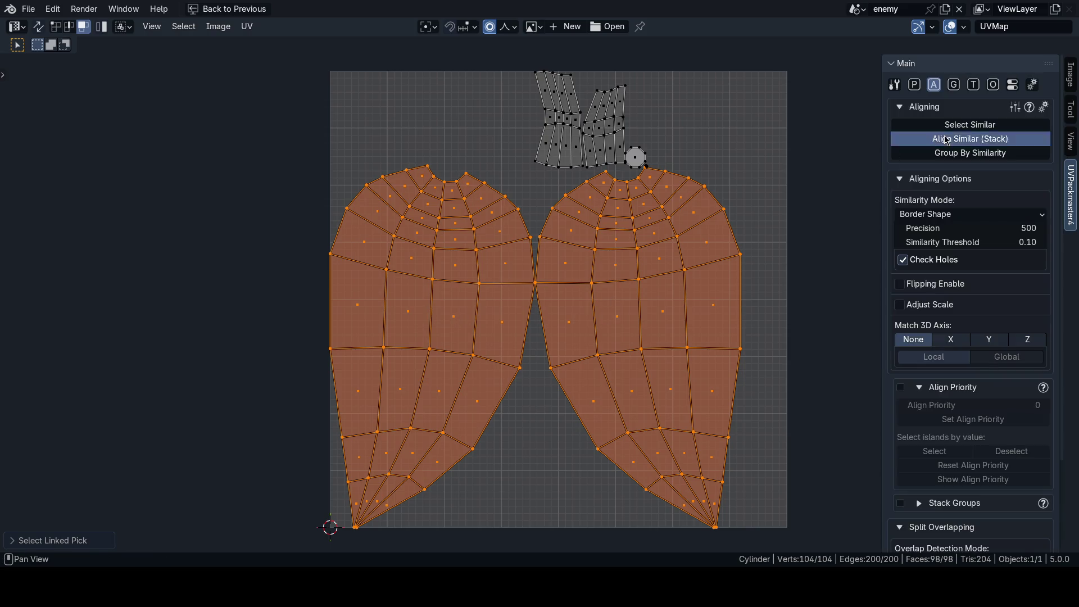
Step: Mirror the left body island on X, leaving it in place after a cancelled move
{"action": "middle_click_drag", "start_coordinate": [678, 286], "coordinate": [624, 284]}
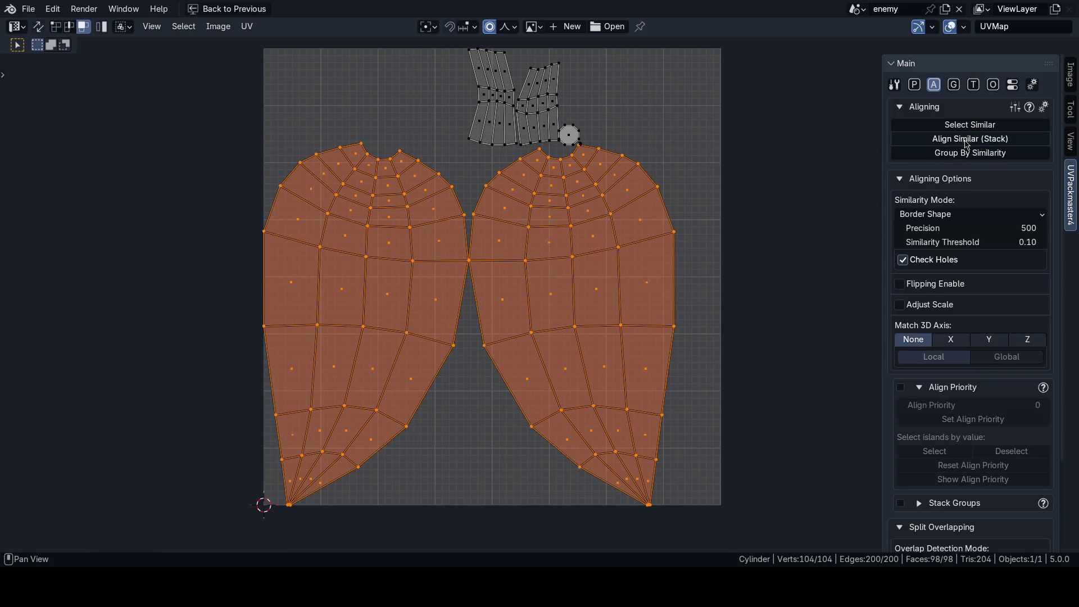
{"action": "left_click", "coordinate": [478, 432]}
{"action": "key", "text": "l"}
{"action": "key", "text": "u"}
{"action": "left_click", "coordinate": [696, 356]}
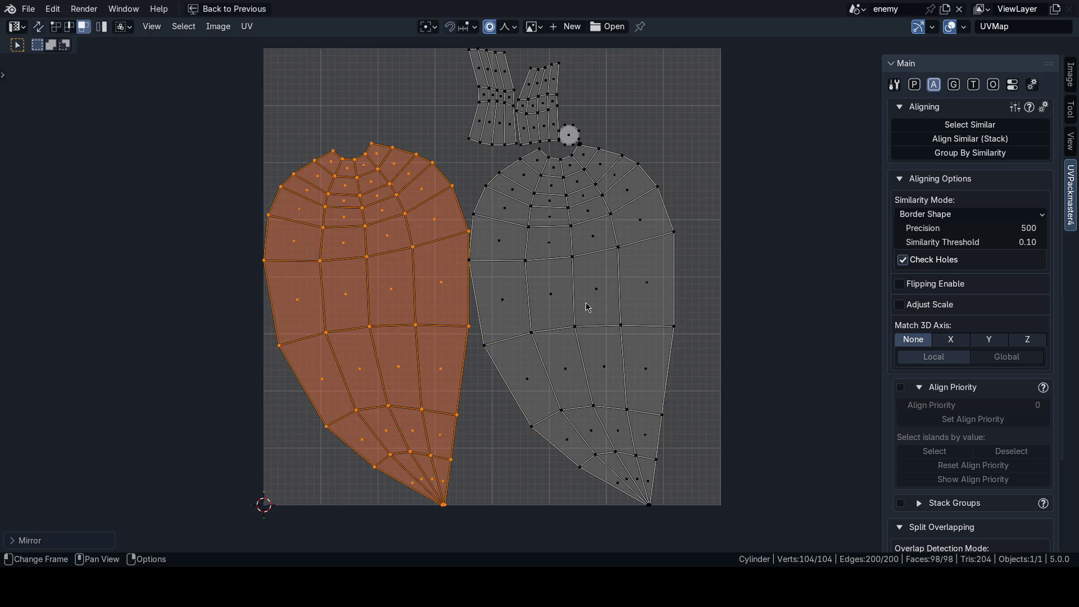
{"action": "middle_click_drag", "start_coordinate": [579, 300], "coordinate": [564, 303]}
{"action": "key", "text": "g"}
{"action": "key", "text": "x"}
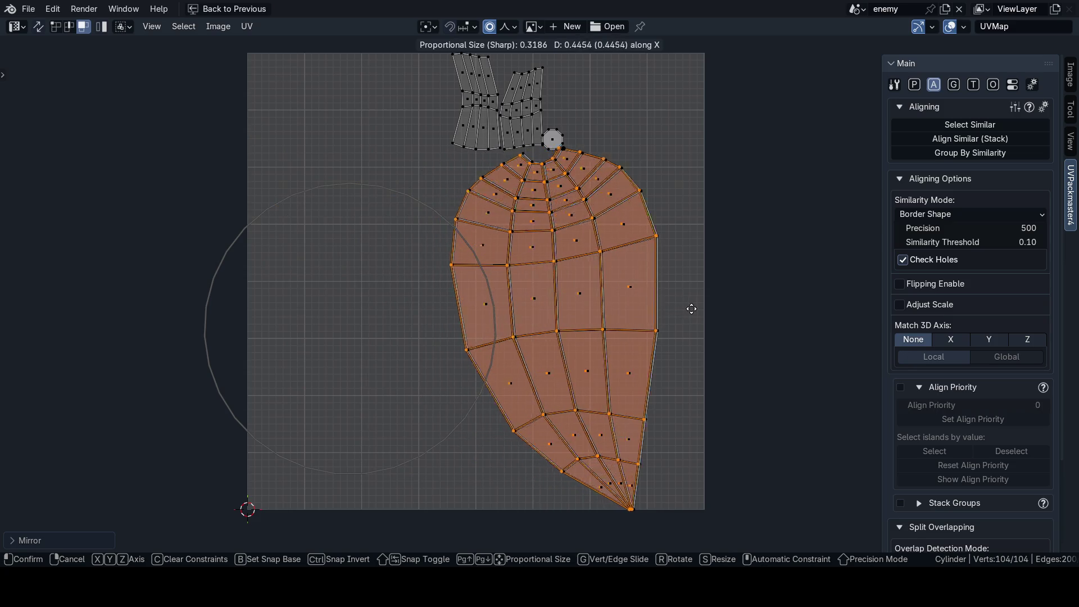
{"action": "right_click", "coordinate": [694, 313]}
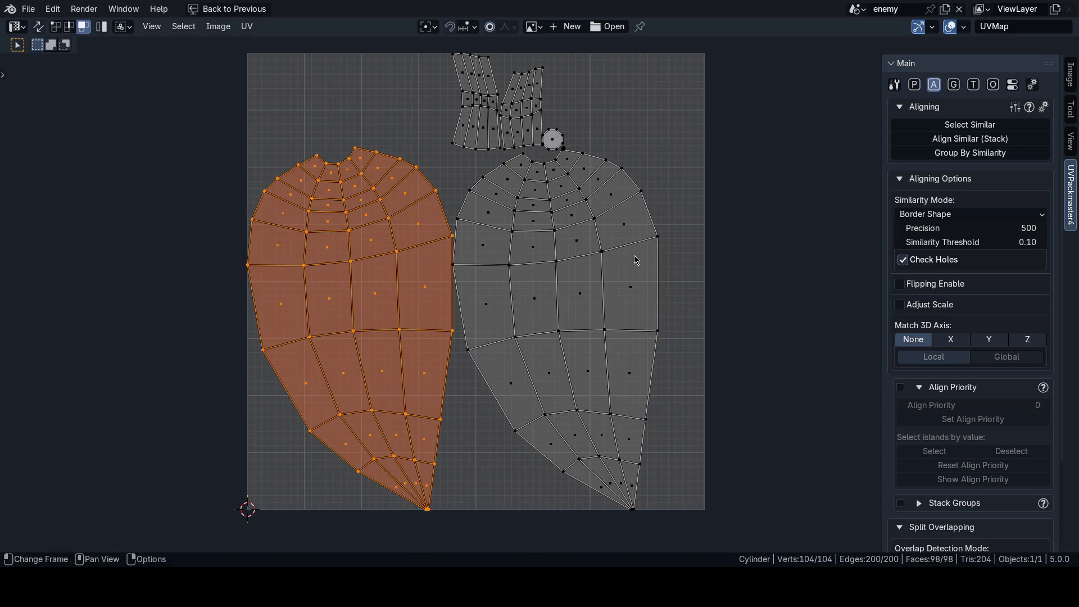
{"action": "scroll", "coordinate": [590, 253], "scroll_direction": "up", "scroll_amount": 3}
{"action": "scroll", "coordinate": [498, 269], "scroll_direction": "up", "scroll_amount": 4}
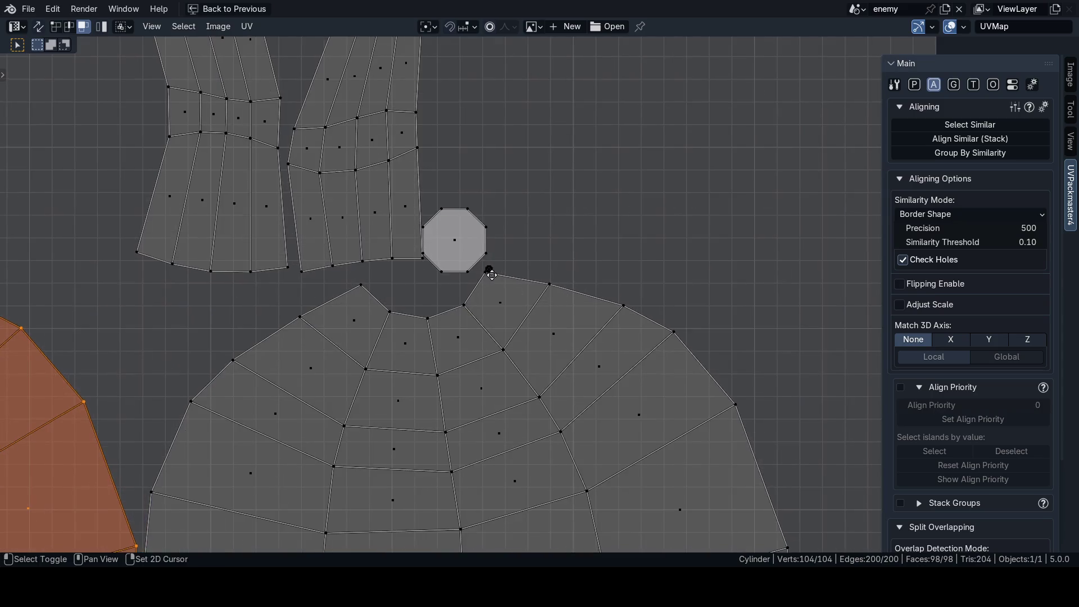
{"action": "scroll", "coordinate": [447, 262], "scroll_direction": "up", "scroll_amount": 4}
{"action": "scroll", "coordinate": [481, 287], "scroll_direction": "up", "scroll_amount": 4}
{"action": "scroll", "coordinate": [512, 309], "scroll_direction": "down", "scroll_amount": 2}
{"action": "scroll", "coordinate": [513, 310], "scroll_direction": "down", "scroll_amount": 8}
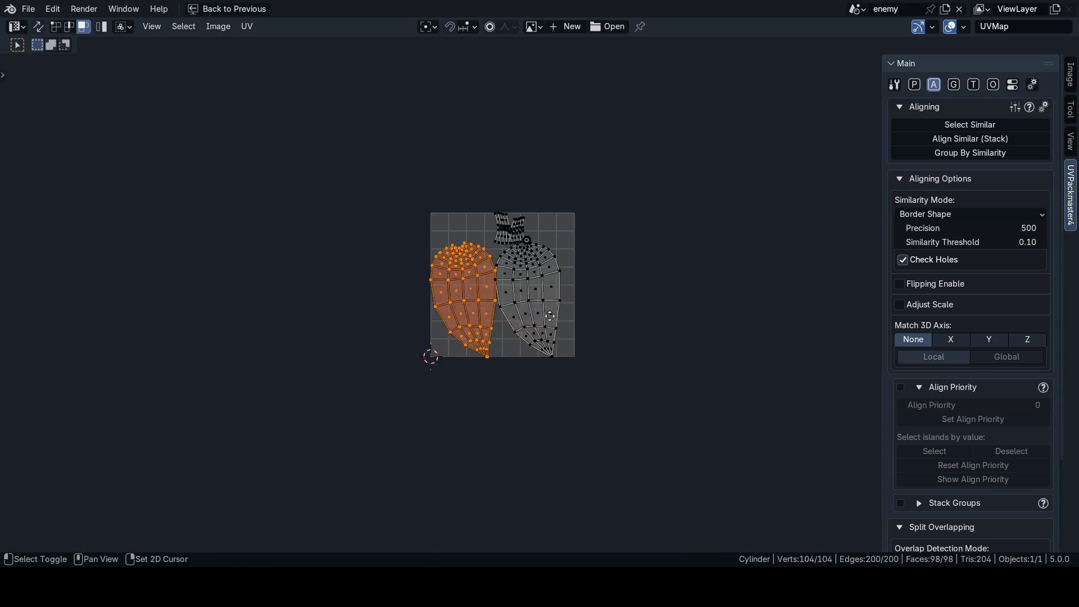
{"action": "scroll", "coordinate": [544, 314], "scroll_direction": "up", "scroll_amount": 4}
Step: Stack the right body island onto the left and restore the split UV Editing layout
{"action": "key", "text": "l"}
{"action": "left_click", "coordinate": [969, 138]}
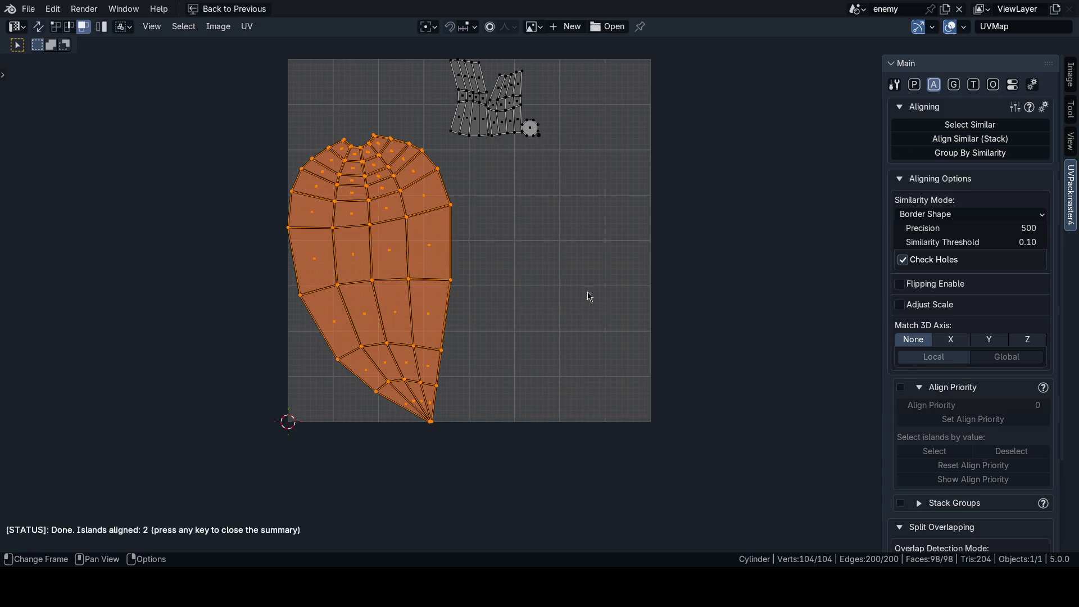
{"action": "key", "text": "ctrl+space"}
{"action": "key", "text": "n"}
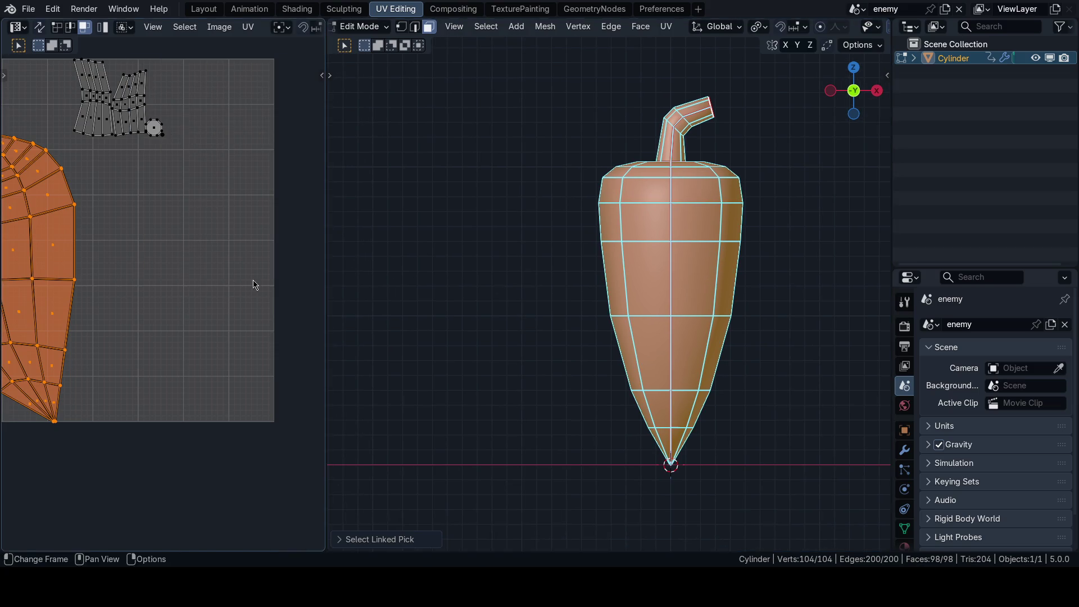
{"action": "scroll", "coordinate": [663, 264], "scroll_direction": "up", "scroll_amount": 6}
{"action": "scroll", "coordinate": [518, 307], "scroll_direction": "up", "scroll_amount": 2}
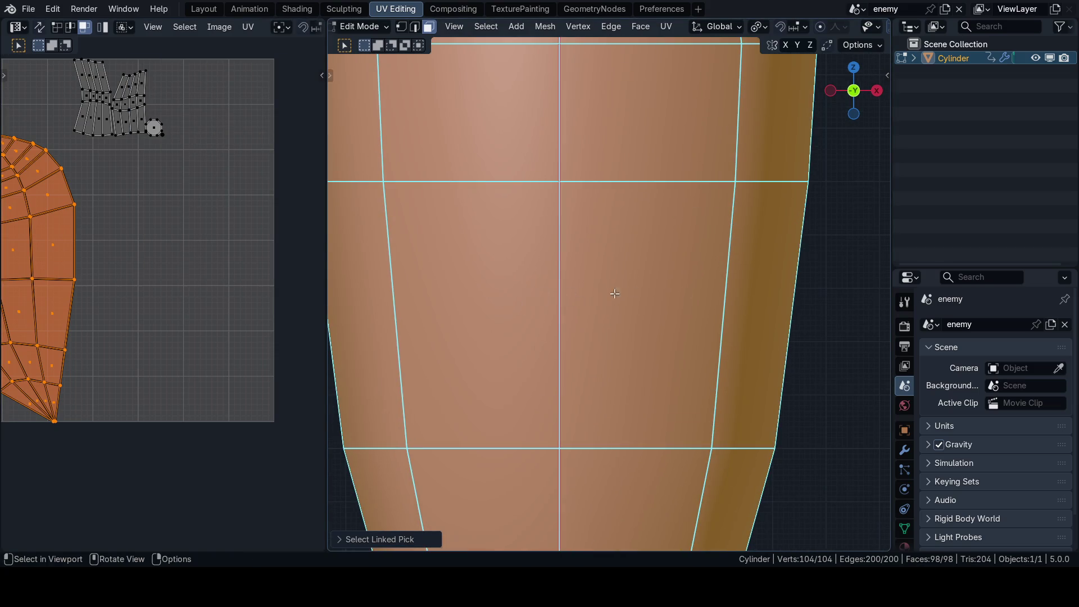
{"action": "scroll", "coordinate": [614, 293], "scroll_direction": "up", "scroll_amount": 2}
{"action": "scroll", "coordinate": [615, 293], "scroll_direction": "up", "scroll_amount": 1}
{"action": "scroll", "coordinate": [171, 320], "scroll_direction": "down", "scroll_amount": 4}
{"action": "scroll", "coordinate": [221, 315], "scroll_direction": "up", "scroll_amount": 2}
{"action": "scroll", "coordinate": [203, 335], "scroll_direction": "up", "scroll_amount": 1}
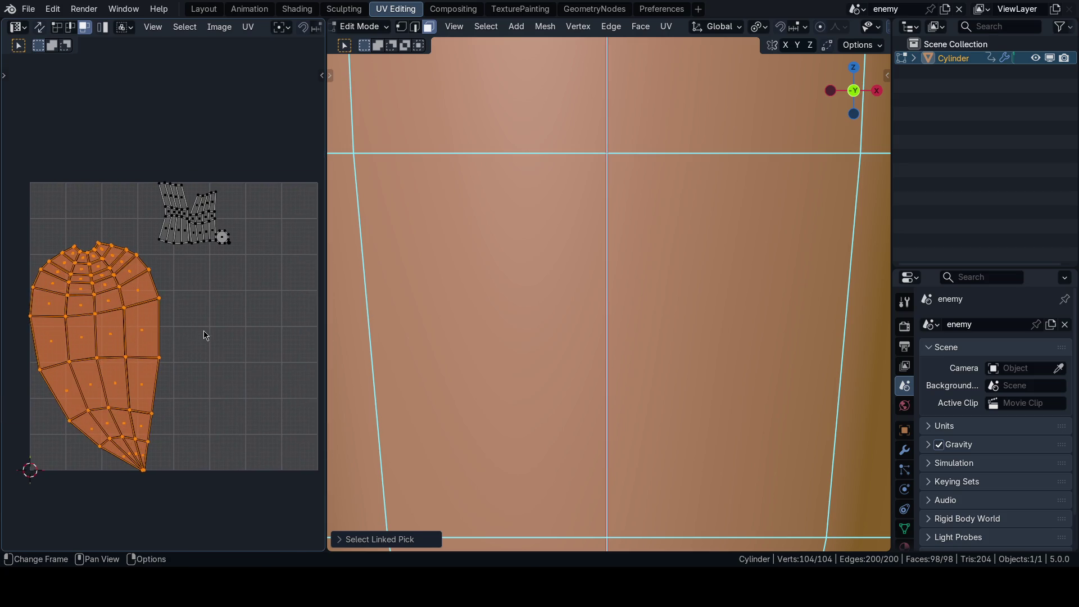
{"action": "scroll", "coordinate": [203, 335], "scroll_direction": "up", "scroll_amount": 1}
Step: Inspect the pepper, toggle overlays, and save the stacked layout to 65_defender.blend
{"action": "middle_click_drag", "start_coordinate": [200, 334], "coordinate": [205, 312]}
{"action": "scroll", "coordinate": [203, 308], "scroll_direction": "down", "scroll_amount": 5}
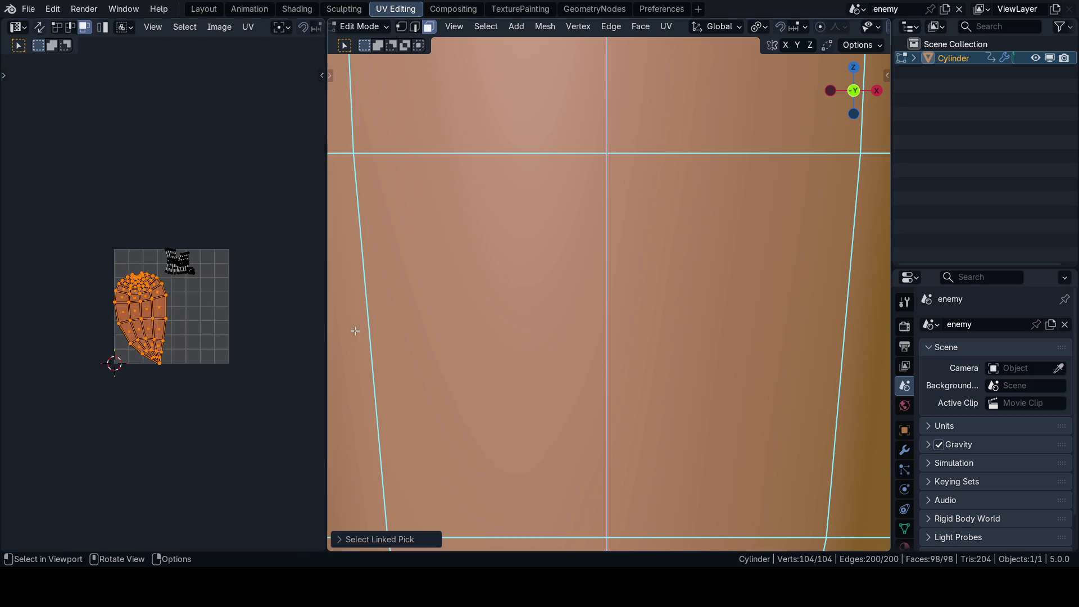
{"action": "scroll", "coordinate": [540, 325], "scroll_direction": "down", "scroll_amount": 7}
{"action": "scroll", "coordinate": [572, 340], "scroll_direction": "up", "scroll_amount": 2}
{"action": "middle_click_drag", "start_coordinate": [572, 340], "coordinate": [566, 293], "text": "shift"}
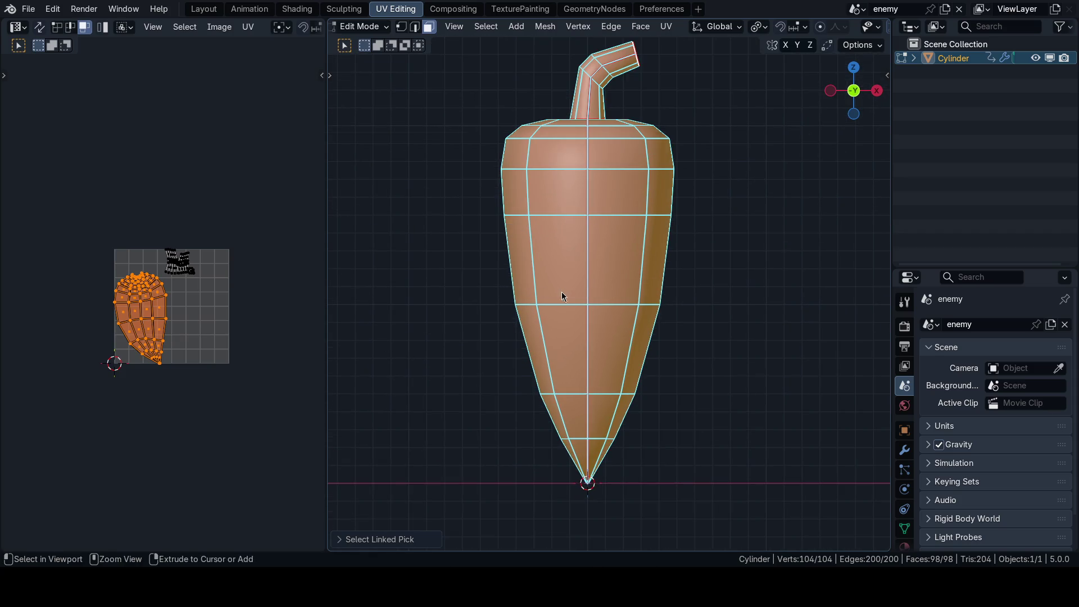
{"action": "key", "text": "ctrl+s"}
{"action": "scroll", "coordinate": [185, 346], "scroll_direction": "up", "scroll_amount": 2}
{"action": "scroll", "coordinate": [211, 342], "scroll_direction": "up", "scroll_amount": 1}
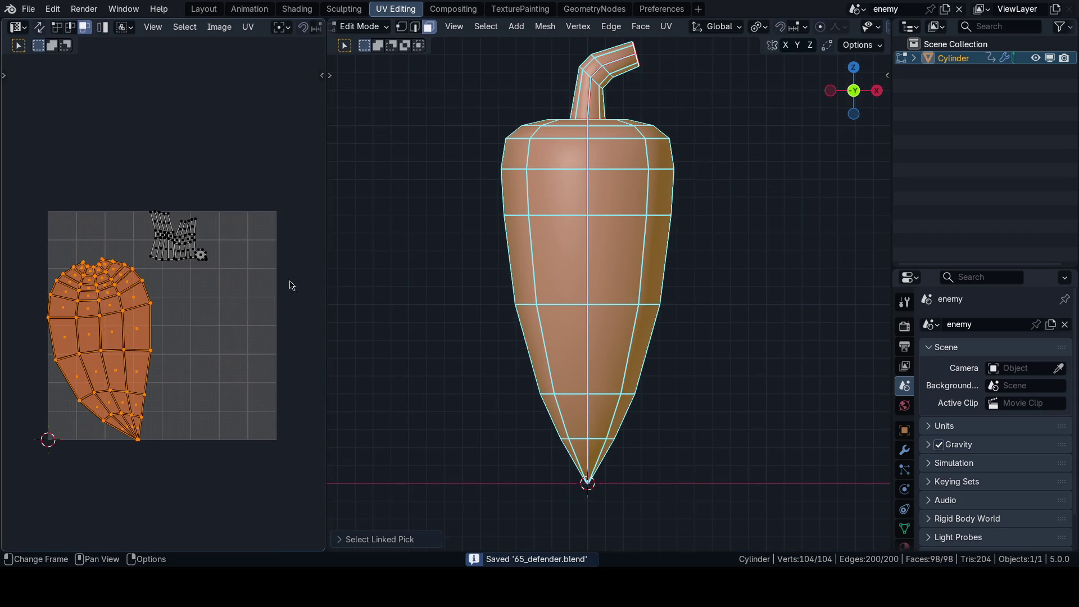
{"action": "scroll", "coordinate": [576, 306], "scroll_direction": "up", "scroll_amount": 2}
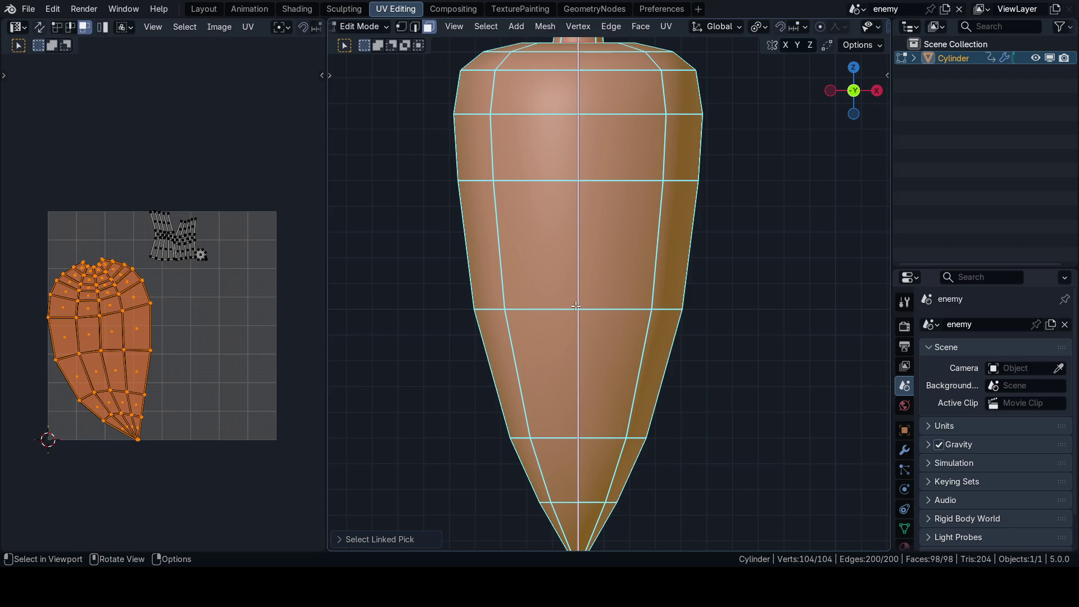
{"action": "scroll", "coordinate": [576, 307], "scroll_direction": "down", "scroll_amount": 2}
{"action": "scroll", "coordinate": [506, 279], "scroll_direction": "down", "scroll_amount": 1}
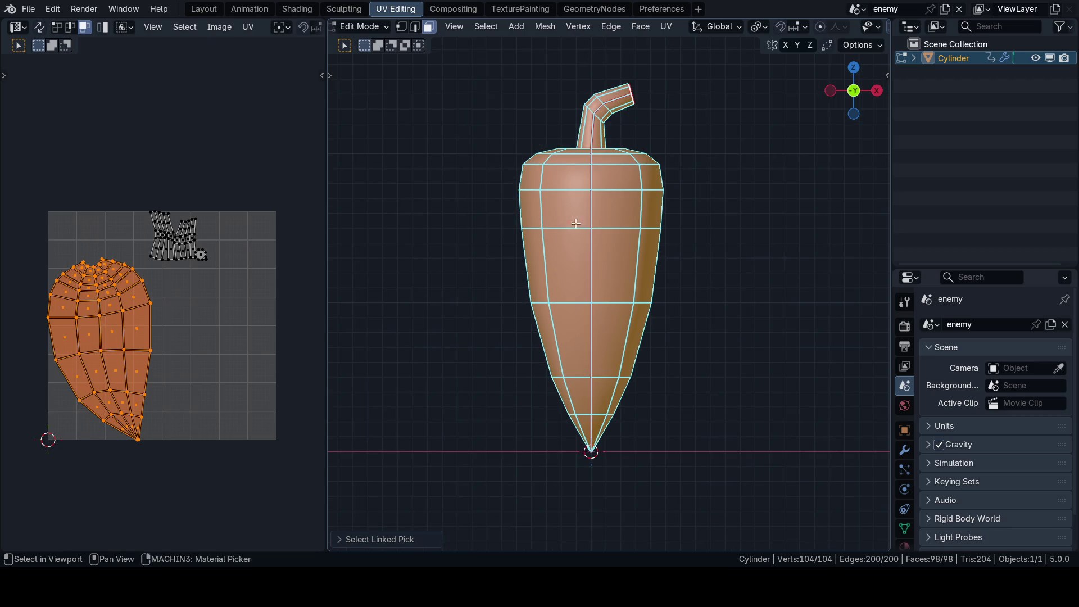
{"action": "scroll", "coordinate": [590, 236], "scroll_direction": "up", "scroll_amount": 2}
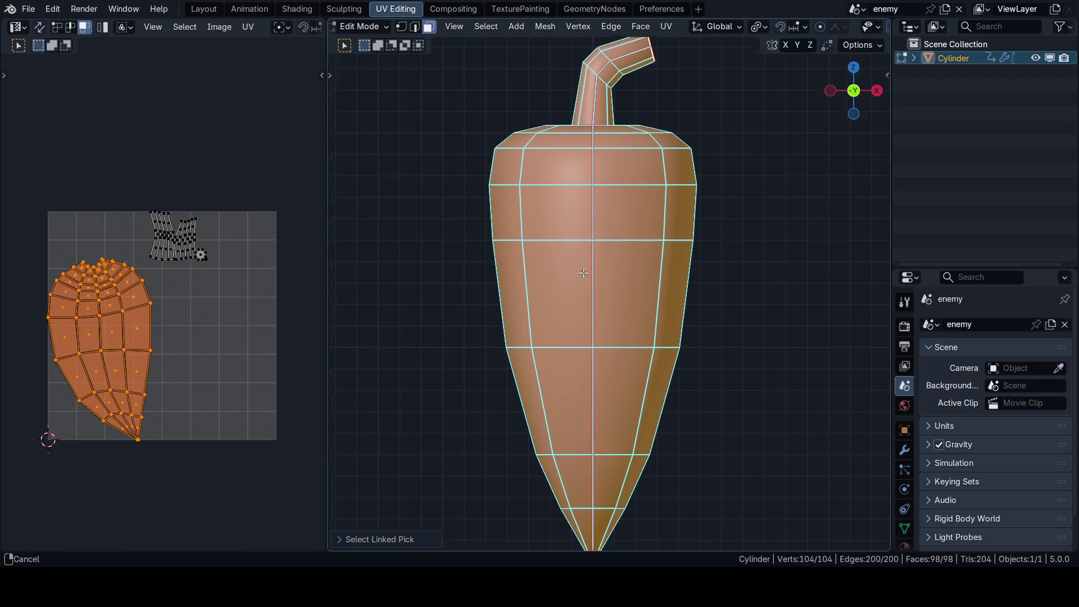
{"action": "scroll", "coordinate": [621, 217], "scroll_direction": "up", "scroll_amount": 2}
{"action": "key", "text": "shift+alt+z"}
{"action": "scroll", "coordinate": [613, 263], "scroll_direction": "down", "scroll_amount": 3}
{"action": "key", "text": "shift+alt+z"}
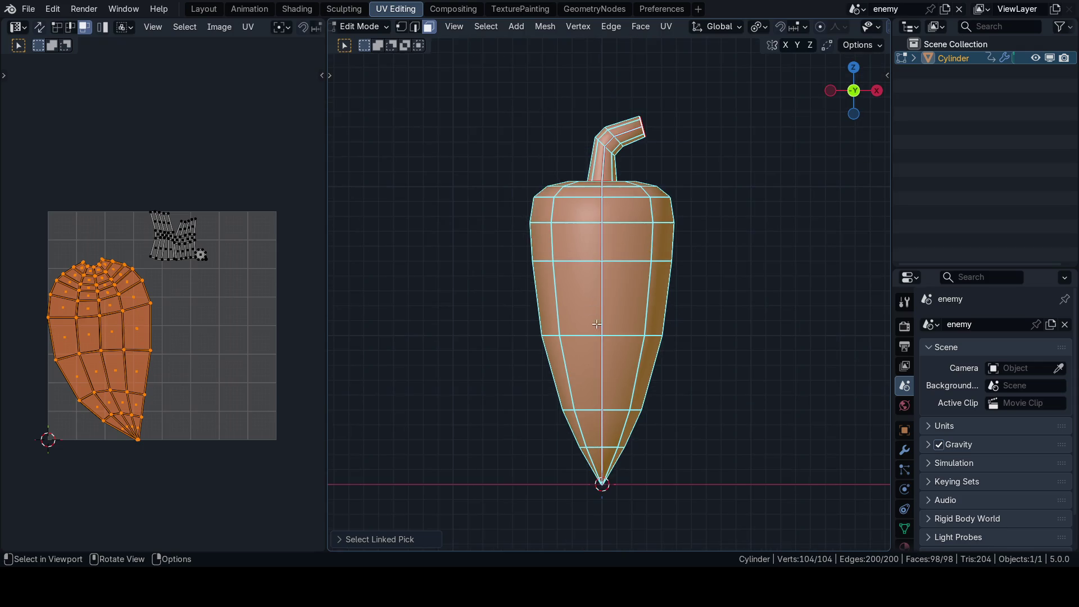
{"action": "scroll", "coordinate": [600, 294], "scroll_direction": "up", "scroll_amount": 4}
{"action": "scroll", "coordinate": [599, 295], "scroll_direction": "up", "scroll_amount": 2}
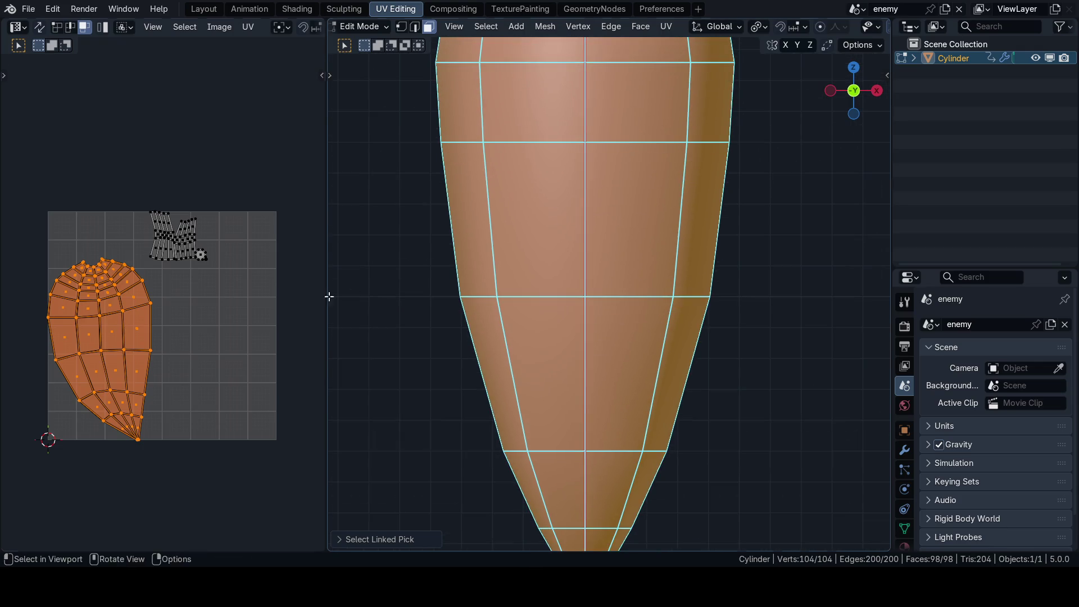
{"action": "scroll", "coordinate": [221, 296], "scroll_direction": "up", "scroll_amount": 2}
{"action": "key", "text": "ctrl+s"}
{"action": "left_click", "coordinate": [221, 296]}
{"action": "scroll", "coordinate": [205, 291], "scroll_direction": "up", "scroll_amount": 3}
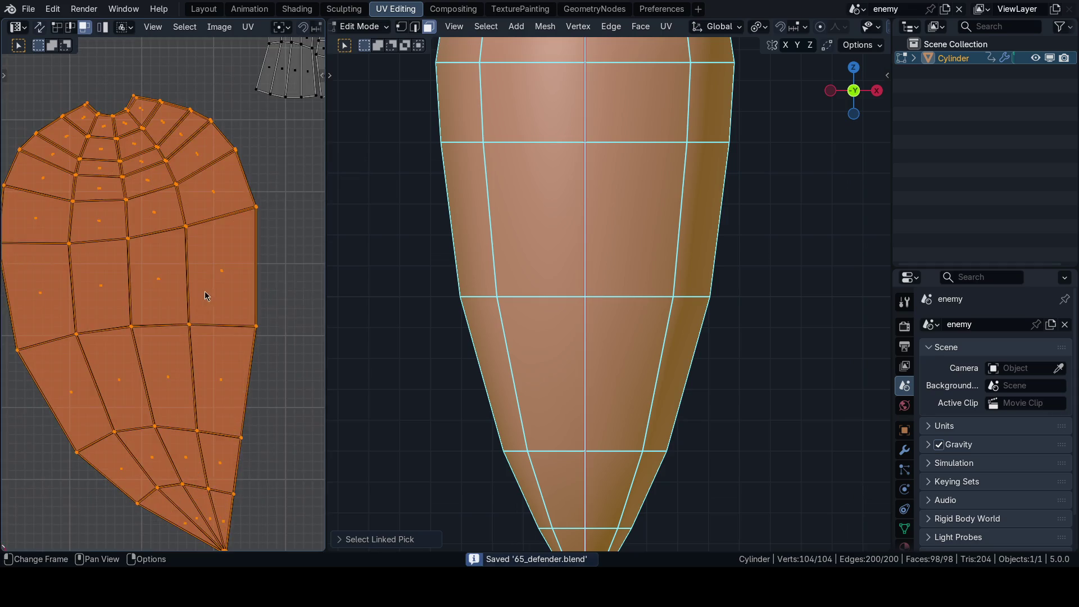
{"action": "scroll", "coordinate": [225, 284], "scroll_direction": "down", "scroll_amount": 3}
{"action": "scroll", "coordinate": [221, 274], "scroll_direction": "up", "scroll_amount": 3}
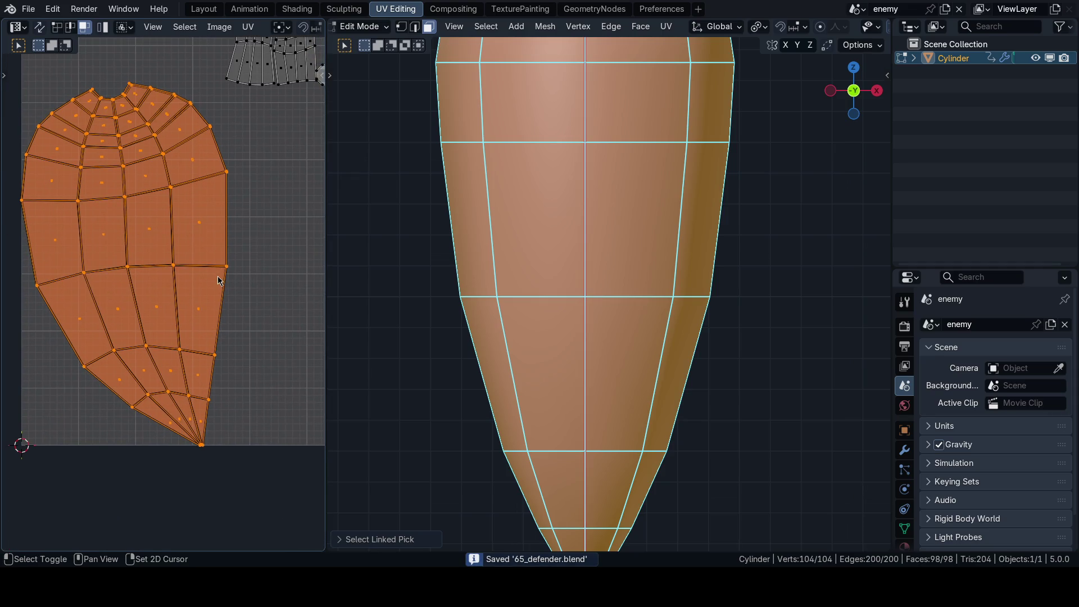
{"action": "scroll", "coordinate": [524, 236], "scroll_direction": "down", "scroll_amount": 1}
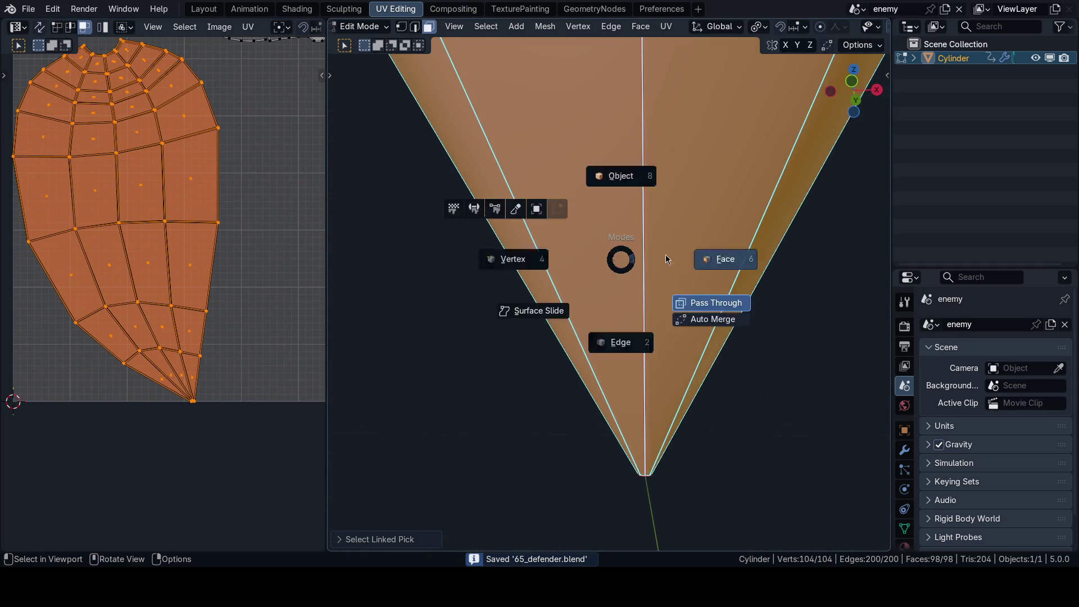
Step: Select and frame the flat face at the pepper's tip
{"action": "mouse_move", "coordinate": [602, 300]}
{"action": "middle_mouse_down"}
{"action": "mouse_move", "coordinate": [620, 266]}
{"action": "mouse_move", "coordinate": [626, 343]}
{"action": "middle_mouse_up"}
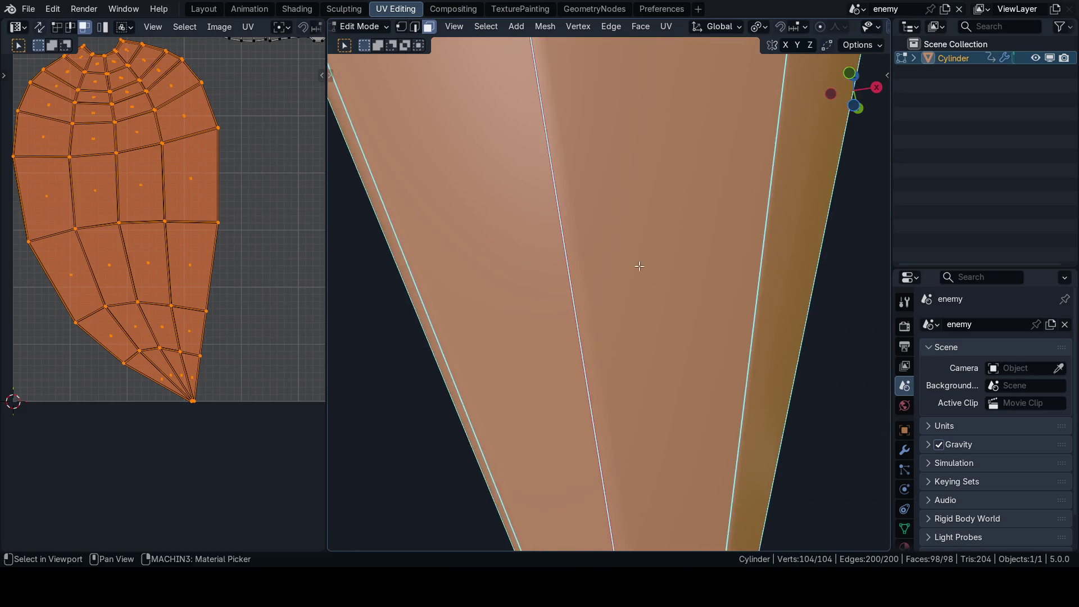
{"action": "left_click", "coordinate": [624, 390]}
{"action": "key", "text": "KP_Decimal"}
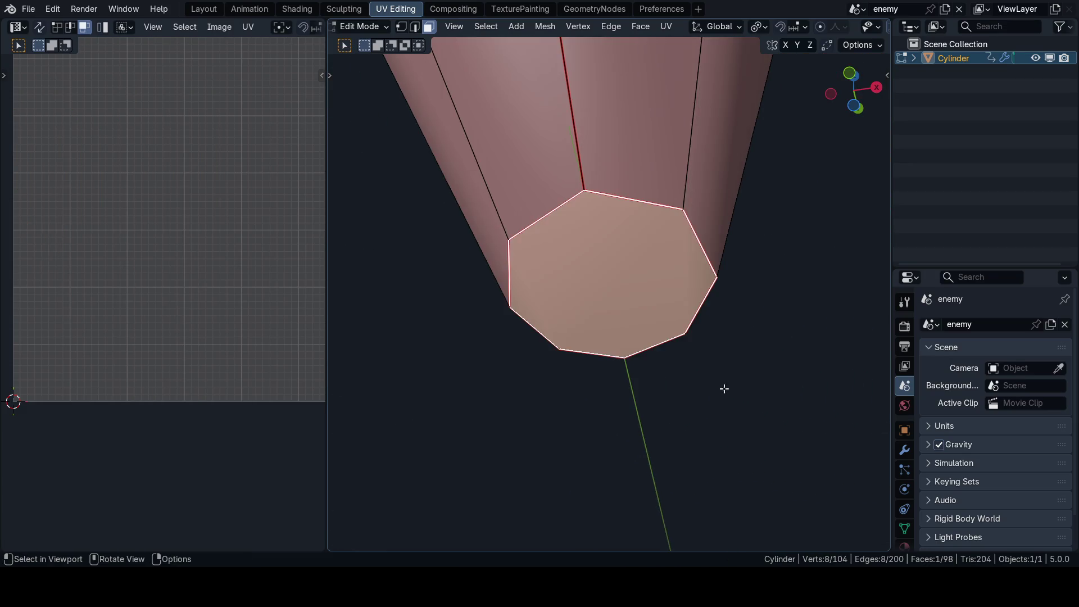
{"action": "scroll", "coordinate": [675, 271], "scroll_direction": "down", "scroll_amount": 5}
{"action": "scroll", "coordinate": [669, 267], "scroll_direction": "up", "scroll_amount": 1}
Step: Merge the tip face into one central point and check it from side view in plain shading
{"action": "key", "text": "m"}
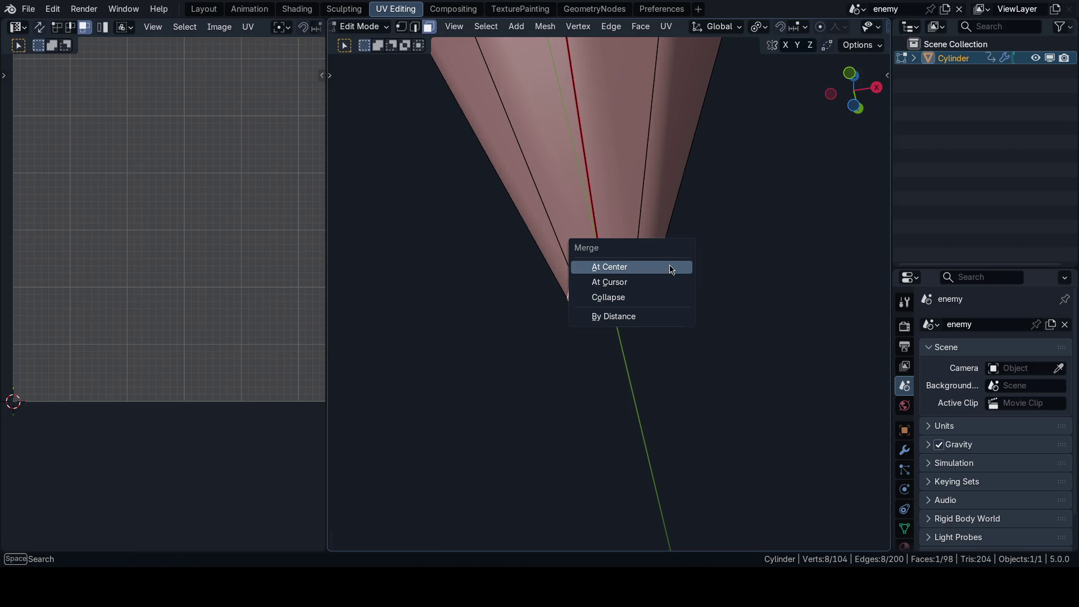
{"action": "left_click", "coordinate": [671, 270]}
{"action": "mouse_move", "coordinate": [658, 270]}
{"action": "middle_mouse_down"}
{"action": "mouse_move", "coordinate": [714, 250]}
{"action": "mouse_move", "coordinate": [703, 282]}
{"action": "middle_mouse_up"}
{"action": "scroll", "coordinate": [706, 278], "scroll_direction": "down", "scroll_amount": 5}
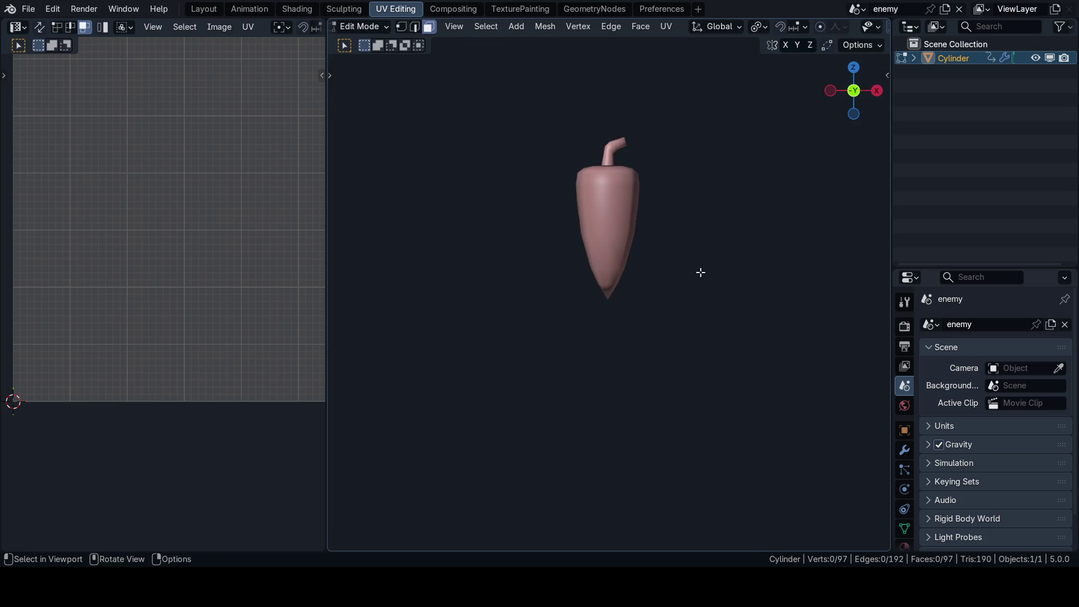
{"action": "key", "text": "KP_3"}
{"action": "scroll", "coordinate": [643, 293], "scroll_direction": "up", "scroll_amount": 6}
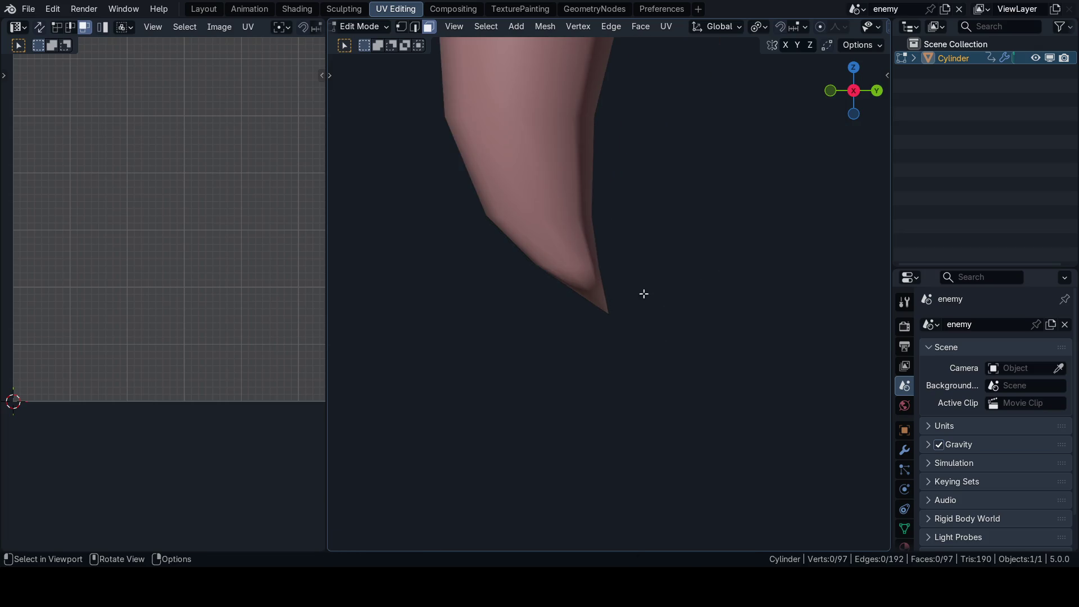
{"action": "key", "text": "z"}
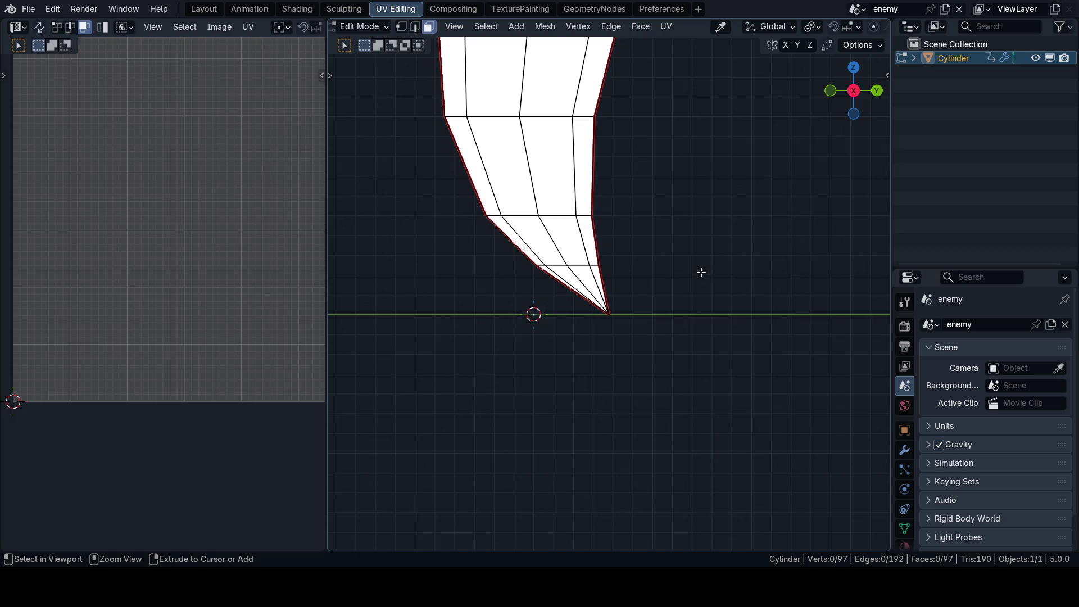
{"action": "mouse_move", "coordinate": [700, 272]}
{"action": "middle_mouse_down"}
{"action": "mouse_move", "coordinate": [589, 283]}
{"action": "mouse_move", "coordinate": [607, 303]}
{"action": "middle_mouse_up"}
{"action": "key", "text": "z"}
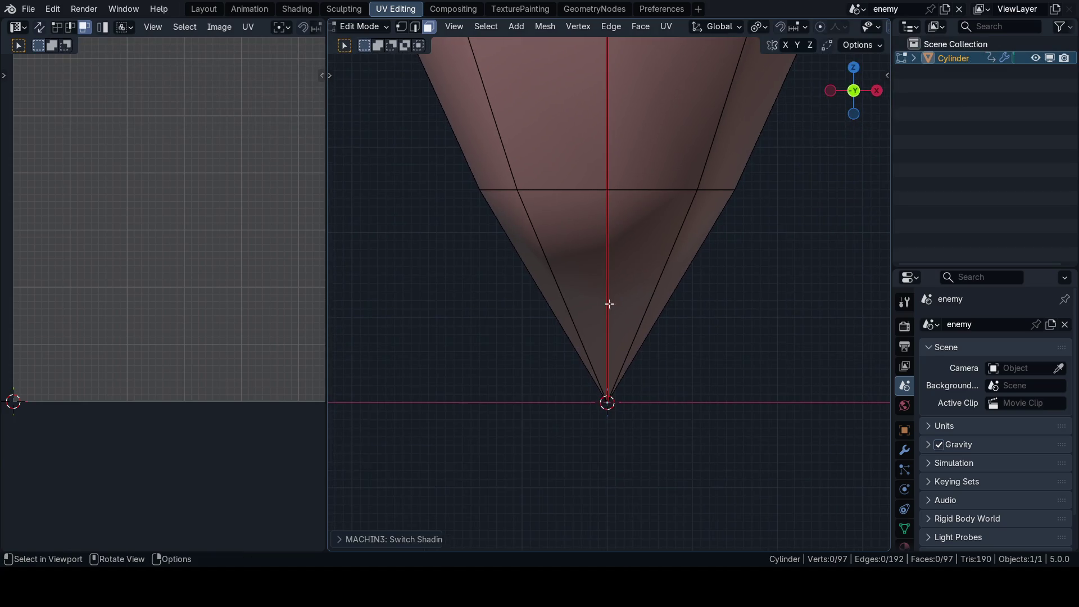
{"action": "scroll", "coordinate": [297, 253], "scroll_direction": "down", "scroll_amount": 3}
Step: Select the whole mesh and unwrap it into new UV islands
{"action": "key", "text": "a"}
{"action": "scroll", "coordinate": [509, 272], "scroll_direction": "up", "scroll_amount": 2}
{"action": "scroll", "coordinate": [512, 253], "scroll_direction": "up", "scroll_amount": 2}
{"action": "key", "text": "u"}
{"action": "left_click", "coordinate": [497, 289]}
{"action": "scroll", "coordinate": [223, 297], "scroll_direction": "up", "scroll_amount": 3}
{"action": "scroll", "coordinate": [196, 312], "scroll_direction": "up", "scroll_amount": 1}
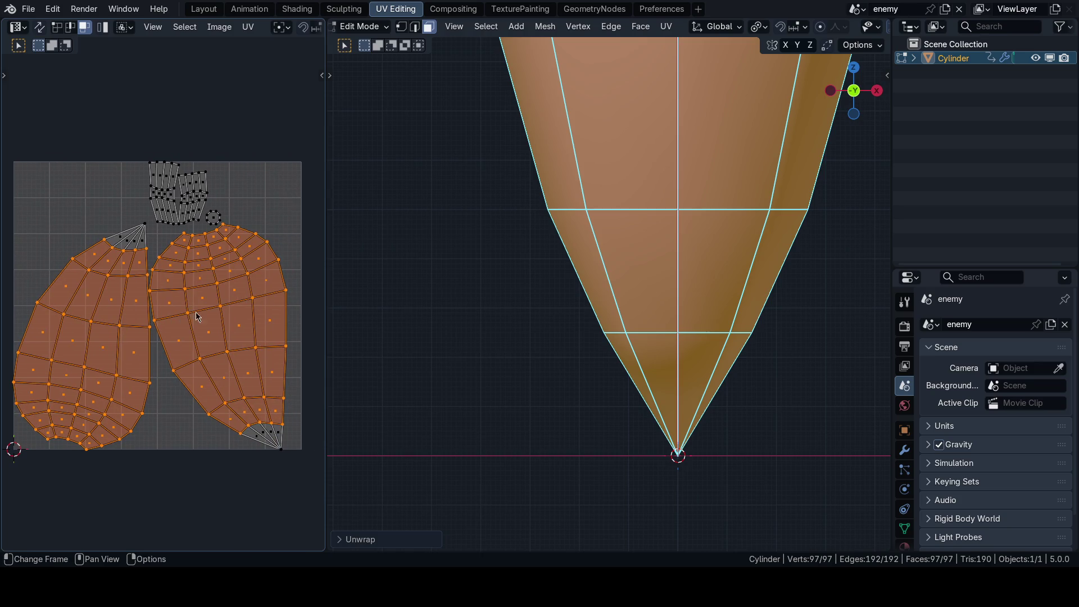
Step: Save, then re-unwrap the whole mesh with Minimum Stretch and No Flip enabled
{"action": "key", "text": "ctrl+s"}
{"action": "key", "text": "alt+a"}
{"action": "key", "text": "ctrl+Tab"}
{"action": "key", "text": "Escape"}
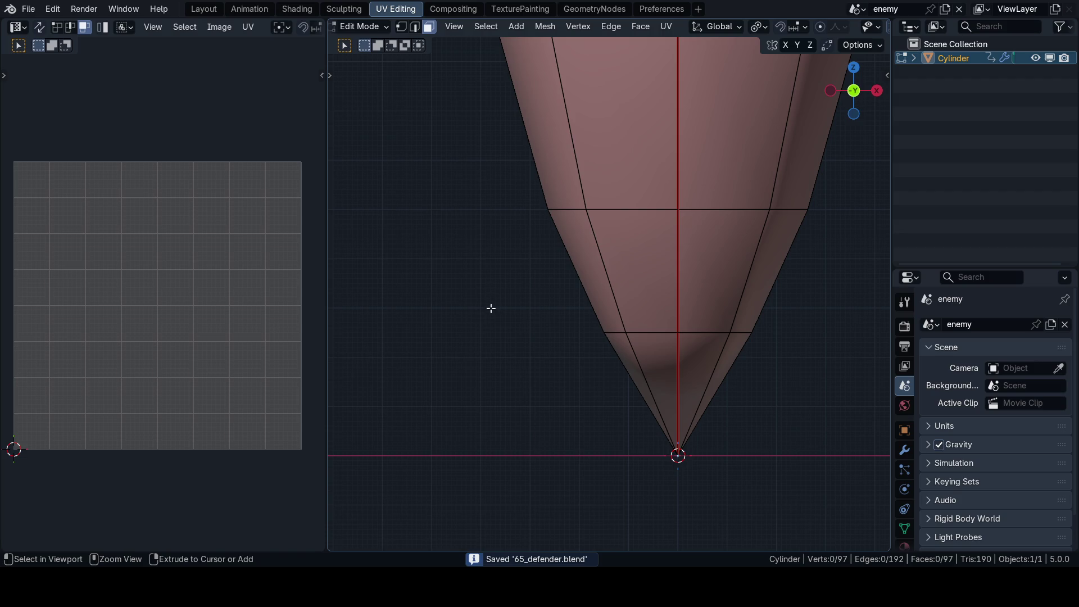
{"action": "key", "text": "a"}
{"action": "key", "text": "u"}
{"action": "left_click", "coordinate": [512, 277]}
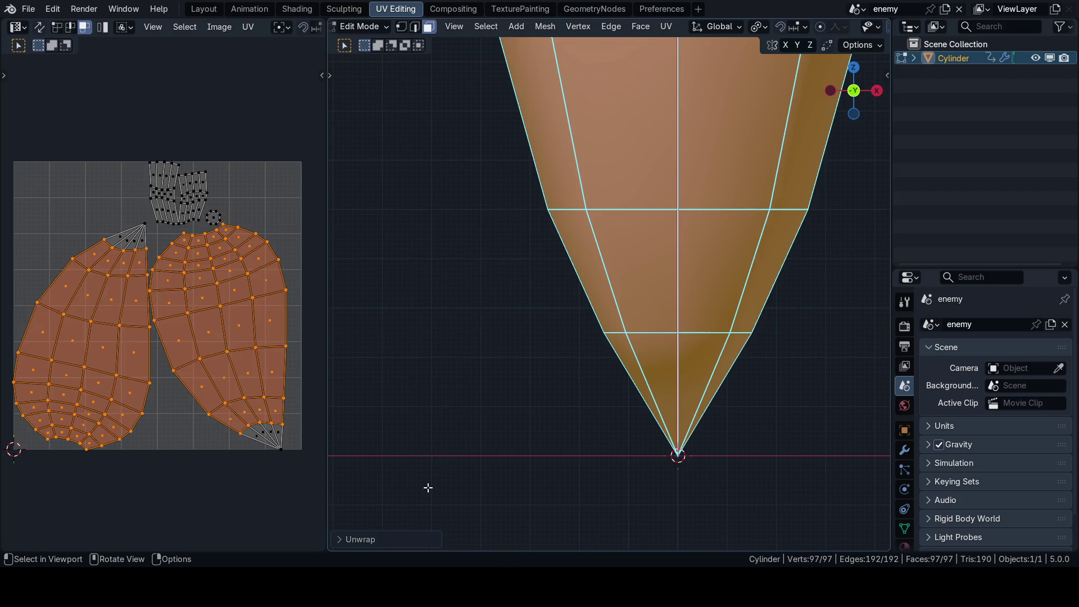
{"action": "left_click", "coordinate": [368, 545]}
{"action": "left_click", "coordinate": [429, 454]}
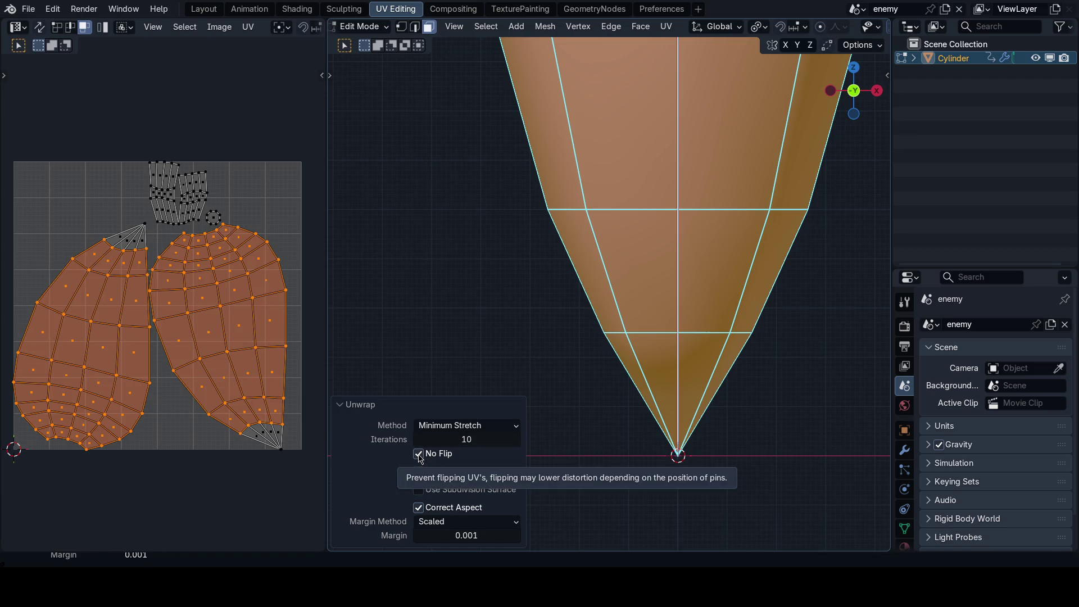
Step: Maximize the UV editor and mirror the left body island on X
{"action": "key", "text": "ctrl+space"}
{"action": "key", "text": "alt+a"}
{"action": "key", "text": "l"}
{"action": "scroll", "coordinate": [472, 379], "scroll_direction": "up", "scroll_amount": 1}
{"action": "key", "text": "u"}
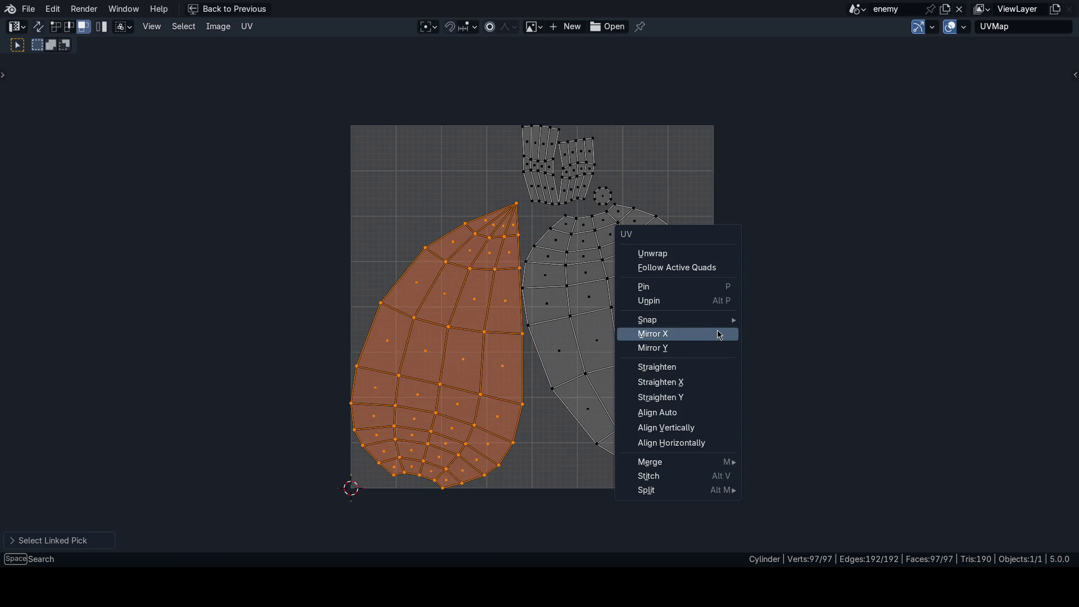
{"action": "left_click", "coordinate": [718, 335]}
Step: Stack the right island onto the left with Align Similar, save, and restore the layout
{"action": "key", "text": "l"}
{"action": "key", "text": "n"}
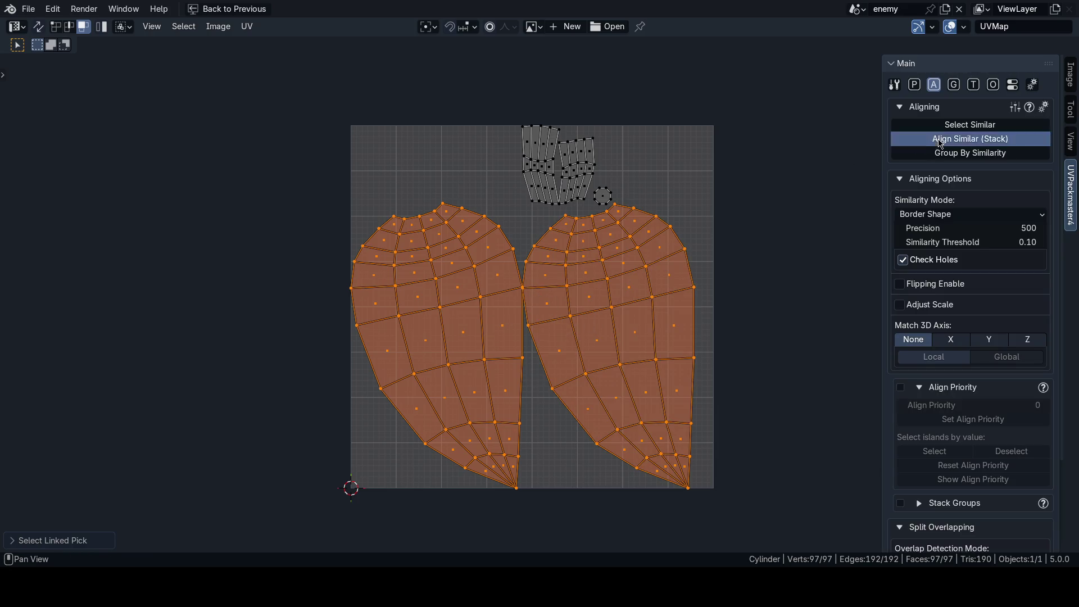
{"action": "left_click", "coordinate": [939, 142]}
{"action": "key", "text": "ctrl+s"}
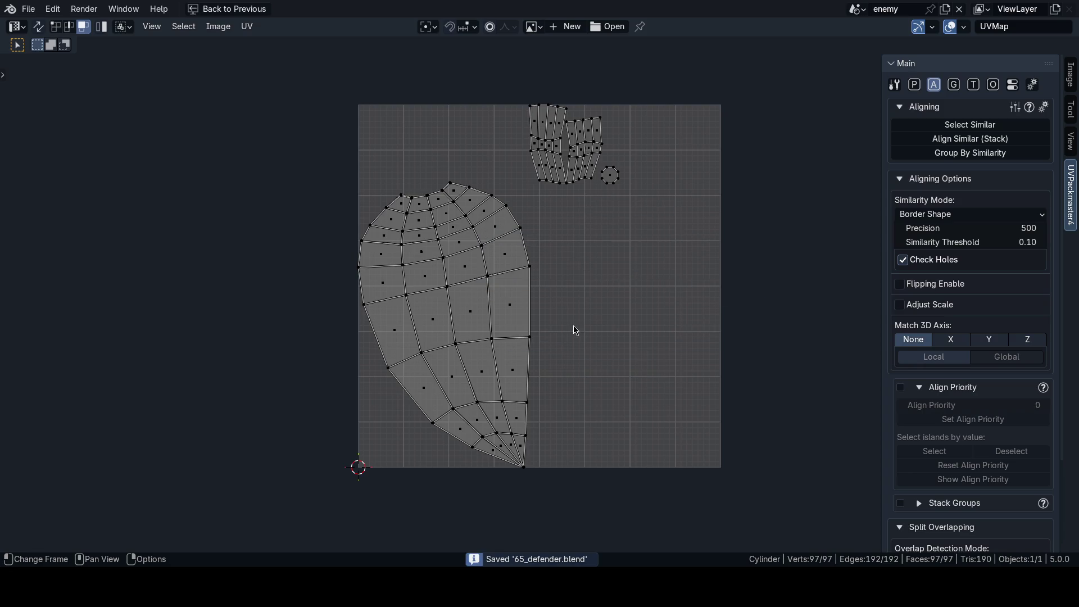
{"action": "key", "text": "a"}
{"action": "key", "text": "n"}
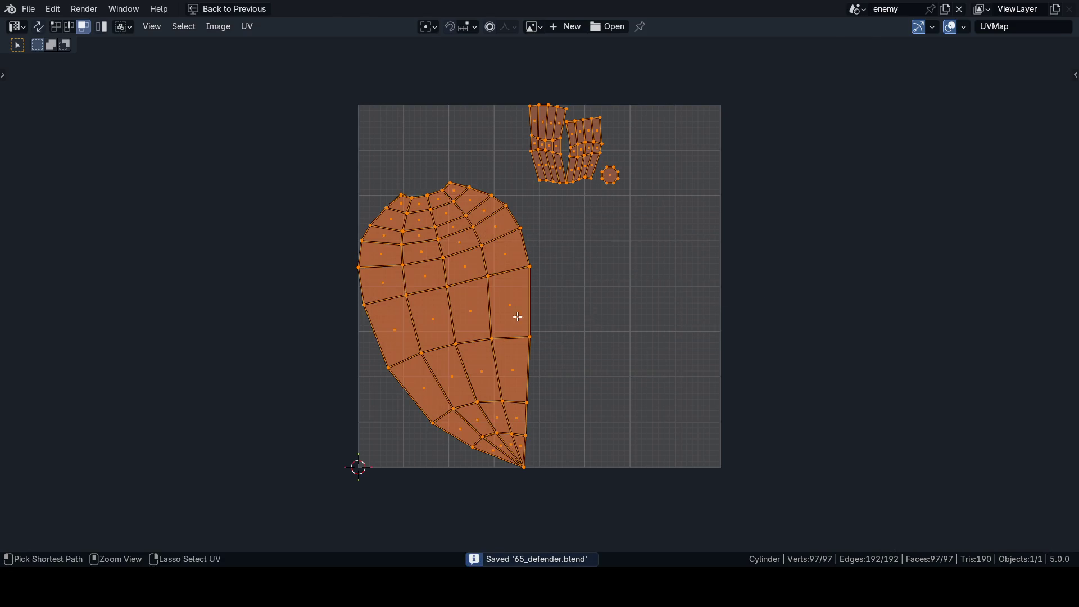
{"action": "key", "text": "ctrl+space"}
{"action": "scroll", "coordinate": [598, 389], "scroll_direction": "down", "scroll_amount": 2}
Step: Switch the viewport to Material Preview and move to the Shading workspace
{"action": "middle_click_drag", "start_coordinate": [593, 310], "coordinate": [591, 323], "text": "shift"}
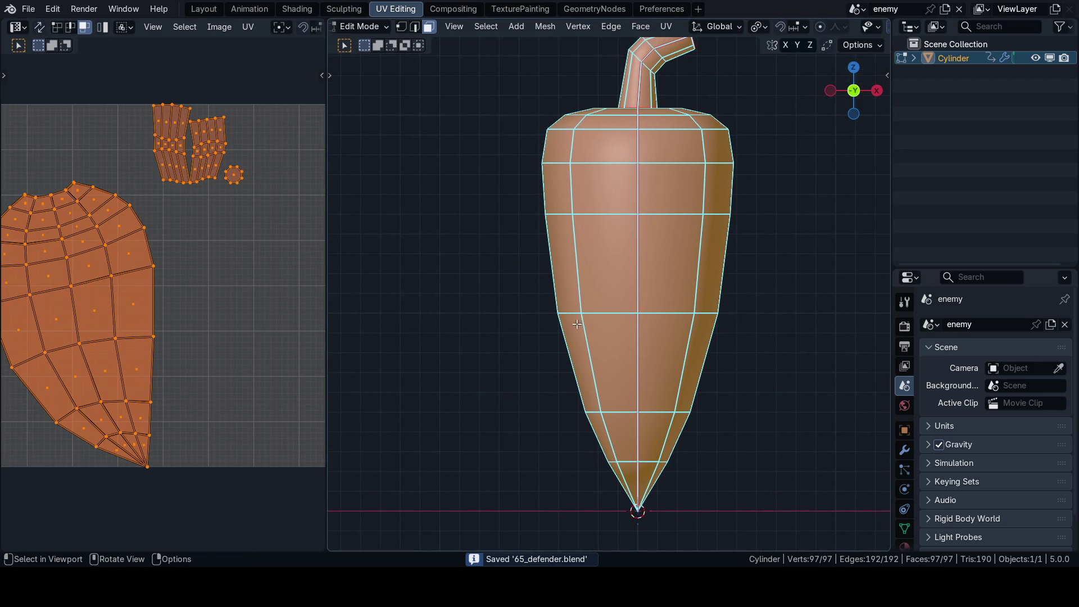
{"action": "key", "text": "z"}
{"action": "left_click", "coordinate": [691, 326]}
{"action": "key", "text": "Pause"}
{"action": "left_click", "coordinate": [697, 287]}
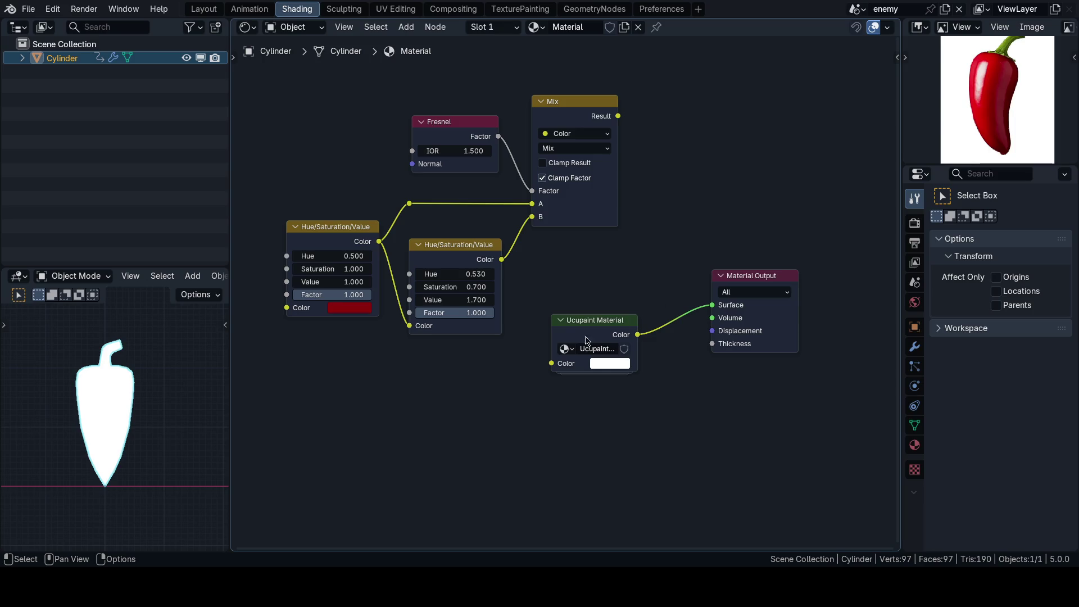
{"action": "scroll", "coordinate": [127, 393], "scroll_direction": "down", "scroll_amount": 3}
Step: Add a Checker Texture node and feed its Color into the Material Output Surface
{"action": "key", "text": "shift+a"}
{"action": "type", "text": "ch"}
{"action": "key", "text": "Return"}
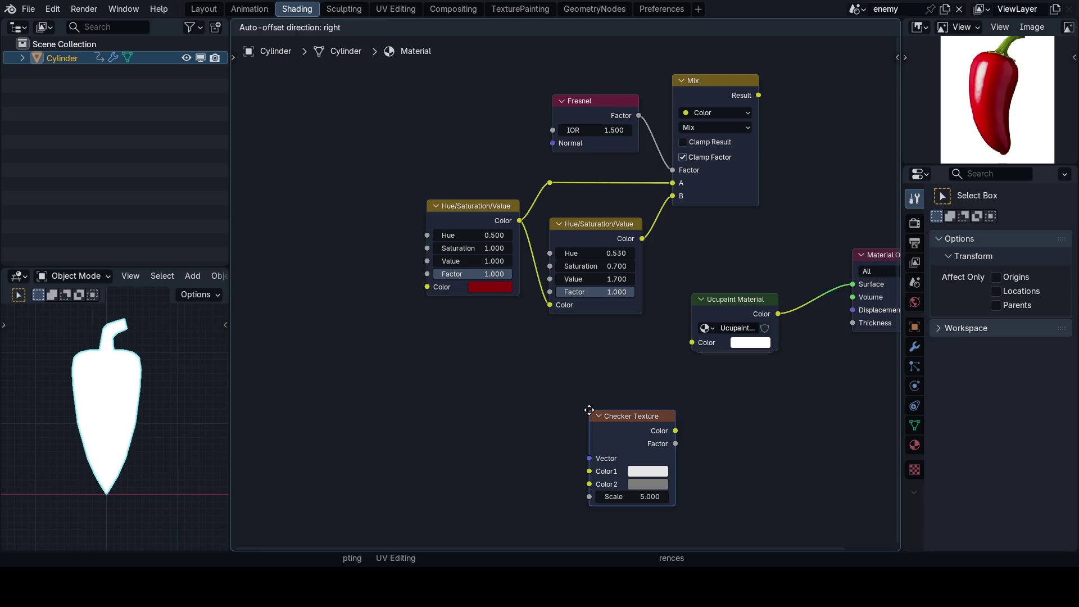
{"action": "left_click", "coordinate": [590, 411]}
{"action": "key", "text": "Home"}
{"action": "left_click_drag", "start_coordinate": [582, 428], "coordinate": [759, 282]}
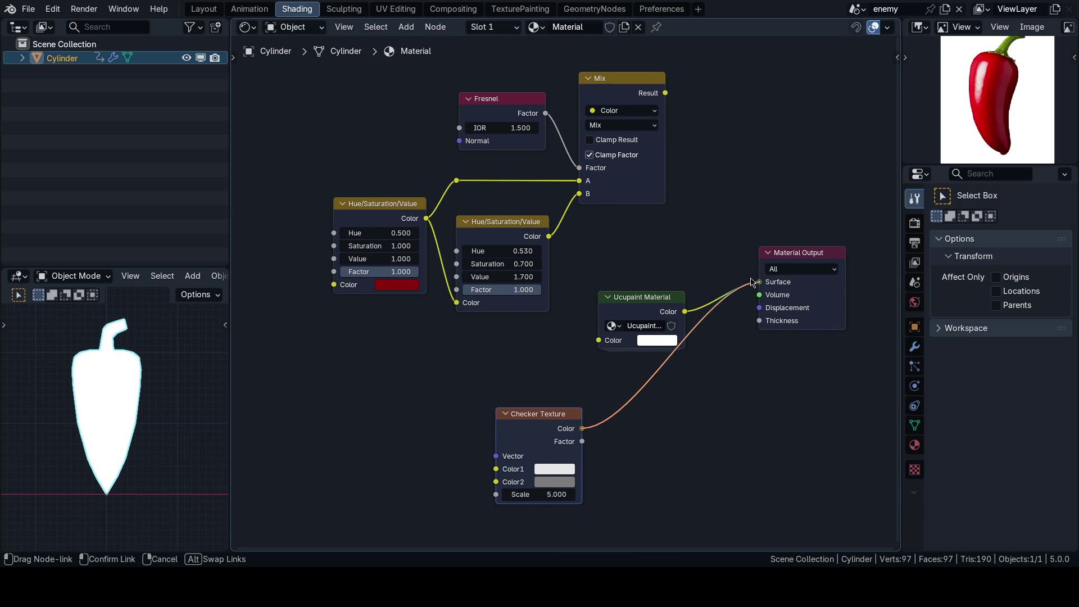
{"action": "scroll", "coordinate": [175, 383], "scroll_direction": "up", "scroll_amount": 3}
Step: Orbit to view the checkered pepper, then return to the Layout workspace
{"action": "left_click", "coordinate": [175, 382]}
{"action": "middle_click_drag", "start_coordinate": [168, 359], "coordinate": [58, 361]}
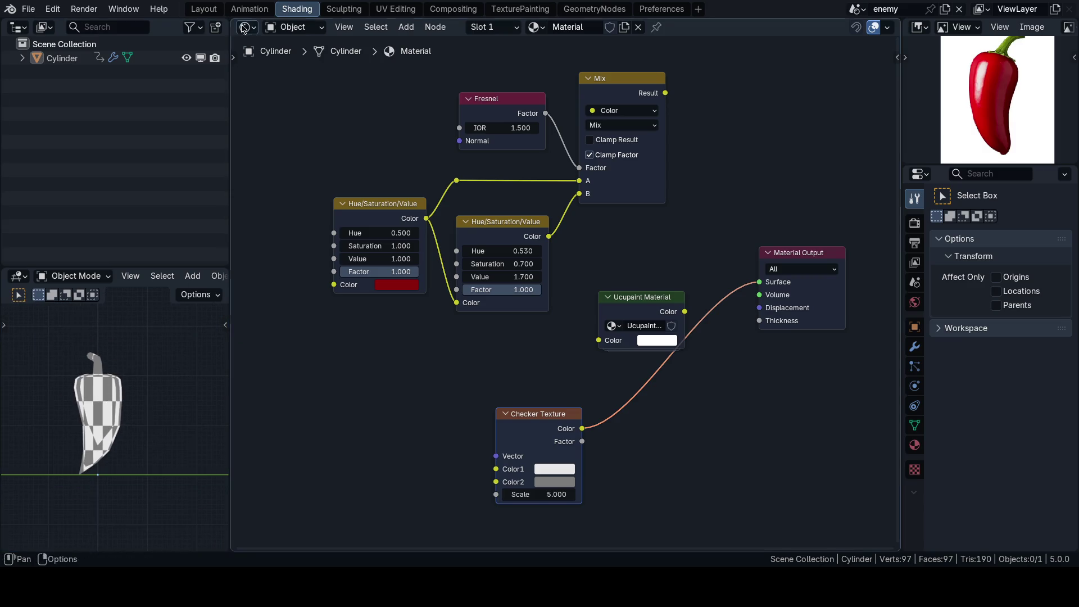
{"action": "left_click", "coordinate": [203, 9]}
{"action": "scroll", "coordinate": [535, 315], "scroll_direction": "up", "scroll_amount": 2}
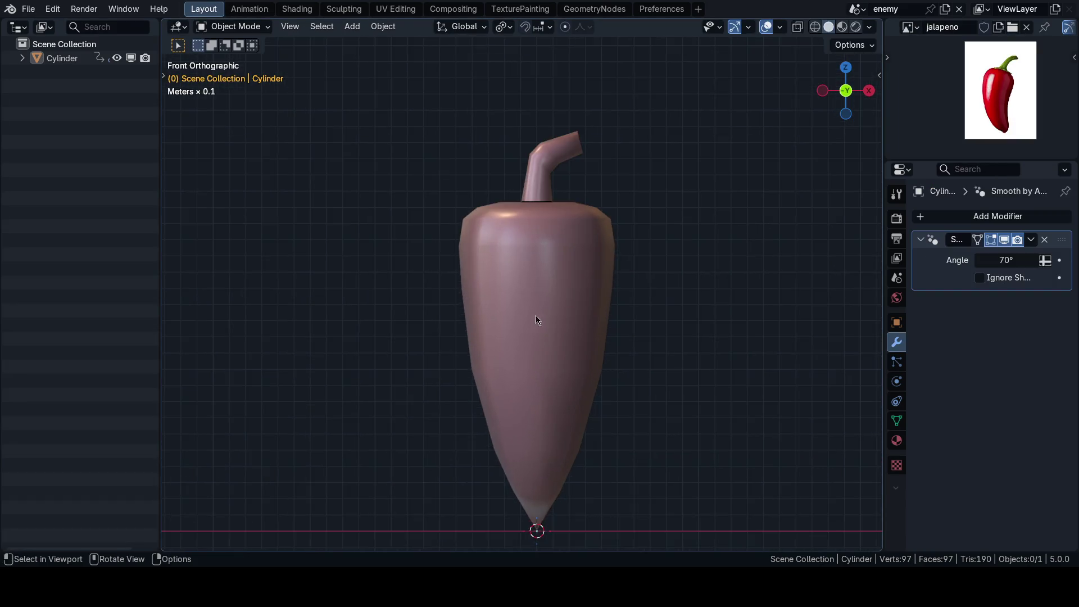
Step: Check the pepper in Material Preview and Solid shading, reviewing its transform values
{"action": "key", "text": "z"}
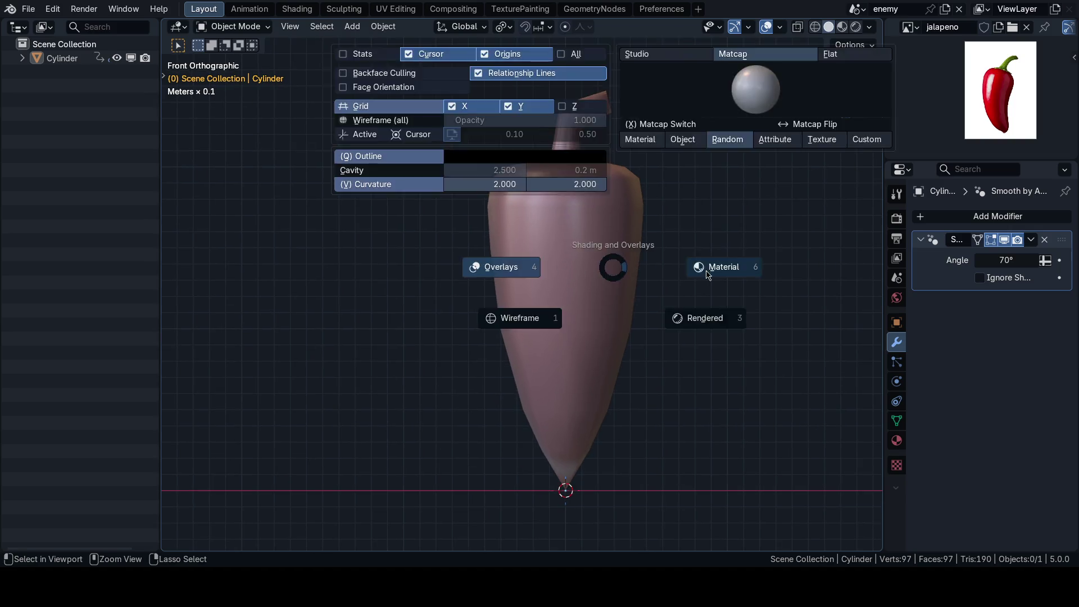
{"action": "left_click", "coordinate": [705, 269]}
{"action": "scroll", "coordinate": [555, 265], "scroll_direction": "up", "scroll_amount": 1}
{"action": "key", "text": "n"}
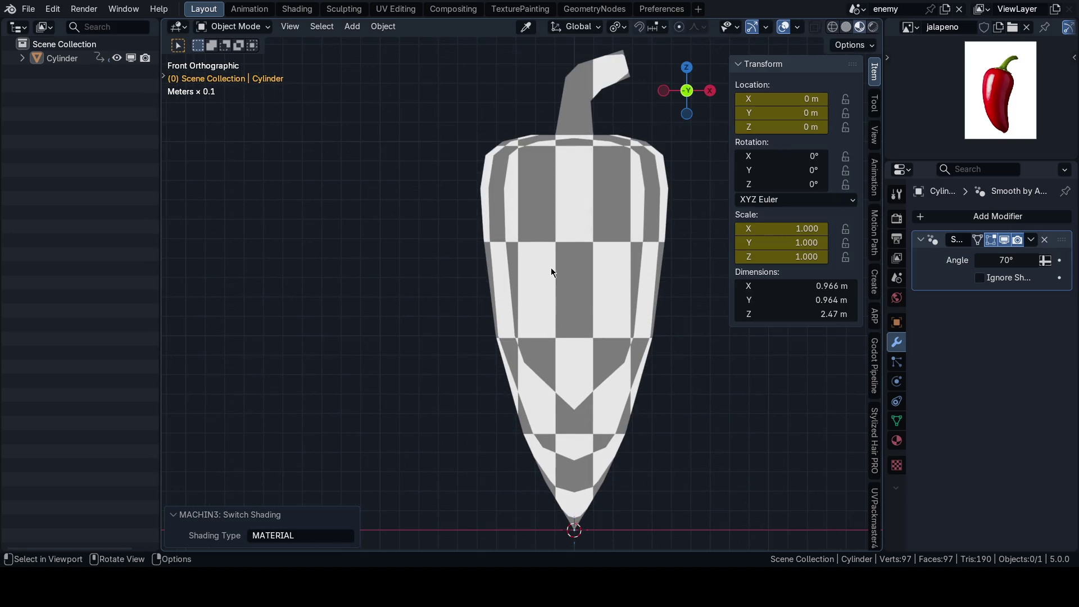
{"action": "scroll", "coordinate": [550, 267], "scroll_direction": "down", "scroll_amount": 4}
{"action": "key", "text": "n"}
{"action": "key", "text": "z"}
{"action": "left_click", "coordinate": [458, 277]}
{"action": "left_click", "coordinate": [564, 286]}
{"action": "key", "text": "n"}
{"action": "scroll", "coordinate": [564, 287], "scroll_direction": "up", "scroll_amount": 3}
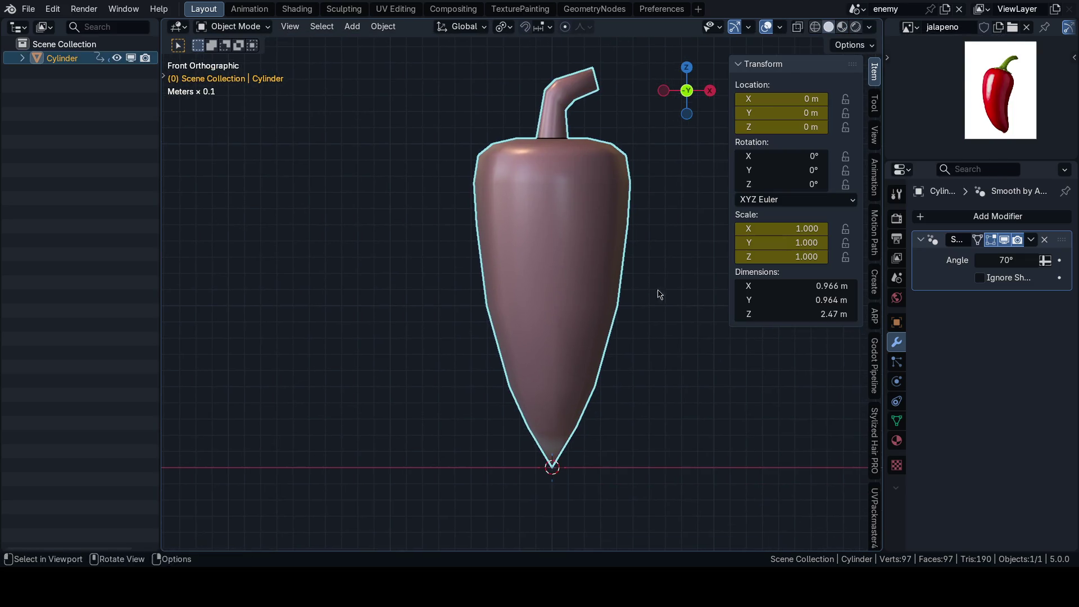
{"action": "key", "text": "n"}
{"action": "scroll", "coordinate": [649, 318], "scroll_direction": "down", "scroll_amount": 3}
Step: Save the file, return to Material Preview, and switch to the Shading workspace
{"action": "key", "text": "ctrl+s"}
{"action": "left_click", "coordinate": [693, 306]}
{"action": "key", "text": "z"}
{"action": "scroll", "coordinate": [553, 314], "scroll_direction": "up", "scroll_amount": 2}
{"action": "scroll", "coordinate": [554, 314], "scroll_direction": "up", "scroll_amount": 1}
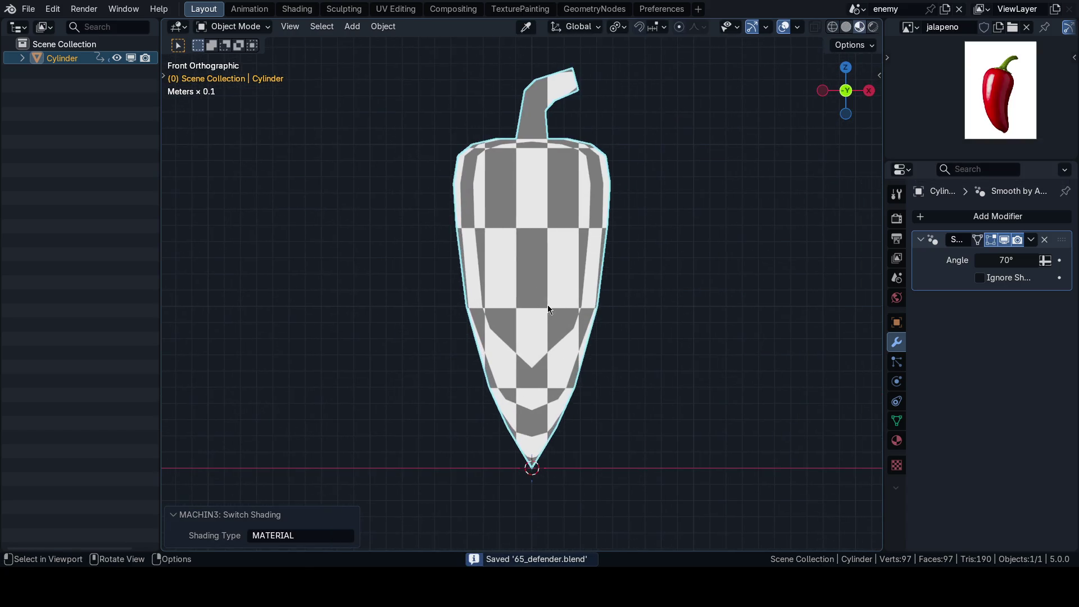
{"action": "key", "text": "alt+a"}
{"action": "key", "text": "ctrl+Tab"}
{"action": "left_click", "coordinate": [621, 304]}
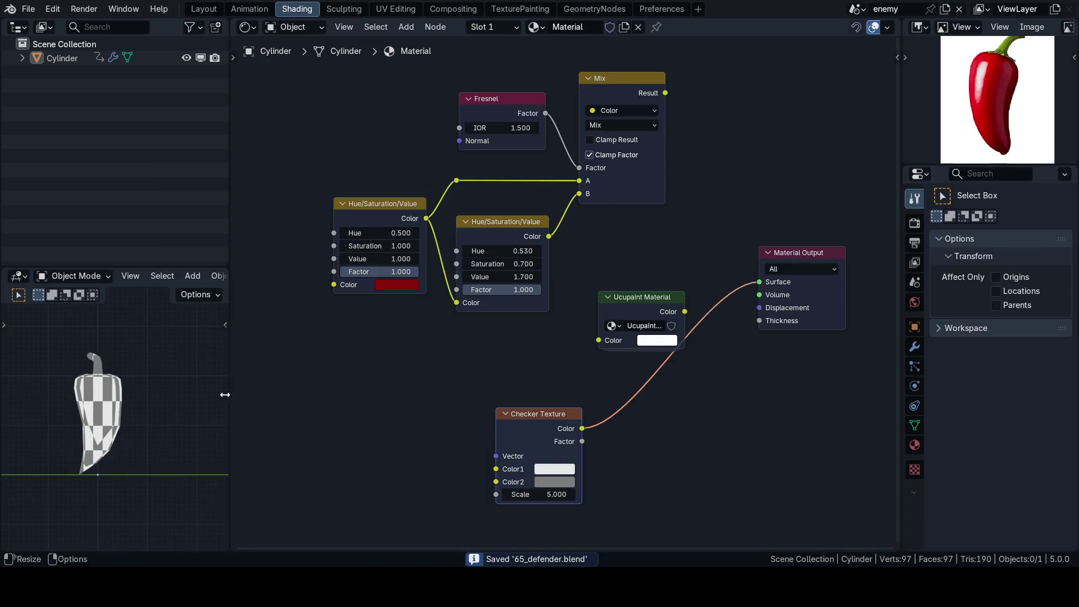
{"action": "scroll", "coordinate": [598, 380], "scroll_direction": "up", "scroll_amount": 2}
{"action": "scroll", "coordinate": [598, 379], "scroll_direction": "up", "scroll_amount": 1}
{"action": "type", "text": "128"}
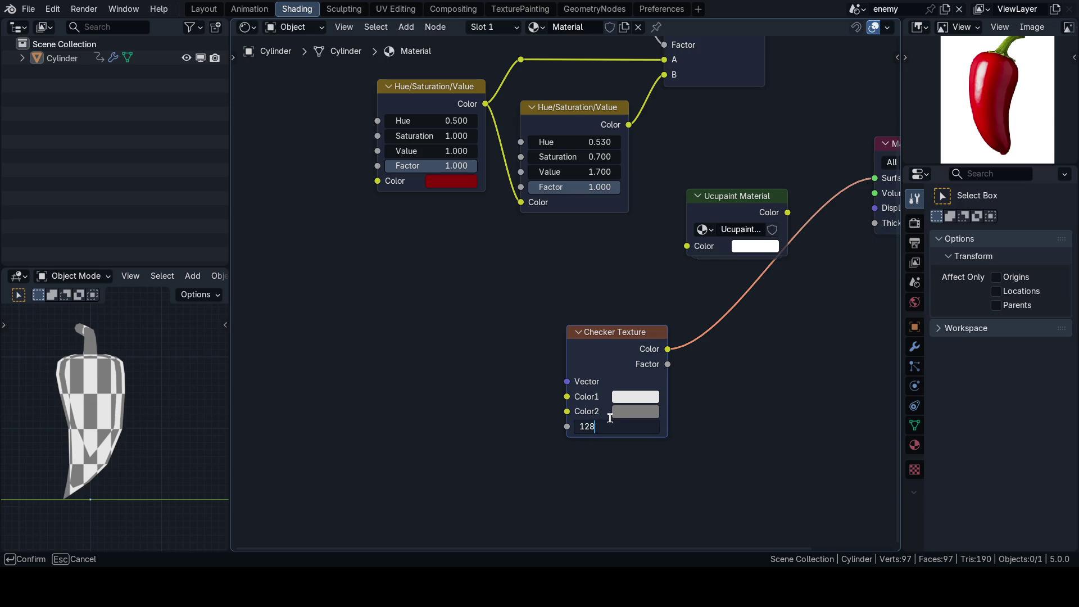
Step: Set the Checker Texture scale to 128 and inspect the pattern full-screen around body and stem
{"action": "key", "text": "Return"}
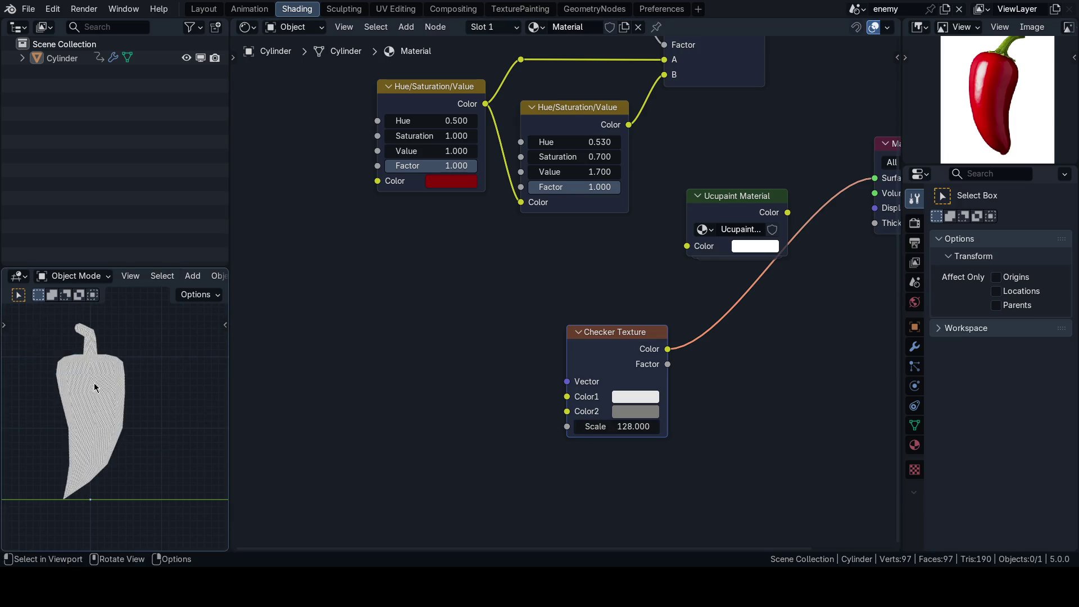
{"action": "scroll", "coordinate": [95, 387], "scroll_direction": "up", "scroll_amount": 4}
{"action": "key", "text": "ctrl+space"}
{"action": "scroll", "coordinate": [430, 145], "scroll_direction": "down", "scroll_amount": 3}
{"action": "scroll", "coordinate": [587, 233], "scroll_direction": "up", "scroll_amount": 3}
{"action": "scroll", "coordinate": [598, 256], "scroll_direction": "up", "scroll_amount": 3}
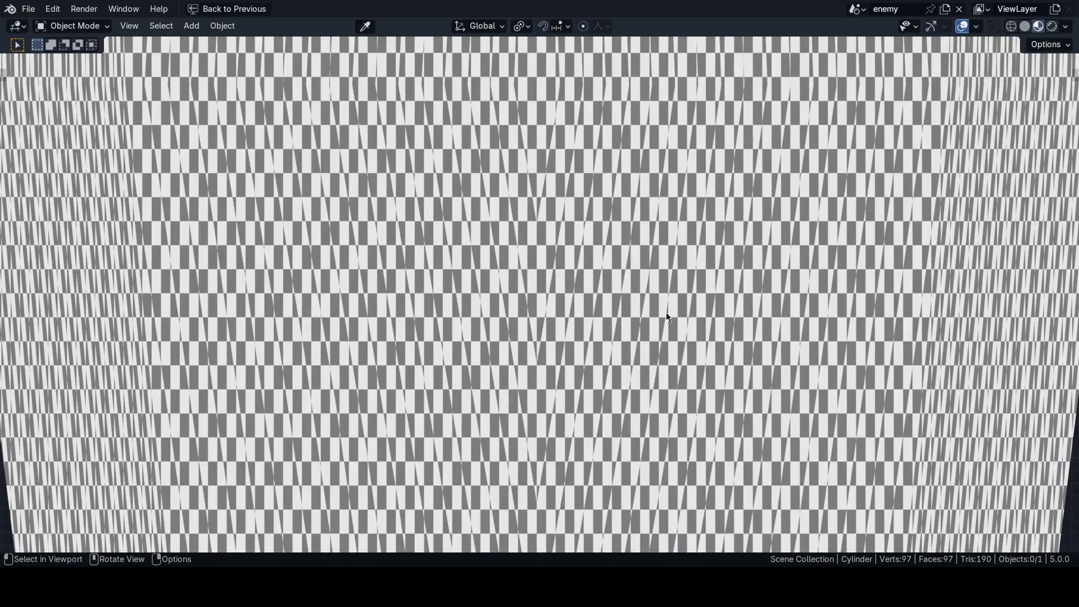
{"action": "scroll", "coordinate": [665, 316], "scroll_direction": "down", "scroll_amount": 4}
{"action": "scroll", "coordinate": [542, 297], "scroll_direction": "up", "scroll_amount": 1}
{"action": "scroll", "coordinate": [549, 336], "scroll_direction": "up", "scroll_amount": 4}
{"action": "scroll", "coordinate": [590, 307], "scroll_direction": "up", "scroll_amount": 2}
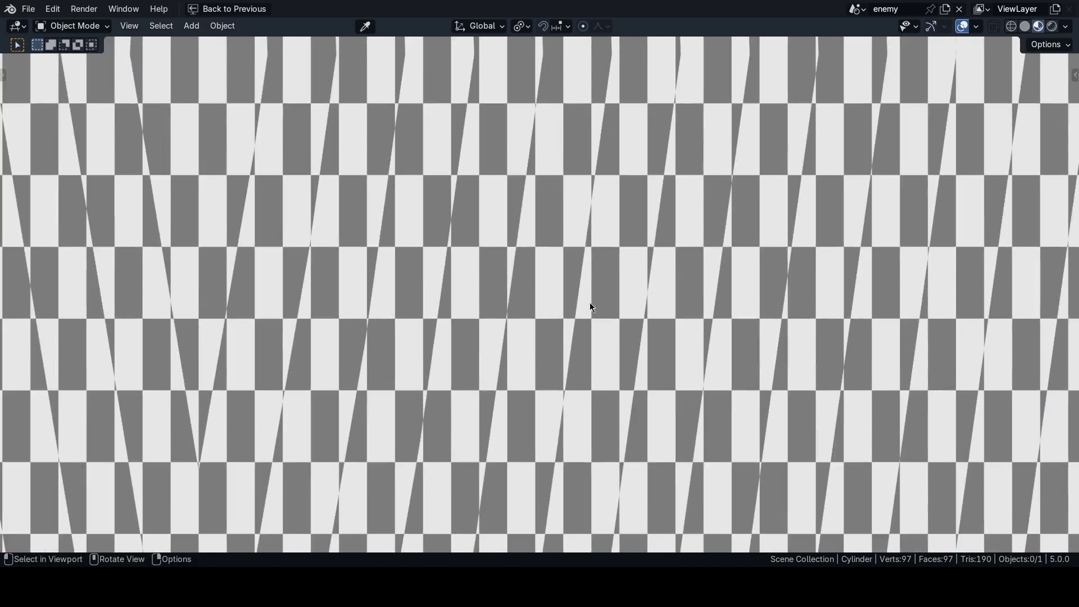
{"action": "middle_click_drag", "start_coordinate": [591, 308], "coordinate": [531, 130]}
{"action": "scroll", "coordinate": [582, 243], "scroll_direction": "up", "scroll_amount": 3}
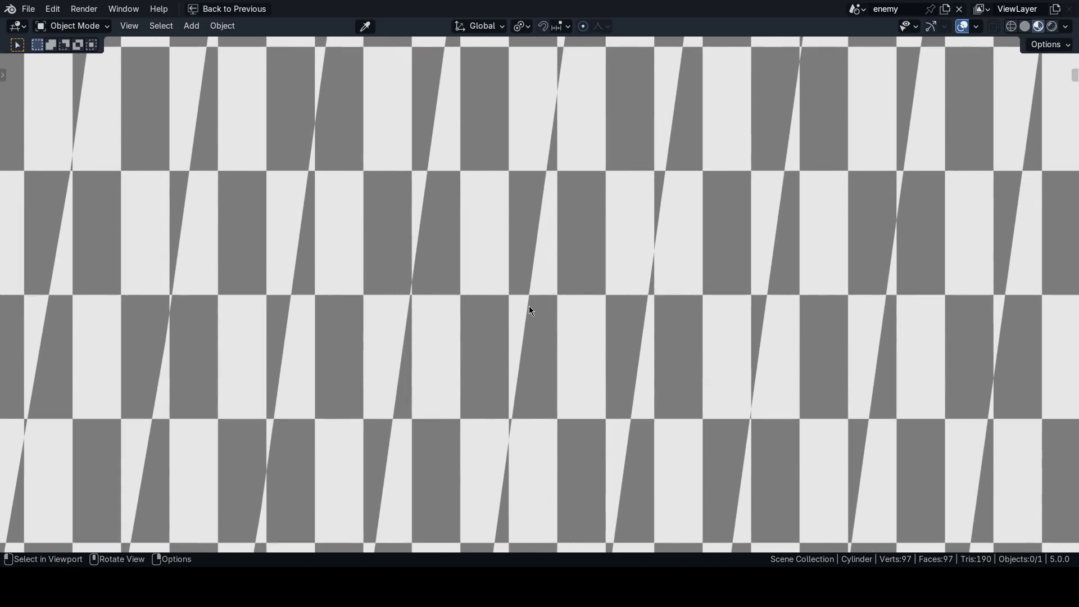
{"action": "scroll", "coordinate": [529, 306], "scroll_direction": "down", "scroll_amount": 4}
{"action": "middle_click_drag", "start_coordinate": [524, 365], "coordinate": [543, 228]}
{"action": "scroll", "coordinate": [543, 229], "scroll_direction": "up", "scroll_amount": 3}
{"action": "mouse_move", "coordinate": [539, 317]}
{"action": "middle_mouse_down"}
{"action": "mouse_move", "coordinate": [626, 378]}
{"action": "mouse_move", "coordinate": [596, 256]}
{"action": "mouse_move", "coordinate": [795, 325]}
{"action": "mouse_move", "coordinate": [698, 264]}
{"action": "mouse_move", "coordinate": [572, 259]}
{"action": "mouse_move", "coordinate": [557, 241]}
{"action": "middle_mouse_up"}
{"action": "scroll", "coordinate": [558, 241], "scroll_direction": "down", "scroll_amount": 5}
{"action": "scroll", "coordinate": [648, 207], "scroll_direction": "up", "scroll_amount": 3}
{"action": "middle_click_drag", "start_coordinate": [595, 314], "coordinate": [601, 326]}
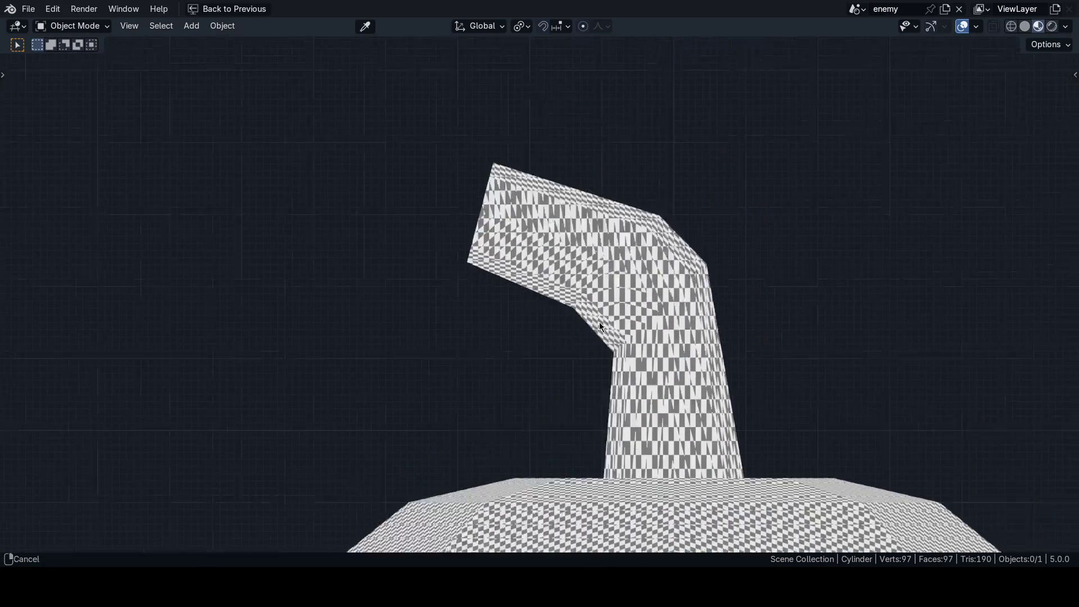
{"action": "scroll", "coordinate": [585, 357], "scroll_direction": "up", "scroll_amount": 4}
{"action": "scroll", "coordinate": [494, 307], "scroll_direction": "down", "scroll_amount": 3}
{"action": "middle_click_drag", "start_coordinate": [494, 308], "coordinate": [528, 323]}
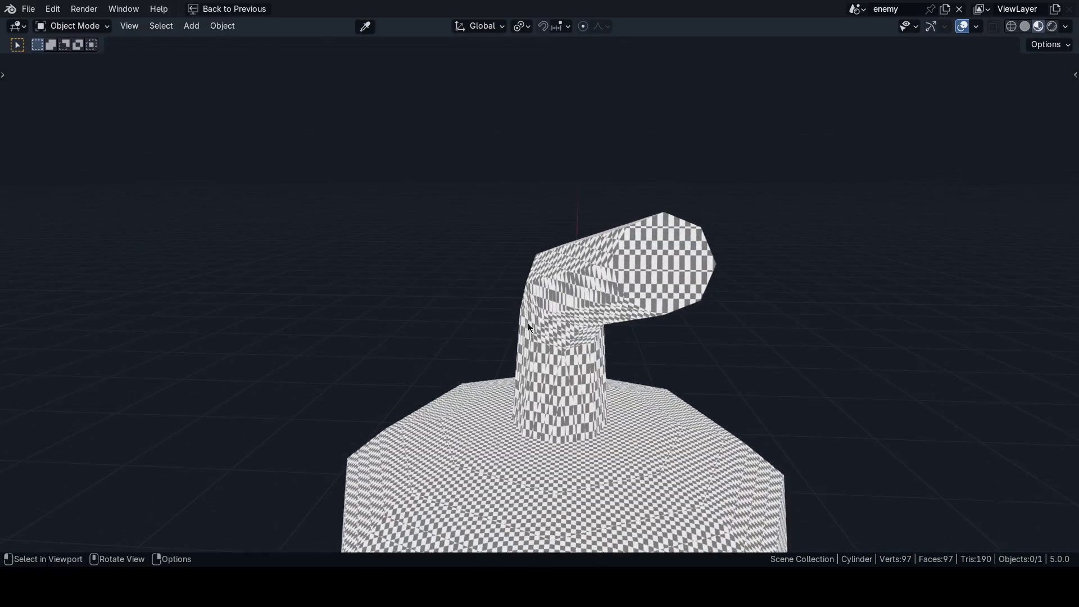
{"action": "scroll", "coordinate": [565, 298], "scroll_direction": "up", "scroll_amount": 2}
{"action": "scroll", "coordinate": [539, 274], "scroll_direction": "up", "scroll_amount": 2}
{"action": "scroll", "coordinate": [539, 273], "scroll_direction": "up", "scroll_amount": 3}
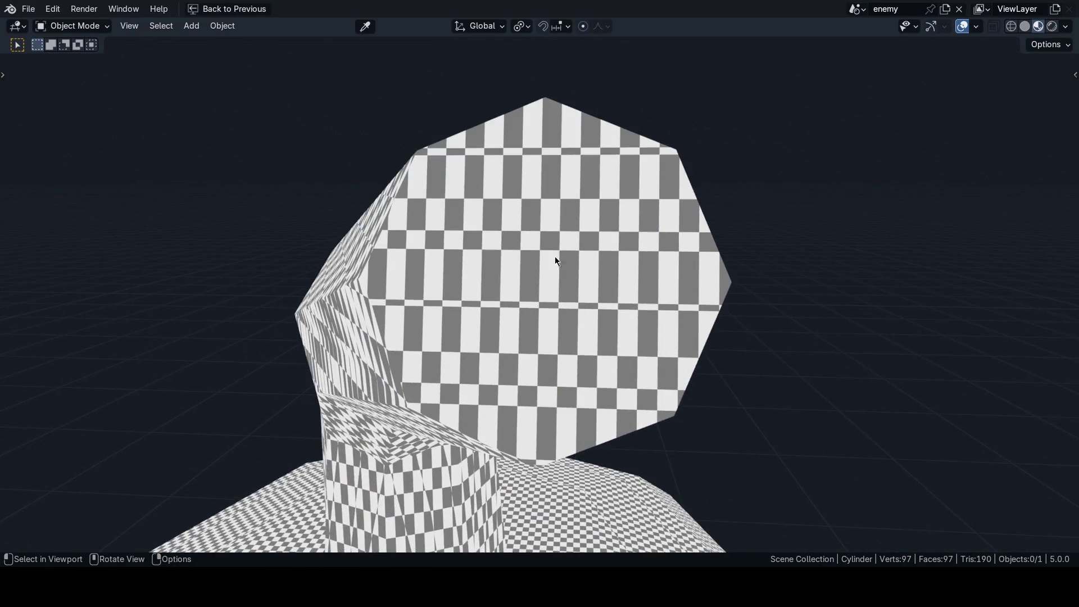
{"action": "middle_click_drag", "start_coordinate": [554, 258], "coordinate": [431, 206]}
{"action": "scroll", "coordinate": [431, 206], "scroll_direction": "down", "scroll_amount": 5}
{"action": "scroll", "coordinate": [481, 359], "scroll_direction": "up", "scroll_amount": 2}
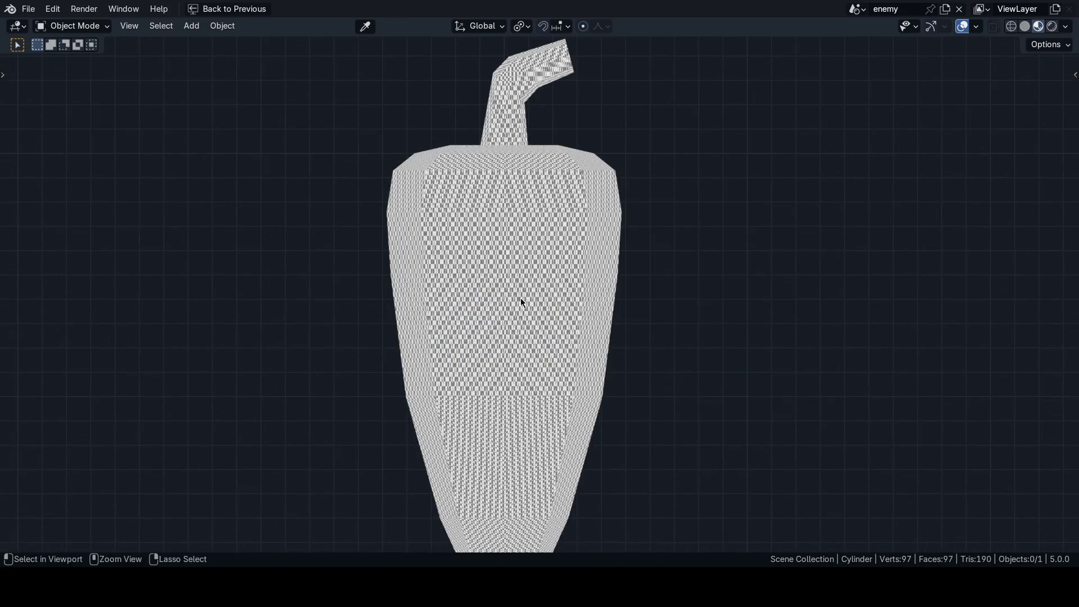
Step: Restore the layout and switch to UV Editing with a front view of the pepper
{"action": "key", "text": "ctrl+space"}
{"action": "left_click", "coordinate": [452, 282]}
{"action": "key", "text": "KP_1"}
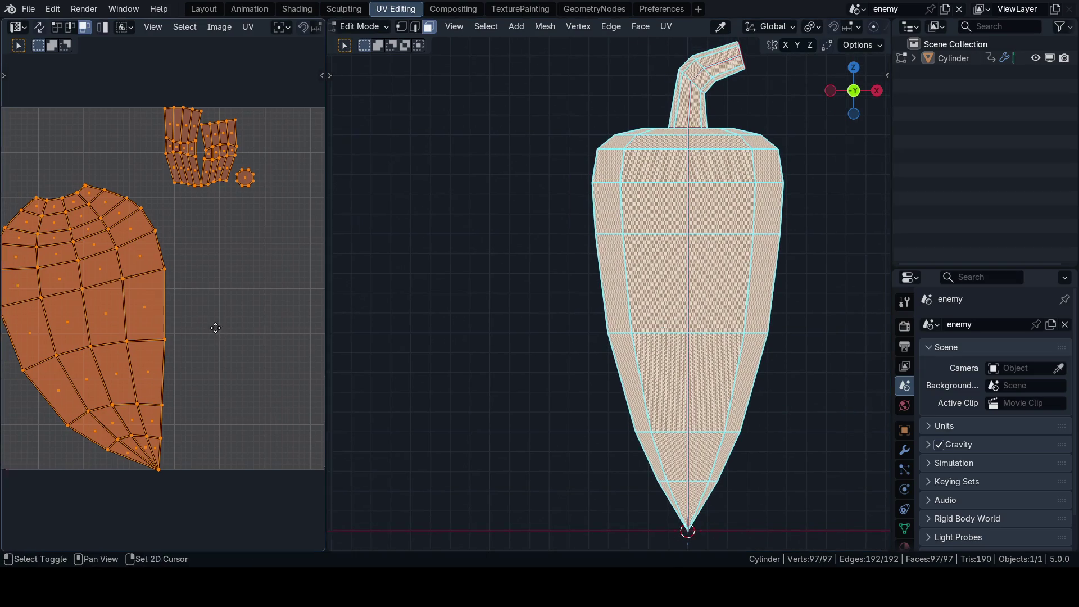
Step: Rotate the large pepper-body UV island a few degrees
{"action": "left_click", "coordinate": [257, 323]}
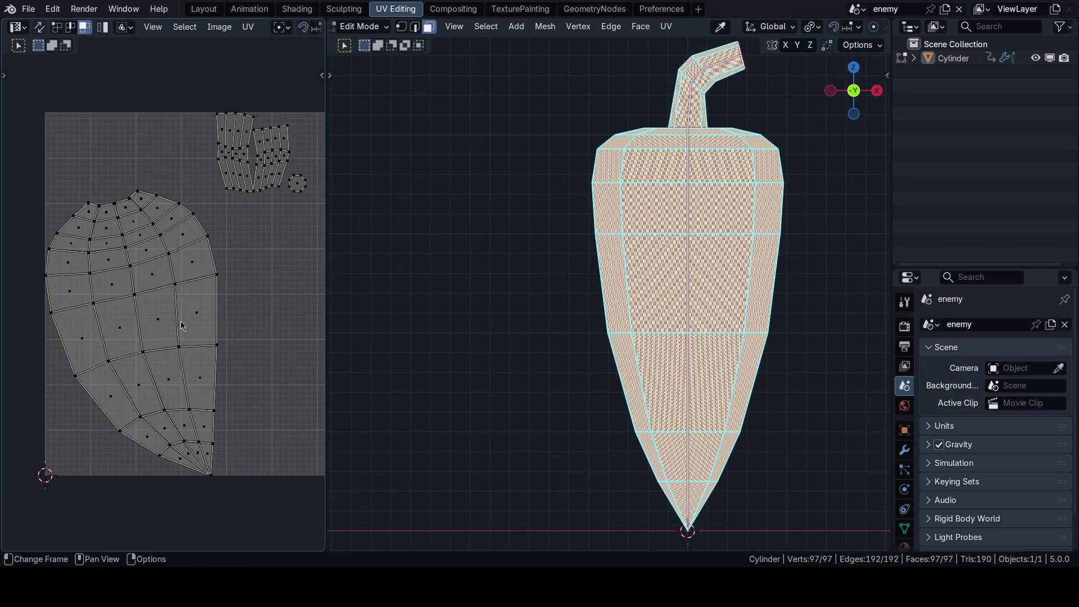
{"action": "key", "text": "l"}
{"action": "key", "text": "g"}
{"action": "key", "text": "Escape"}
{"action": "scroll", "coordinate": [618, 335], "scroll_direction": "up", "scroll_amount": 5}
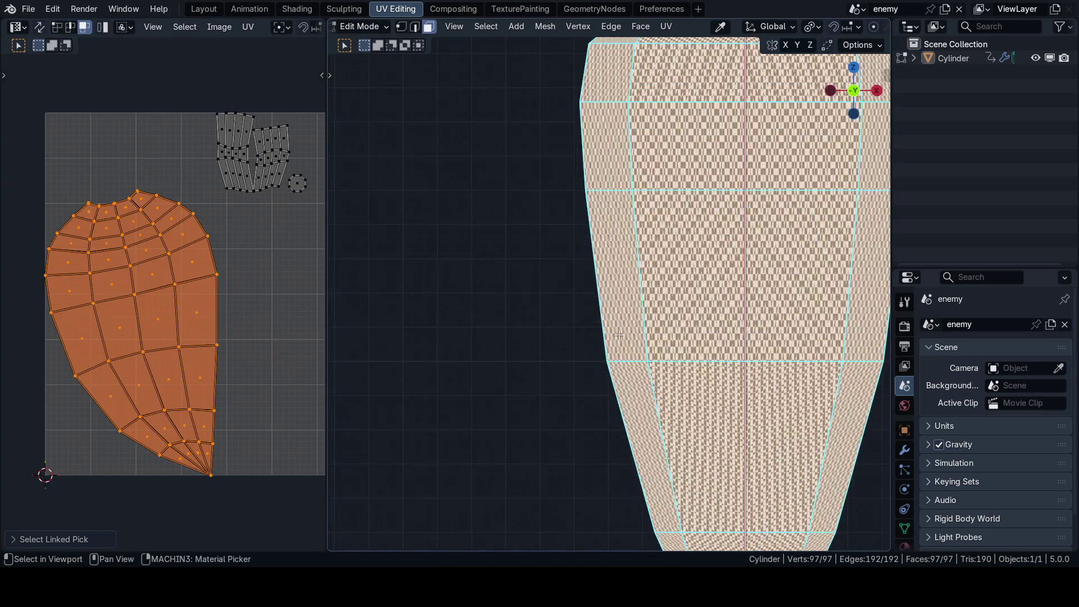
{"action": "scroll", "coordinate": [619, 335], "scroll_direction": "up", "scroll_amount": 3}
{"action": "scroll", "coordinate": [619, 335], "scroll_direction": "up", "scroll_amount": 2}
{"action": "middle_click_drag", "start_coordinate": [293, 179], "coordinate": [266, 149]}
{"action": "key", "text": "r"}
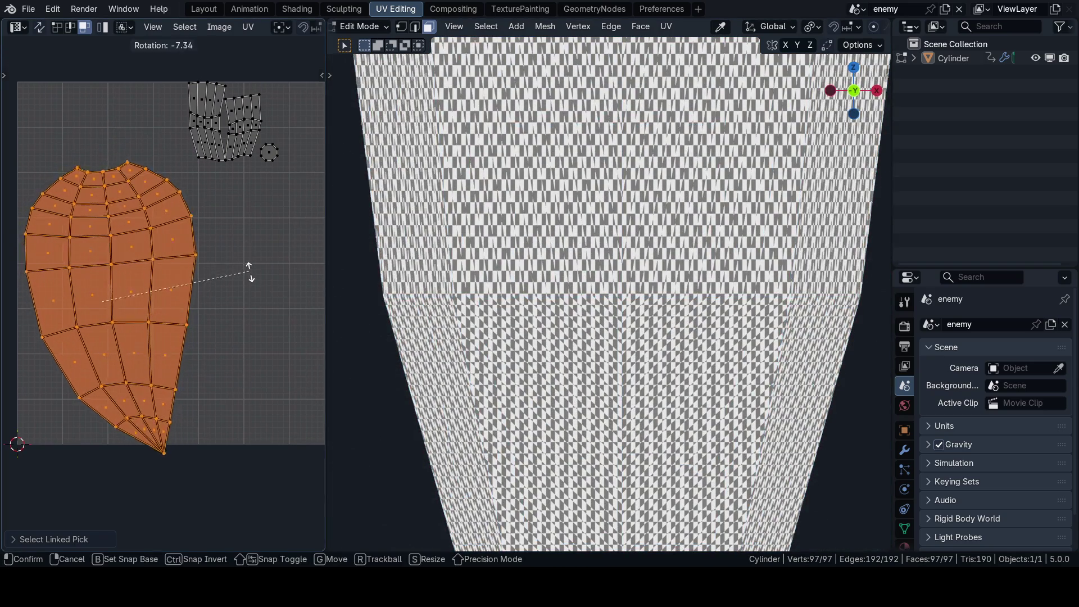
{"action": "left_click", "coordinate": [239, 295]}
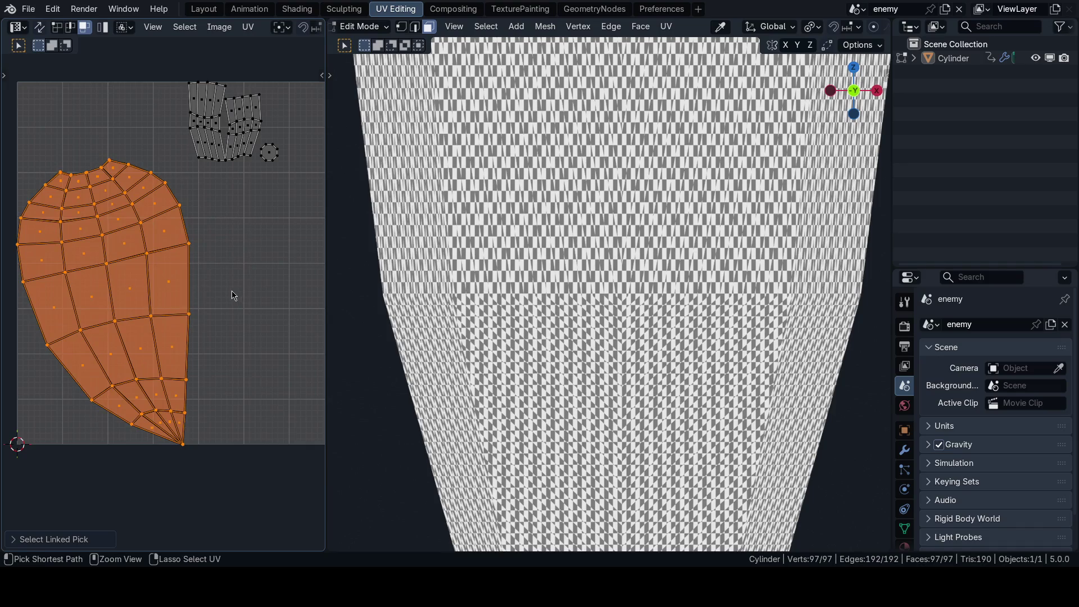
Step: Switch back to the Shading workspace
{"action": "key", "text": "alt+grave"}
{"action": "left_click", "coordinate": [531, 291]}
Step: Add a UV Map node set to UVMap feeding the Checker Texture Vector, toggling it to compare
{"action": "key", "text": "shift+a"}
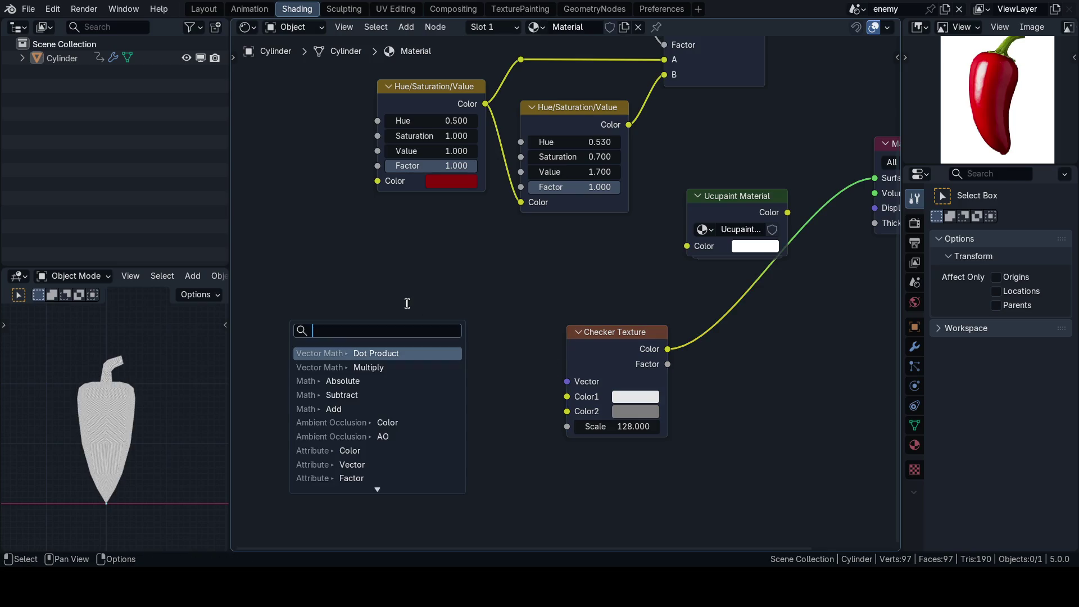
{"action": "type", "text": "uvmap"}
{"action": "key", "text": "Return"}
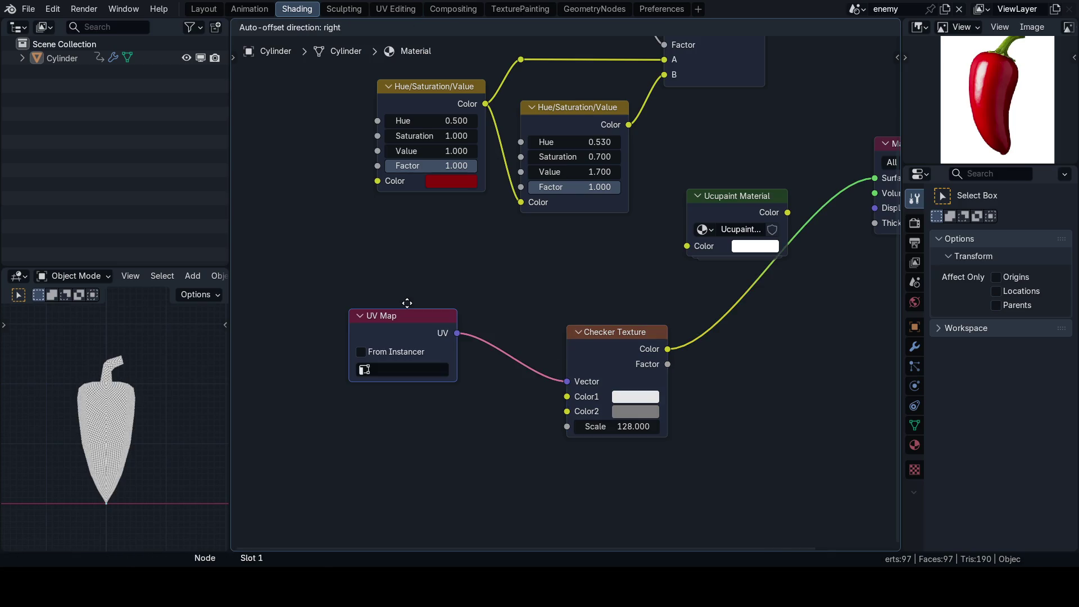
{"action": "left_click", "coordinate": [400, 314]}
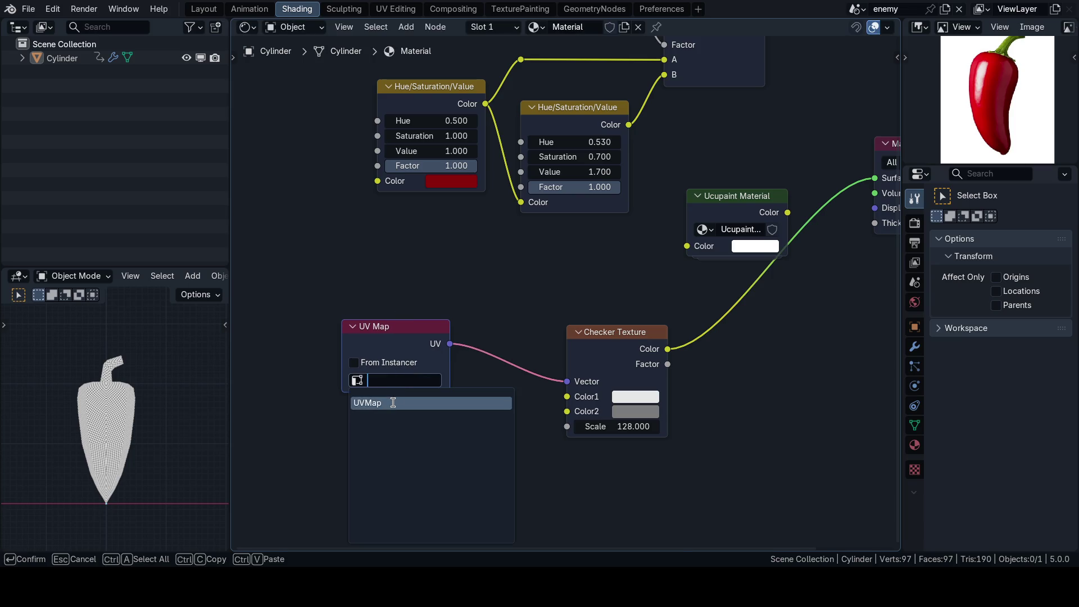
{"action": "left_click", "coordinate": [393, 402]}
{"action": "scroll", "coordinate": [211, 434], "scroll_direction": "up", "scroll_amount": 5}
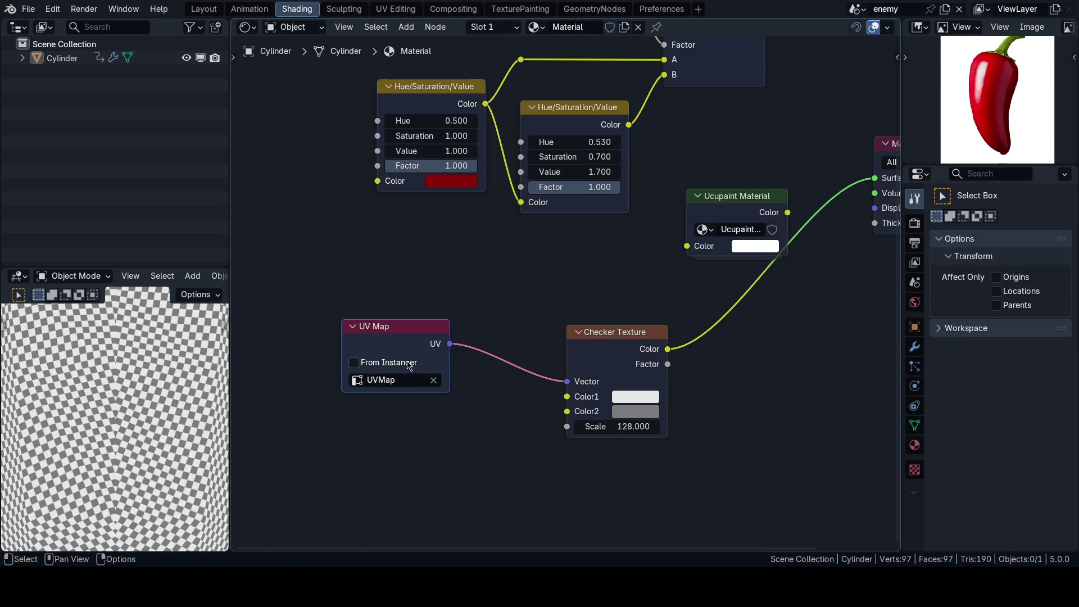
{"action": "key", "text": "m"}
{"action": "key", "text": "m"}
{"action": "key", "text": "m"}
{"action": "key", "text": "m"}
{"action": "key", "text": "m"}
{"action": "key", "text": "m"}
{"action": "scroll", "coordinate": [177, 420], "scroll_direction": "down", "scroll_amount": 5}
Step: Switch to UV Editing via the workspace pie menu and orbit the pepper to check the checker seam
{"action": "key", "text": "alt+grave"}
{"action": "left_click", "coordinate": [279, 299]}
{"action": "scroll", "coordinate": [613, 278], "scroll_direction": "down", "scroll_amount": 3}
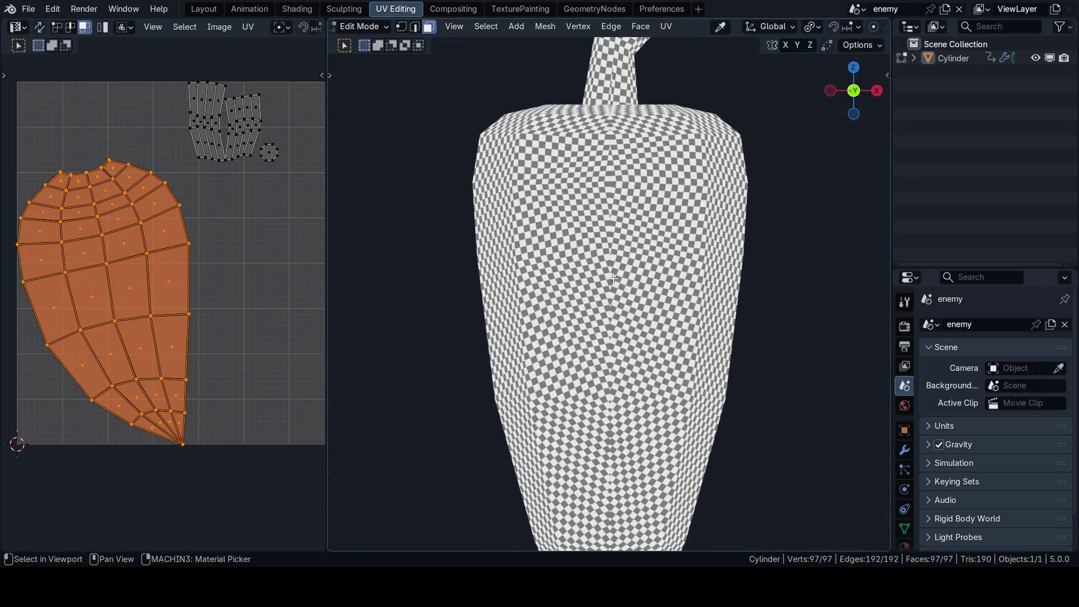
{"action": "scroll", "coordinate": [612, 278], "scroll_direction": "up", "scroll_amount": 3}
{"action": "scroll", "coordinate": [611, 284], "scroll_direction": "up", "scroll_amount": 3}
{"action": "scroll", "coordinate": [610, 289], "scroll_direction": "up", "scroll_amount": 3}
{"action": "scroll", "coordinate": [608, 298], "scroll_direction": "up", "scroll_amount": 2}
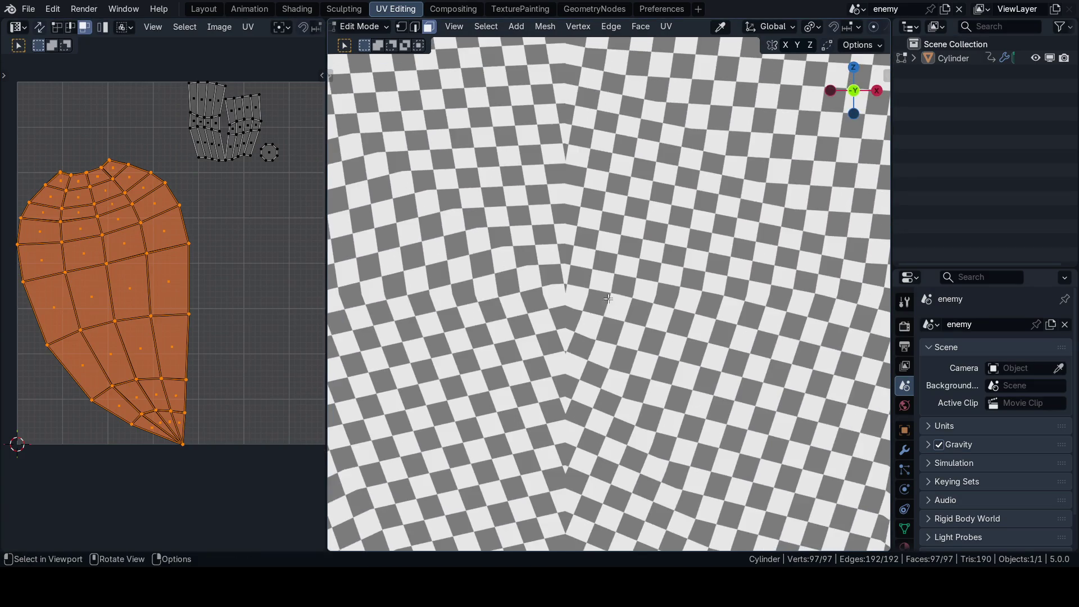
{"action": "scroll", "coordinate": [608, 298], "scroll_direction": "up", "scroll_amount": 2}
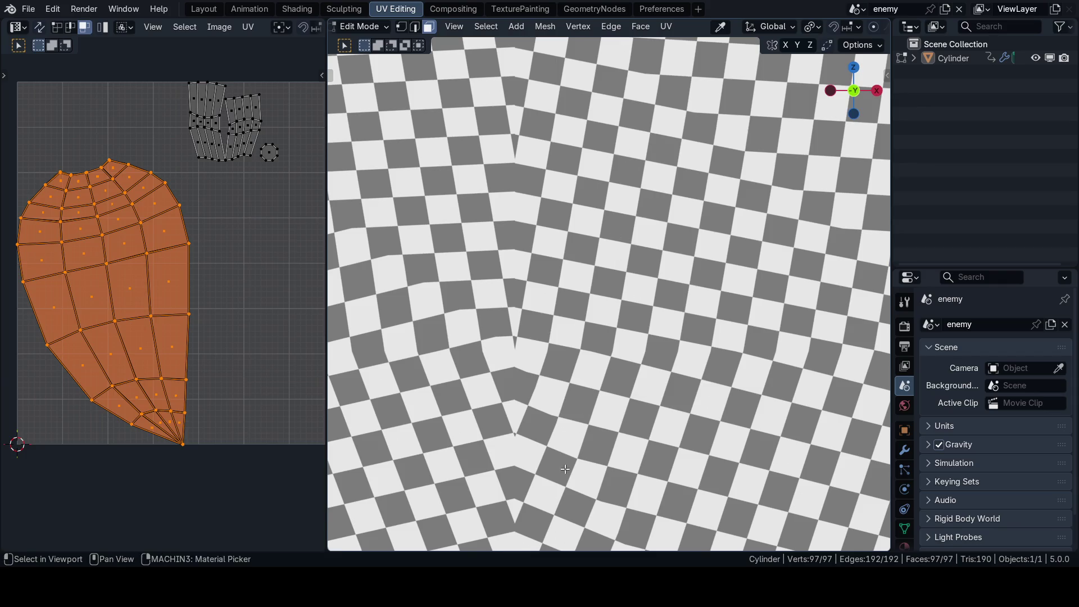
{"action": "scroll", "coordinate": [565, 468], "scroll_direction": "up", "scroll_amount": 2}
{"action": "middle_click_drag", "start_coordinate": [564, 469], "coordinate": [667, 243]}
{"action": "scroll", "coordinate": [665, 243], "scroll_direction": "up", "scroll_amount": 3}
{"action": "scroll", "coordinate": [665, 242], "scroll_direction": "up", "scroll_amount": 2}
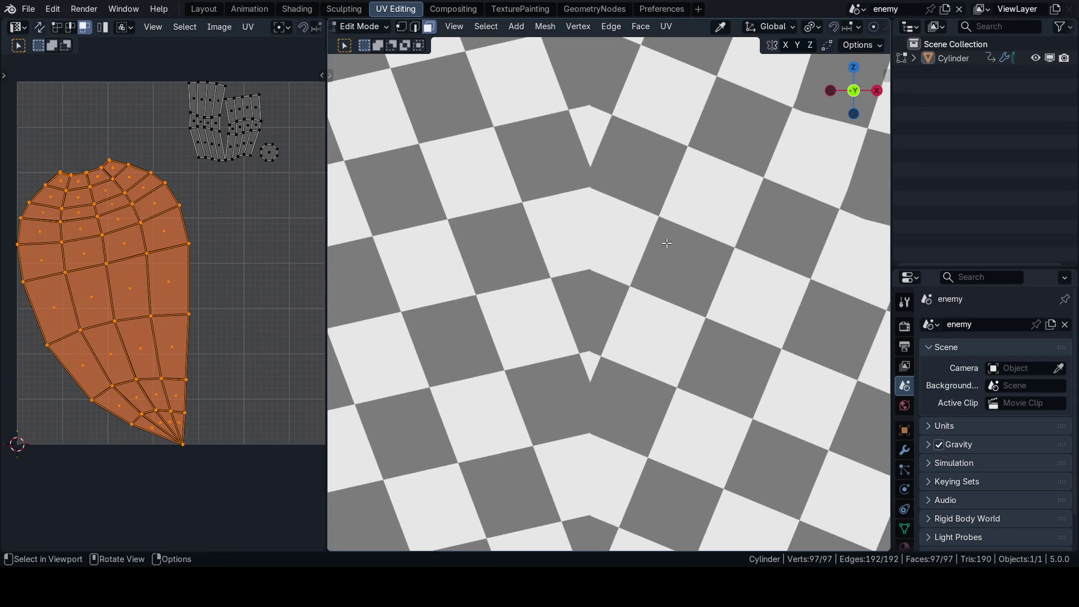
{"action": "scroll", "coordinate": [577, 364], "scroll_direction": "down", "scroll_amount": 2}
{"action": "scroll", "coordinate": [582, 346], "scroll_direction": "down", "scroll_amount": 3}
{"action": "scroll", "coordinate": [622, 372], "scroll_direction": "down", "scroll_amount": 5}
{"action": "scroll", "coordinate": [622, 374], "scroll_direction": "up", "scroll_amount": 3}
{"action": "scroll", "coordinate": [624, 363], "scroll_direction": "down", "scroll_amount": 4}
{"action": "scroll", "coordinate": [625, 356], "scroll_direction": "up", "scroll_amount": 4}
{"action": "scroll", "coordinate": [626, 355], "scroll_direction": "down", "scroll_amount": 1}
{"action": "scroll", "coordinate": [626, 354], "scroll_direction": "up", "scroll_amount": 4}
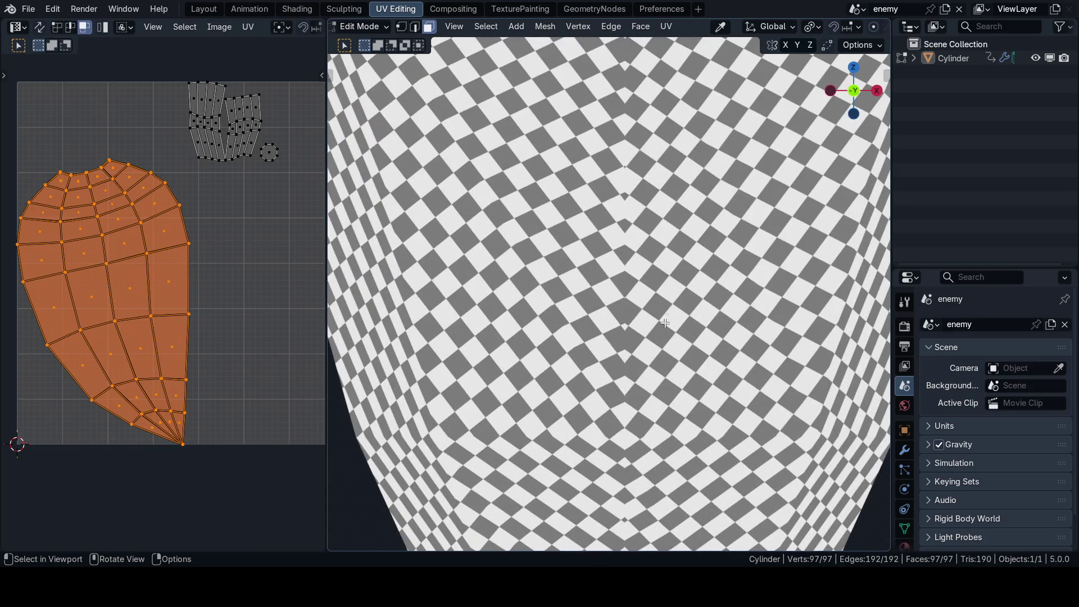
{"action": "scroll", "coordinate": [608, 351], "scroll_direction": "down", "scroll_amount": 4}
{"action": "scroll", "coordinate": [610, 358], "scroll_direction": "down", "scroll_amount": 1}
{"action": "scroll", "coordinate": [611, 367], "scroll_direction": "up", "scroll_amount": 2}
{"action": "scroll", "coordinate": [611, 377], "scroll_direction": "down", "scroll_amount": 3}
{"action": "mouse_move", "coordinate": [610, 372]}
{"action": "middle_mouse_down"}
{"action": "mouse_move", "coordinate": [686, 374]}
{"action": "mouse_move", "coordinate": [703, 362]}
{"action": "middle_mouse_up"}
{"action": "scroll", "coordinate": [622, 335], "scroll_direction": "up", "scroll_amount": 4}
{"action": "scroll", "coordinate": [621, 336], "scroll_direction": "down", "scroll_amount": 4}
{"action": "scroll", "coordinate": [626, 339], "scroll_direction": "down", "scroll_amount": 2}
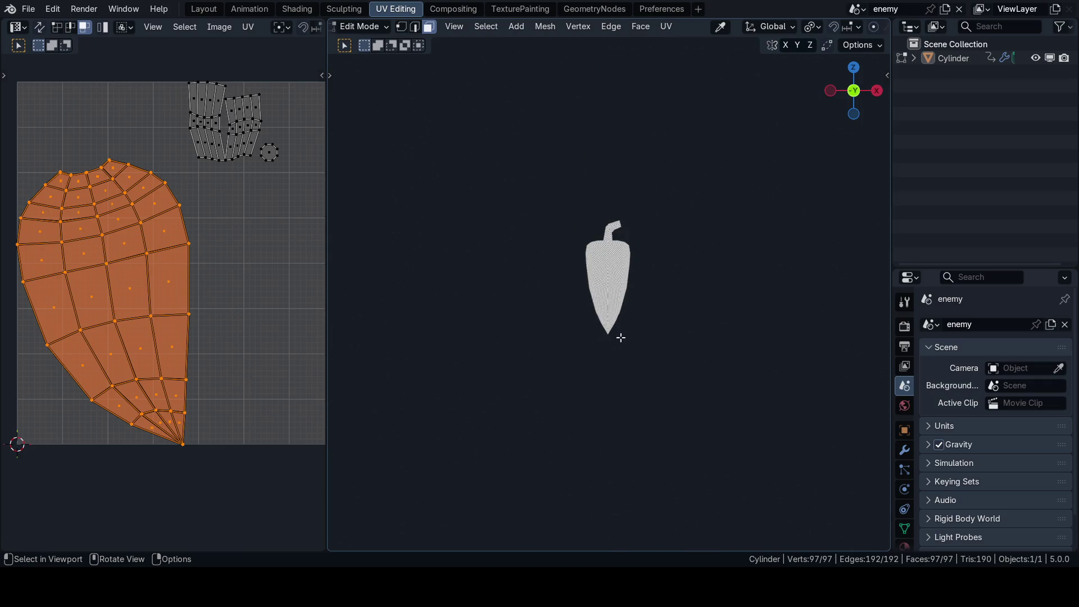
{"action": "scroll", "coordinate": [605, 312], "scroll_direction": "up", "scroll_amount": 5}
{"action": "scroll", "coordinate": [611, 329], "scroll_direction": "up", "scroll_amount": 3}
{"action": "middle_click_drag", "start_coordinate": [616, 338], "coordinate": [624, 354]}
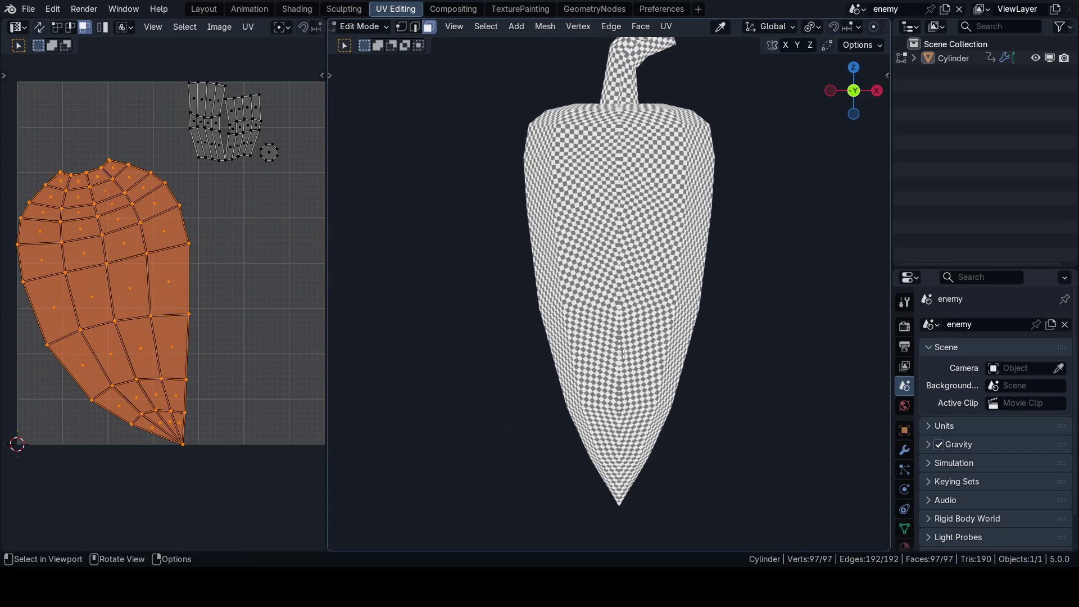
Step: Save 65_defender.blend and rotate the large body UV island to stand upright
{"action": "key", "text": "ctrl+s"}
{"action": "left_click", "coordinate": [655, 351]}
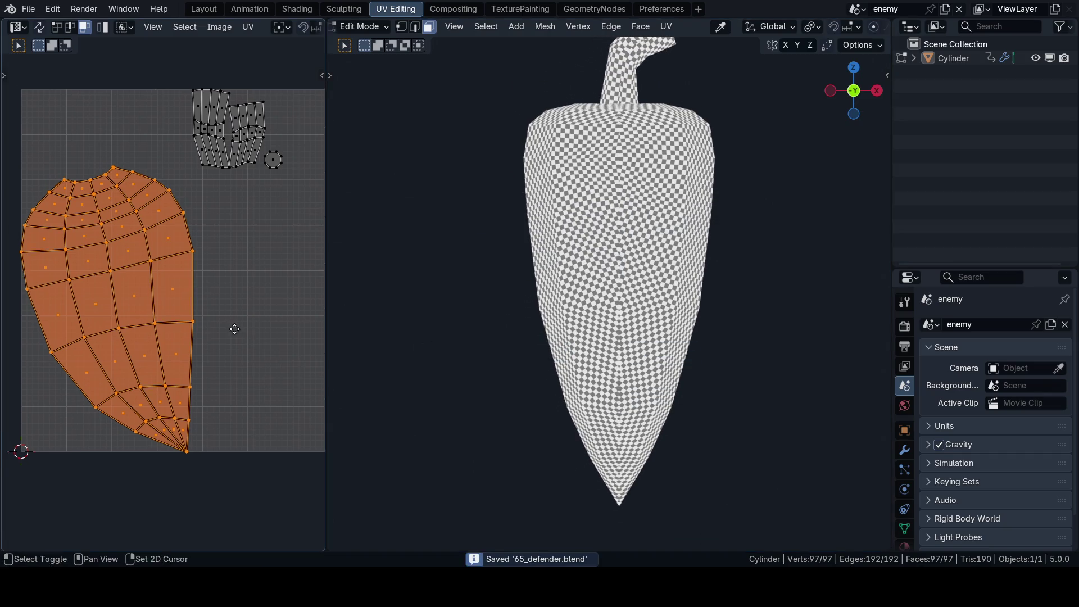
{"action": "scroll", "coordinate": [253, 304], "scroll_direction": "up", "scroll_amount": 2}
{"action": "scroll", "coordinate": [273, 274], "scroll_direction": "up", "scroll_amount": 1}
{"action": "scroll", "coordinate": [163, 285], "scroll_direction": "up", "scroll_amount": 2}
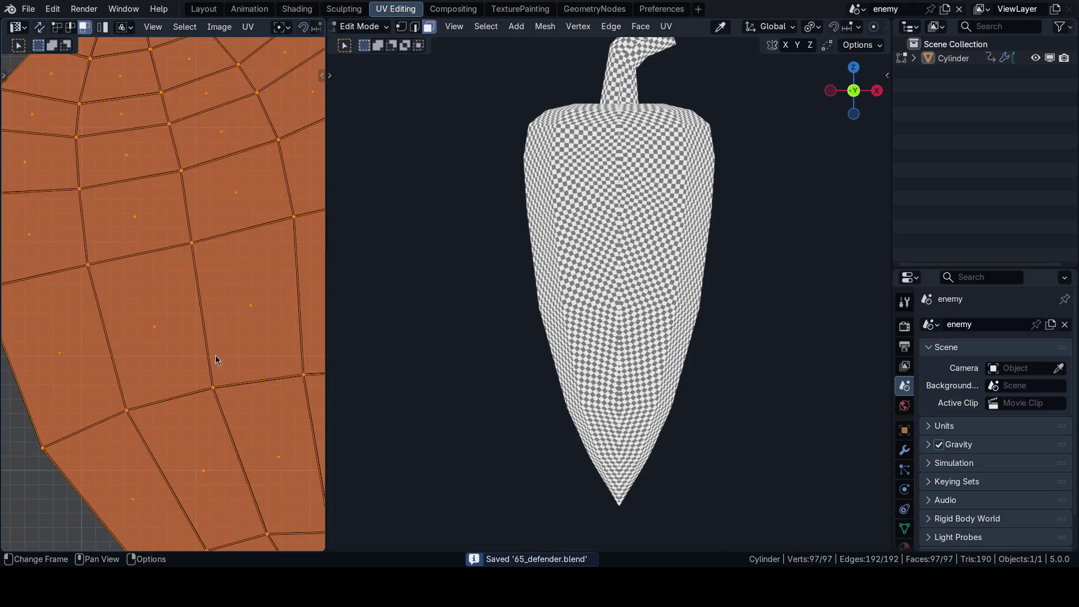
{"action": "scroll", "coordinate": [140, 312], "scroll_direction": "up", "scroll_amount": 3}
{"action": "scroll", "coordinate": [139, 369], "scroll_direction": "down", "scroll_amount": 5}
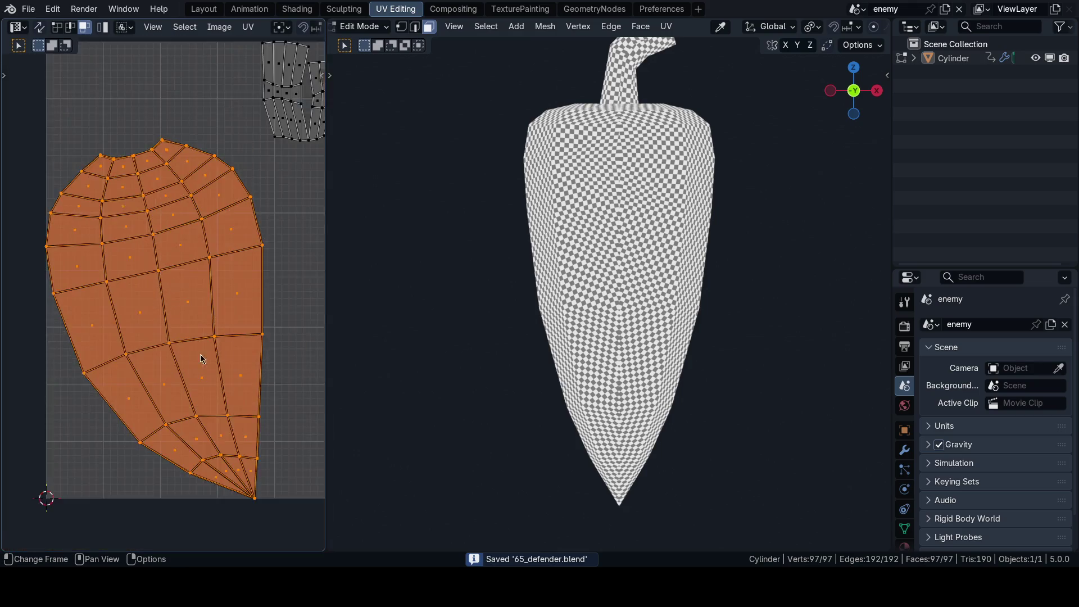
{"action": "scroll", "coordinate": [200, 357], "scroll_direction": "down", "scroll_amount": 3}
{"action": "scroll", "coordinate": [272, 333], "scroll_direction": "up", "scroll_amount": 3}
{"action": "key", "text": "r"}
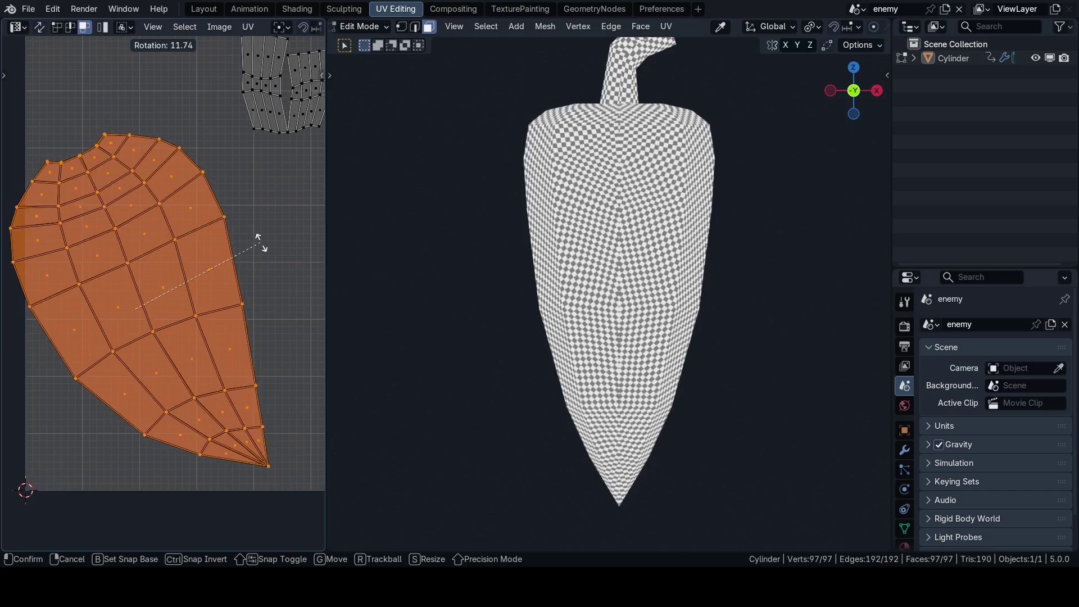
{"action": "left_click", "coordinate": [259, 261]}
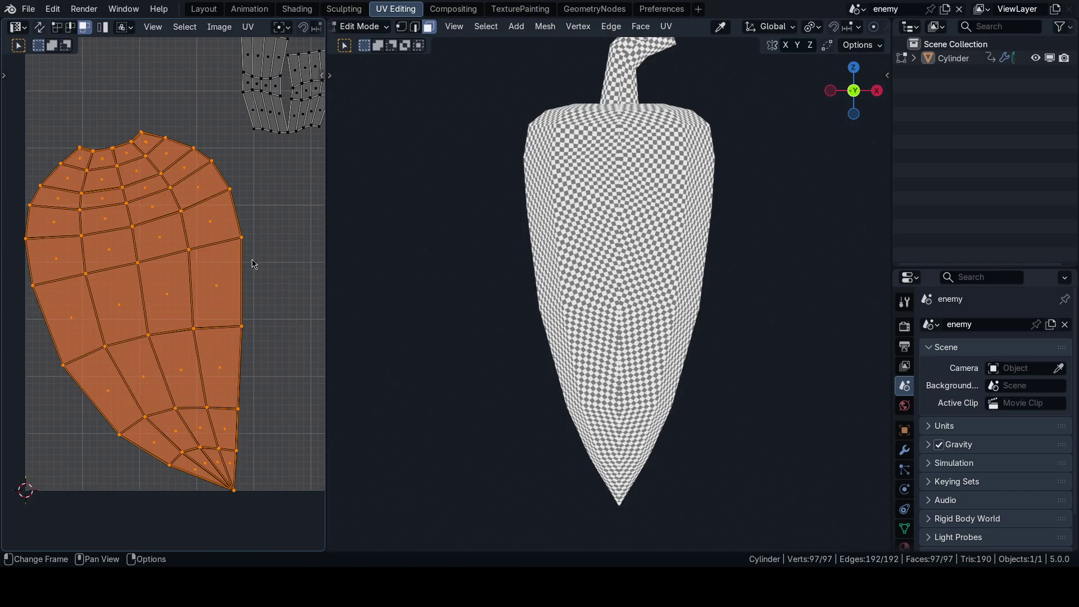
{"action": "scroll", "coordinate": [246, 335], "scroll_direction": "down", "scroll_amount": 1}
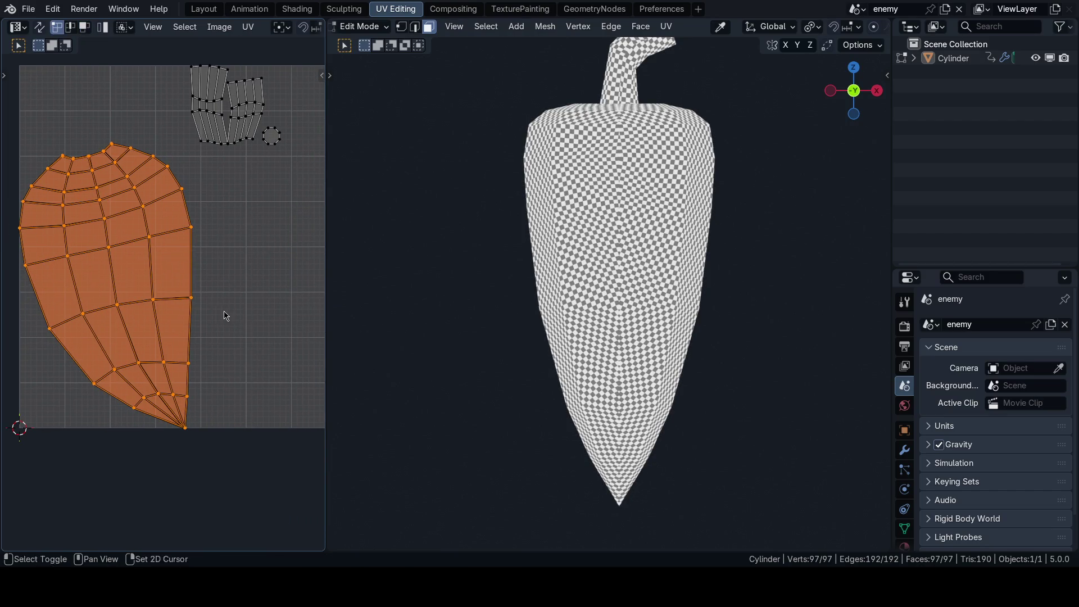
{"action": "middle_click_drag", "start_coordinate": [224, 315], "coordinate": [247, 325], "text": "shift"}
Step: Run UVPackmaster's Orient UVs To 3D Space on the island, undoing and redoing to compare
{"action": "key", "text": "ctrl+space"}
{"action": "key", "text": "n"}
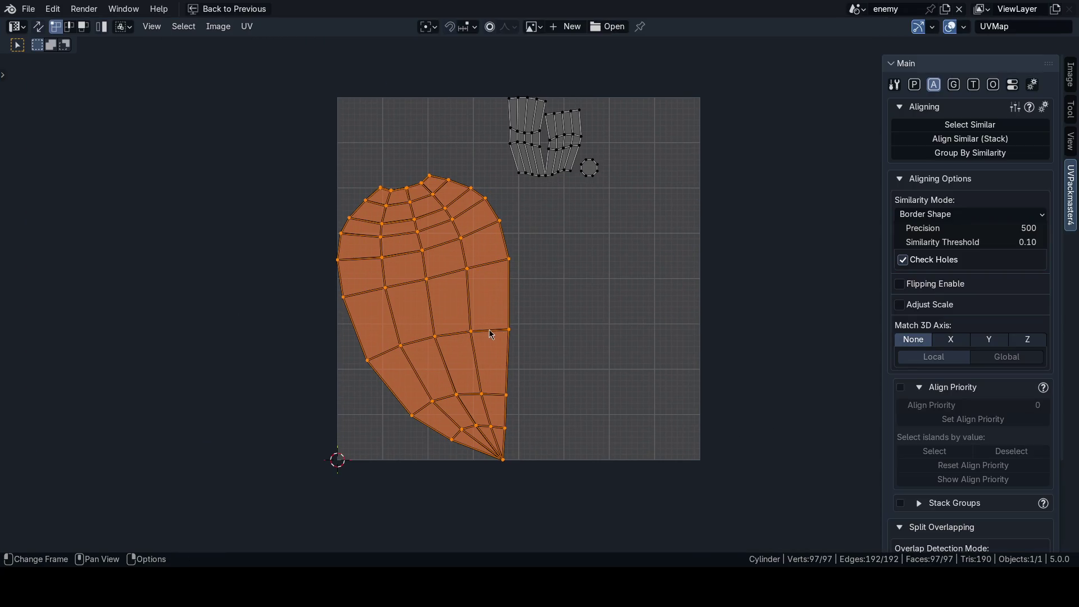
{"action": "key", "text": "ctrl+space"}
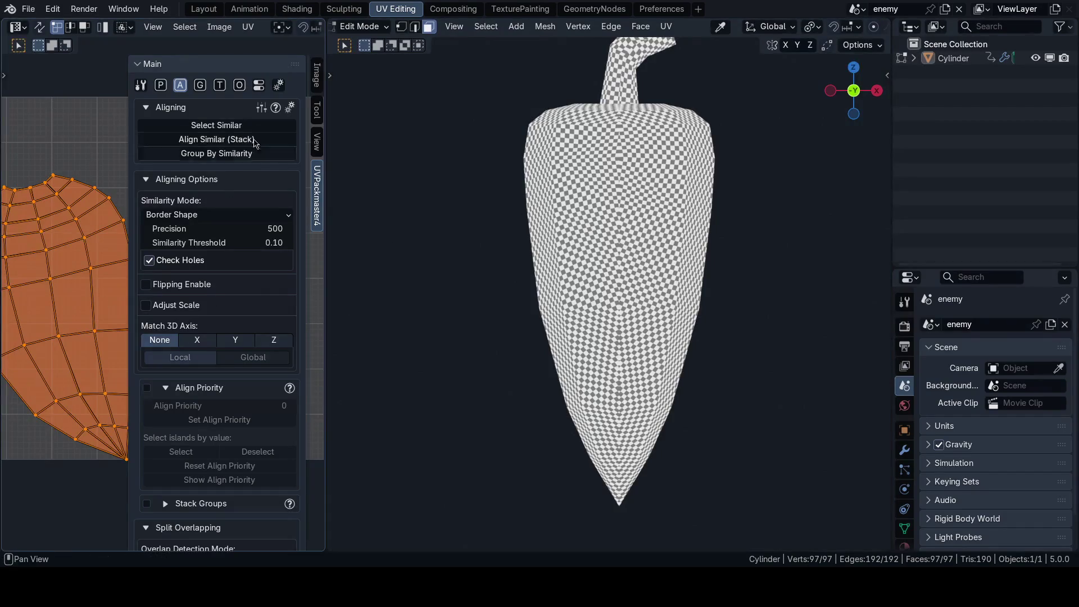
{"action": "left_click", "coordinate": [243, 85]}
{"action": "left_click", "coordinate": [200, 307]}
{"action": "key", "text": "ctrl+z"}
{"action": "key", "text": "ctrl+shift+z"}
{"action": "key", "text": "n"}
{"action": "key", "text": "ctrl+space"}
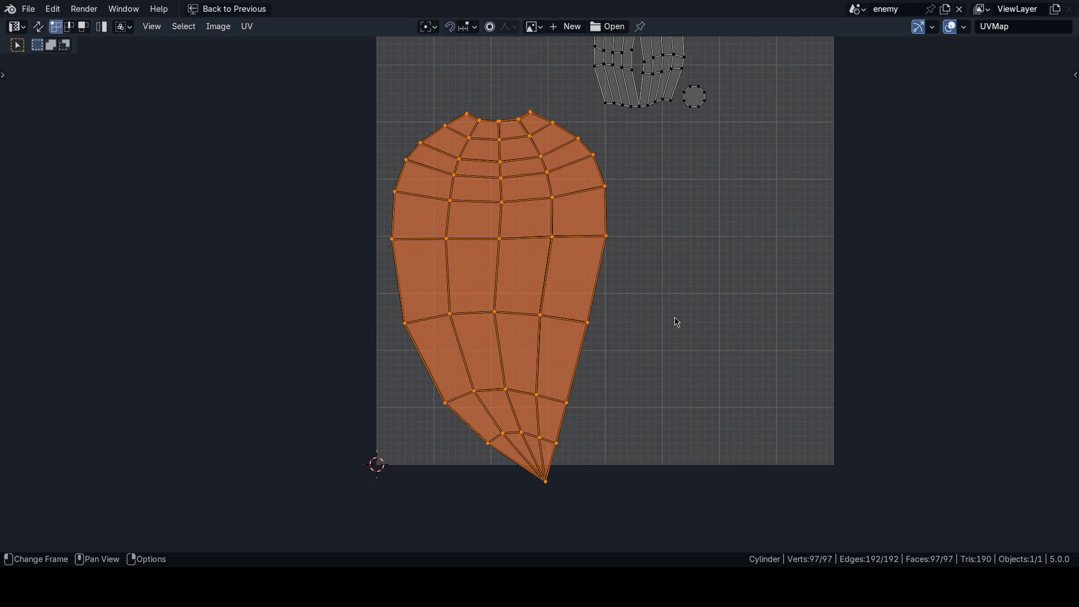
{"action": "key", "text": "ctrl+space"}
{"action": "scroll", "coordinate": [540, 336], "scroll_direction": "up", "scroll_amount": 3}
{"action": "scroll", "coordinate": [540, 336], "scroll_direction": "down", "scroll_amount": 3}
{"action": "scroll", "coordinate": [647, 382], "scroll_direction": "down", "scroll_amount": 1}
{"action": "scroll", "coordinate": [644, 387], "scroll_direction": "up", "scroll_amount": 2}
{"action": "scroll", "coordinate": [640, 354], "scroll_direction": "up", "scroll_amount": 3}
{"action": "scroll", "coordinate": [638, 320], "scroll_direction": "down", "scroll_amount": 3}
{"action": "scroll", "coordinate": [635, 291], "scroll_direction": "down", "scroll_amount": 2}
{"action": "scroll", "coordinate": [635, 290], "scroll_direction": "up", "scroll_amount": 4}
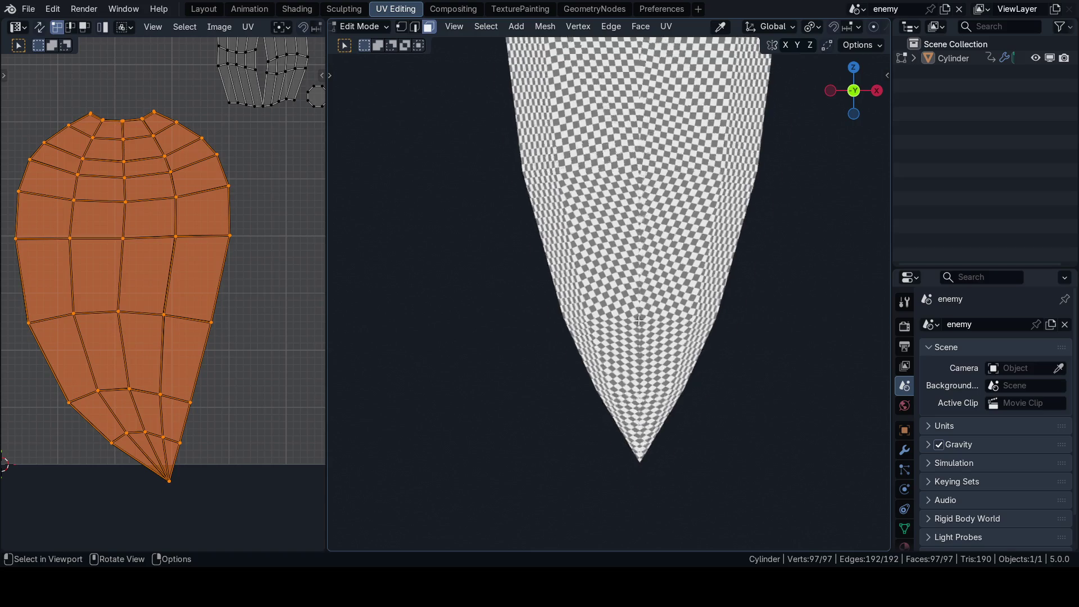
Step: Check the pepper from side and front views, then pick the island's bottom tip in vertex mode
{"action": "key", "text": "grave"}
{"action": "left_click", "coordinate": [703, 367]}
{"action": "key", "text": "KP_1"}
{"action": "scroll", "coordinate": [666, 367], "scroll_direction": "up", "scroll_amount": 3}
{"action": "scroll", "coordinate": [649, 363], "scroll_direction": "down", "scroll_amount": 3}
{"action": "scroll", "coordinate": [634, 357], "scroll_direction": "down", "scroll_amount": 2}
{"action": "scroll", "coordinate": [630, 328], "scroll_direction": "up", "scroll_amount": 1}
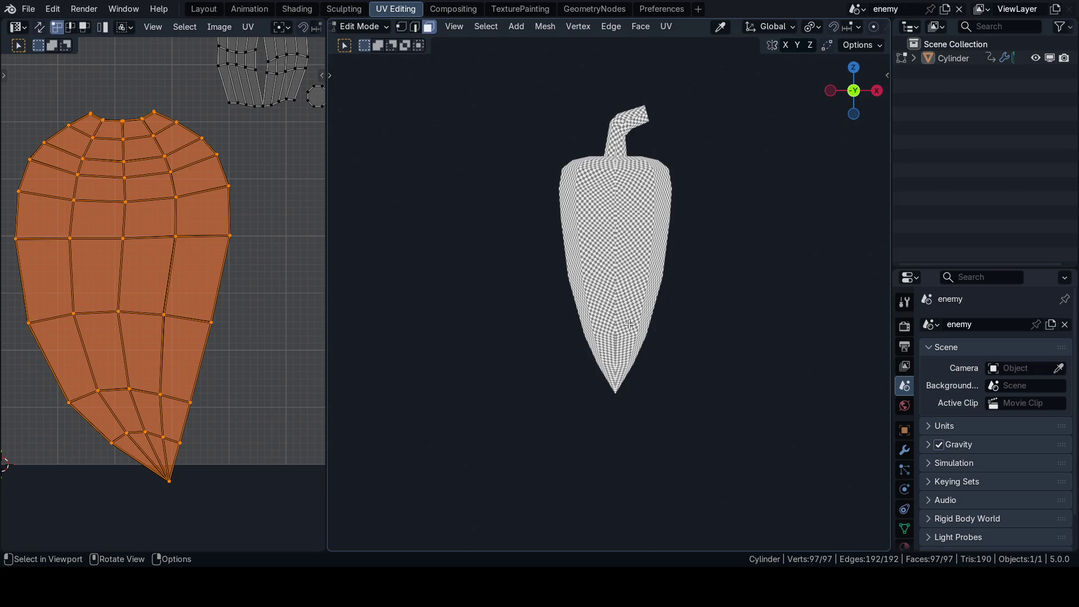
{"action": "middle_click_drag", "start_coordinate": [66, 312], "coordinate": [136, 334]}
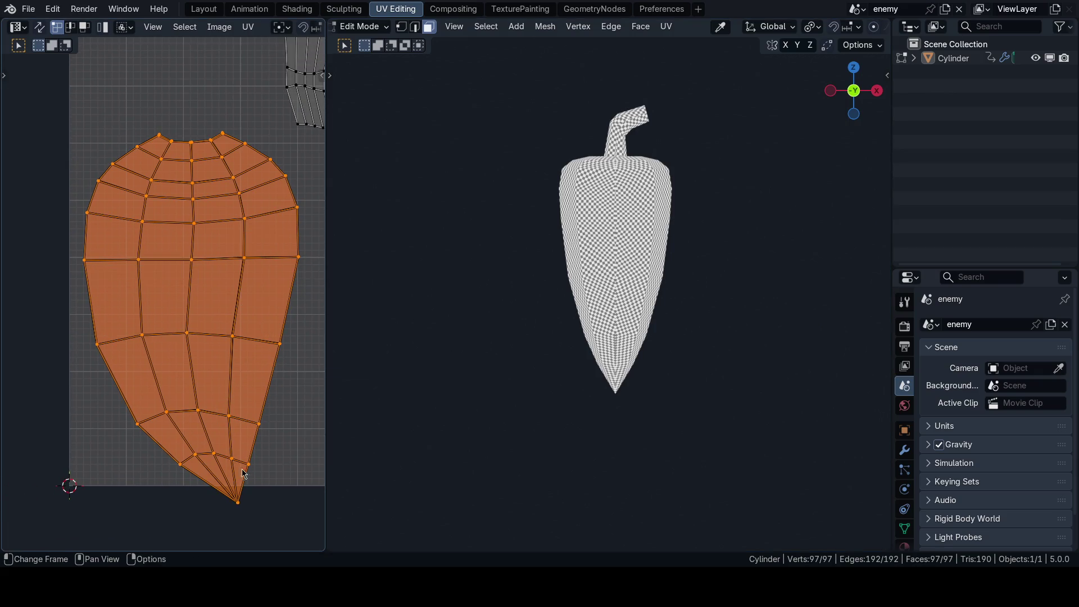
{"action": "left_click", "coordinate": [235, 504]}
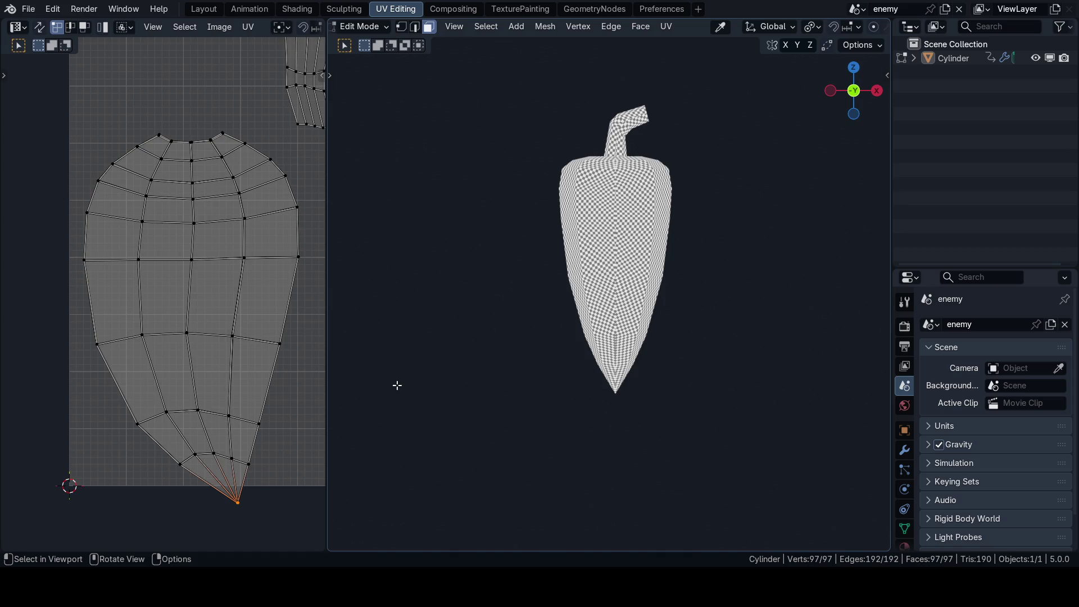
{"action": "key", "text": "1"}
{"action": "scroll", "coordinate": [590, 169], "scroll_direction": "up", "scroll_amount": 5}
{"action": "middle_click_drag", "start_coordinate": [624, 114], "coordinate": [630, 257], "text": "shift"}
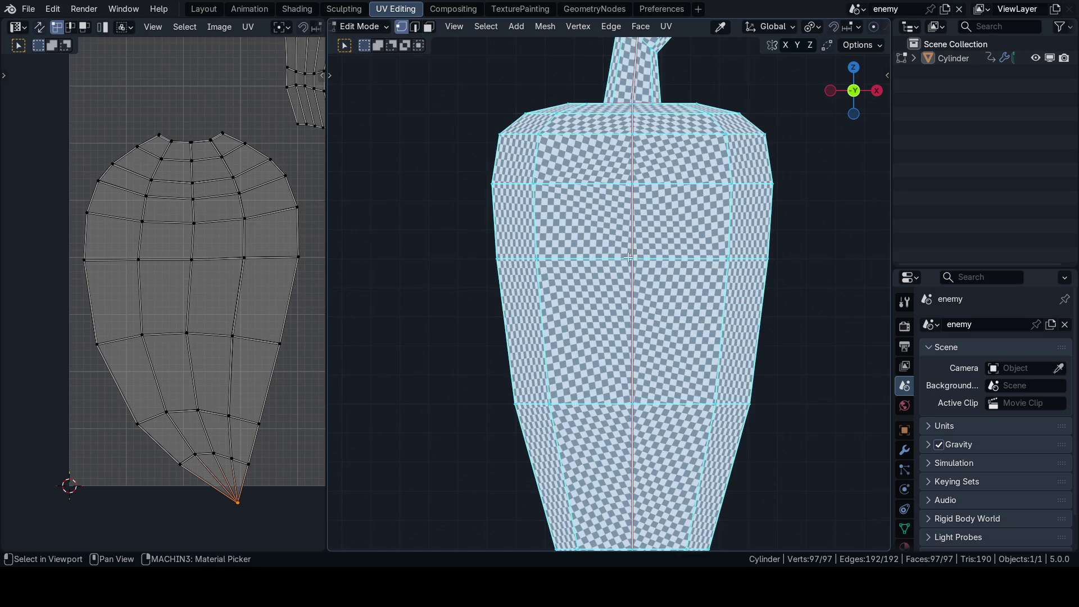
Step: Select the whole mesh to show every UV island and maximise the UV editor
{"action": "left_click", "coordinate": [634, 256]}
{"action": "scroll", "coordinate": [641, 260], "scroll_direction": "down", "scroll_amount": 1}
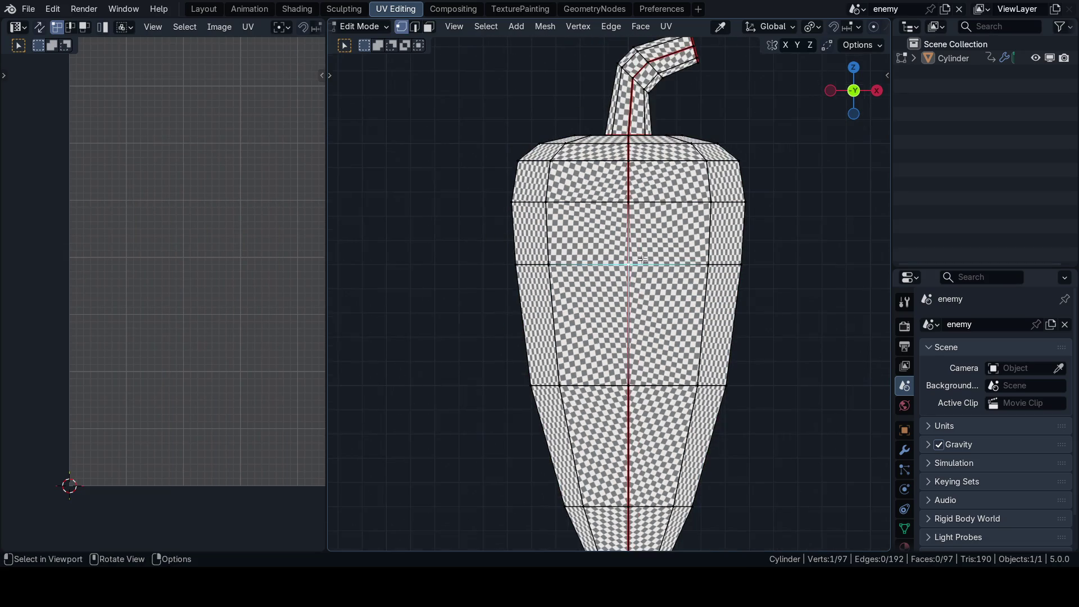
{"action": "key", "text": "2"}
{"action": "key", "text": "1"}
{"action": "key", "text": "a"}
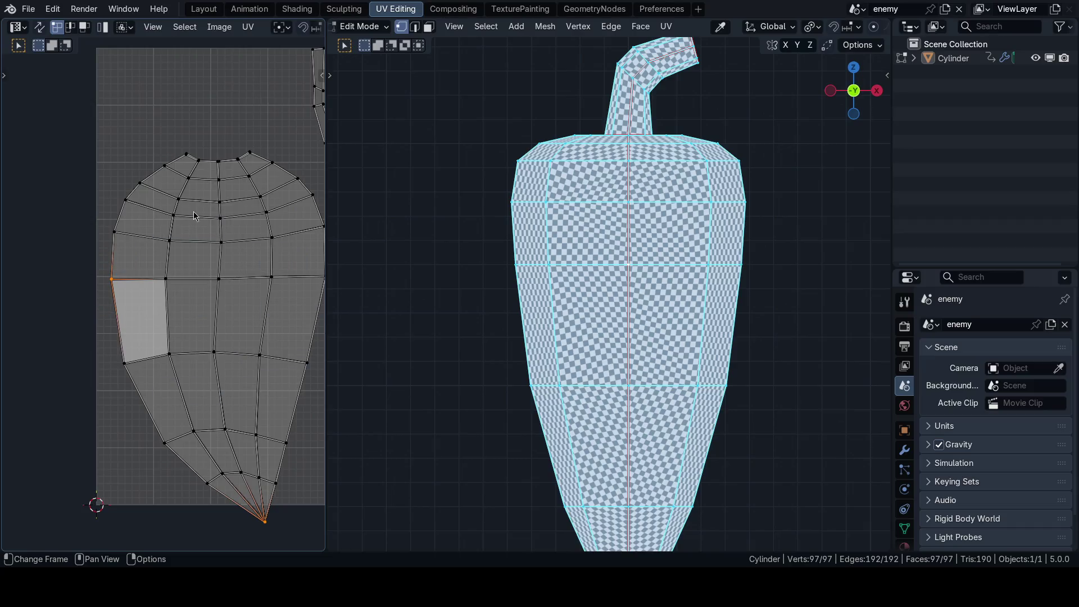
{"action": "left_click", "coordinate": [187, 155]}
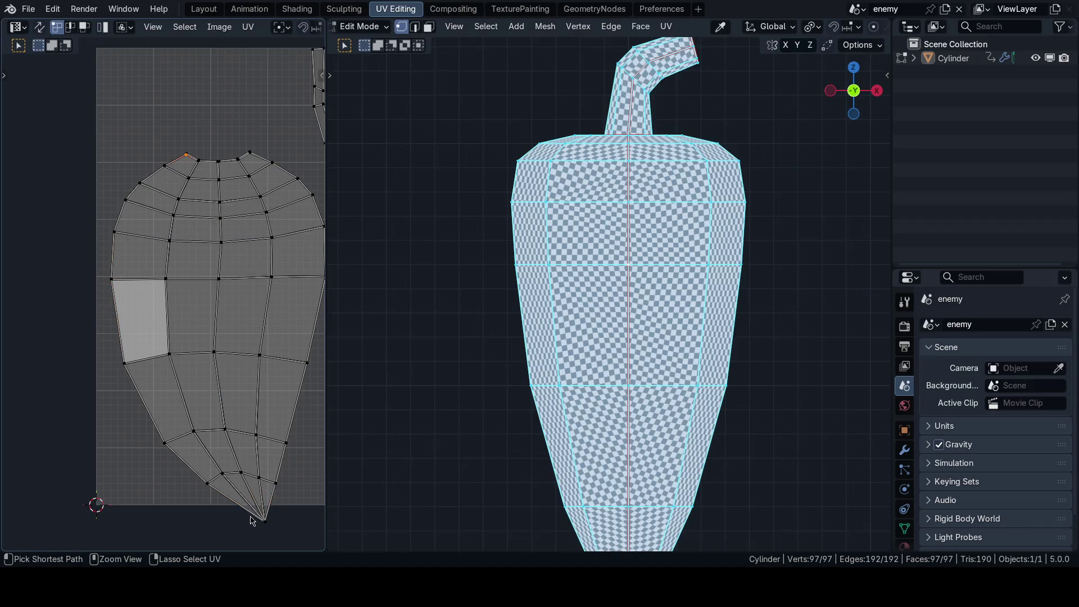
{"action": "scroll", "coordinate": [205, 393], "scroll_direction": "up", "scroll_amount": 3}
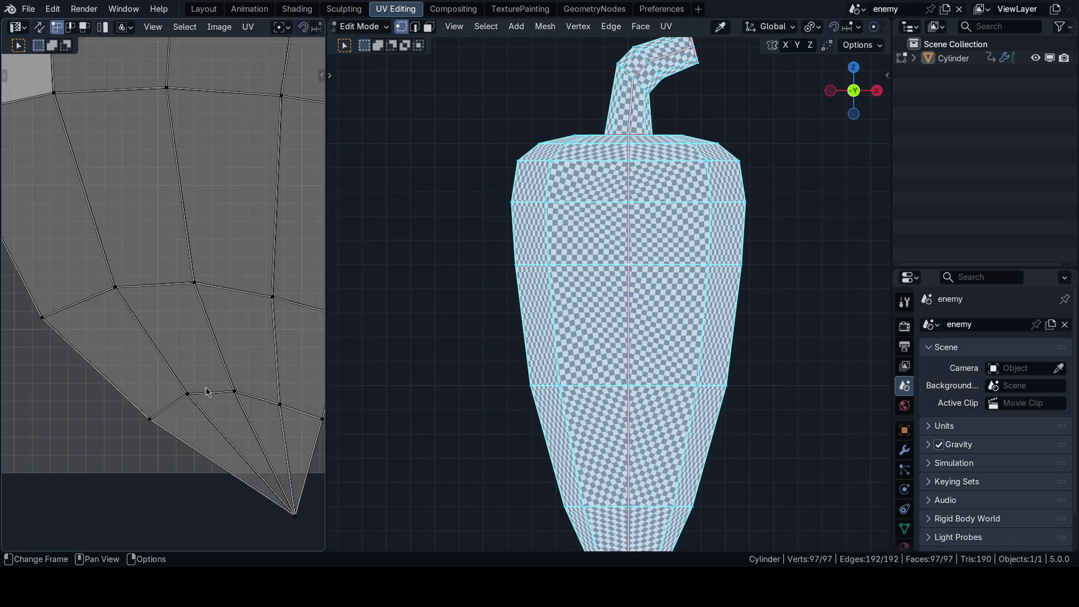
{"action": "scroll", "coordinate": [234, 338], "scroll_direction": "up", "scroll_amount": 2}
{"action": "scroll", "coordinate": [251, 378], "scroll_direction": "down", "scroll_amount": 3}
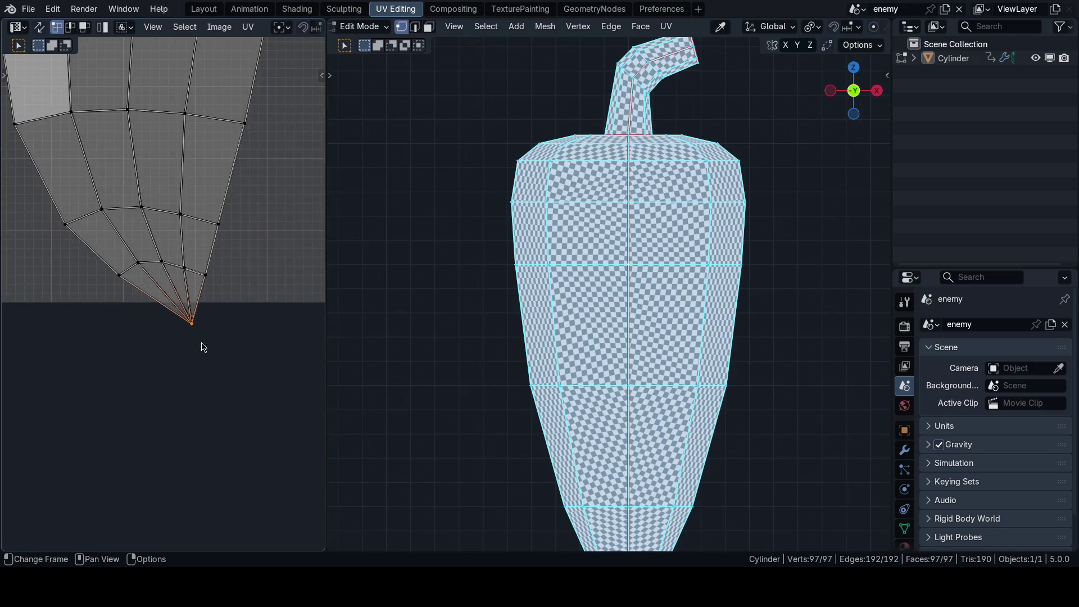
{"action": "scroll", "coordinate": [202, 344], "scroll_direction": "down", "scroll_amount": 2}
{"action": "scroll", "coordinate": [229, 349], "scroll_direction": "up", "scroll_amount": 2}
{"action": "key", "text": "ctrl+space"}
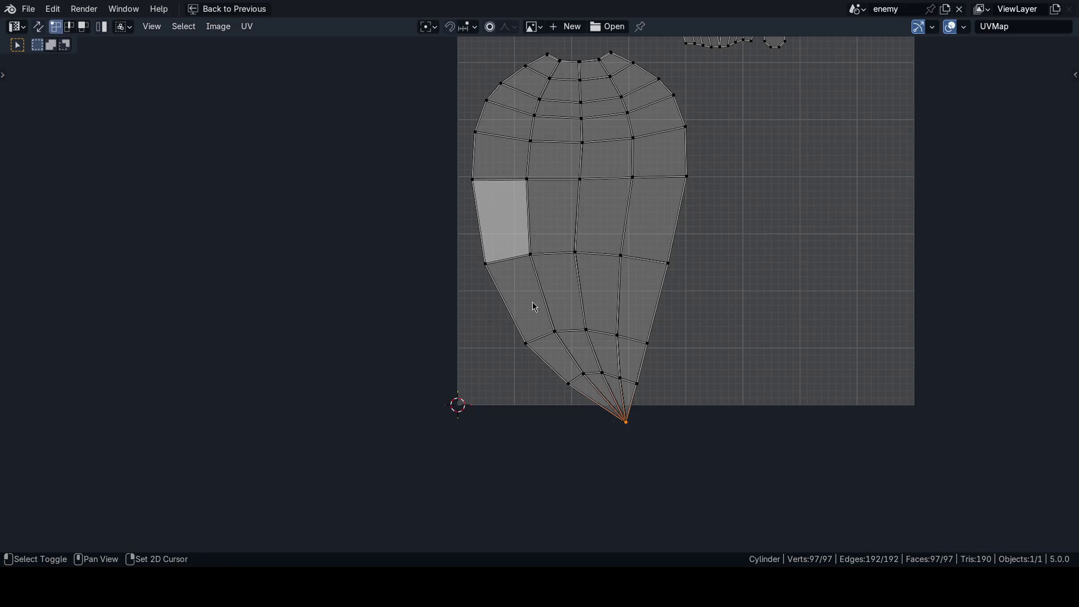
{"action": "middle_click_drag", "start_coordinate": [502, 323], "coordinate": [479, 372]}
{"action": "key", "text": "q"}
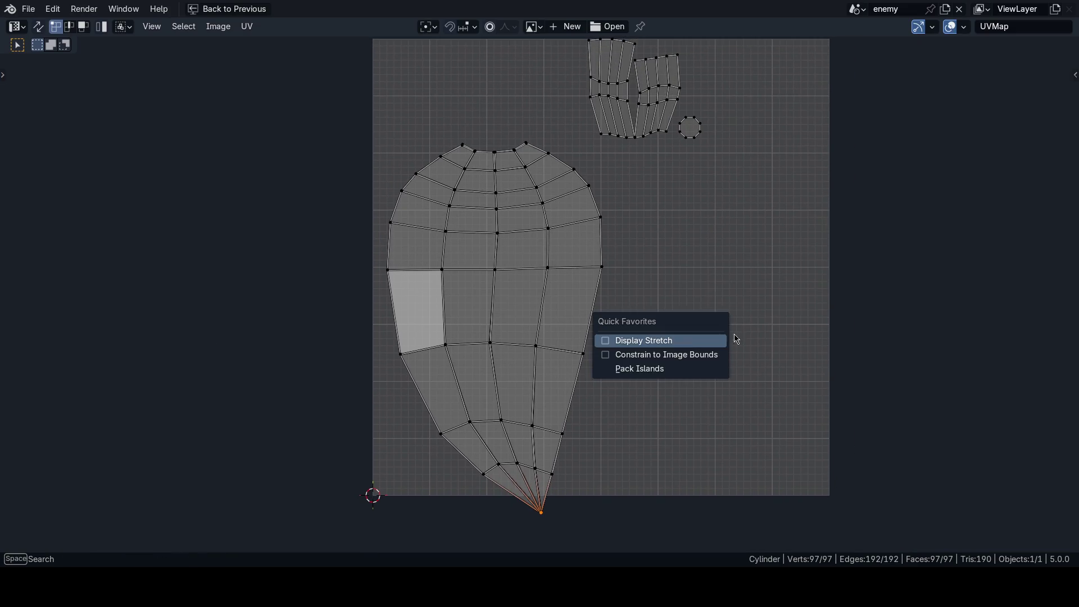
Step: Enable Display Stretch from Quick Favorites, trying Area then settling on Angle in Overlays
{"action": "left_click", "coordinate": [679, 341]}
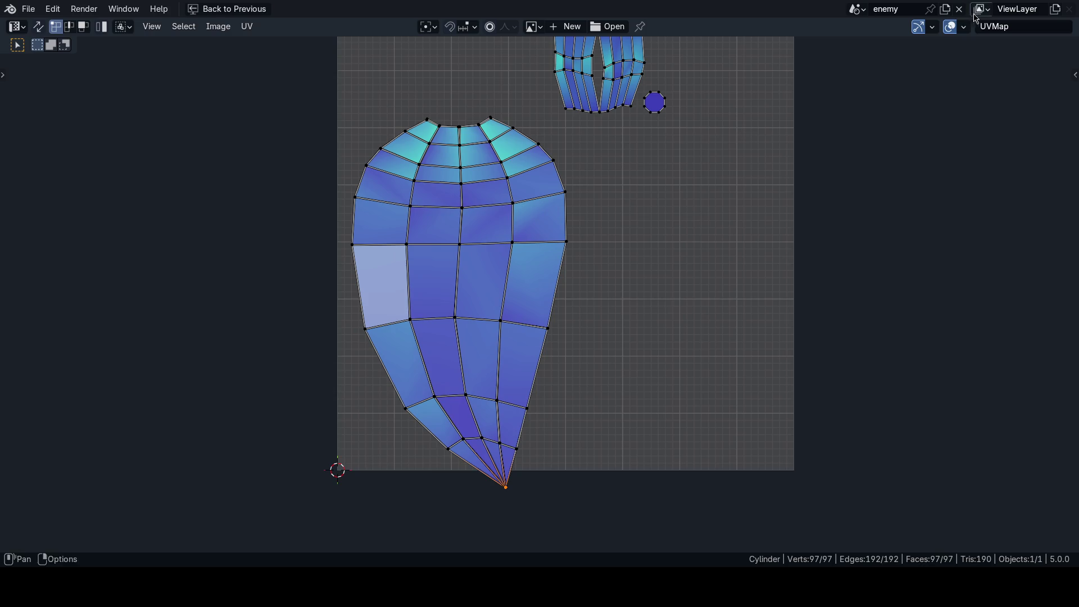
{"action": "left_click", "coordinate": [956, 26]}
{"action": "left_click", "coordinate": [920, 182]}
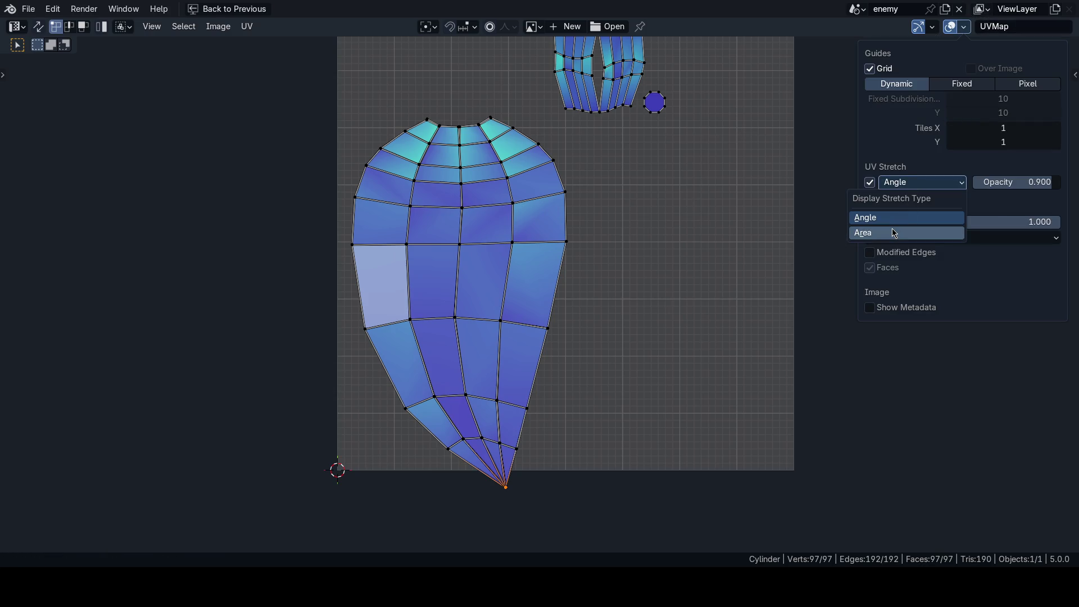
{"action": "left_click", "coordinate": [892, 229]}
{"action": "left_click", "coordinate": [900, 187]}
{"action": "left_click", "coordinate": [869, 218]}
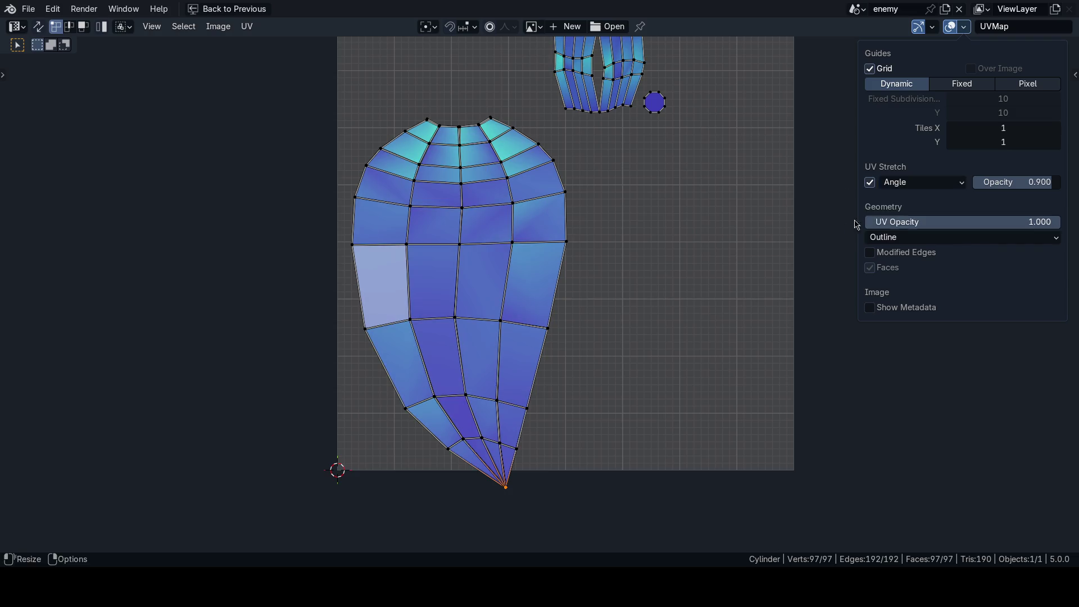
{"action": "scroll", "coordinate": [627, 408], "scroll_direction": "up", "scroll_amount": 2}
{"action": "scroll", "coordinate": [585, 355], "scroll_direction": "up", "scroll_amount": 4}
{"action": "scroll", "coordinate": [586, 355], "scroll_direction": "up", "scroll_amount": 1}
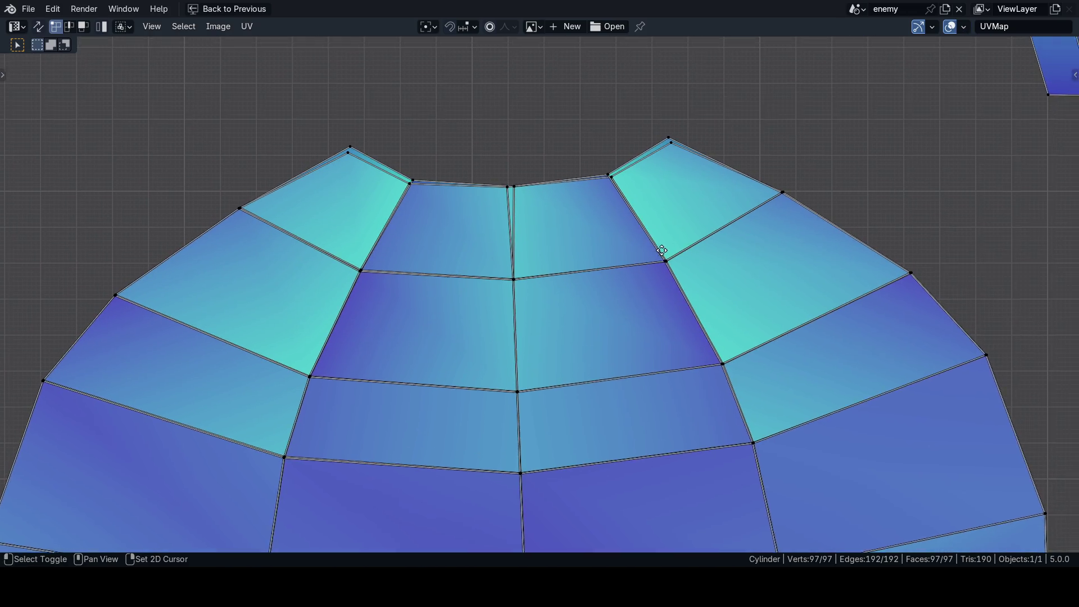
{"action": "scroll", "coordinate": [588, 269], "scroll_direction": "up", "scroll_amount": 1}
{"action": "scroll", "coordinate": [595, 350], "scroll_direction": "up", "scroll_amount": 3}
{"action": "scroll", "coordinate": [573, 339], "scroll_direction": "down", "scroll_amount": 10}
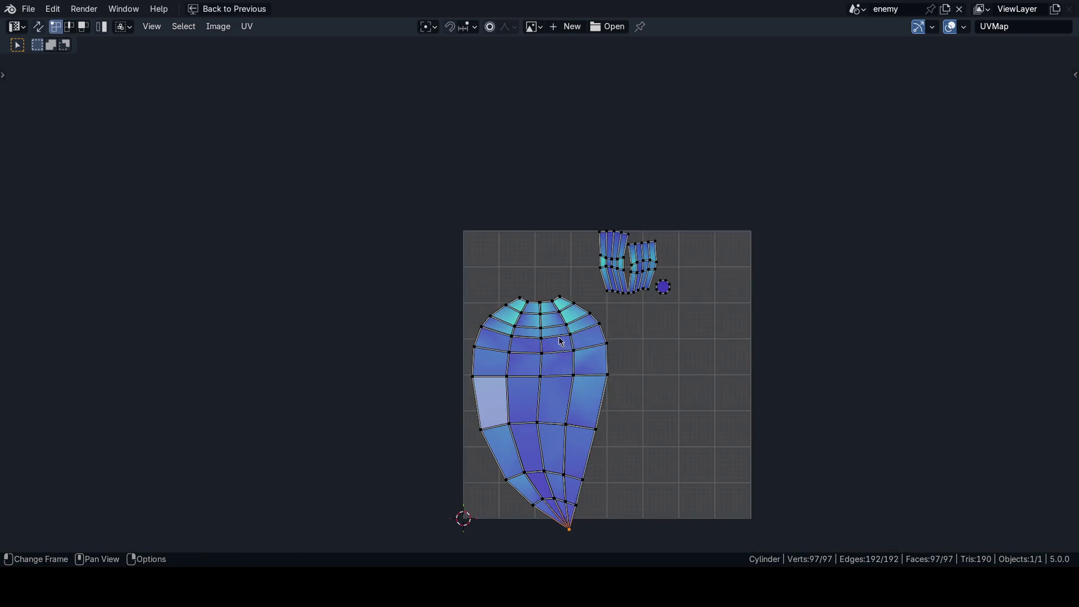
{"action": "scroll", "coordinate": [548, 331], "scroll_direction": "up", "scroll_amount": 9}
{"action": "scroll", "coordinate": [544, 324], "scroll_direction": "up", "scroll_amount": 4}
{"action": "scroll", "coordinate": [551, 330], "scroll_direction": "down", "scroll_amount": 3}
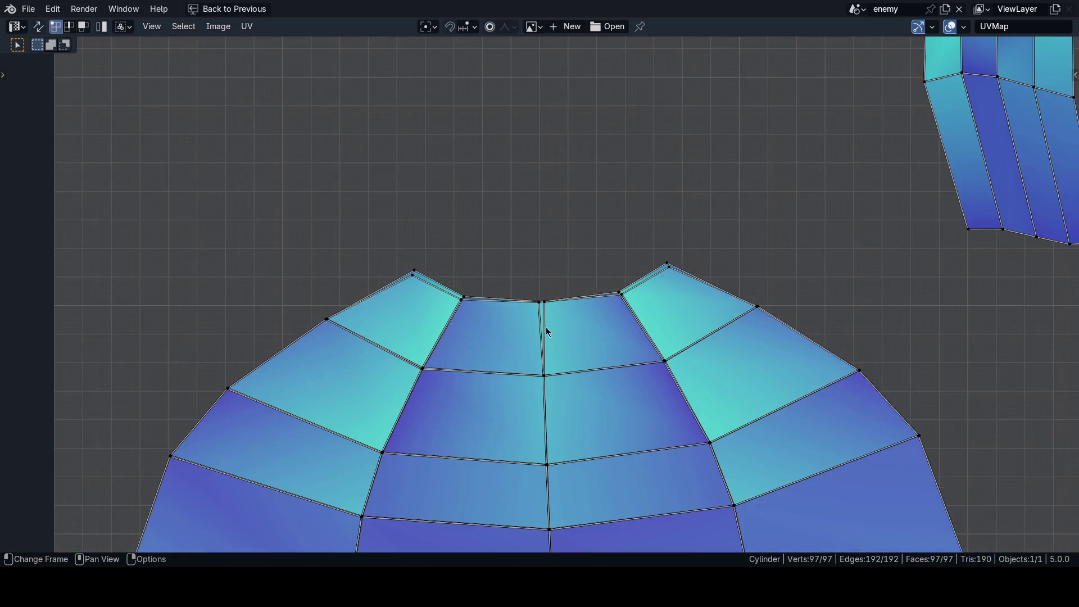
{"action": "scroll", "coordinate": [550, 327], "scroll_direction": "down", "scroll_amount": 2}
{"action": "scroll", "coordinate": [550, 327], "scroll_direction": "down", "scroll_amount": 6}
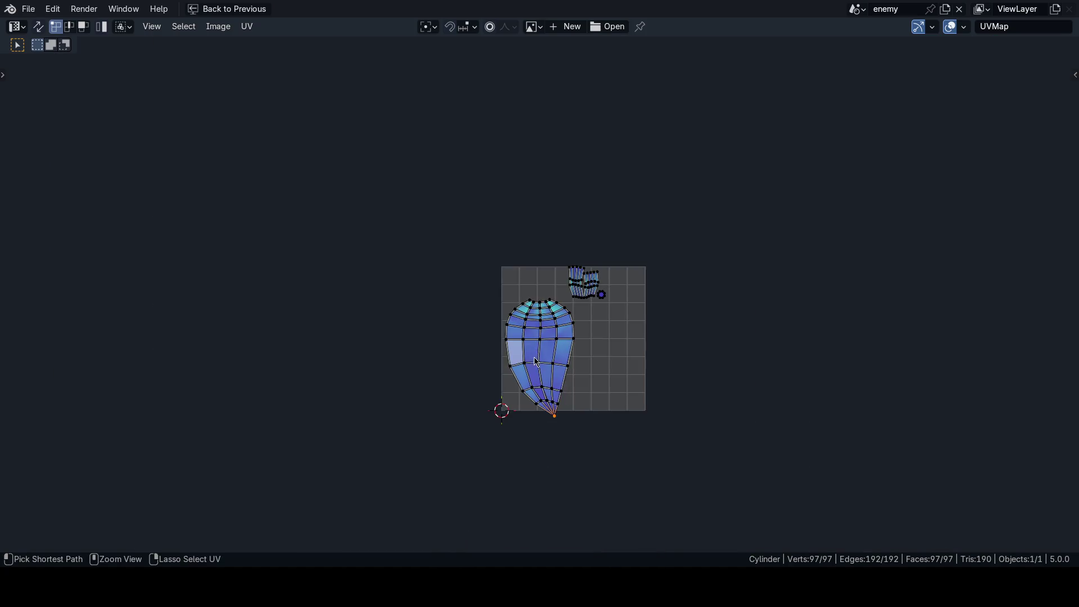
Step: Back in the UV Editing layout, nudge the body island vertically along Y
{"action": "key", "text": "ctrl+space"}
{"action": "scroll", "coordinate": [212, 357], "scroll_direction": "up", "scroll_amount": 3}
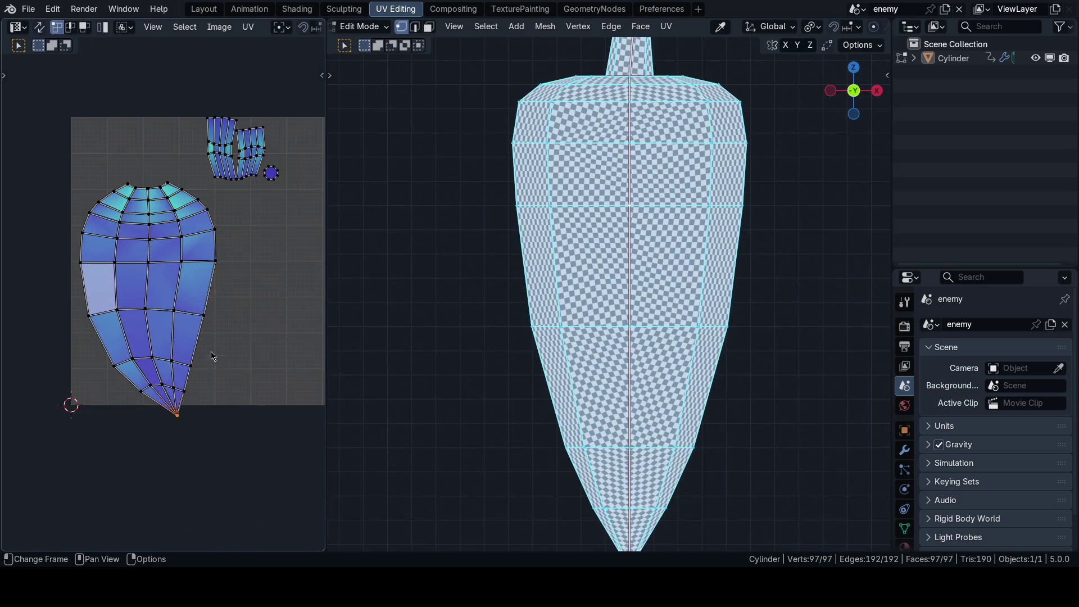
{"action": "scroll", "coordinate": [227, 362], "scroll_direction": "up", "scroll_amount": 1}
{"action": "scroll", "coordinate": [230, 361], "scroll_direction": "up", "scroll_amount": 1}
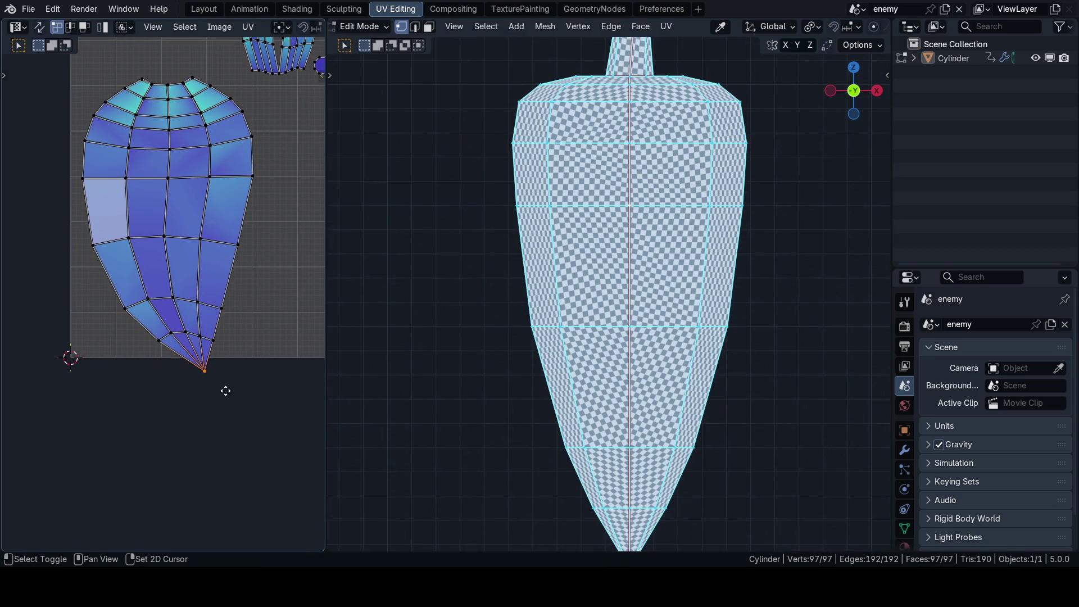
{"action": "scroll", "coordinate": [224, 388], "scroll_direction": "down", "scroll_amount": 1}
{"action": "key", "text": "g"}
{"action": "key", "text": "y"}
{"action": "left_click", "coordinate": [192, 384]}
Step: Maximise the UV editor again and select every face of the body island, cancelling a test move
{"action": "key", "text": "ctrl+Tab"}
{"action": "key", "text": "Escape"}
{"action": "key", "text": "ctrl+space"}
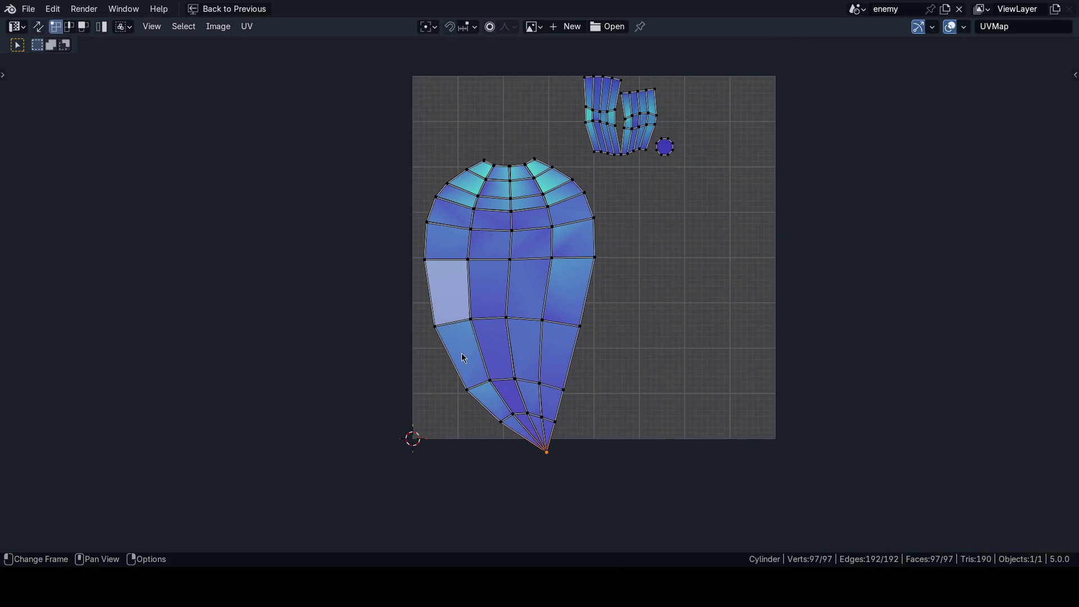
{"action": "left_click_drag", "start_coordinate": [397, 109], "coordinate": [556, 477]}
{"action": "key", "text": "Escape"}
{"action": "key", "text": "l"}
{"action": "key", "text": "g"}
{"action": "key", "text": "Escape"}
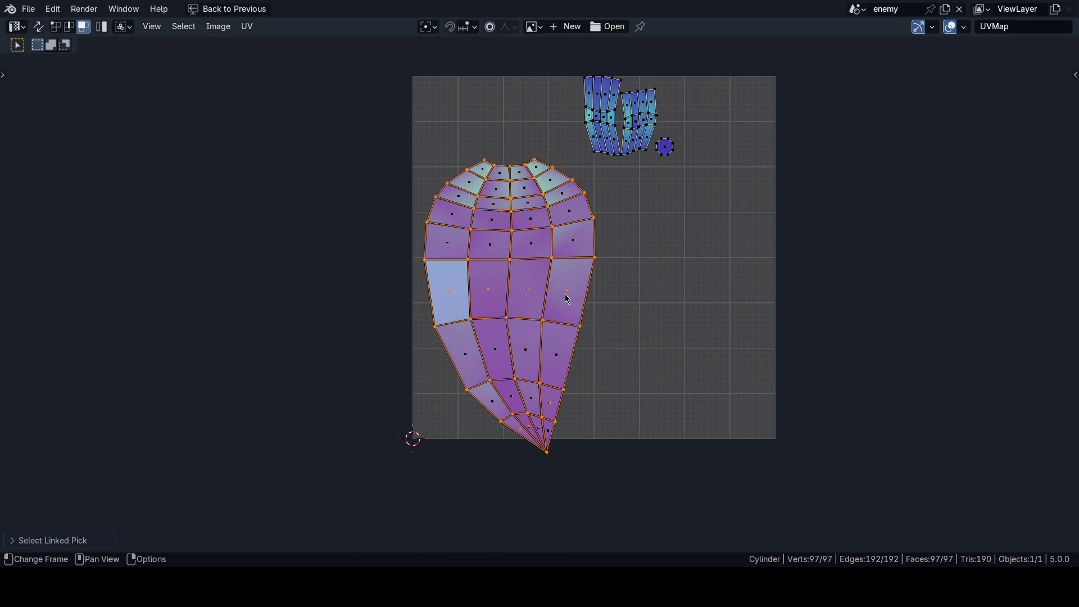
Step: Move the body island aside to reveal its mirrored twin and select both islands
{"action": "key", "text": "g"}
{"action": "left_click", "coordinate": [671, 329]}
{"action": "key", "text": "l"}
{"action": "key", "text": "ctrl+space"}
{"action": "key", "text": "ctrl+space"}
Step: Stack the two mirrored islands with UVPackmaster's Align Similar (Stack) and restore the layout
{"action": "key", "text": "n"}
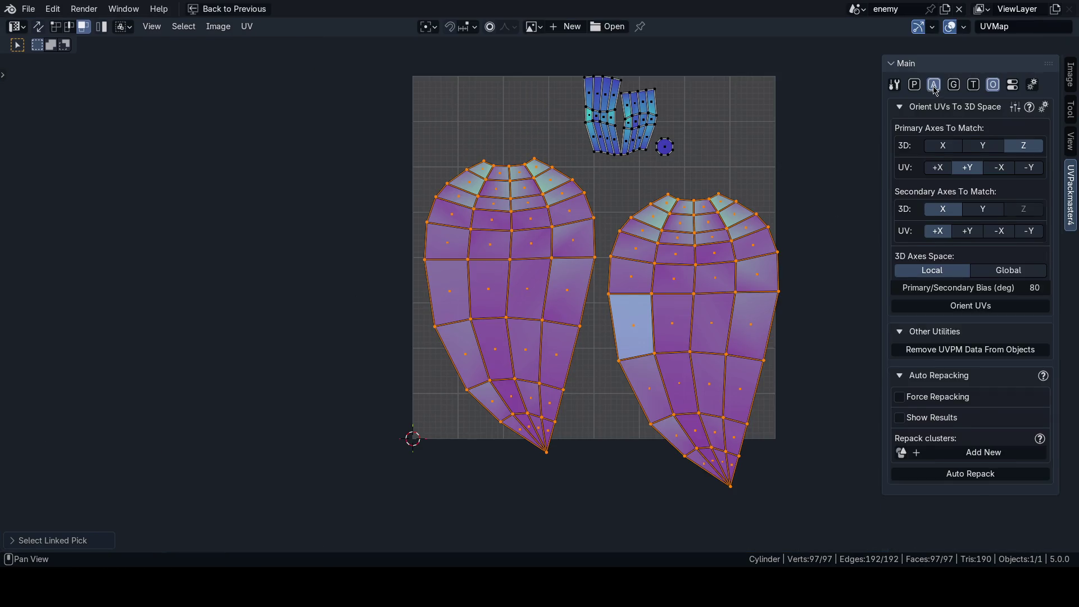
{"action": "left_click", "coordinate": [934, 85]}
{"action": "left_click", "coordinate": [964, 138]}
{"action": "scroll", "coordinate": [595, 423], "scroll_direction": "up", "scroll_amount": 4}
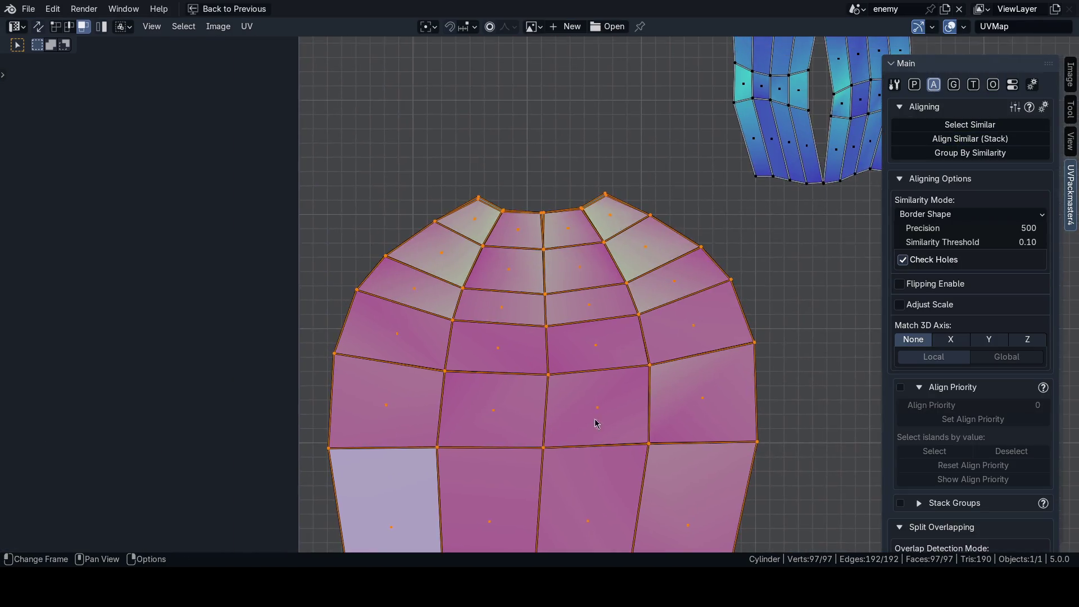
{"action": "scroll", "coordinate": [595, 423], "scroll_direction": "up", "scroll_amount": 3}
{"action": "scroll", "coordinate": [561, 278], "scroll_direction": "up", "scroll_amount": 3}
{"action": "scroll", "coordinate": [566, 271], "scroll_direction": "up", "scroll_amount": 1}
{"action": "scroll", "coordinate": [602, 354], "scroll_direction": "up", "scroll_amount": 1}
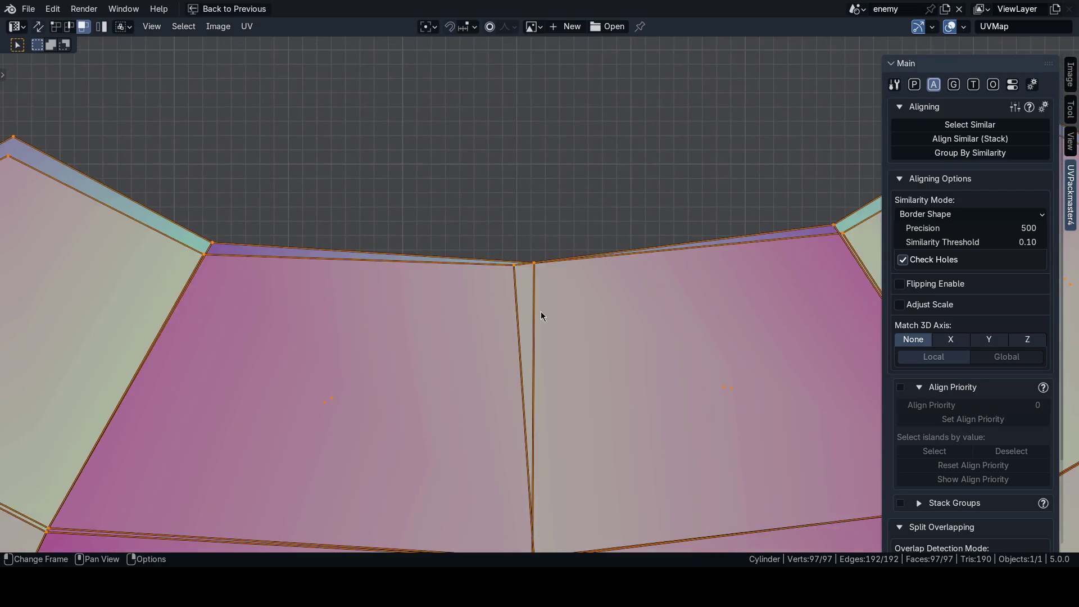
{"action": "scroll", "coordinate": [540, 316], "scroll_direction": "down", "scroll_amount": 5}
{"action": "scroll", "coordinate": [540, 316], "scroll_direction": "down", "scroll_amount": 3}
{"action": "scroll", "coordinate": [427, 501], "scroll_direction": "up", "scroll_amount": 1}
{"action": "scroll", "coordinate": [561, 406], "scroll_direction": "down", "scroll_amount": 1}
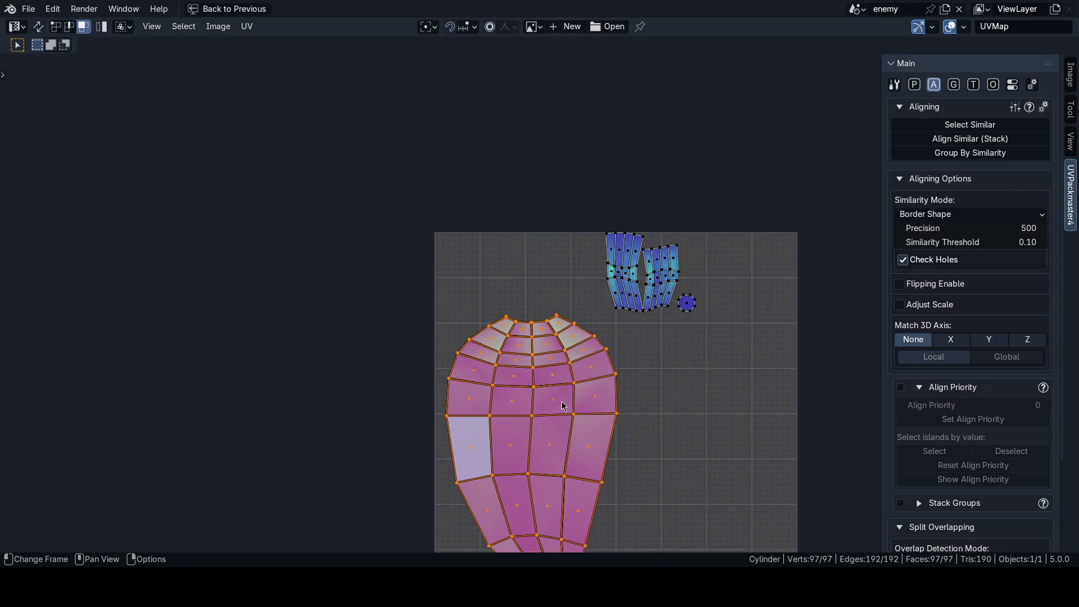
{"action": "scroll", "coordinate": [562, 405], "scroll_direction": "up", "scroll_amount": 8}
{"action": "scroll", "coordinate": [566, 371], "scroll_direction": "up", "scroll_amount": 2}
{"action": "scroll", "coordinate": [574, 337], "scroll_direction": "up", "scroll_amount": 1}
{"action": "scroll", "coordinate": [565, 340], "scroll_direction": "up", "scroll_amount": 1}
{"action": "scroll", "coordinate": [555, 338], "scroll_direction": "up", "scroll_amount": 2}
{"action": "scroll", "coordinate": [569, 328], "scroll_direction": "up", "scroll_amount": 2}
{"action": "scroll", "coordinate": [560, 323], "scroll_direction": "down", "scroll_amount": 5}
{"action": "scroll", "coordinate": [555, 320], "scroll_direction": "down", "scroll_amount": 5}
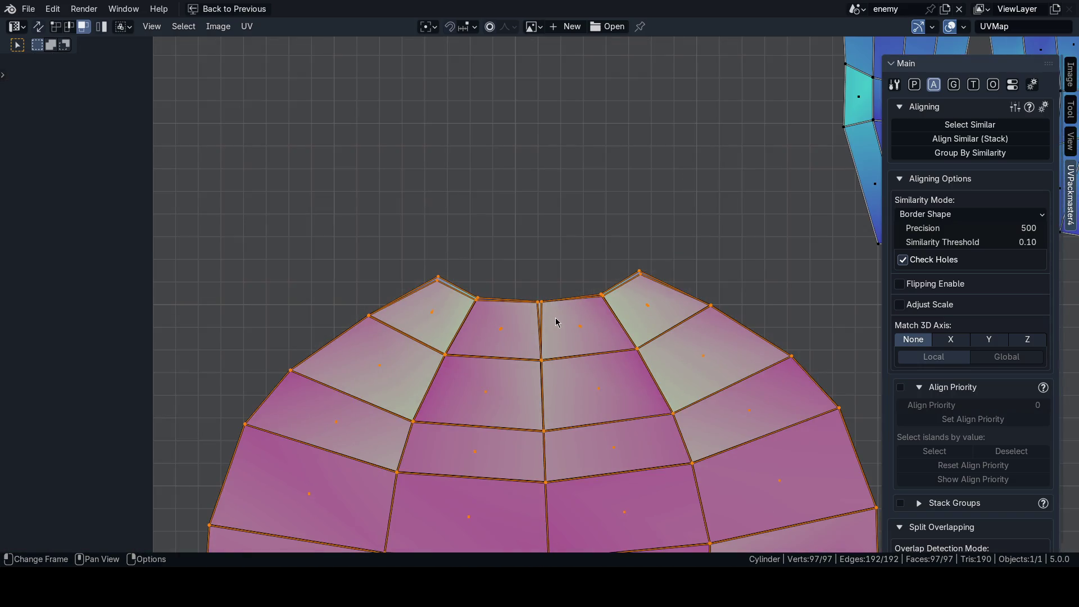
{"action": "scroll", "coordinate": [541, 323], "scroll_direction": "down", "scroll_amount": 4}
{"action": "scroll", "coordinate": [481, 396], "scroll_direction": "down", "scroll_amount": 3}
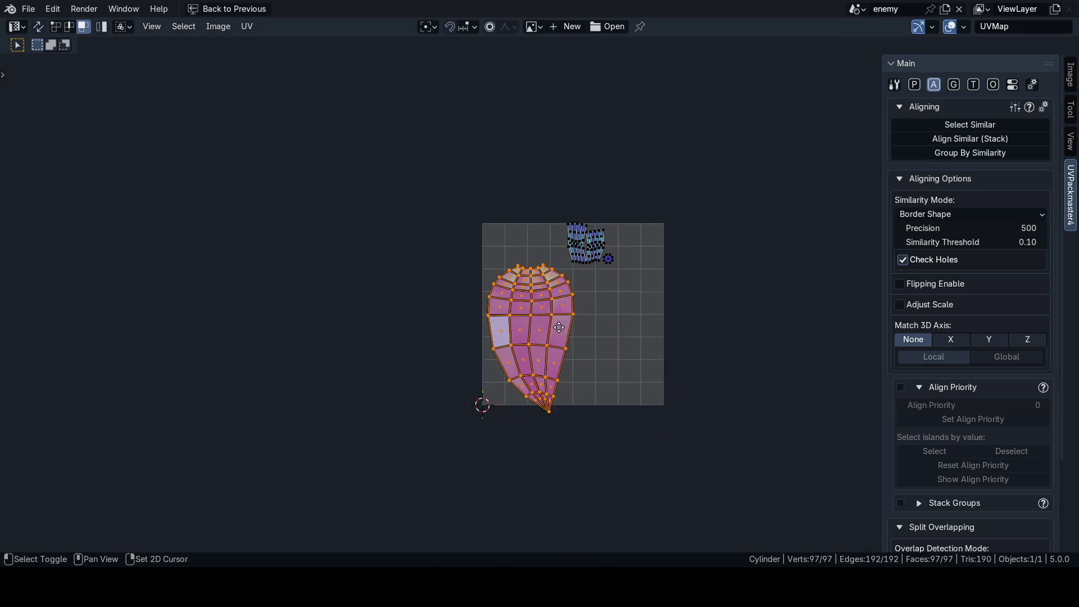
{"action": "key", "text": "ctrl+space"}
{"action": "middle_click_drag", "start_coordinate": [628, 125], "coordinate": [572, 374]}
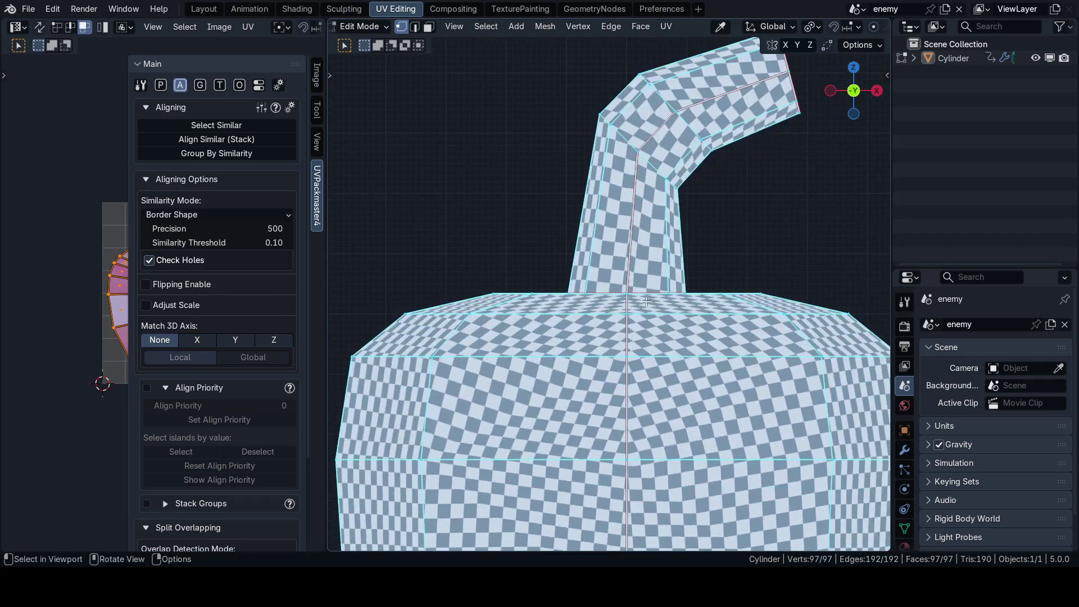
Step: Select the whole pepper mesh in face mode and maximise the 3D viewport
{"action": "middle_click_drag", "start_coordinate": [571, 374], "coordinate": [544, 298]}
{"action": "scroll", "coordinate": [544, 299], "scroll_direction": "down", "scroll_amount": 4}
{"action": "scroll", "coordinate": [564, 298], "scroll_direction": "up", "scroll_amount": 2}
{"action": "scroll", "coordinate": [563, 298], "scroll_direction": "down", "scroll_amount": 2}
{"action": "scroll", "coordinate": [564, 297], "scroll_direction": "up", "scroll_amount": 1}
{"action": "key", "text": "3"}
{"action": "scroll", "coordinate": [711, 300], "scroll_direction": "down", "scroll_amount": 2}
{"action": "key", "text": "alt+a"}
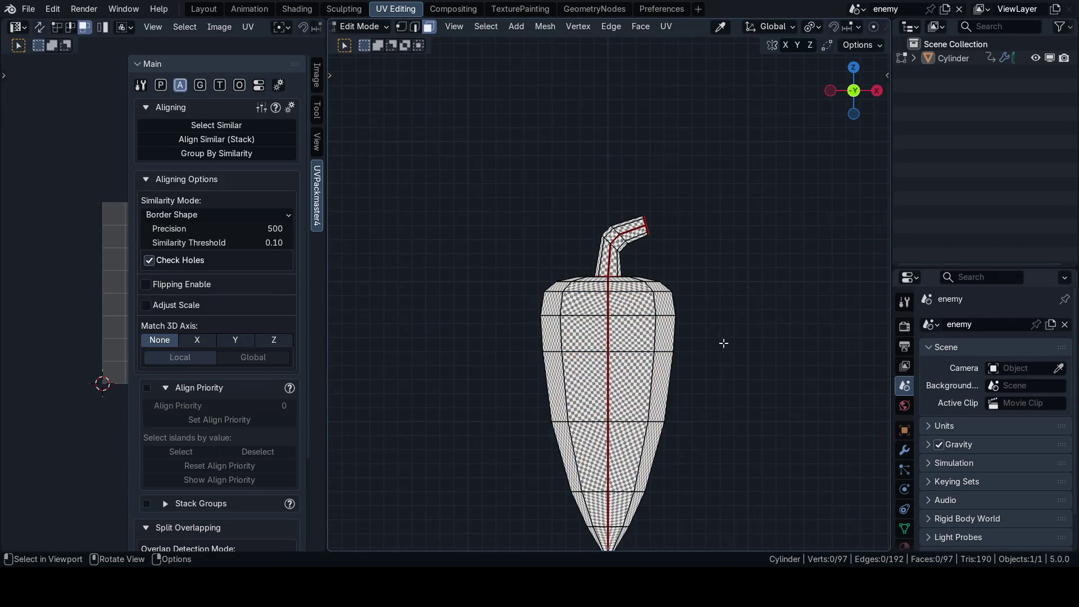
{"action": "key", "text": "l"}
{"action": "key", "text": "l"}
{"action": "key", "text": "grave"}
{"action": "left_click", "coordinate": [722, 262]}
{"action": "scroll", "coordinate": [738, 325], "scroll_direction": "up", "scroll_amount": 2}
{"action": "key", "text": "ctrl+space"}
{"action": "mouse_move", "coordinate": [690, 283]}
{"action": "middle_mouse_down", "text": "shift"}
{"action": "mouse_move", "coordinate": [742, 236]}
{"action": "mouse_move", "coordinate": [739, 272]}
{"action": "middle_mouse_up", "text": "shift"}
{"action": "scroll", "coordinate": [742, 236], "scroll_direction": "down", "scroll_amount": 3}
{"action": "scroll", "coordinate": [739, 273], "scroll_direction": "up", "scroll_amount": 2}
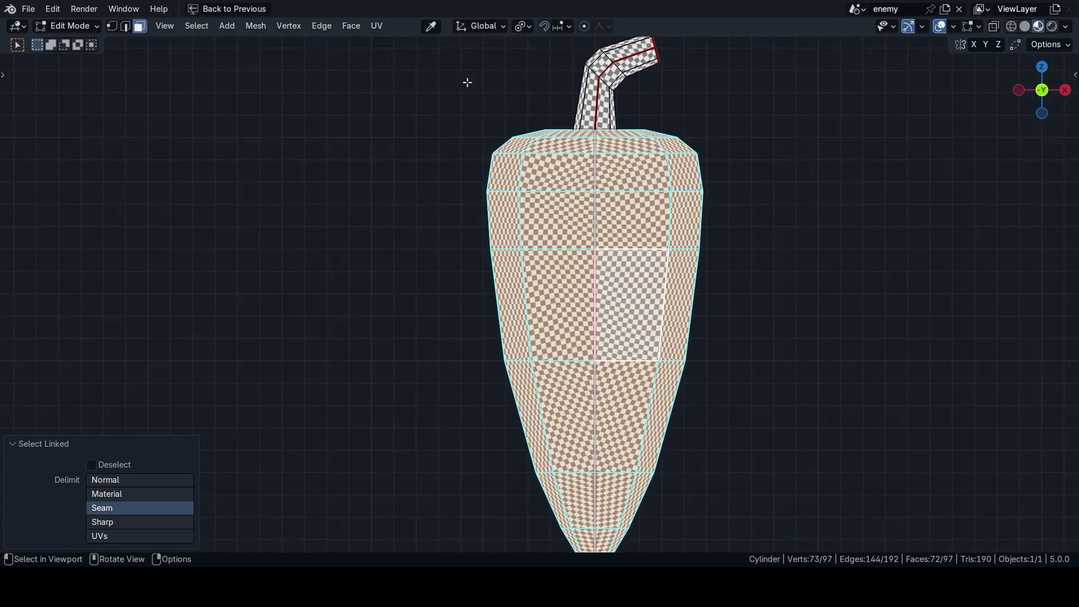
Step: Run Mesh > Snap to Symmetry with a 0.529 m threshold, finding 46 vertices already symmetrical
{"action": "left_click", "coordinate": [256, 26]}
{"action": "left_click", "coordinate": [303, 244]}
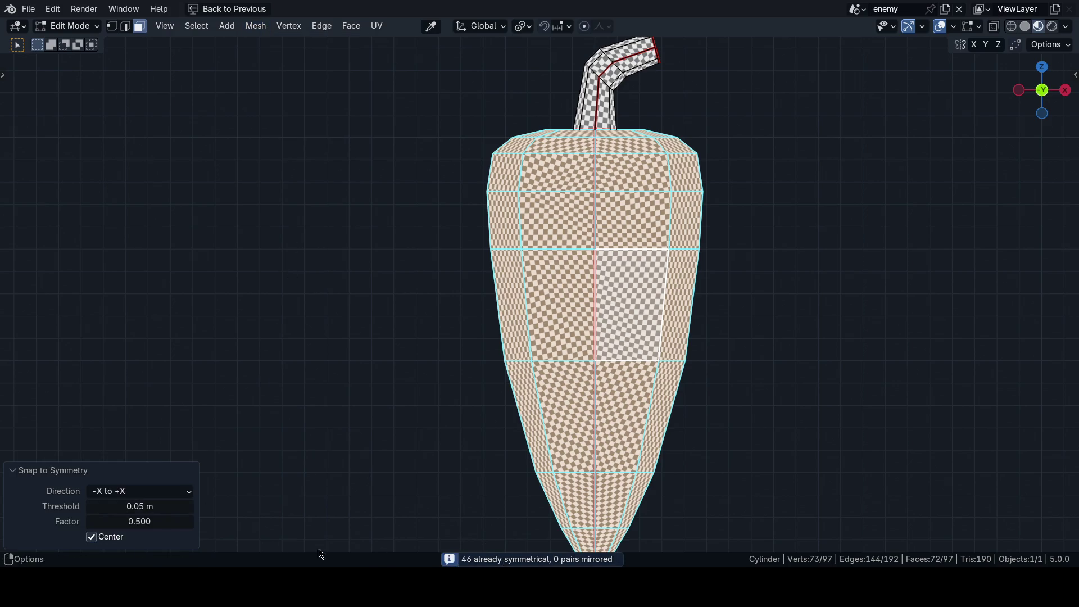
{"action": "mouse_move", "coordinate": [151, 506]}
{"action": "left_mouse_down"}
{"action": "mouse_move", "coordinate": [118, 506]}
{"action": "mouse_move", "coordinate": [152, 506]}
{"action": "left_mouse_up"}
{"action": "mouse_move", "coordinate": [552, 458]}
{"action": "middle_mouse_down", "text": "ctrl"}
{"action": "mouse_move", "coordinate": [552, 406]}
{"action": "mouse_move", "coordinate": [592, 380]}
{"action": "mouse_move", "coordinate": [625, 395]}
{"action": "mouse_move", "coordinate": [584, 356]}
{"action": "middle_mouse_up", "text": "ctrl"}
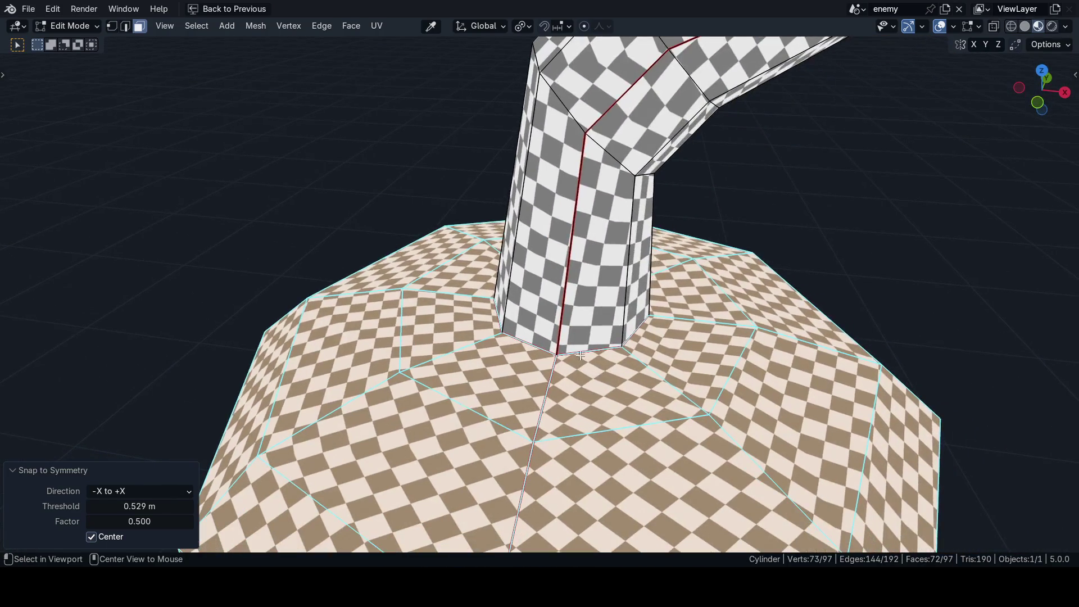
Step: Select the vertex ring around the stem base and frame it in front view
{"action": "left_click", "coordinate": [584, 356], "text": "alt"}
{"action": "key", "text": "Tab"}
{"action": "key", "text": "1"}
{"action": "left_click", "coordinate": [588, 358], "text": "alt"}
{"action": "key", "text": "KP_1"}
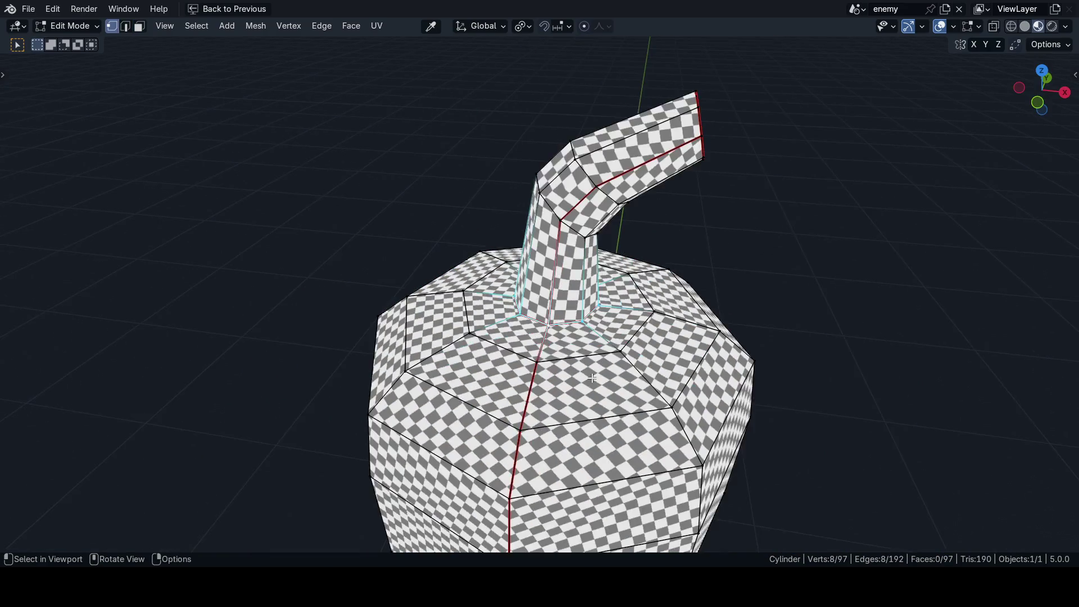
{"action": "middle_click_drag", "start_coordinate": [588, 359], "coordinate": [620, 365], "text": "shift"}
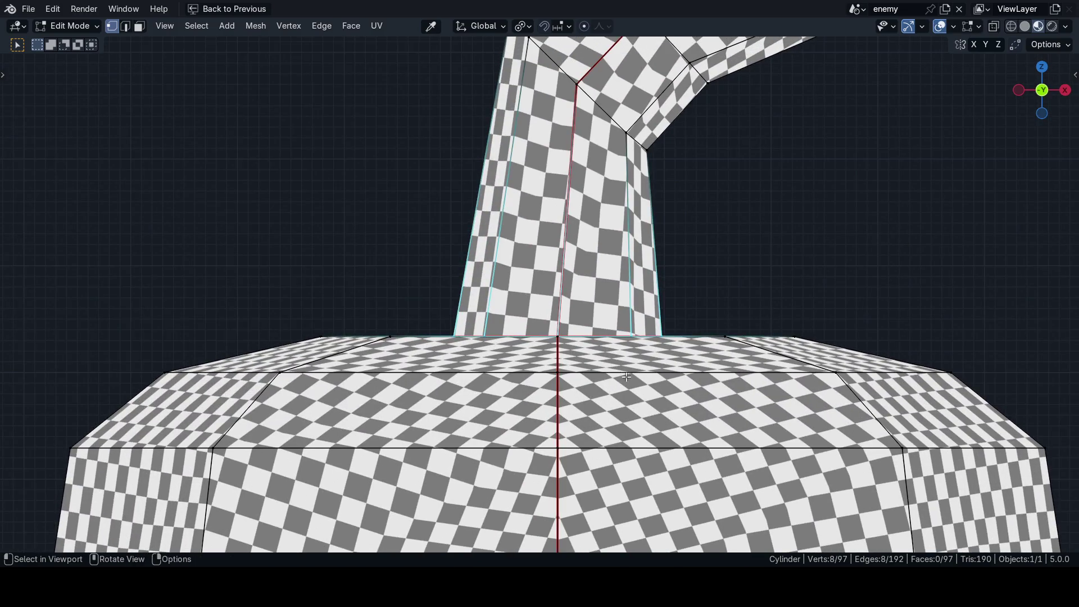
Step: Snap the ring to symmetry, then Symmetrize the mesh from Quick Favorites, -X to +X, leaving 89 faces
{"action": "key", "text": "q"}
{"action": "left_click", "coordinate": [256, 26]}
{"action": "left_click", "coordinate": [320, 245]}
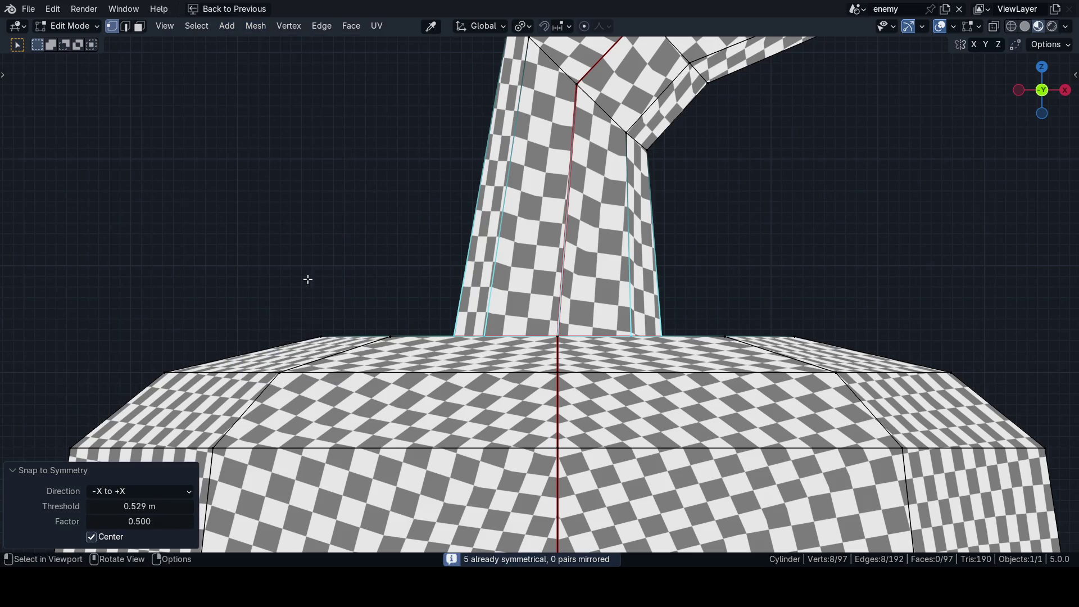
{"action": "middle_click_drag", "start_coordinate": [555, 394], "coordinate": [596, 382]}
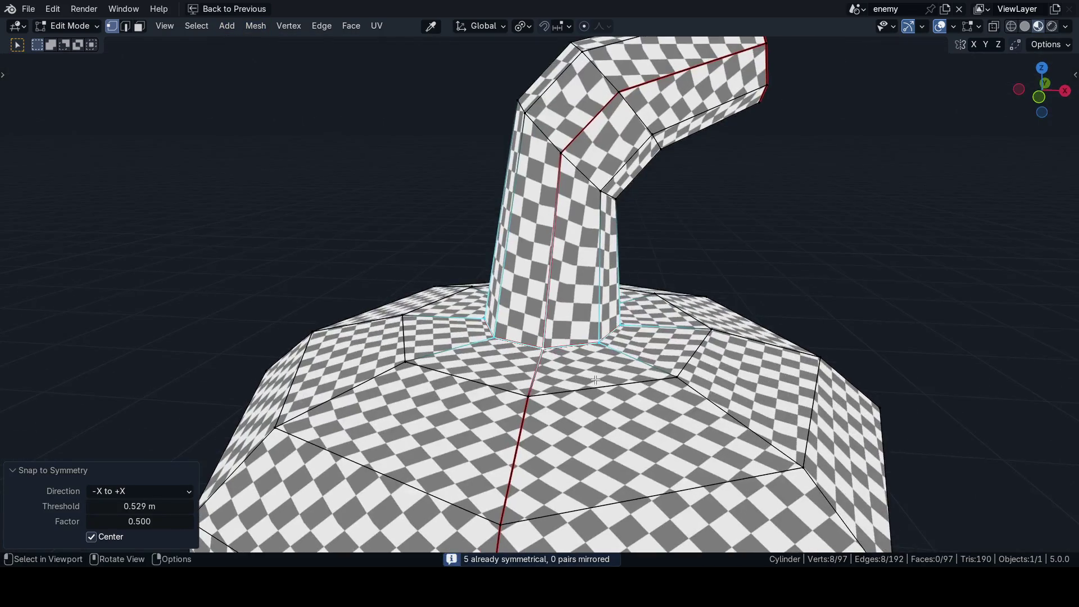
{"action": "right_click", "coordinate": [823, 274]}
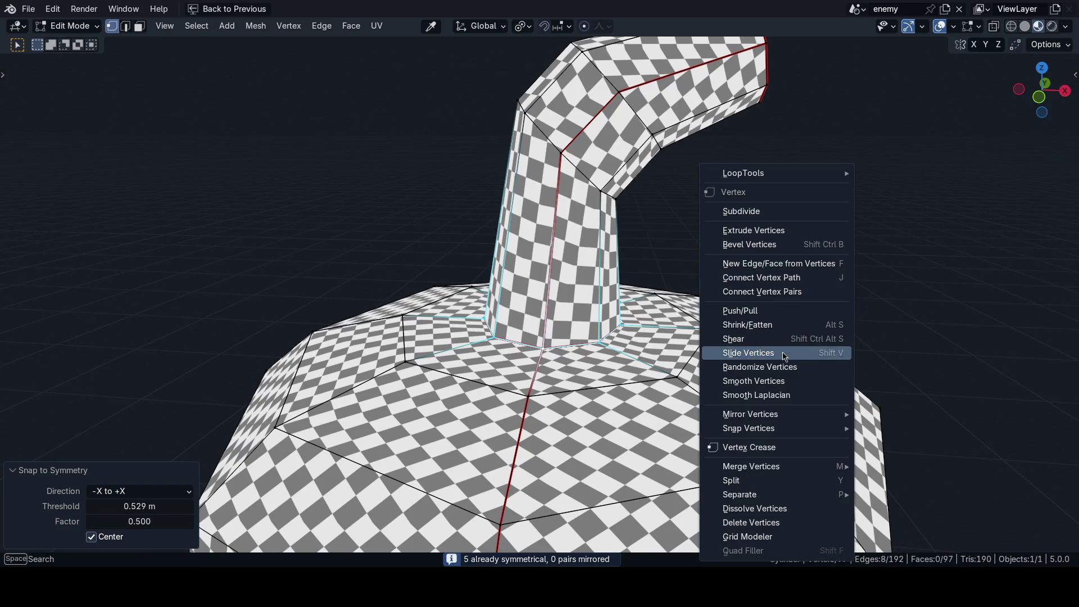
{"action": "key", "text": "Escape"}
{"action": "key", "text": "q"}
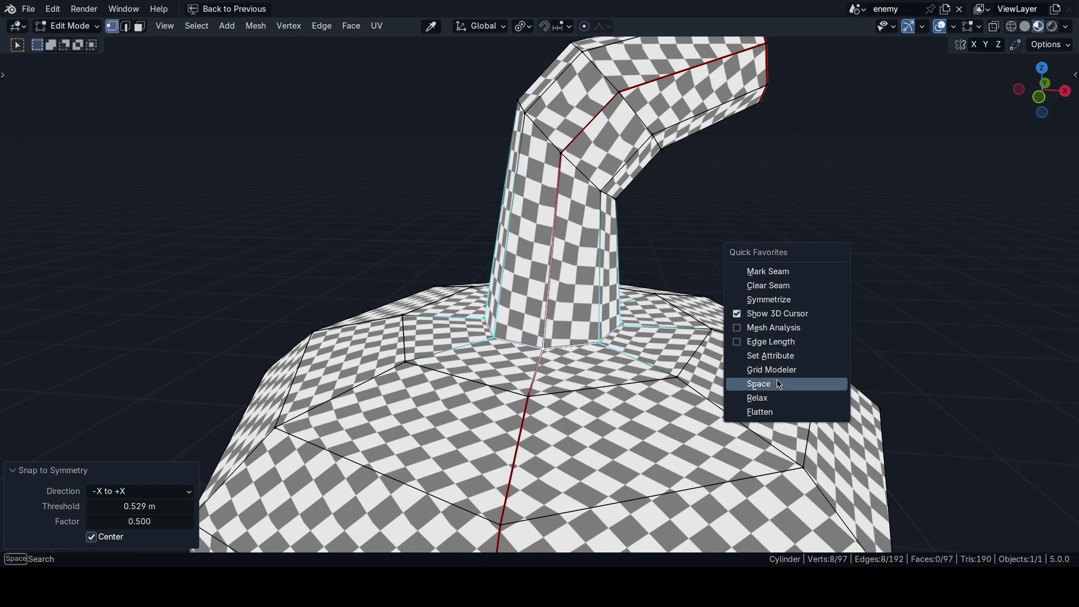
{"action": "left_click", "coordinate": [784, 303]}
{"action": "left_click", "coordinate": [137, 512]}
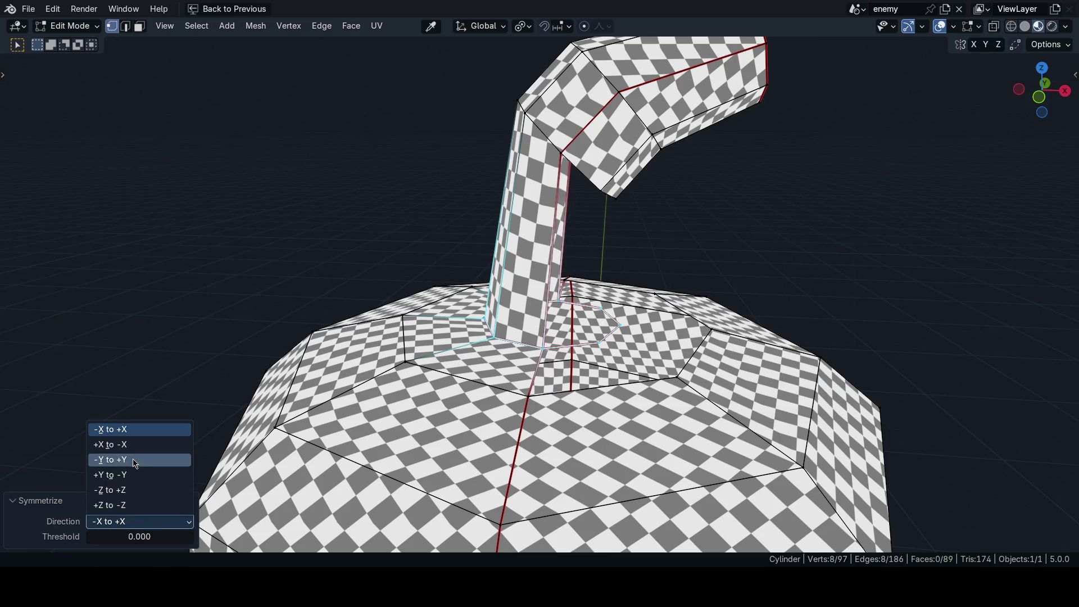
Step: Try mirroring from +X instead, undo the Symmetrize and switch to solid shading
{"action": "left_click", "coordinate": [137, 440]}
{"action": "mouse_move", "coordinate": [513, 386]}
{"action": "middle_mouse_down"}
{"action": "mouse_move", "coordinate": [576, 389]}
{"action": "mouse_move", "coordinate": [578, 204]}
{"action": "mouse_move", "coordinate": [594, 263]}
{"action": "middle_mouse_up"}
{"action": "key", "text": "ctrl+z"}
{"action": "scroll", "coordinate": [612, 320], "scroll_direction": "up", "scroll_amount": 2}
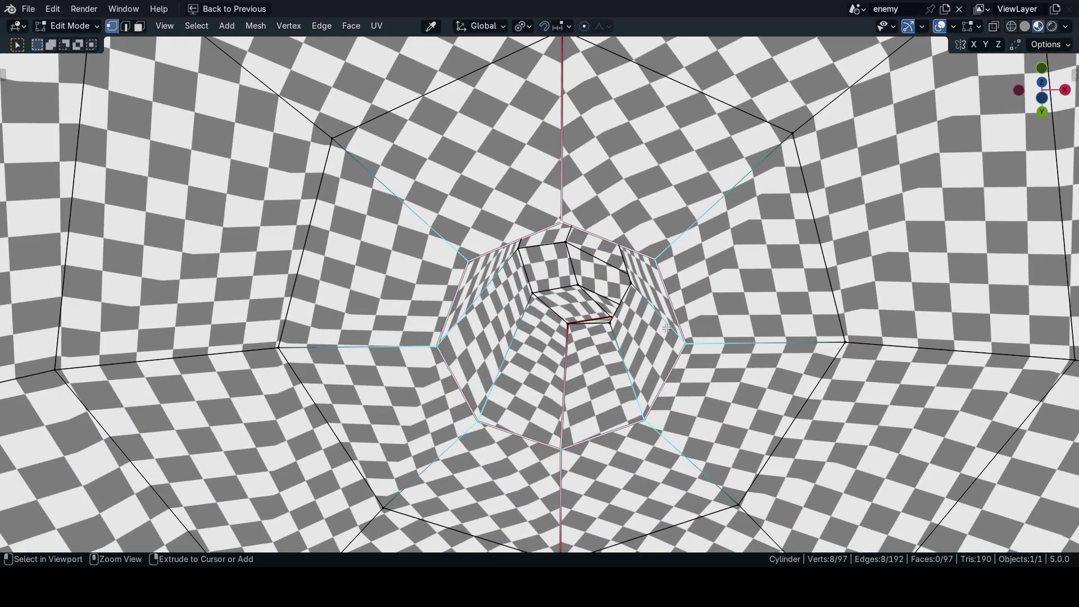
{"action": "key", "text": "z"}
Step: In edge mode, Symmetrize the mesh again from Quick Favorites and undo it
{"action": "key", "text": "Tab"}
{"action": "left_click", "coordinate": [565, 429]}
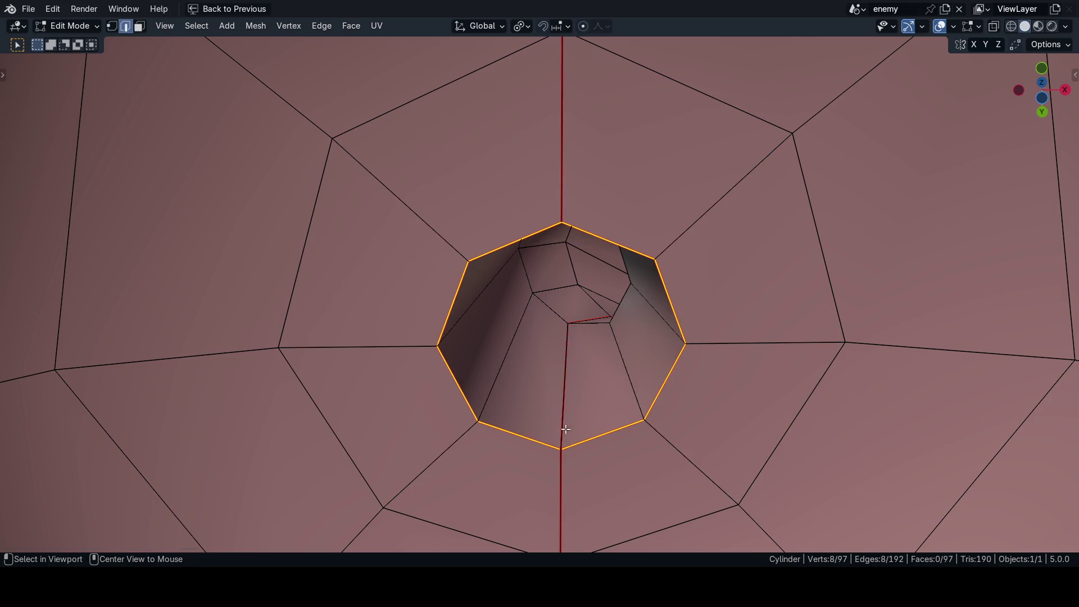
{"action": "middle_click_drag", "start_coordinate": [606, 382], "coordinate": [711, 380]}
{"action": "key", "text": "q"}
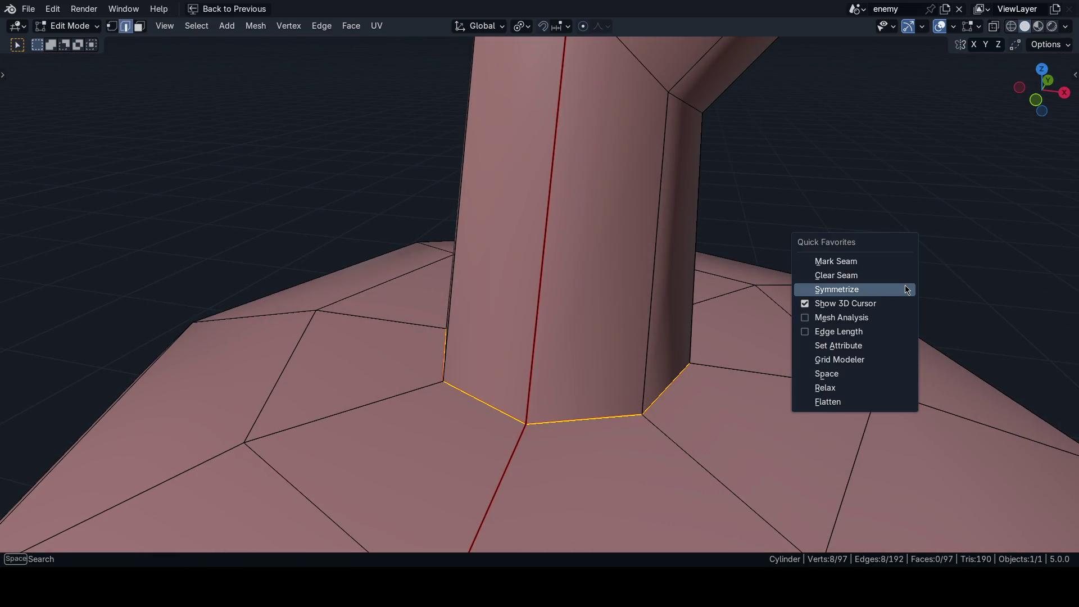
{"action": "left_click", "coordinate": [908, 290]}
{"action": "middle_click_drag", "start_coordinate": [848, 325], "coordinate": [681, 374]}
{"action": "key", "text": "ctrl+z"}
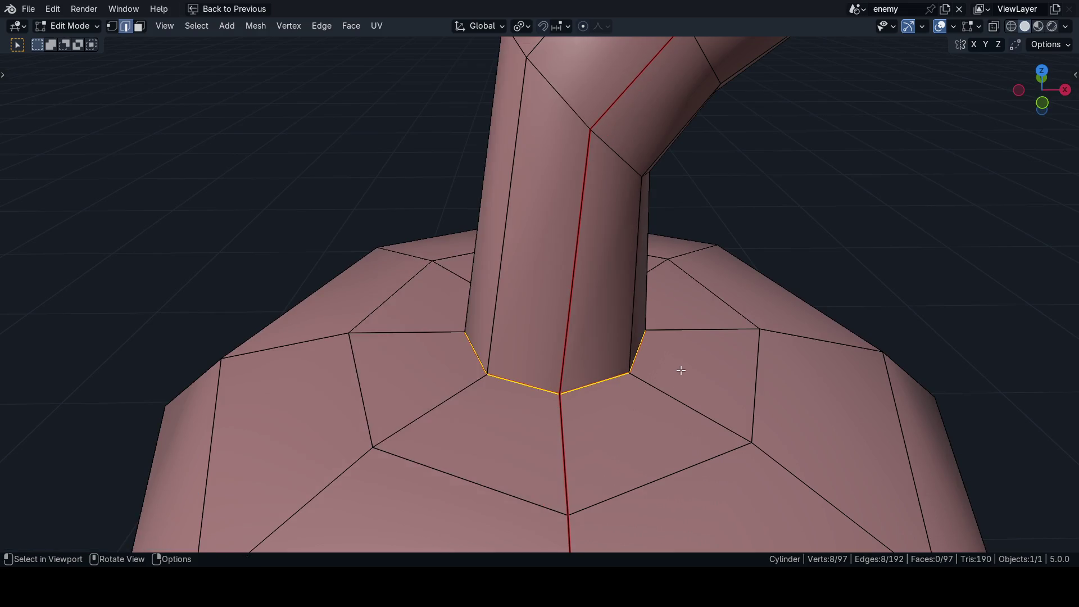
Step: Symmetrize with the stem-base face ring selected, compare by undo/redo, and keep the 97-face mesh
{"action": "key", "text": "3"}
{"action": "left_click", "coordinate": [635, 377], "text": "alt"}
{"action": "key", "text": "q"}
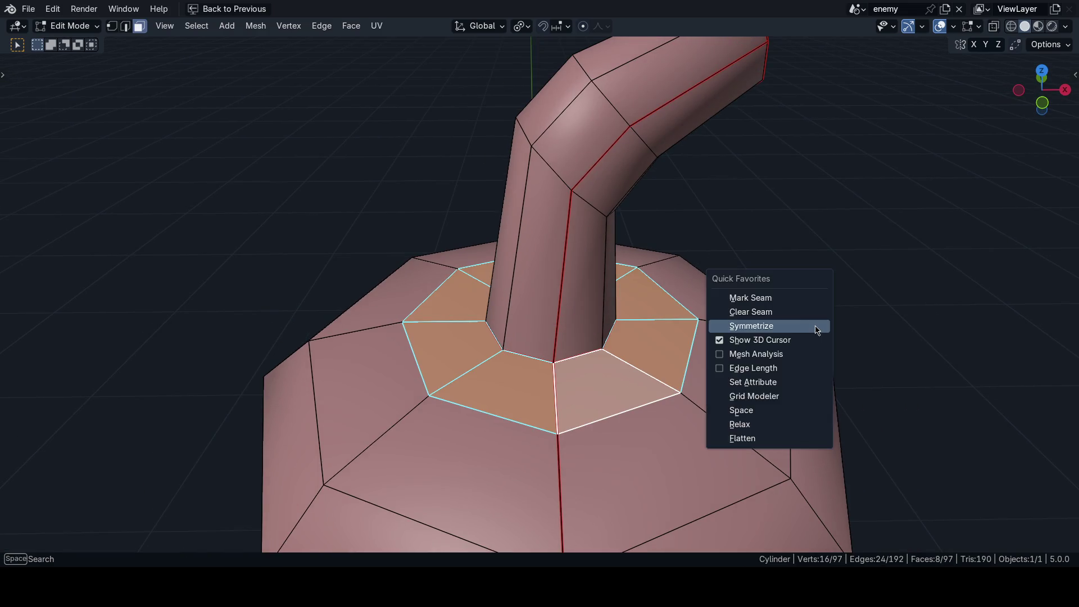
{"action": "left_click", "coordinate": [817, 326]}
{"action": "scroll", "coordinate": [604, 406], "scroll_direction": "down", "scroll_amount": 2}
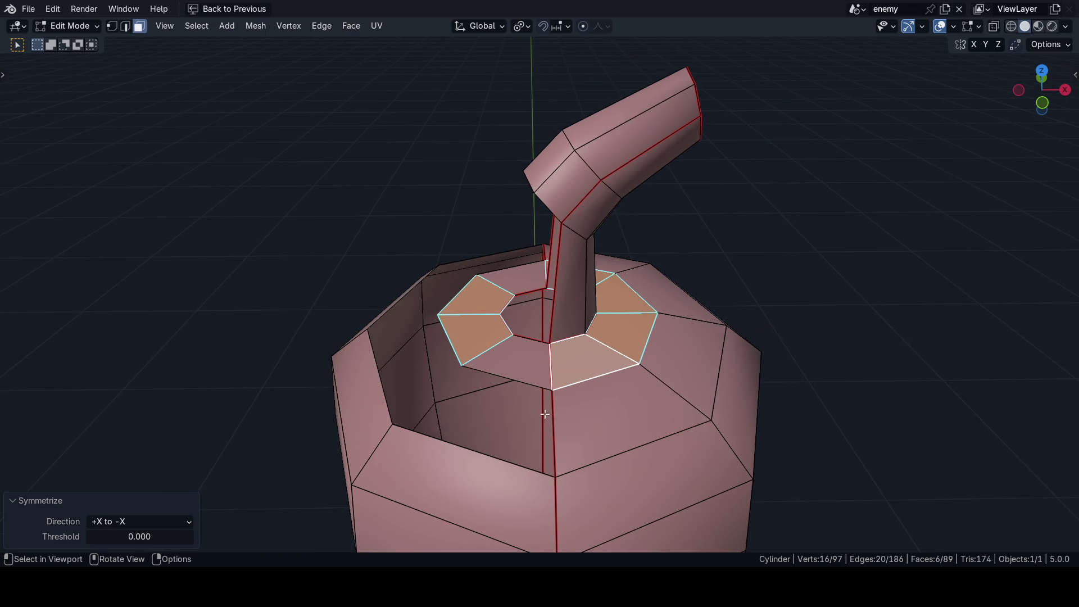
{"action": "key", "text": "ctrl+z"}
{"action": "key", "text": "ctrl+shift+z"}
{"action": "key", "text": "ctrl+z"}
{"action": "key", "text": "ctrl+shift+z"}
{"action": "key", "text": "ctrl+z"}
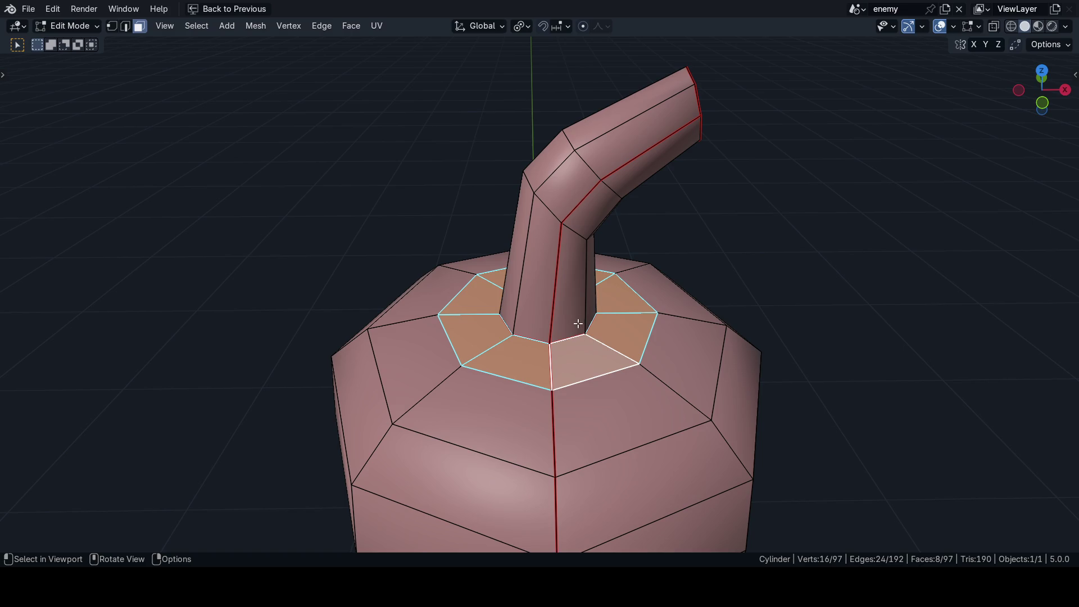
{"action": "left_click", "coordinate": [555, 296], "text": "alt"}
Step: Hide the stem's lower face ring, Symmetrize the ring around the exposed hole, then undo
{"action": "key", "text": "h"}
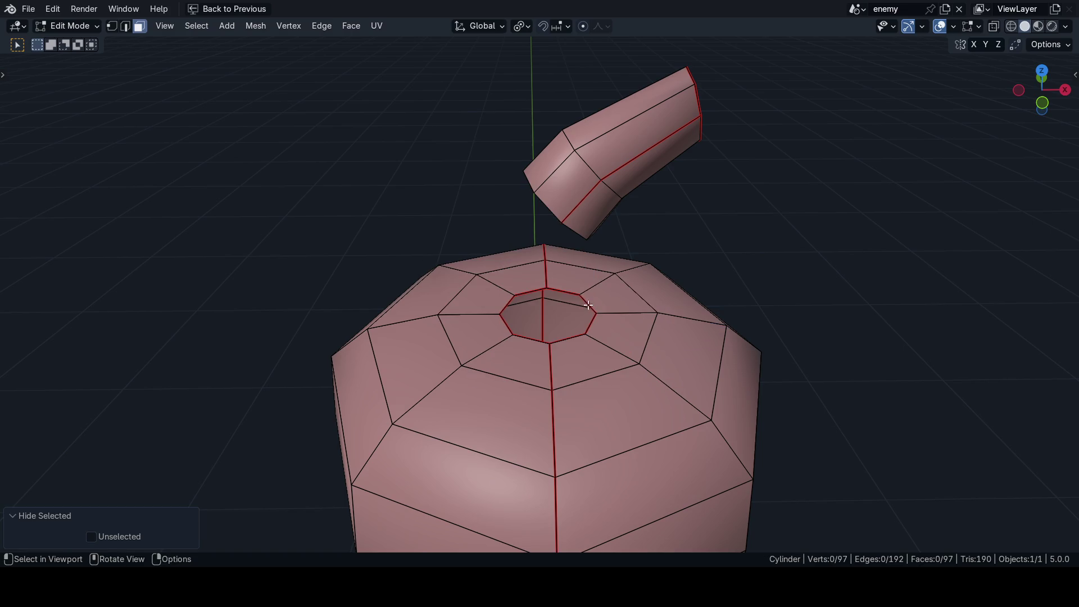
{"action": "key", "text": "ctrl+Tab"}
{"action": "left_click", "coordinate": [605, 342], "text": "alt"}
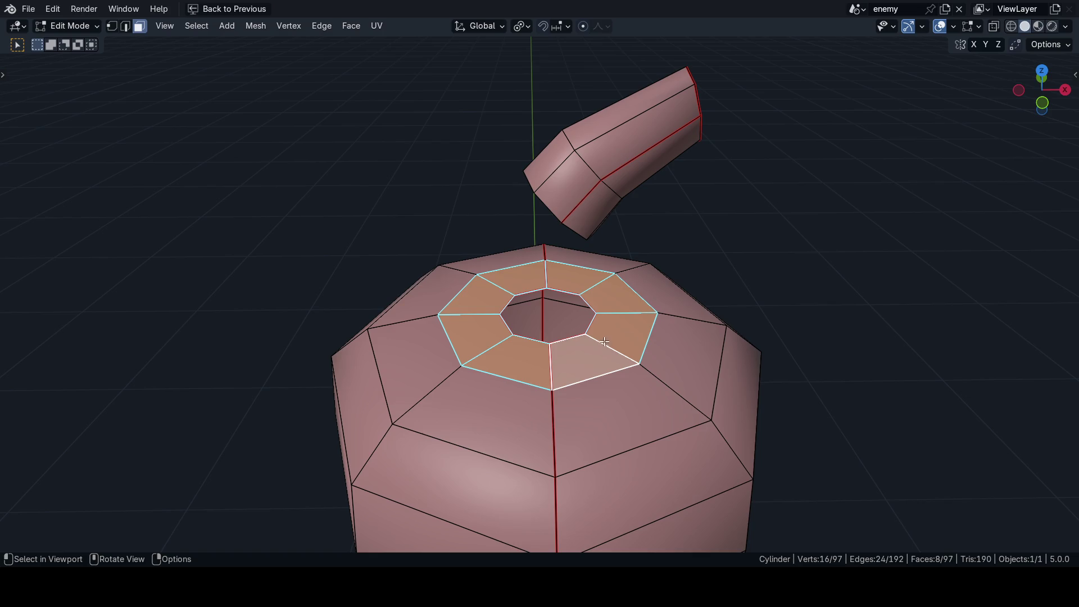
{"action": "right_click", "coordinate": [839, 318]}
{"action": "key", "text": "q"}
{"action": "left_click", "coordinate": [852, 294]}
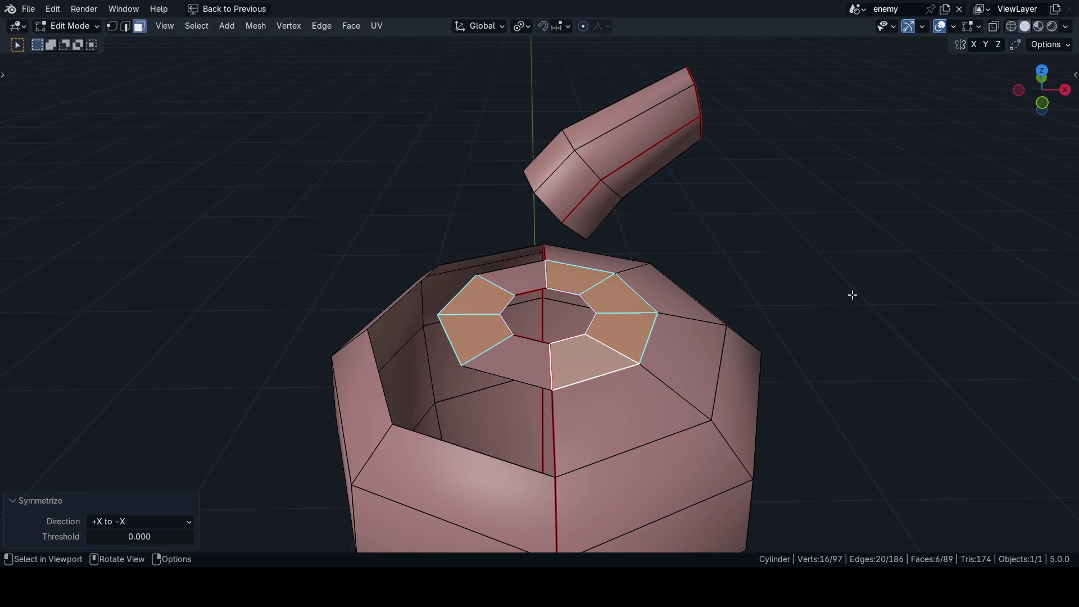
{"action": "mouse_move", "coordinate": [797, 338]}
{"action": "middle_mouse_down"}
{"action": "mouse_move", "coordinate": [584, 369]}
{"action": "mouse_move", "coordinate": [614, 381]}
{"action": "middle_mouse_up"}
{"action": "key", "text": "ctrl+z"}
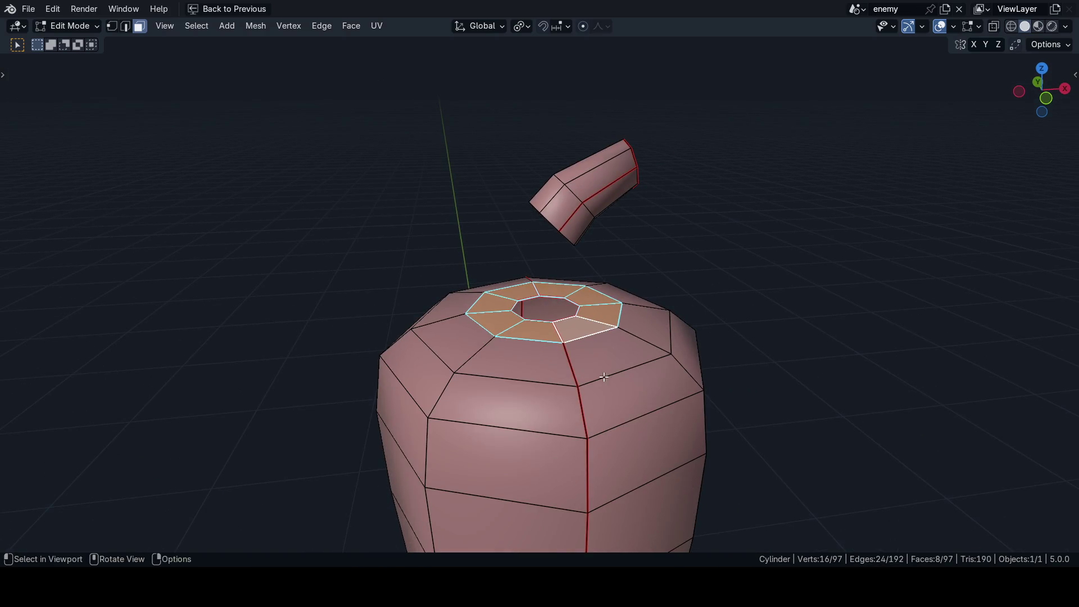
Step: Clear all seams from the mesh, test Symmetrize on the top ring, undo and deselect everything
{"action": "key", "text": "a"}
{"action": "key", "text": "q"}
{"action": "left_click", "coordinate": [590, 357]}
{"action": "left_click", "coordinate": [600, 310], "text": "alt"}
{"action": "key", "text": "q"}
{"action": "left_click", "coordinate": [722, 326]}
{"action": "key", "text": "ctrl+z"}
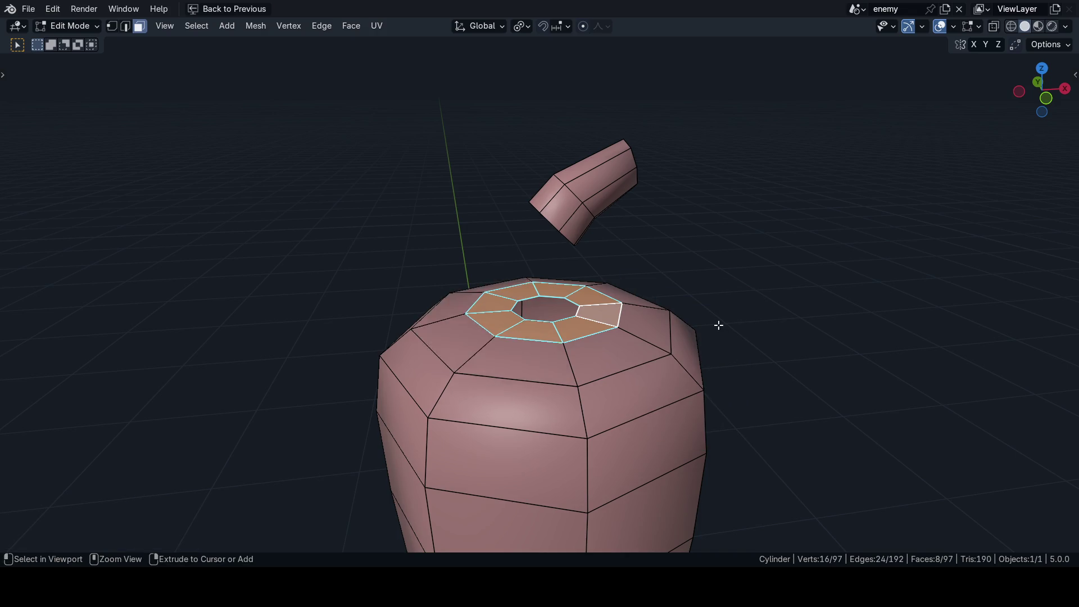
{"action": "key", "text": "a"}
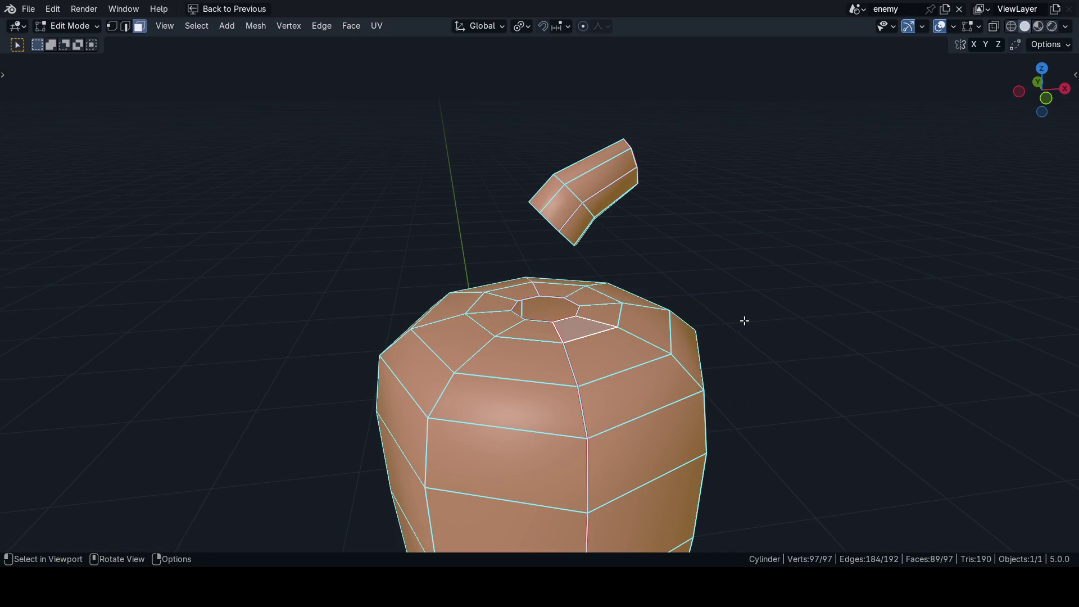
{"action": "key", "text": "alt+a"}
{"action": "scroll", "coordinate": [617, 379], "scroll_direction": "up", "scroll_amount": 3}
Step: Orbit around the pepper body from top, side and front to inspect the opening
{"action": "middle_click_drag", "start_coordinate": [582, 369], "coordinate": [599, 379]}
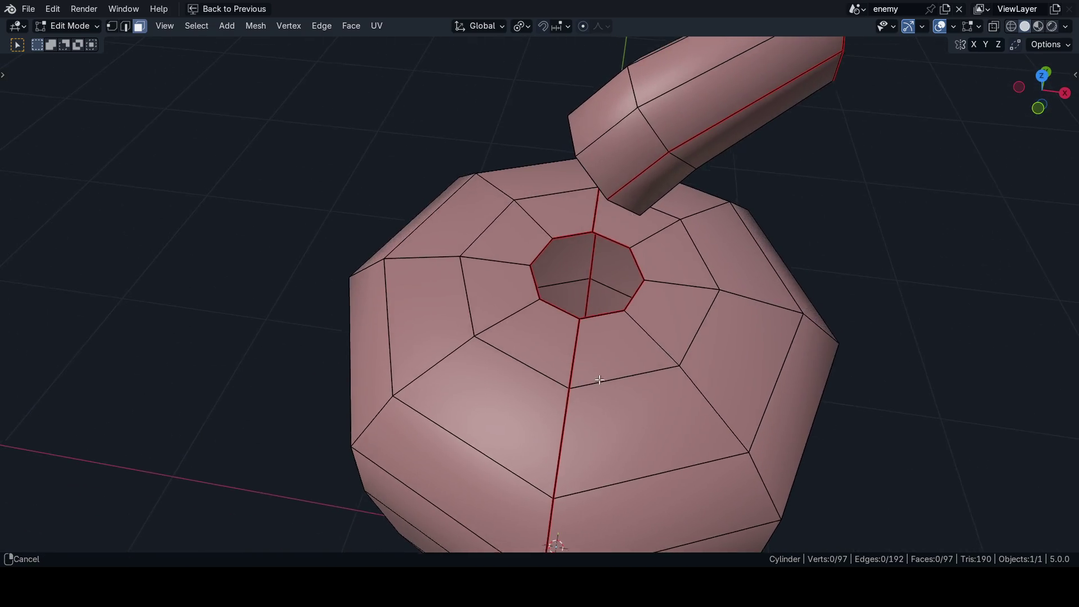
{"action": "key", "text": "KP_7"}
{"action": "scroll", "coordinate": [571, 369], "scroll_direction": "down", "scroll_amount": 2}
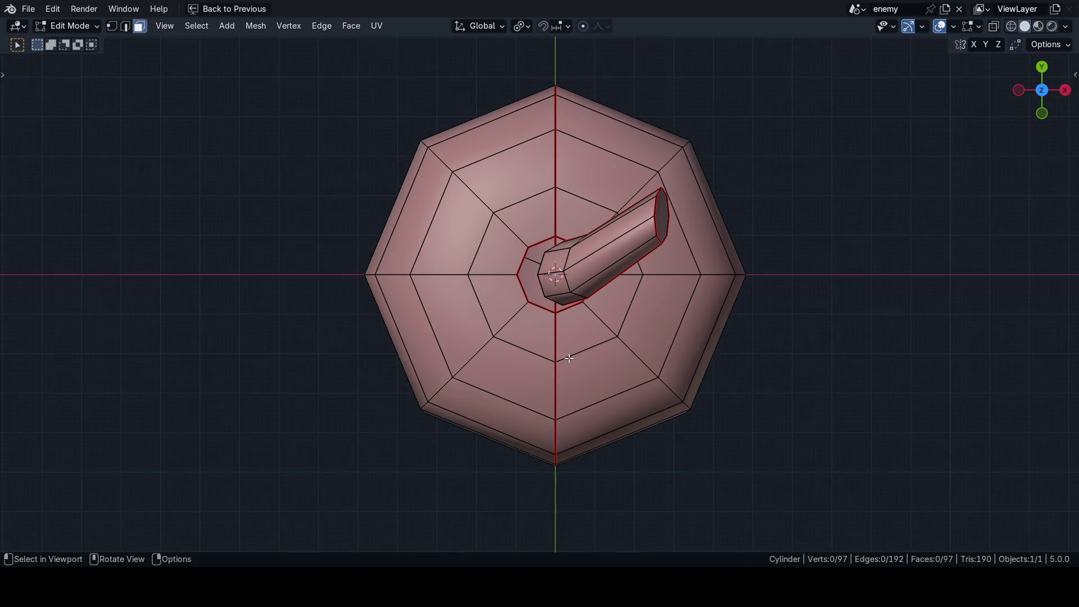
{"action": "scroll", "coordinate": [567, 325], "scroll_direction": "up", "scroll_amount": 1}
{"action": "scroll", "coordinate": [567, 324], "scroll_direction": "down", "scroll_amount": 4}
{"action": "middle_click_drag", "start_coordinate": [582, 379], "coordinate": [576, 330]}
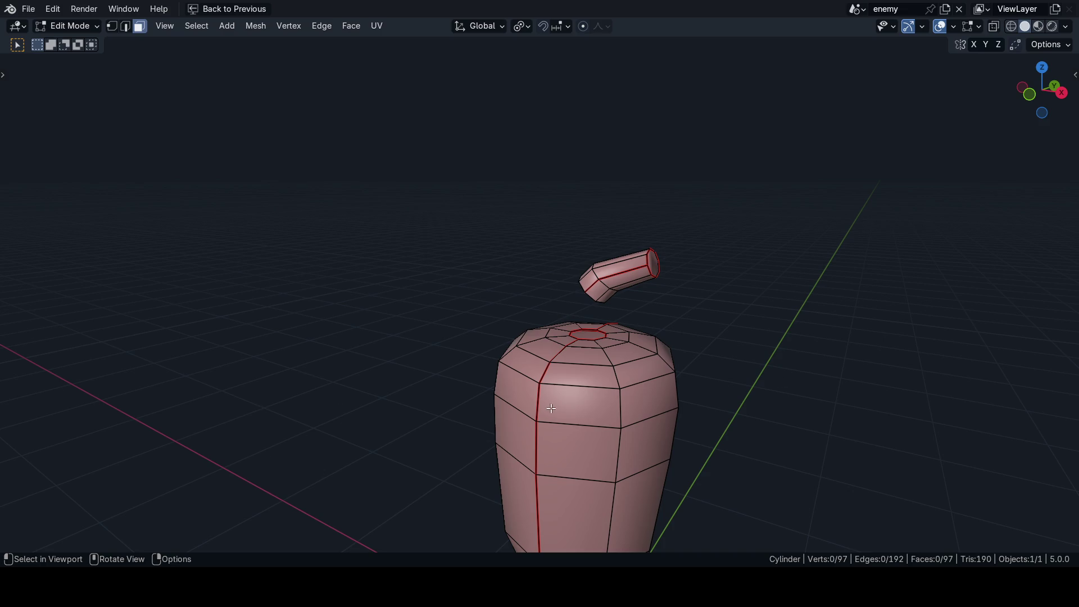
{"action": "middle_click_drag", "start_coordinate": [550, 408], "coordinate": [498, 317]}
{"action": "scroll", "coordinate": [596, 400], "scroll_direction": "up", "scroll_amount": 3}
{"action": "mouse_move", "coordinate": [624, 454]}
{"action": "middle_mouse_down", "text": "shift"}
{"action": "mouse_move", "coordinate": [623, 328]}
{"action": "mouse_move", "coordinate": [573, 417]}
{"action": "middle_mouse_up", "text": "shift"}
{"action": "scroll", "coordinate": [573, 416], "scroll_direction": "up", "scroll_amount": 2}
{"action": "scroll", "coordinate": [573, 364], "scroll_direction": "up", "scroll_amount": 2}
{"action": "scroll", "coordinate": [573, 364], "scroll_direction": "down", "scroll_amount": 3}
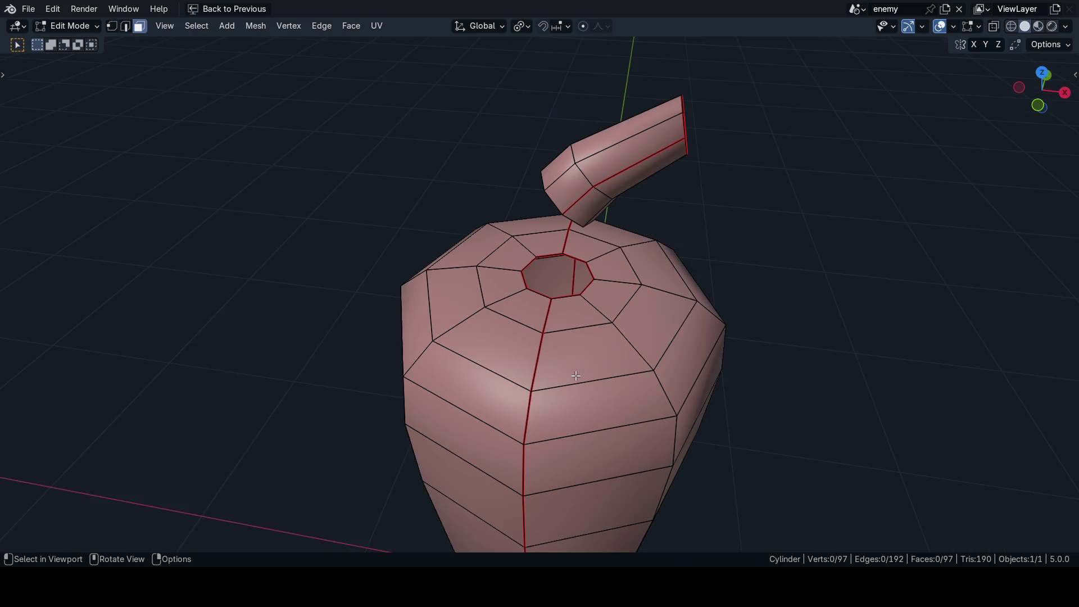
{"action": "scroll", "coordinate": [573, 376], "scroll_direction": "down", "scroll_amount": 2}
{"action": "mouse_move", "coordinate": [572, 375]}
{"action": "middle_mouse_down"}
{"action": "mouse_move", "coordinate": [579, 346]}
{"action": "mouse_move", "coordinate": [575, 370]}
{"action": "mouse_move", "coordinate": [619, 329]}
{"action": "mouse_move", "coordinate": [733, 318]}
{"action": "middle_mouse_up"}
{"action": "scroll", "coordinate": [580, 343], "scroll_direction": "down", "scroll_amount": 2}
Step: Snap the body to symmetry, symmetrize it and run a mesh clean-up
{"action": "key", "text": "l"}
{"action": "key", "text": "l"}
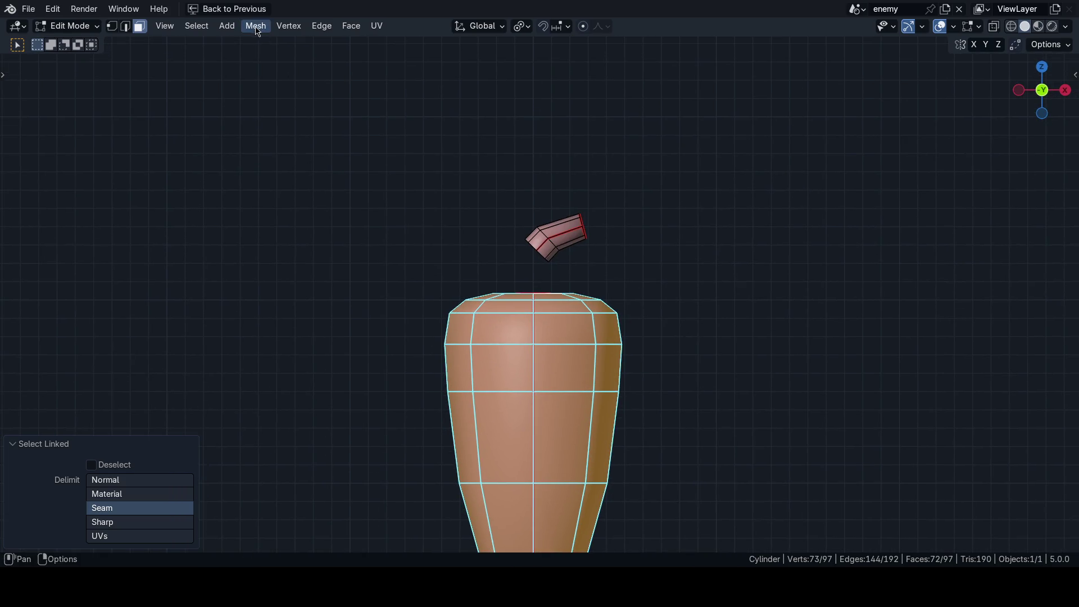
{"action": "left_click", "coordinate": [255, 25]}
{"action": "left_click", "coordinate": [291, 245]}
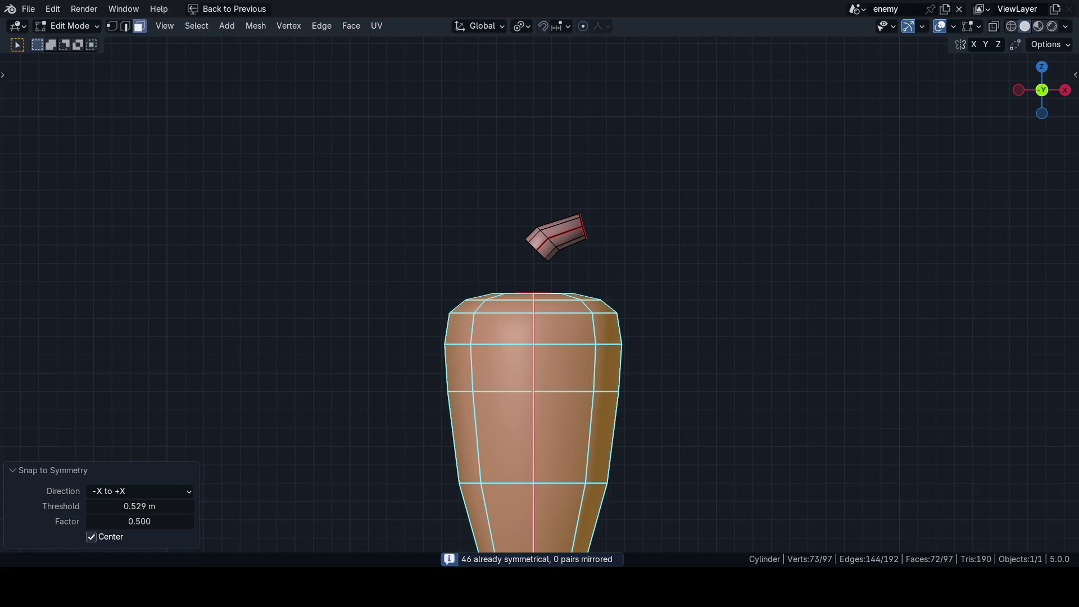
{"action": "scroll", "coordinate": [693, 351], "scroll_direction": "down", "scroll_amount": 2}
{"action": "key", "text": "q"}
{"action": "left_click", "coordinate": [728, 330]}
{"action": "mouse_move", "coordinate": [294, 405]}
{"action": "middle_mouse_down"}
{"action": "mouse_move", "coordinate": [405, 428]}
{"action": "mouse_move", "coordinate": [494, 394]}
{"action": "middle_mouse_up"}
{"action": "key", "text": "alt+3"}
{"action": "scroll", "coordinate": [494, 394], "scroll_direction": "up", "scroll_amount": 3}
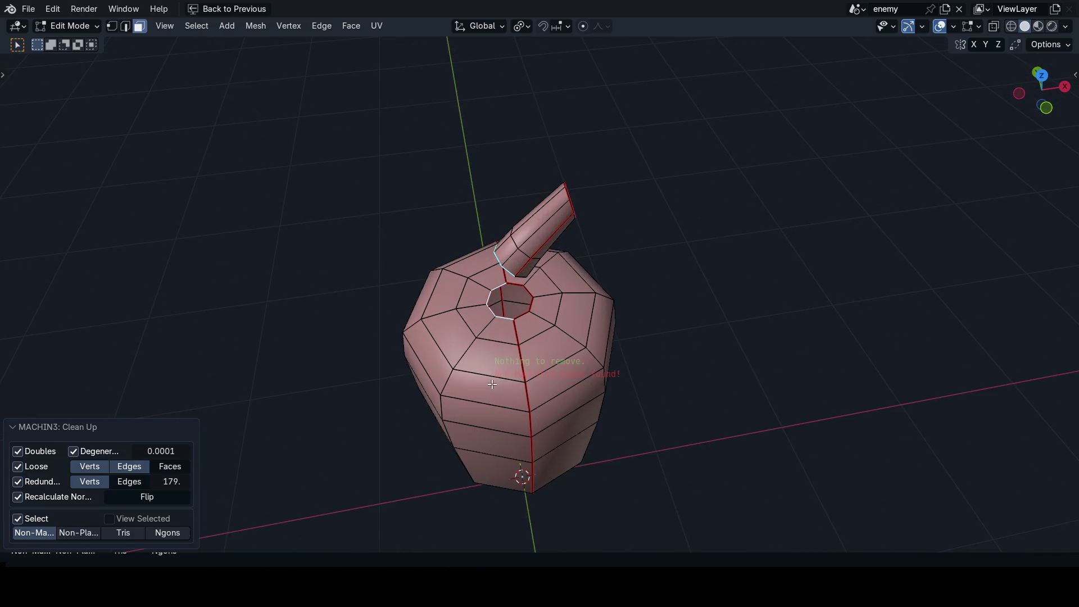
Step: Reveal the hidden stem faces, clean up the whole mesh again and save the blend file
{"action": "left_click", "coordinate": [695, 349]}
{"action": "key", "text": "alt+h"}
{"action": "scroll", "coordinate": [569, 360], "scroll_direction": "up", "scroll_amount": 2}
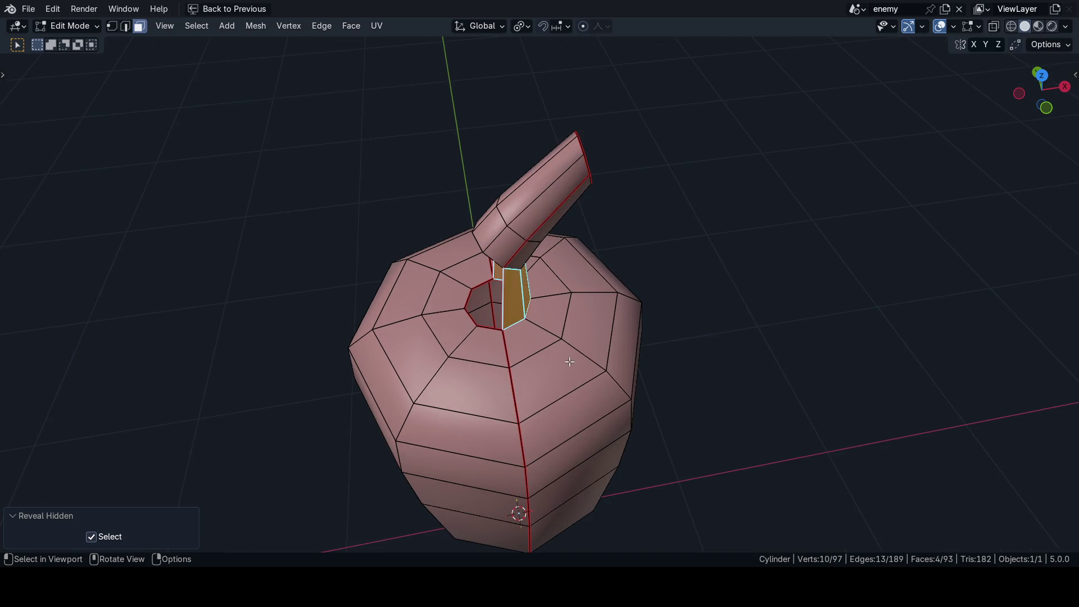
{"action": "key", "text": "KP_1"}
{"action": "key", "text": "a"}
{"action": "key", "text": "alt+x"}
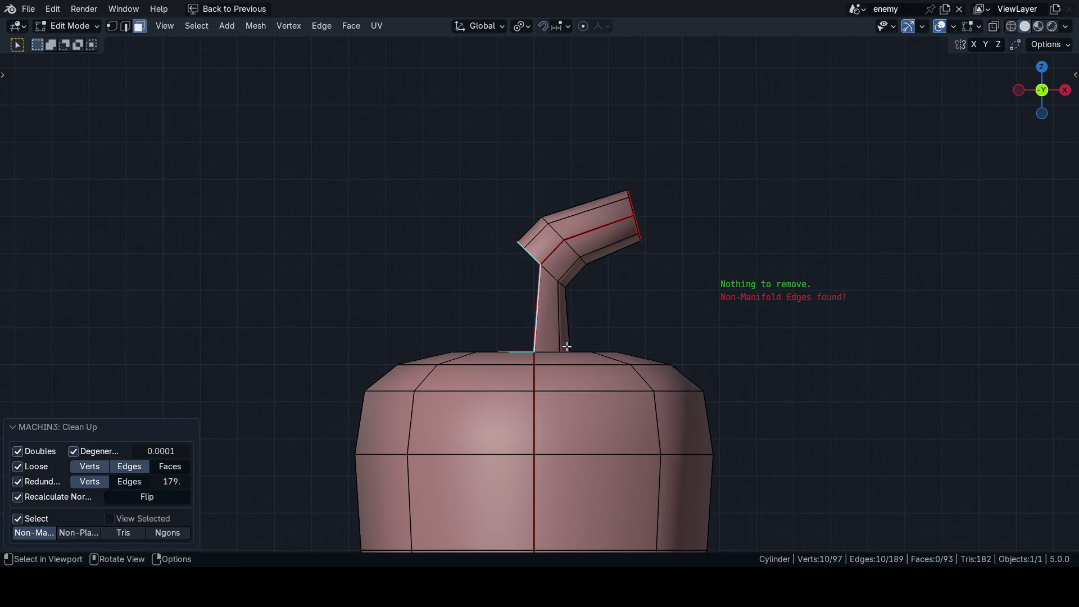
{"action": "key", "text": "ctrl+s"}
{"action": "left_click", "coordinate": [691, 359]}
Step: Fill the first gaps at the stem base with new faces
{"action": "middle_click_drag", "start_coordinate": [691, 359], "coordinate": [478, 338]}
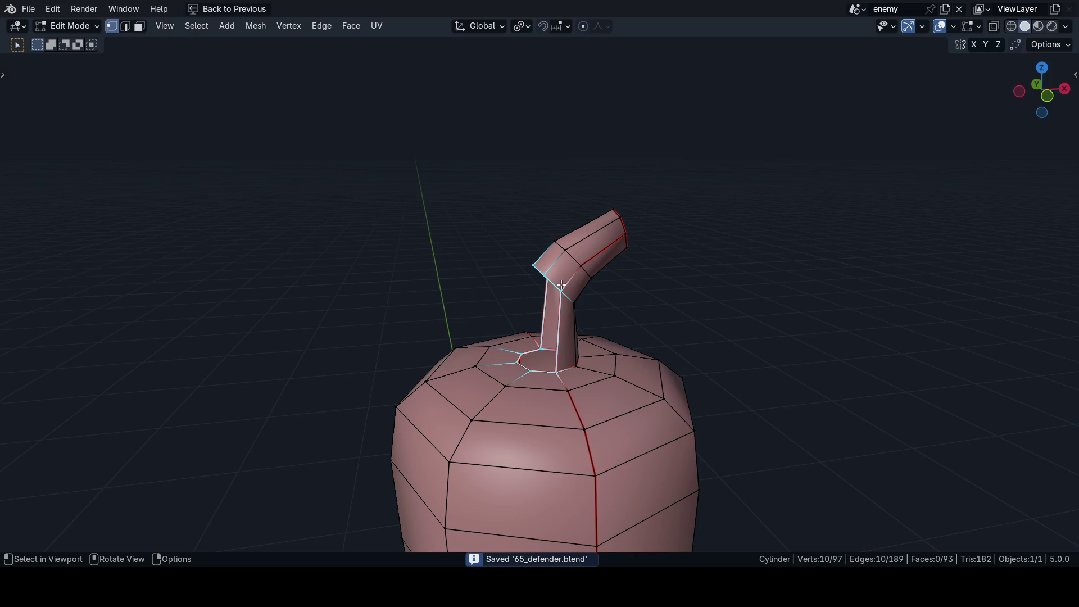
{"action": "key", "text": "ctrl+z"}
{"action": "mouse_move", "coordinate": [533, 371]}
{"action": "middle_mouse_down"}
{"action": "mouse_move", "coordinate": [542, 313]}
{"action": "mouse_move", "coordinate": [515, 278]}
{"action": "middle_mouse_up"}
{"action": "key", "text": "f"}
{"action": "left_click", "coordinate": [512, 273]}
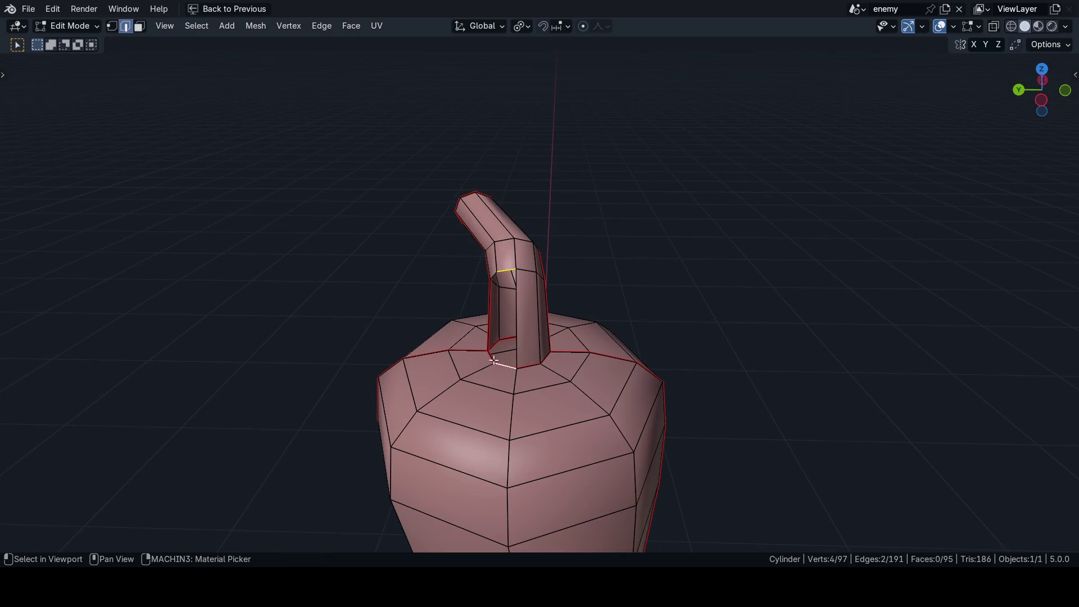
Step: Fill the last stem gap, clean up the 97-face mesh and return to the UV Editing layout
{"action": "key", "text": "f"}
{"action": "middle_click_drag", "start_coordinate": [494, 361], "coordinate": [485, 279]}
{"action": "key", "text": "a"}
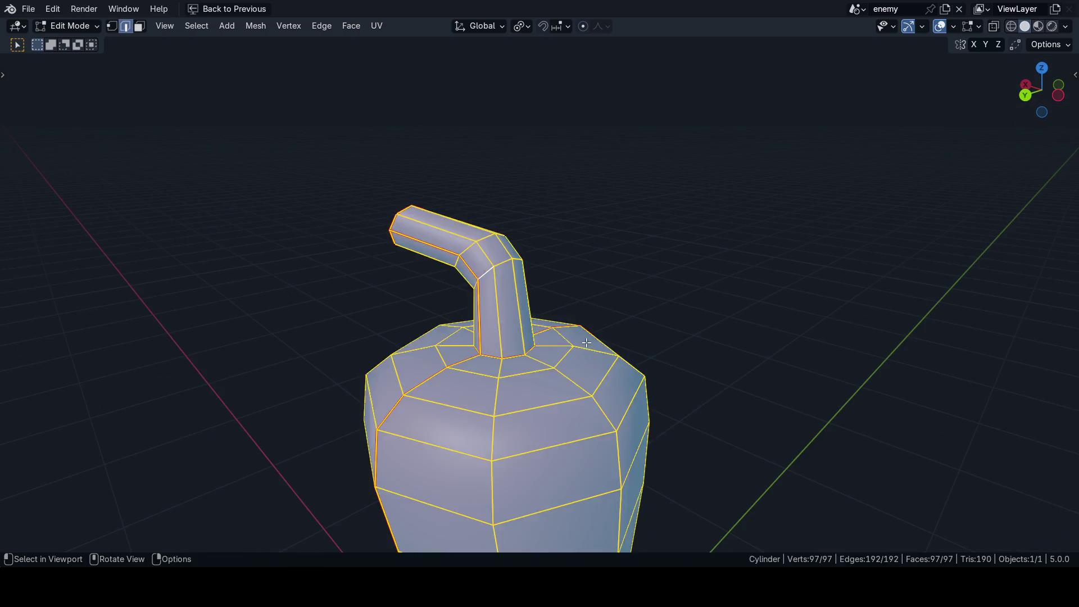
{"action": "key", "text": "alt+3"}
{"action": "key", "text": "KP_1"}
{"action": "scroll", "coordinate": [511, 310], "scroll_direction": "down", "scroll_amount": 3}
{"action": "key", "text": "ctrl+space"}
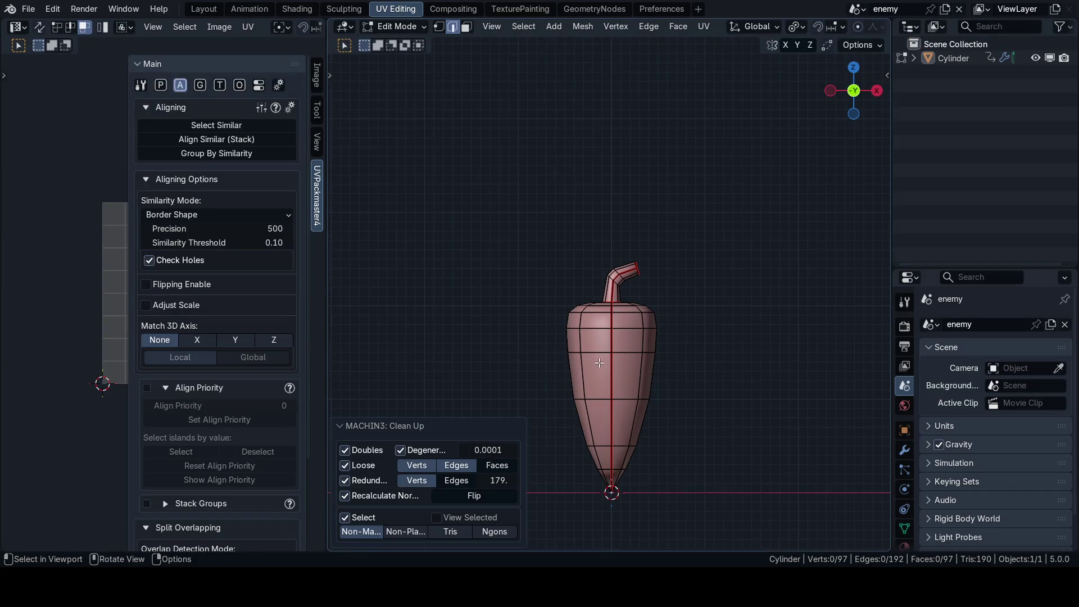
{"action": "key", "text": "n"}
{"action": "scroll", "coordinate": [544, 380], "scroll_direction": "up", "scroll_amount": 2}
{"action": "scroll", "coordinate": [730, 325], "scroll_direction": "up", "scroll_amount": 2}
Step: Try minimum-stretch and angle-based unwraps on all faces, settling on the conformal unwrap
{"action": "key", "text": "3"}
{"action": "key", "text": "a"}
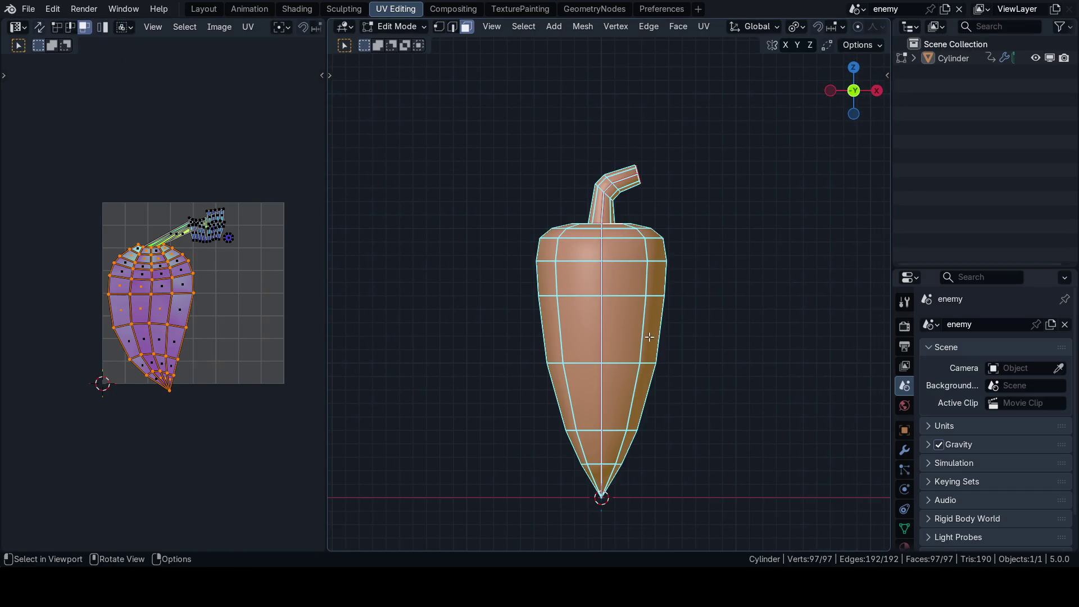
{"action": "scroll", "coordinate": [650, 337], "scroll_direction": "up", "scroll_amount": 2}
{"action": "key", "text": "u"}
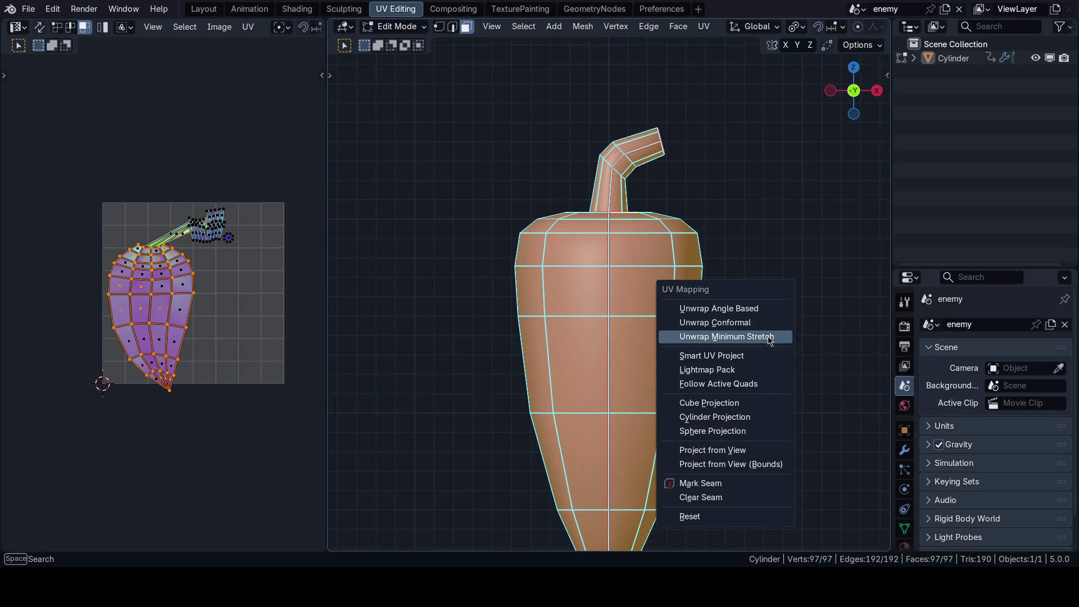
{"action": "left_click", "coordinate": [768, 337]}
{"action": "key", "text": "u"}
{"action": "left_click", "coordinate": [760, 307]}
{"action": "key", "text": "u"}
{"action": "key", "text": "u"}
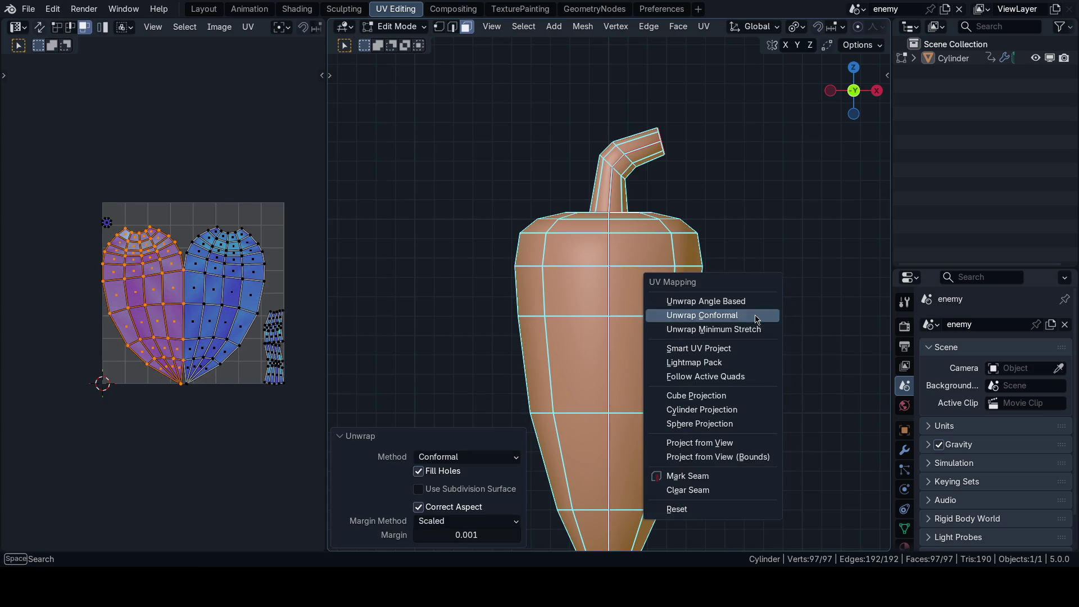
{"action": "left_click", "coordinate": [753, 326]}
{"action": "key", "text": "u"}
{"action": "left_click", "coordinate": [752, 312]}
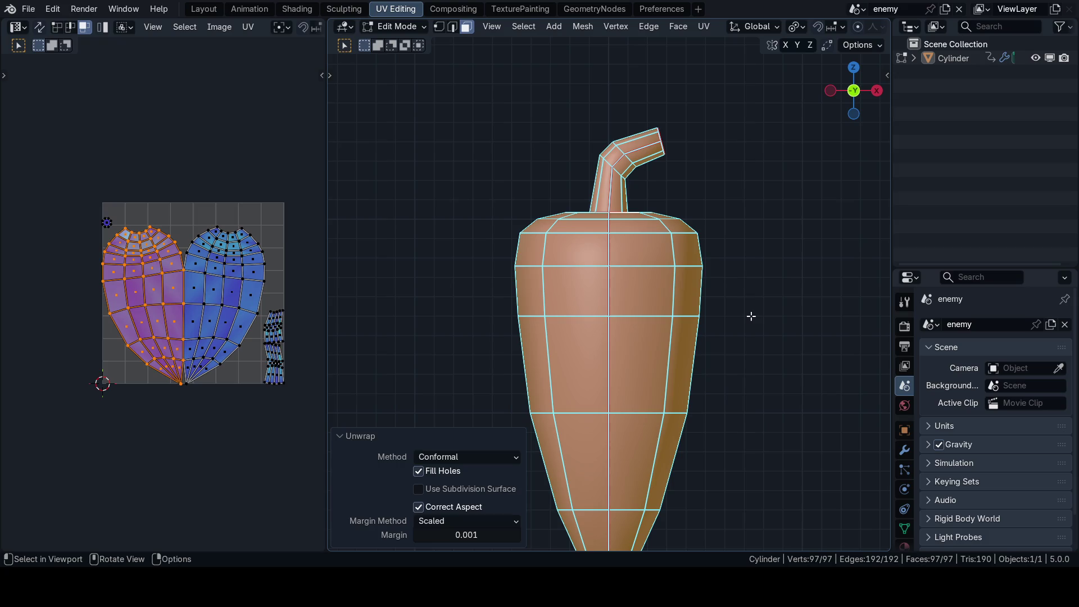
{"action": "scroll", "coordinate": [749, 323], "scroll_direction": "up", "scroll_amount": 1}
{"action": "scroll", "coordinate": [527, 423], "scroll_direction": "up", "scroll_amount": 2}
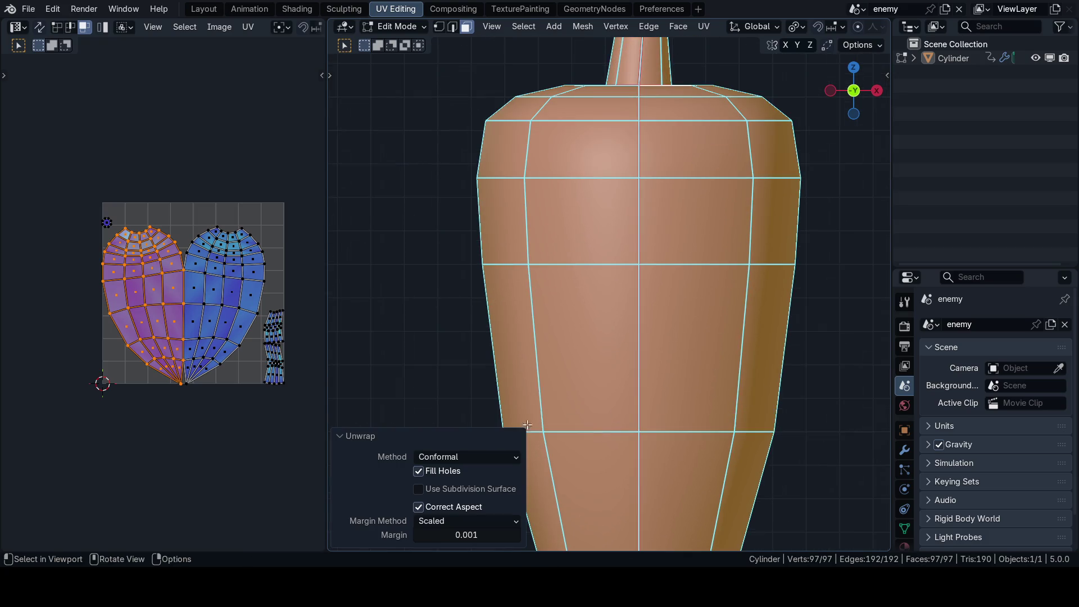
Step: Mirror the left heart-half island to match the right and select both islands
{"action": "key", "text": "ctrl+space"}
{"action": "scroll", "coordinate": [613, 354], "scroll_direction": "up", "scroll_amount": 3}
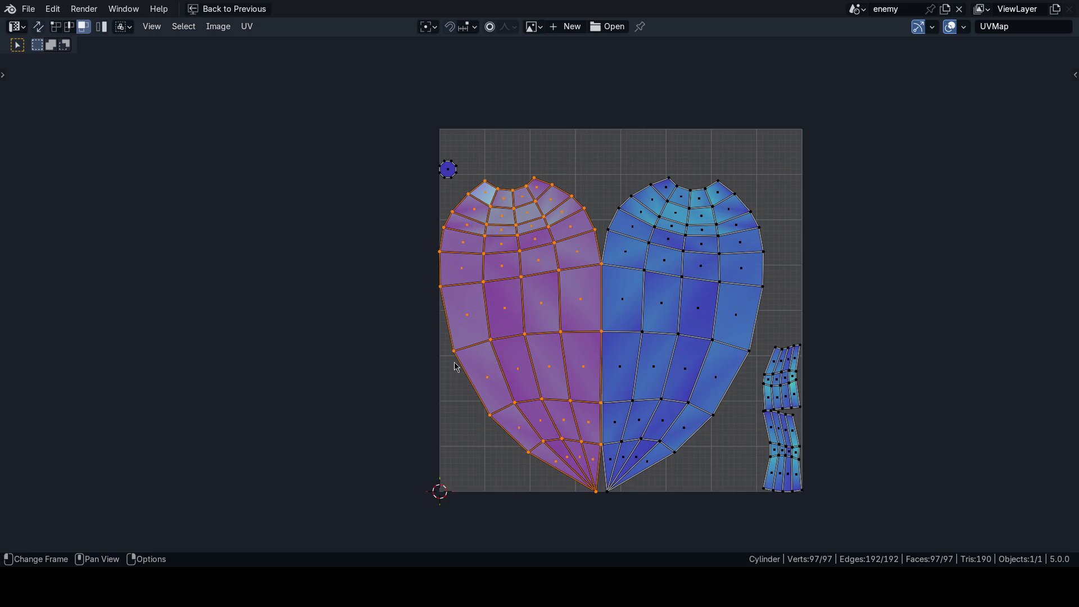
{"action": "key", "text": "l"}
{"action": "scroll", "coordinate": [679, 354], "scroll_direction": "up", "scroll_amount": 2}
{"action": "key", "text": "u"}
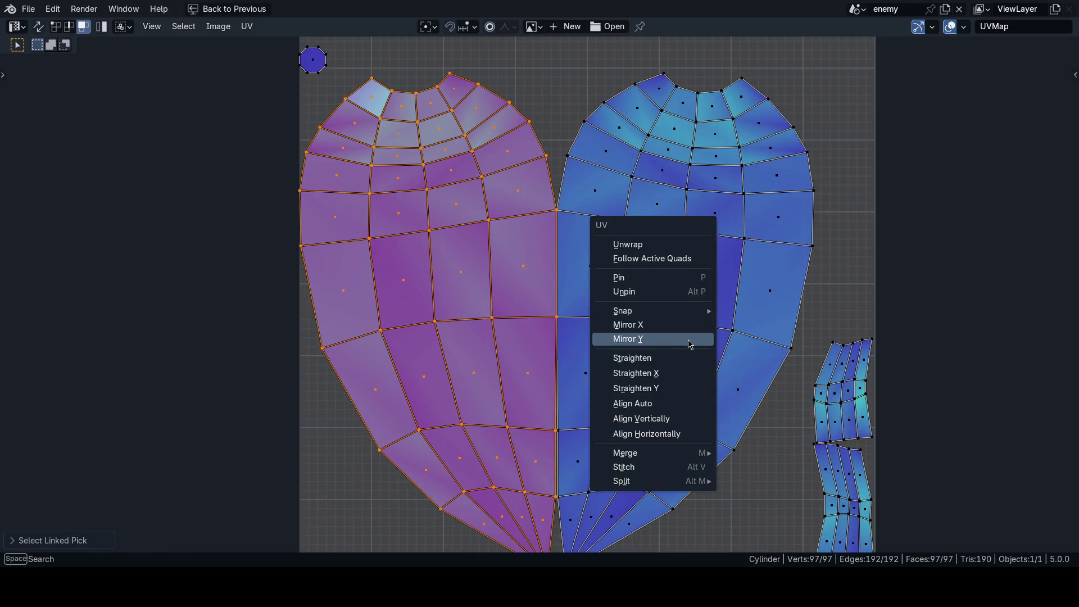
{"action": "left_click", "coordinate": [667, 328]}
{"action": "scroll", "coordinate": [631, 361], "scroll_direction": "down", "scroll_amount": 4}
{"action": "key", "text": "l"}
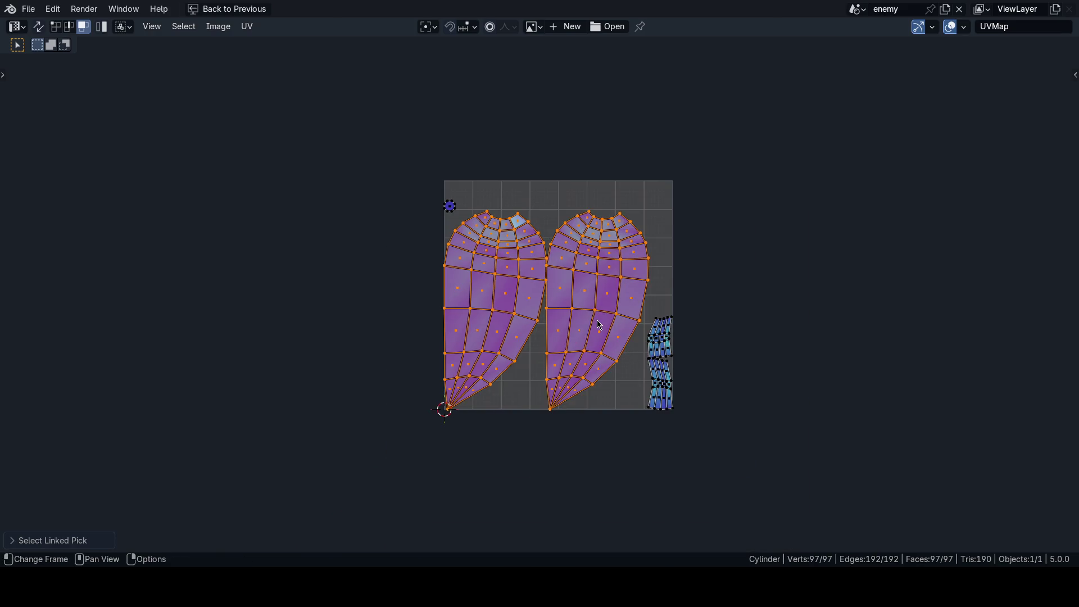
Step: Stack the two matching islands with UVPackmaster Align Similar
{"action": "key", "text": "ctrl+space"}
{"action": "key", "text": "ctrl+space"}
{"action": "key", "text": "n"}
{"action": "scroll", "coordinate": [814, 237], "scroll_direction": "up", "scroll_amount": 1}
{"action": "left_click", "coordinate": [970, 139]}
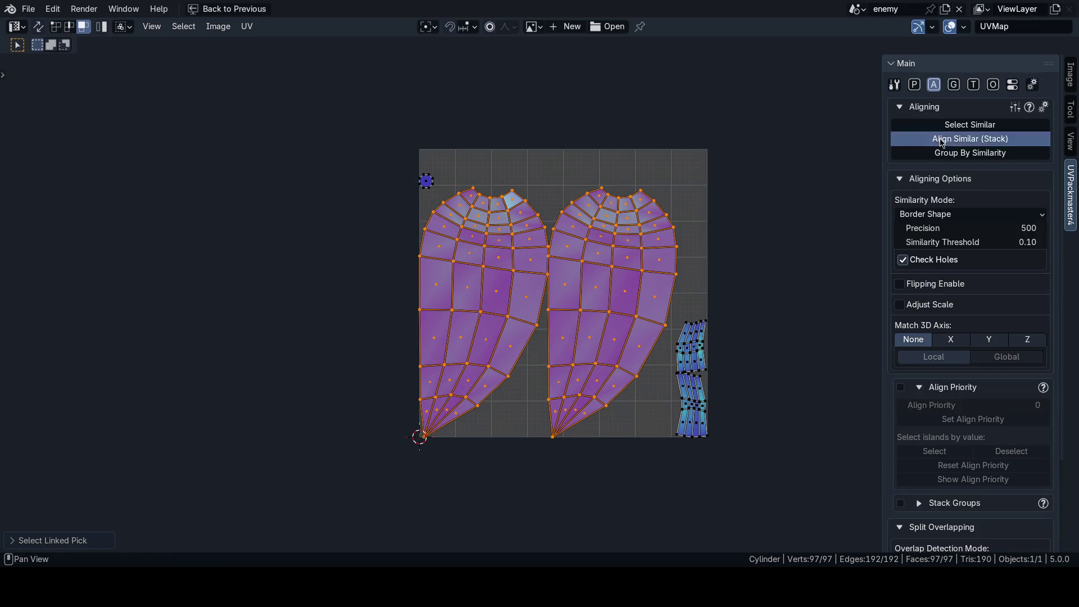
{"action": "scroll", "coordinate": [633, 289], "scroll_direction": "up", "scroll_amount": 4}
{"action": "scroll", "coordinate": [596, 405], "scroll_direction": "up", "scroll_amount": 5}
{"action": "left_click", "coordinate": [677, 284]}
{"action": "scroll", "coordinate": [677, 284], "scroll_direction": "up", "scroll_amount": 2}
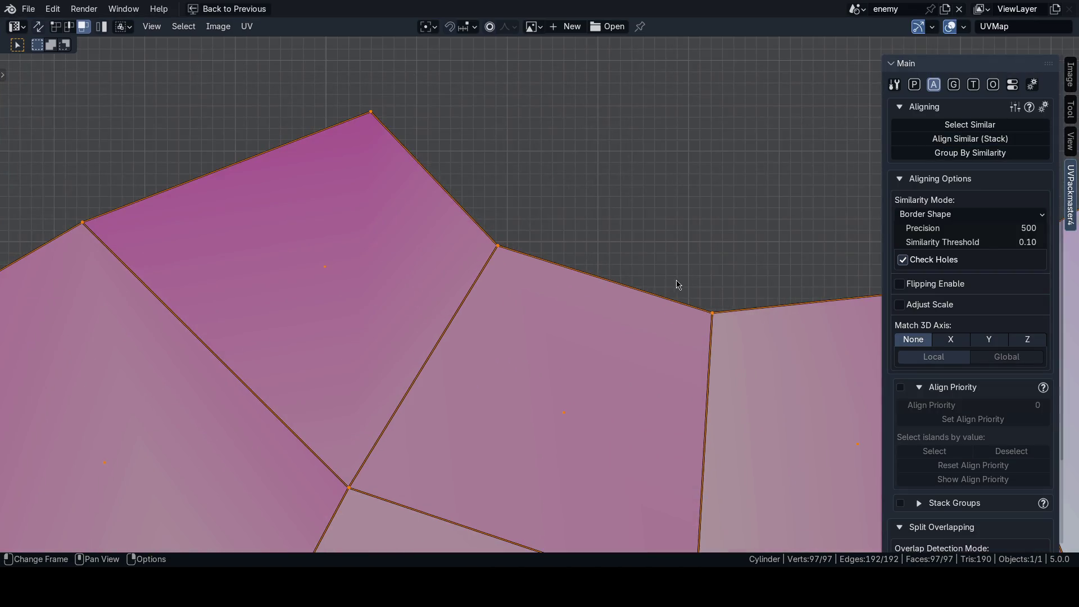
{"action": "scroll", "coordinate": [742, 356], "scroll_direction": "down", "scroll_amount": 2}
{"action": "scroll", "coordinate": [575, 376], "scroll_direction": "up", "scroll_amount": 2}
{"action": "scroll", "coordinate": [488, 364], "scroll_direction": "up", "scroll_amount": 2}
{"action": "scroll", "coordinate": [488, 368], "scroll_direction": "down", "scroll_amount": 4}
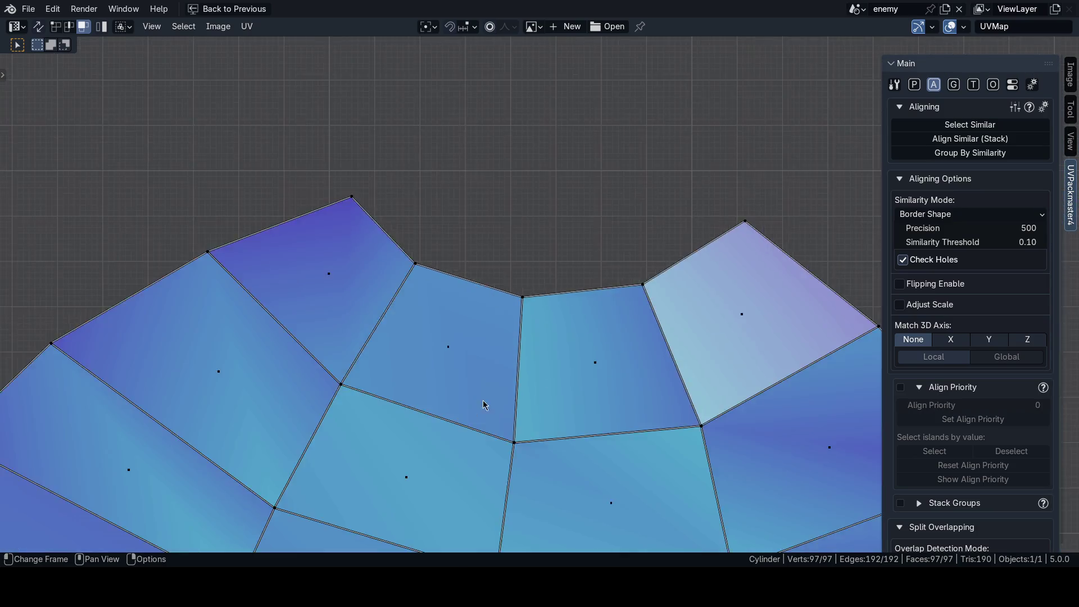
{"action": "scroll", "coordinate": [528, 422], "scroll_direction": "down", "scroll_amount": 3}
{"action": "scroll", "coordinate": [530, 374], "scroll_direction": "up", "scroll_amount": 4}
{"action": "scroll", "coordinate": [483, 342], "scroll_direction": "down", "scroll_amount": 5}
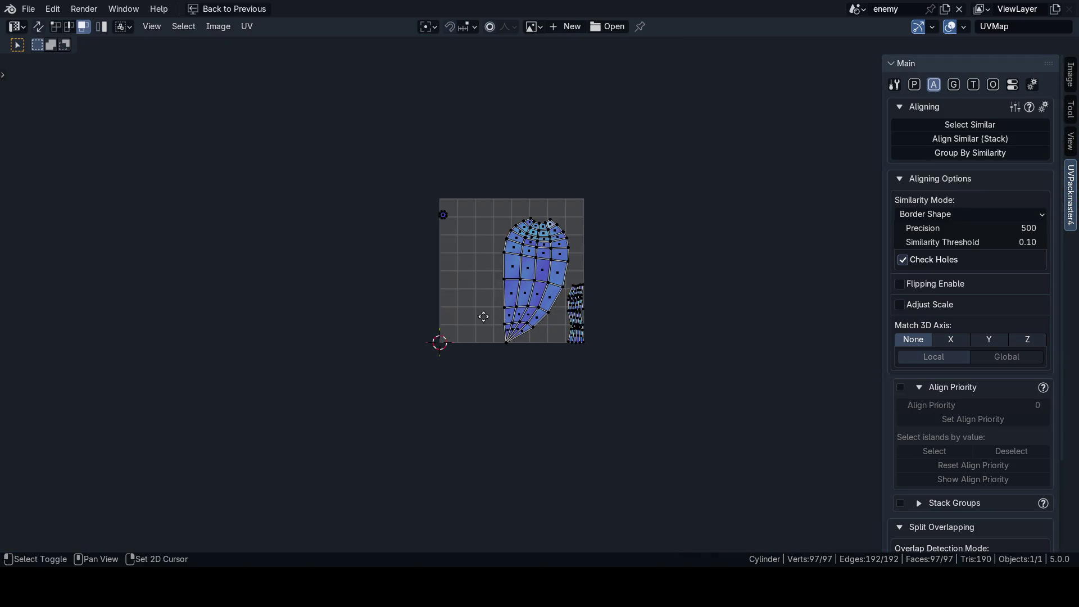
{"action": "scroll", "coordinate": [533, 334], "scroll_direction": "up", "scroll_amount": 2}
{"action": "scroll", "coordinate": [533, 335], "scroll_direction": "up", "scroll_amount": 1}
Step: Check the stacked island moves as one and restore the split UV Editing layout
{"action": "key", "text": "l"}
{"action": "key", "text": "g"}
{"action": "key", "text": "Escape"}
{"action": "key", "text": "ctrl+space"}
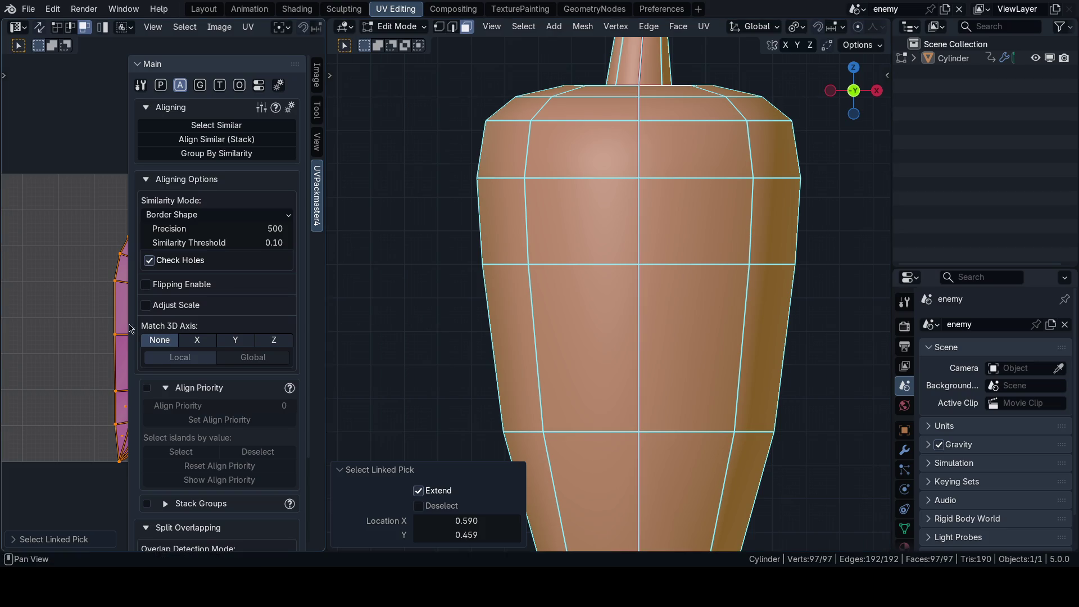
{"action": "key", "text": "n"}
{"action": "scroll", "coordinate": [169, 312], "scroll_direction": "down", "scroll_amount": 4}
{"action": "scroll", "coordinate": [168, 312], "scroll_direction": "up", "scroll_amount": 1}
{"action": "key", "text": "n"}
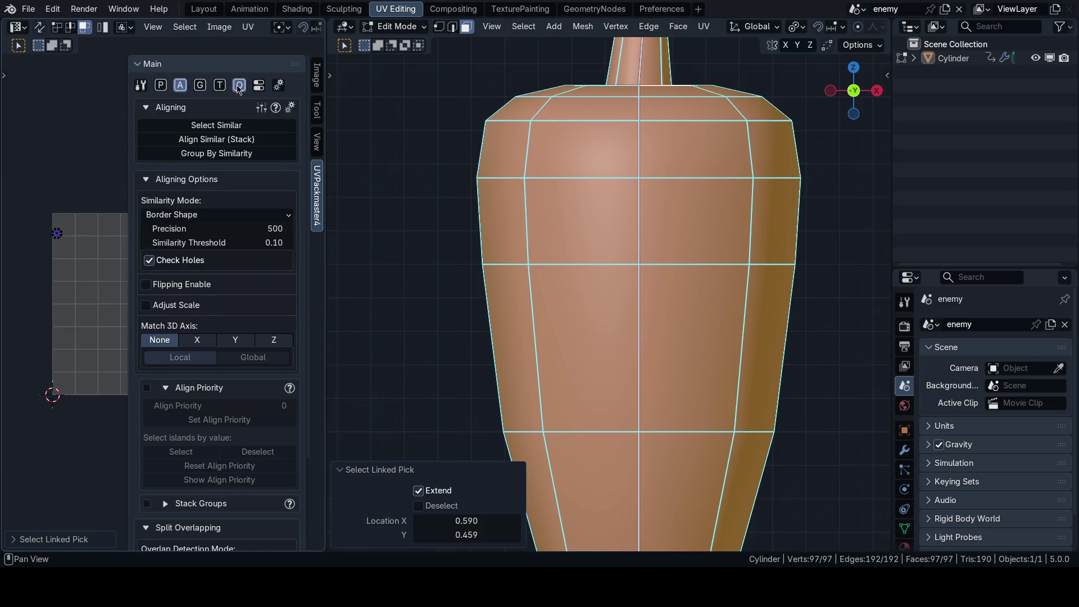
Step: Orient the stacked island upright to the model's axes with the checker material showing
{"action": "left_click", "coordinate": [239, 86]}
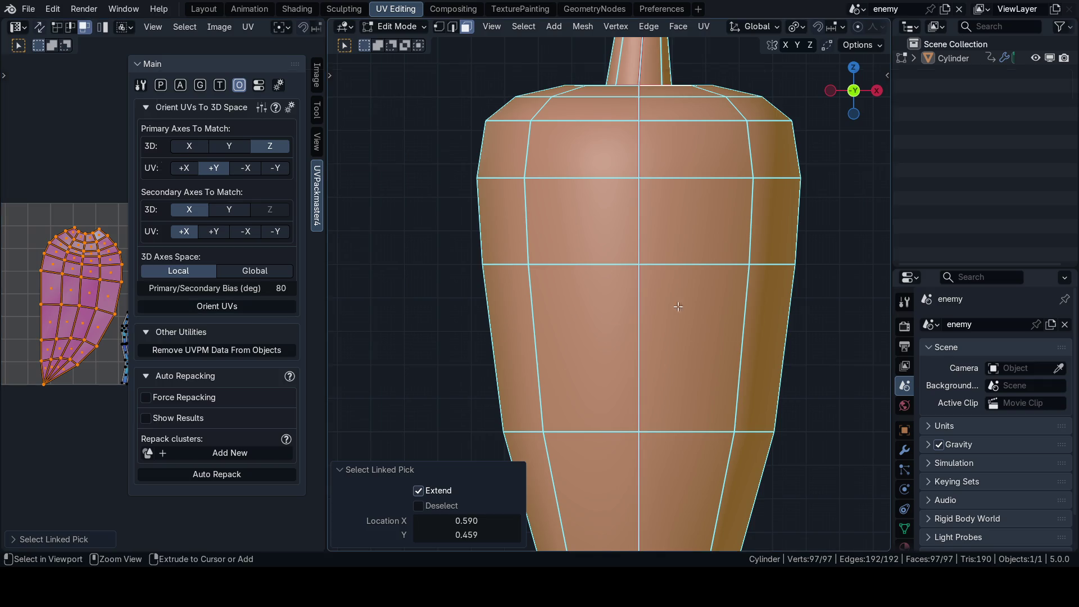
{"action": "key", "text": "z"}
{"action": "left_click", "coordinate": [228, 306]}
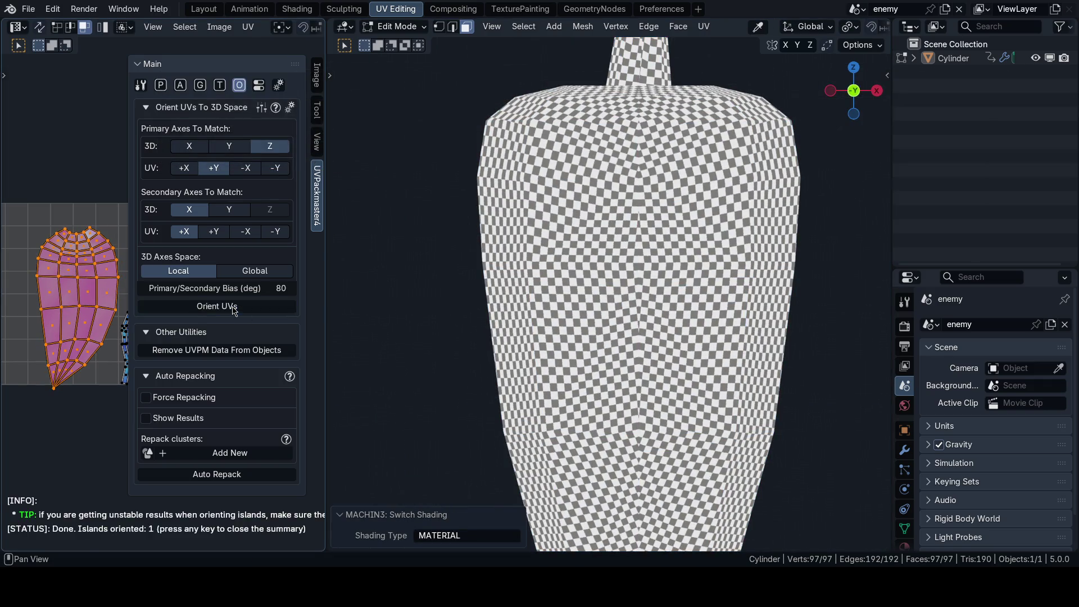
{"action": "key", "text": "ctrl+z"}
{"action": "key", "text": "ctrl+shift+z"}
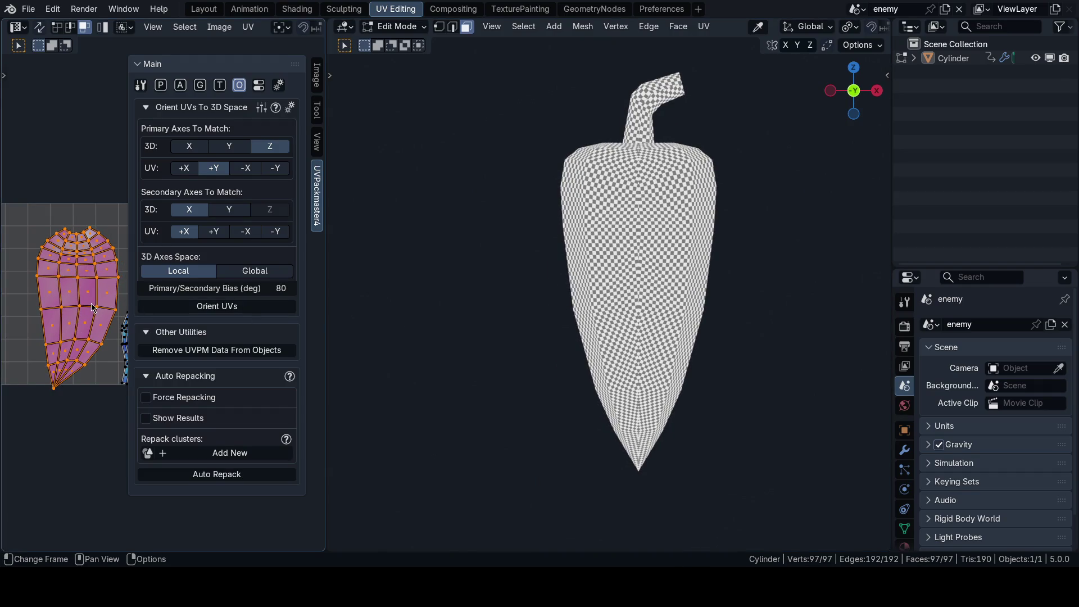
Step: Save 65_defender.blend and shortest-path select the island edge down to the bottom tip
{"action": "key", "text": "n"}
{"action": "scroll", "coordinate": [631, 322], "scroll_direction": "up", "scroll_amount": 2}
{"action": "key", "text": "ctrl+s"}
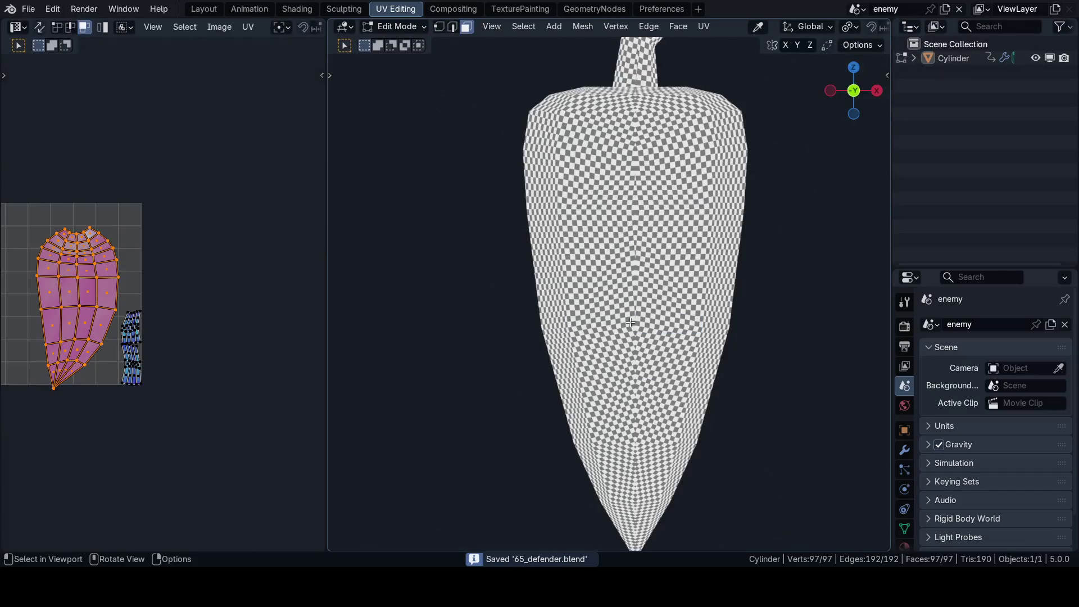
{"action": "scroll", "coordinate": [158, 428], "scroll_direction": "up", "scroll_amount": 2}
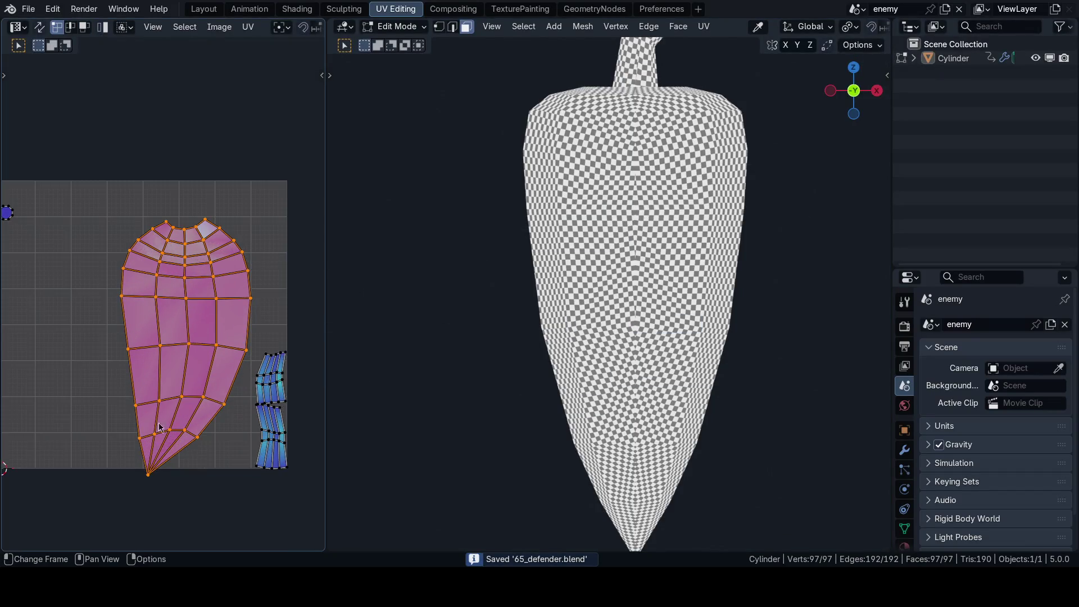
{"action": "left_click", "coordinate": [145, 484]}
{"action": "scroll", "coordinate": [133, 393], "scroll_direction": "up", "scroll_amount": 2}
{"action": "scroll", "coordinate": [134, 388], "scroll_direction": "up", "scroll_amount": 2}
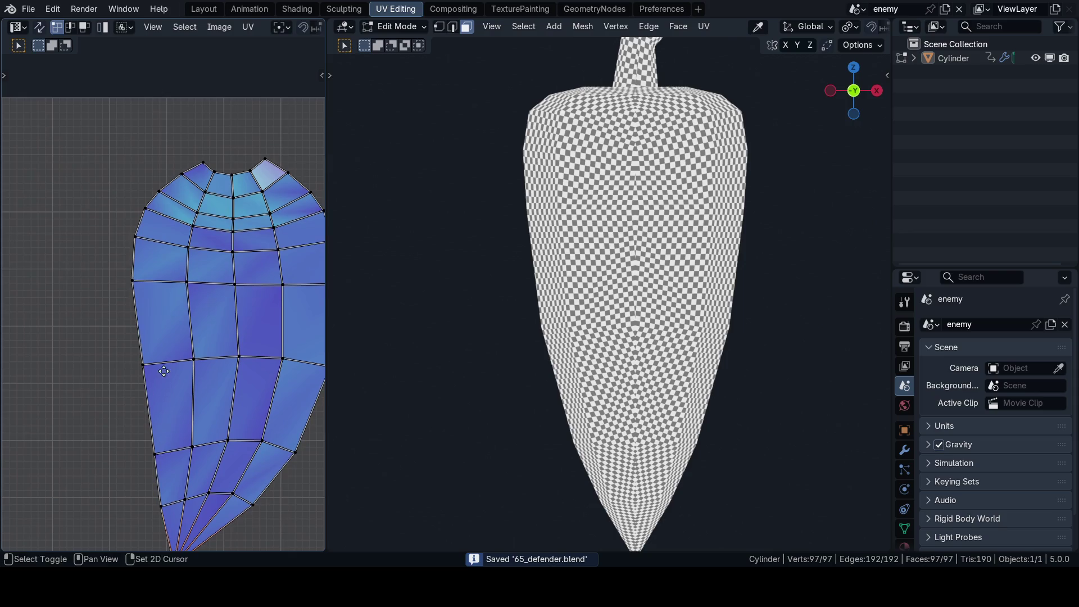
{"action": "left_click", "coordinate": [224, 192], "text": "ctrl"}
{"action": "scroll", "coordinate": [216, 308], "scroll_direction": "down", "scroll_amount": 1}
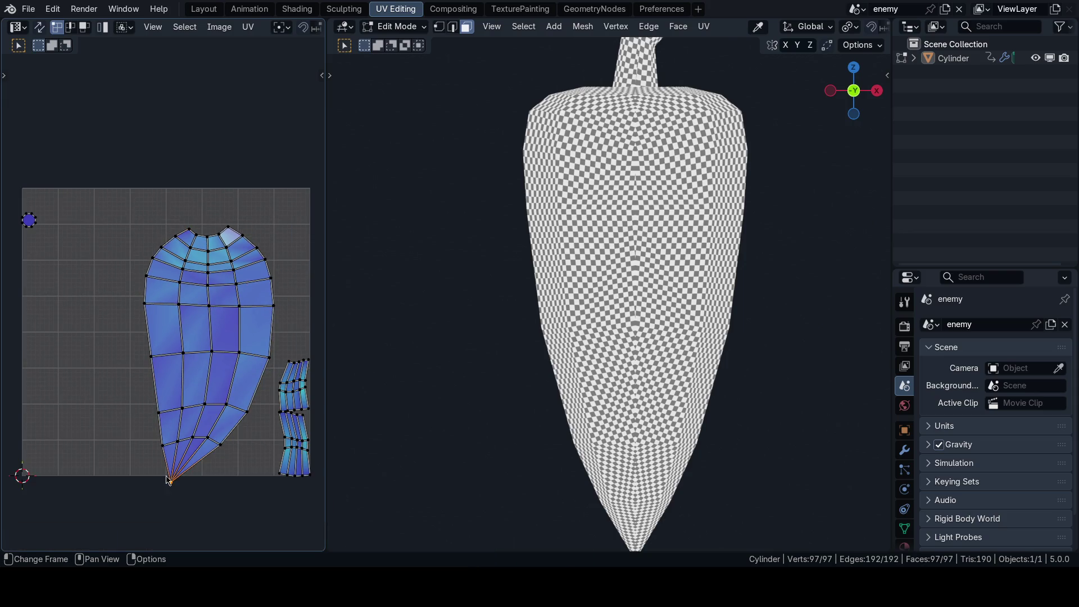
{"action": "left_click", "coordinate": [144, 353], "text": "ctrl"}
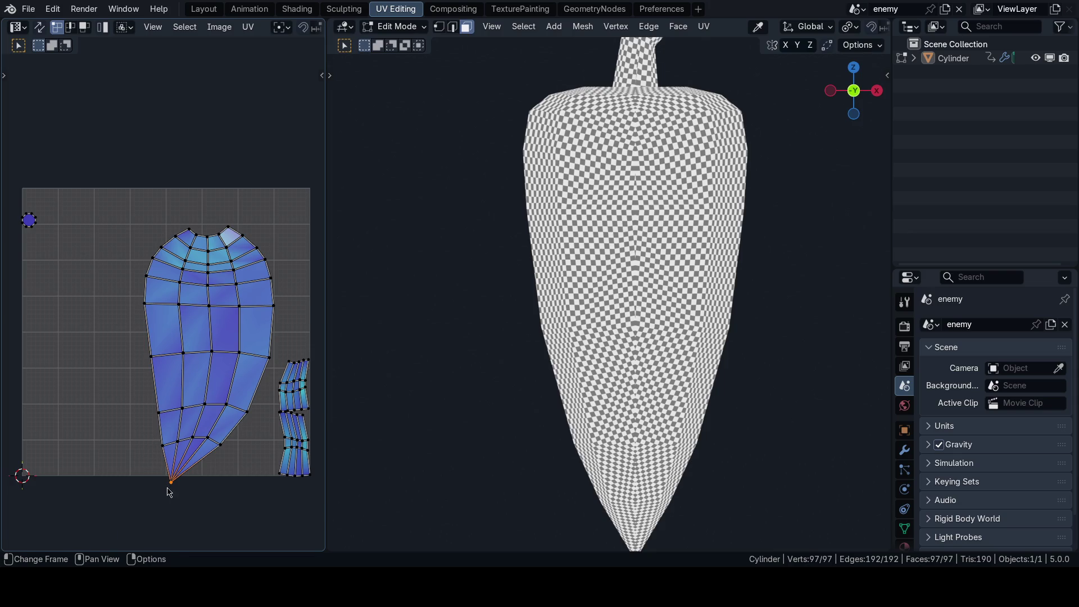
Step: In UV vertex mode, box-select the vertices running up the body island's left side from the tip
{"action": "key", "text": "ctrl+Tab"}
{"action": "left_click", "coordinate": [49, 483]}
{"action": "left_click_drag", "start_coordinate": [155, 408], "coordinate": [162, 418]}
{"action": "key", "text": "b"}
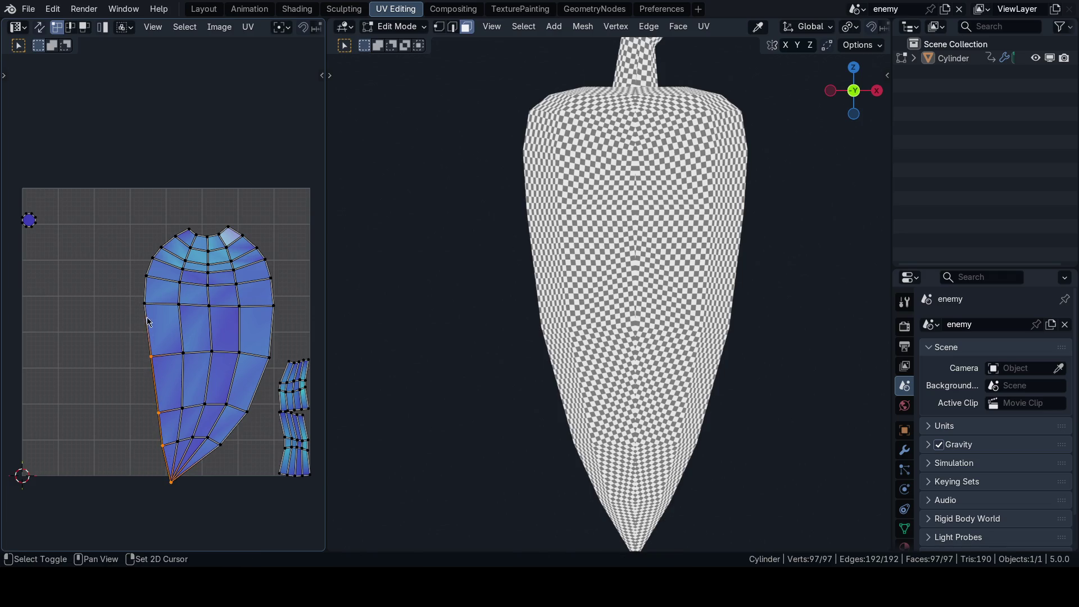
{"action": "key", "text": "b"}
{"action": "left_click_drag", "start_coordinate": [162, 211], "coordinate": [193, 240]}
Step: Align those left-edge vertices onto one vertical line and shift the edge leftward along X
{"action": "key", "text": "u"}
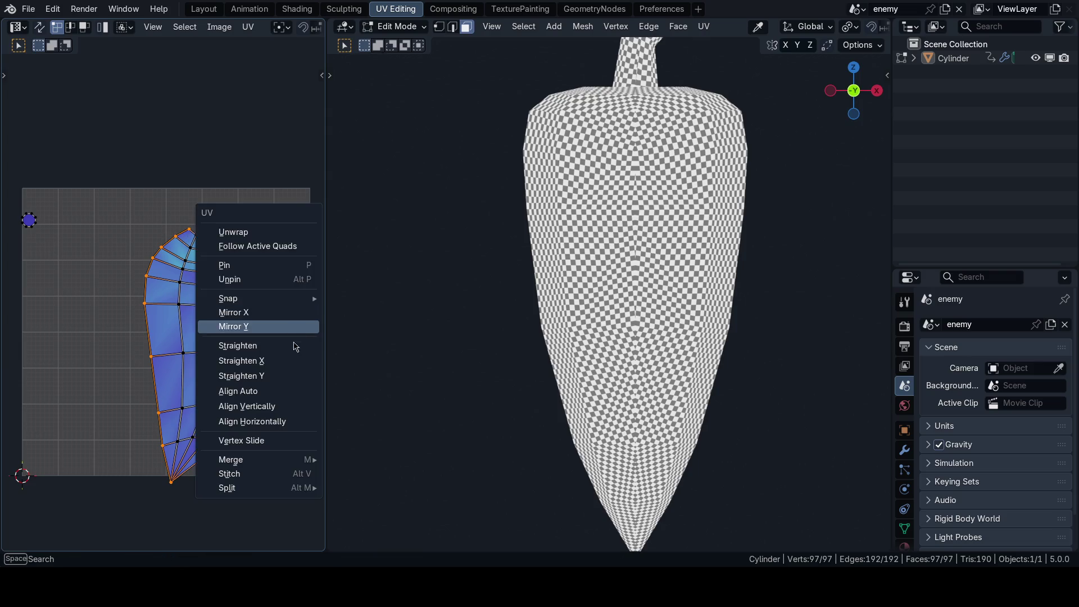
{"action": "left_click", "coordinate": [283, 362]}
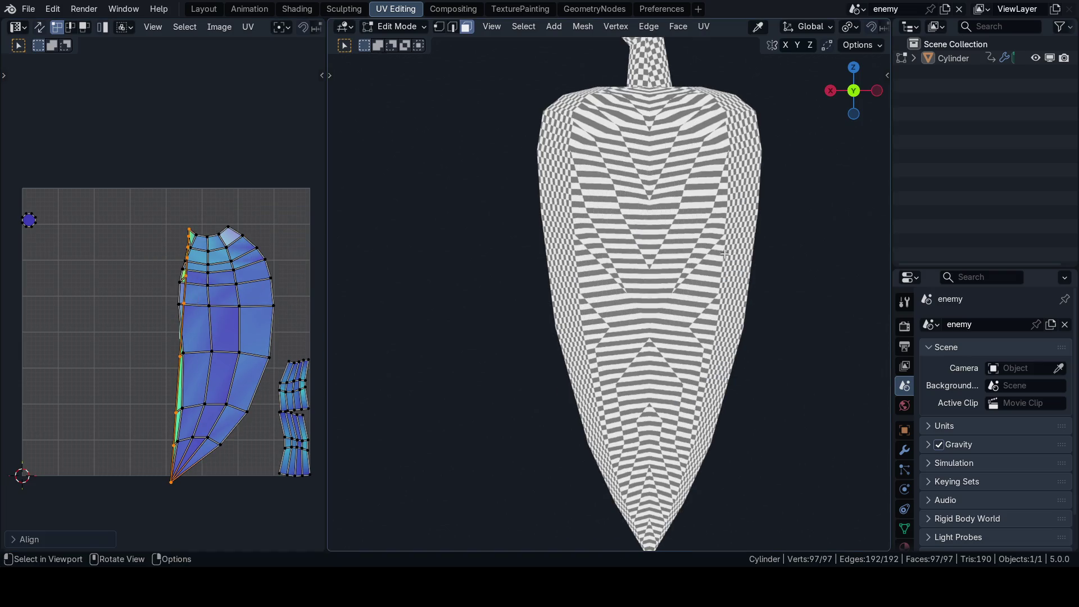
{"action": "scroll", "coordinate": [650, 345], "scroll_direction": "up", "scroll_amount": 3}
{"action": "scroll", "coordinate": [651, 344], "scroll_direction": "down", "scroll_amount": 2}
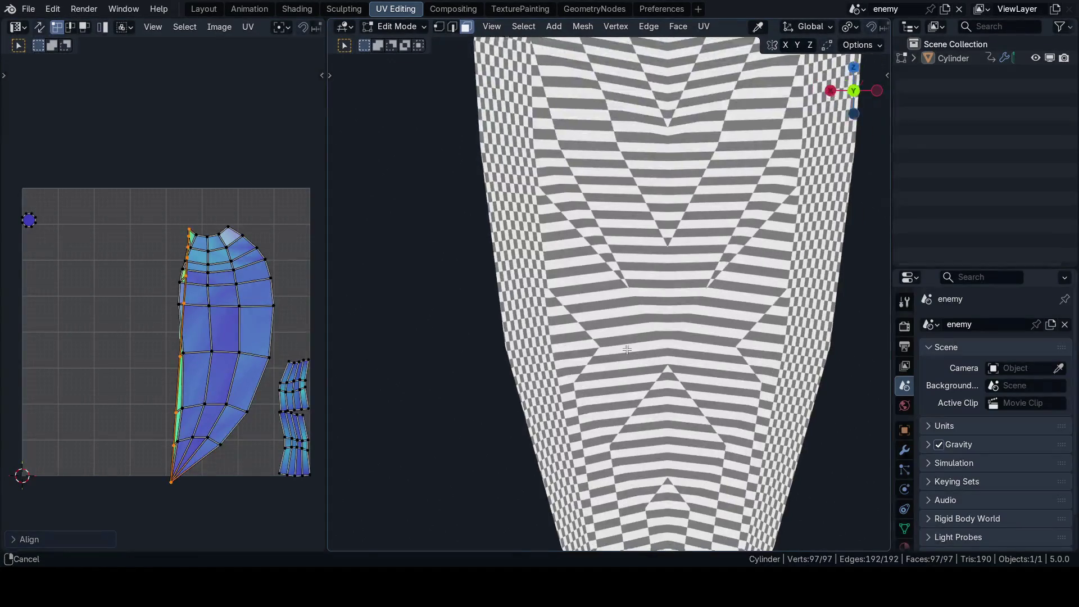
{"action": "scroll", "coordinate": [216, 329], "scroll_direction": "down", "scroll_amount": 1}
{"action": "key", "text": "g"}
{"action": "key", "text": "x"}
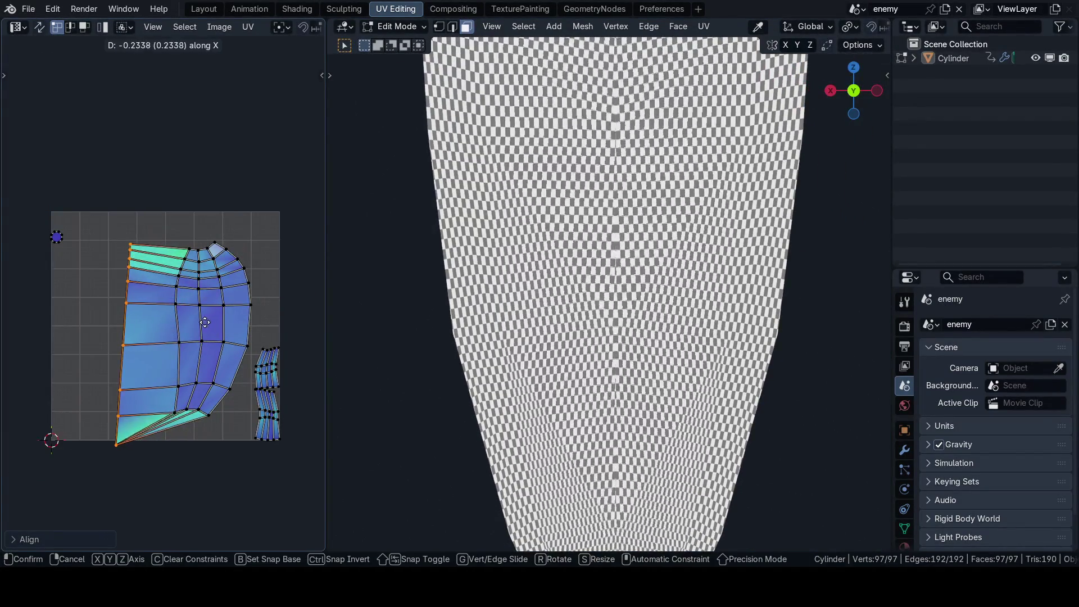
{"action": "left_click", "coordinate": [203, 322]}
{"action": "key", "text": "alt+a"}
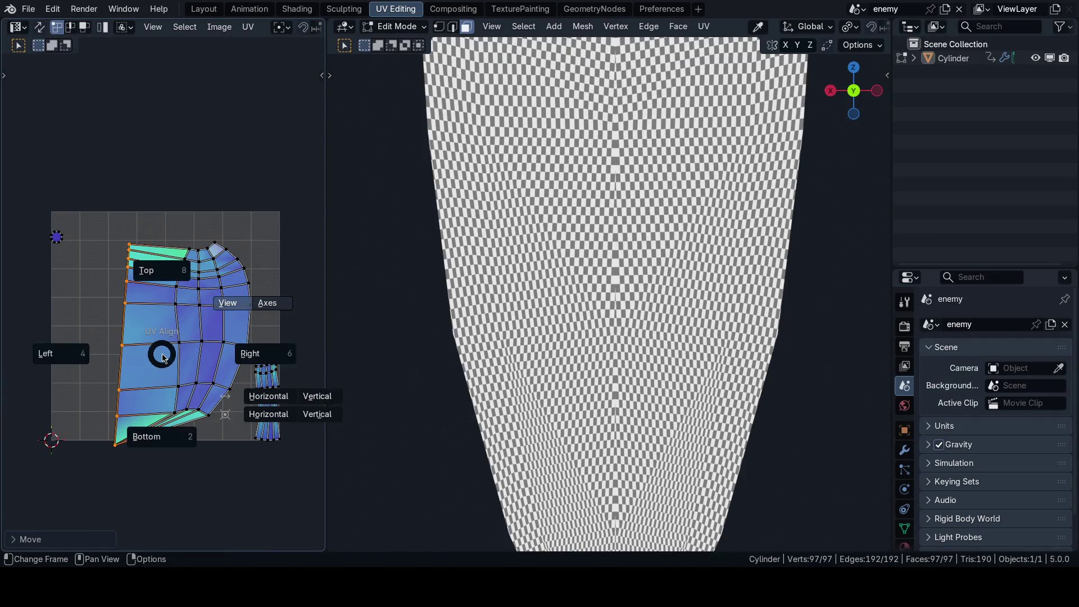
{"action": "left_click", "coordinate": [253, 355]}
{"action": "scroll", "coordinate": [642, 328], "scroll_direction": "down", "scroll_amount": 2}
{"action": "scroll", "coordinate": [643, 328], "scroll_direction": "up", "scroll_amount": 2}
{"action": "scroll", "coordinate": [629, 332], "scroll_direction": "up", "scroll_amount": 2}
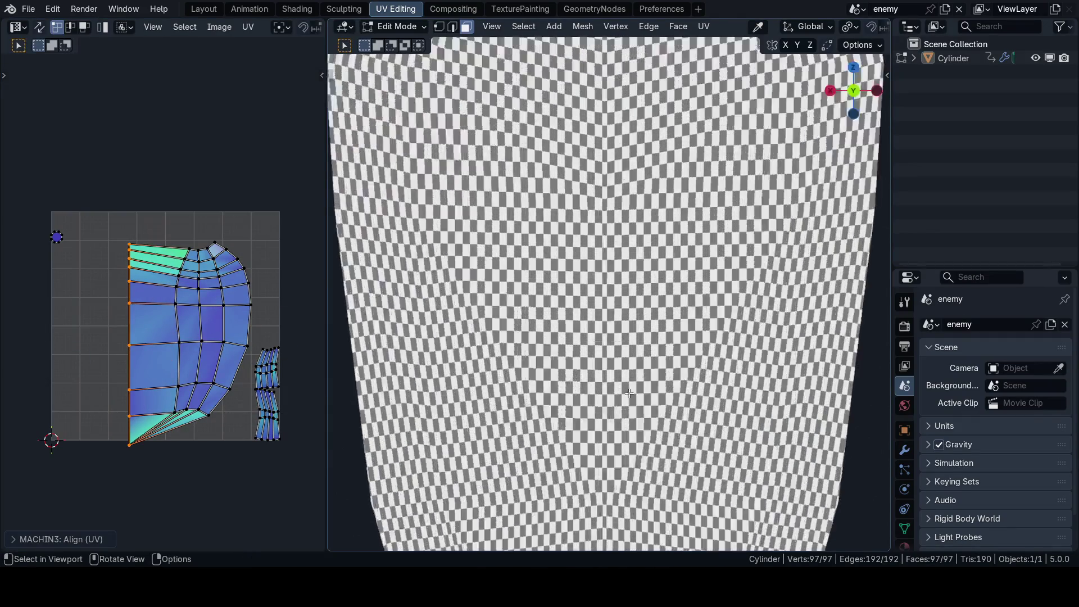
{"action": "scroll", "coordinate": [616, 339], "scroll_direction": "up", "scroll_amount": 2}
{"action": "scroll", "coordinate": [602, 344], "scroll_direction": "up", "scroll_amount": 1}
{"action": "scroll", "coordinate": [602, 344], "scroll_direction": "up", "scroll_amount": 1}
{"action": "scroll", "coordinate": [599, 383], "scroll_direction": "up", "scroll_amount": 1}
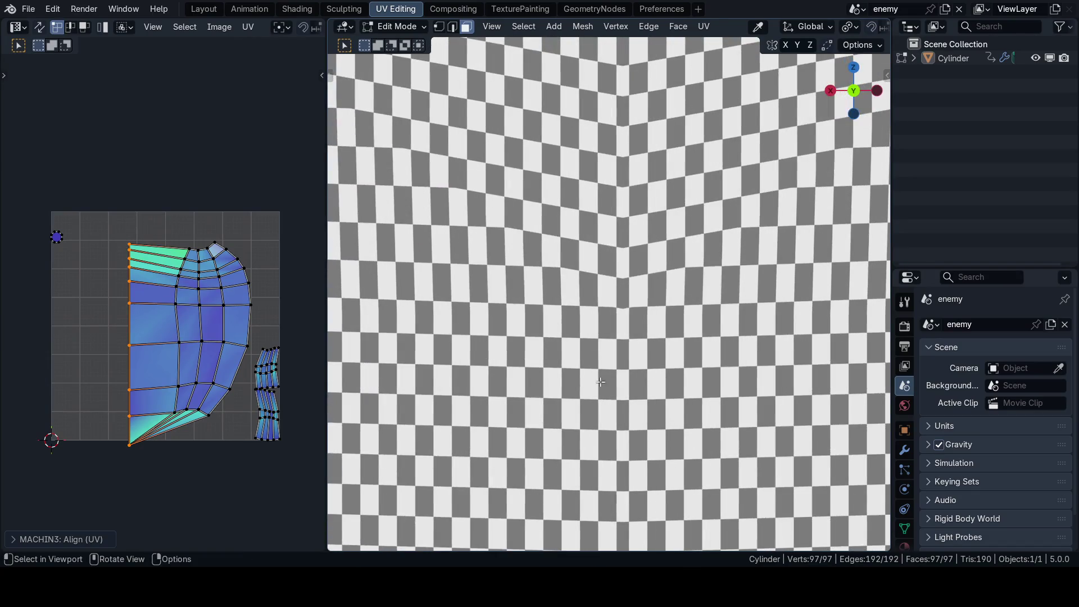
{"action": "scroll", "coordinate": [641, 353], "scroll_direction": "down", "scroll_amount": 8}
{"action": "scroll", "coordinate": [624, 361], "scroll_direction": "up", "scroll_amount": 4}
{"action": "scroll", "coordinate": [605, 368], "scroll_direction": "down", "scroll_amount": 4}
{"action": "scroll", "coordinate": [607, 370], "scroll_direction": "up", "scroll_amount": 3}
{"action": "scroll", "coordinate": [614, 371], "scroll_direction": "up", "scroll_amount": 2}
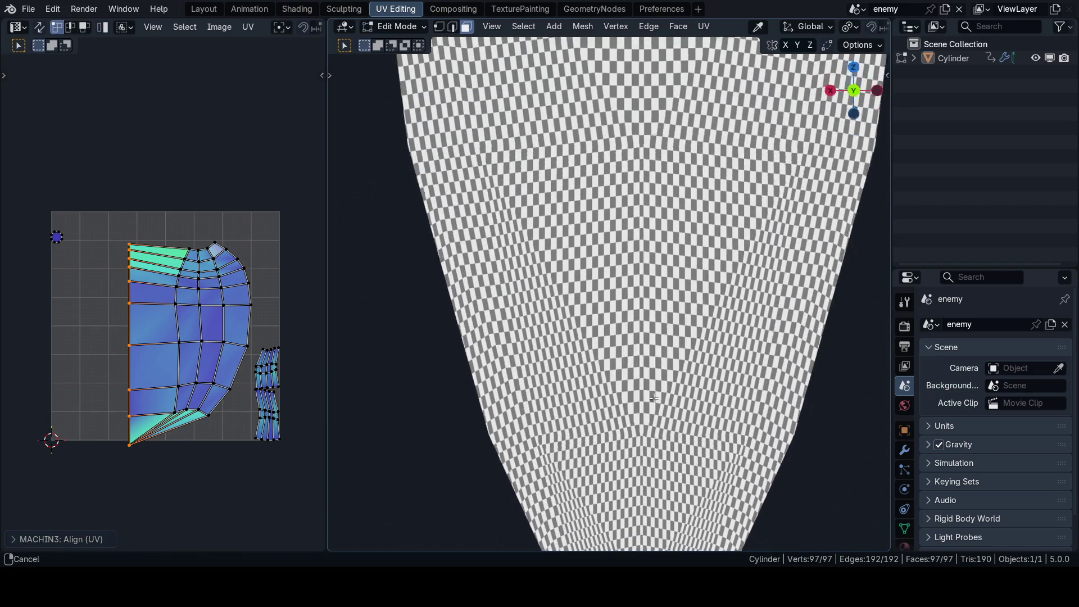
{"action": "scroll", "coordinate": [620, 373], "scroll_direction": "up", "scroll_amount": 1}
{"action": "scroll", "coordinate": [640, 380], "scroll_direction": "down", "scroll_amount": 1}
{"action": "scroll", "coordinate": [635, 369], "scroll_direction": "down", "scroll_amount": 1}
{"action": "scroll", "coordinate": [631, 358], "scroll_direction": "down", "scroll_amount": 1}
{"action": "scroll", "coordinate": [625, 346], "scroll_direction": "down", "scroll_amount": 2}
Step: Orbit under and around the pepper to check the checker texture spreads evenly, ending at front view
{"action": "middle_click_drag", "start_coordinate": [625, 344], "coordinate": [624, 374]}
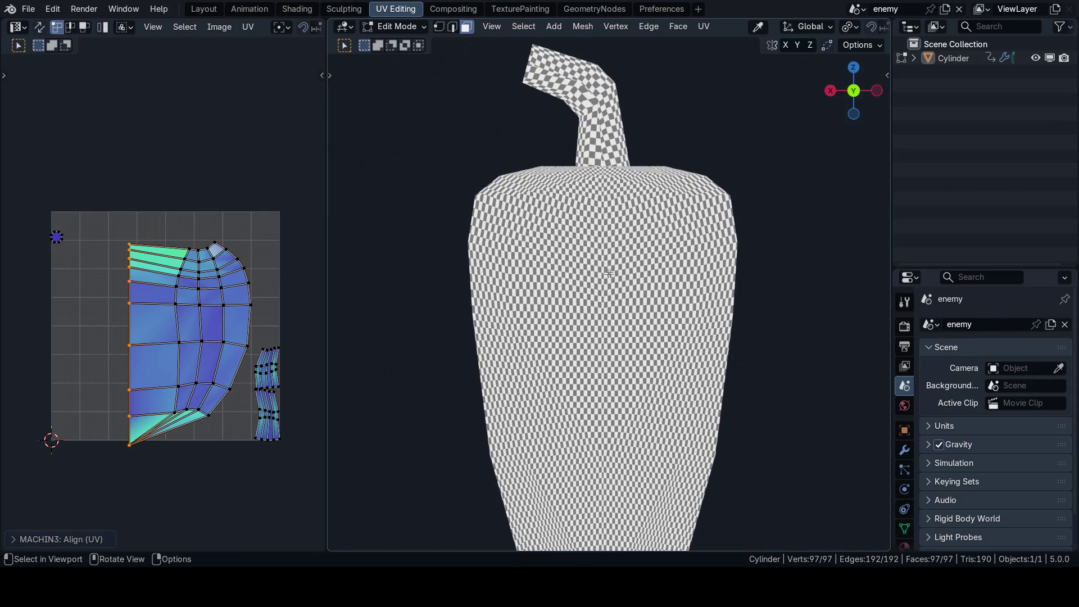
{"action": "scroll", "coordinate": [165, 310], "scroll_direction": "up", "scroll_amount": 2}
{"action": "scroll", "coordinate": [171, 354], "scroll_direction": "up", "scroll_amount": 3}
{"action": "scroll", "coordinate": [138, 387], "scroll_direction": "up", "scroll_amount": 2}
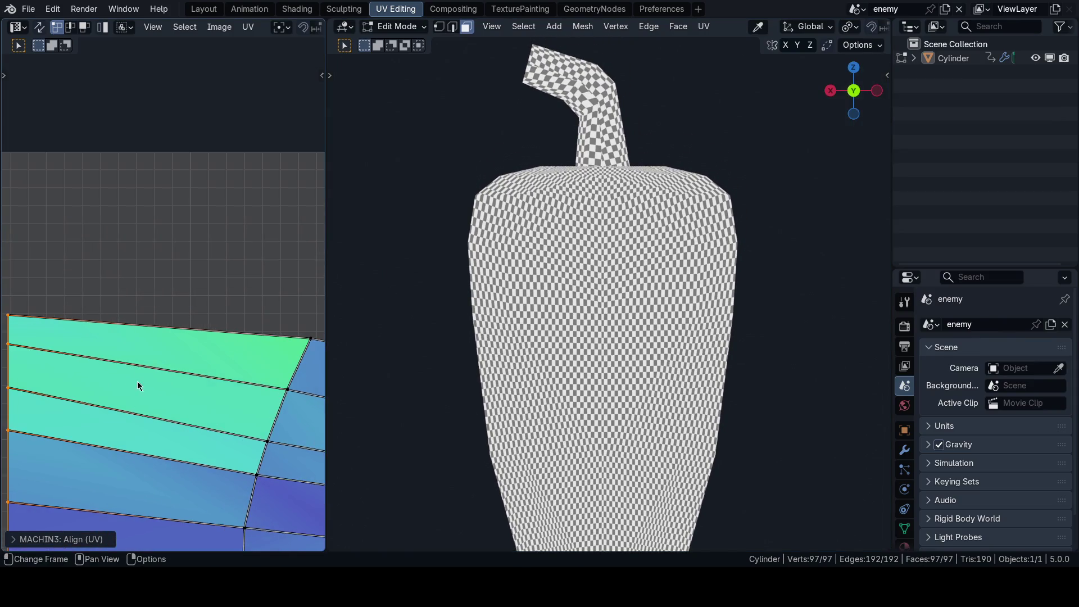
{"action": "middle_click_drag", "start_coordinate": [138, 386], "coordinate": [159, 343]}
{"action": "mouse_move", "coordinate": [376, 306]}
{"action": "middle_mouse_down"}
{"action": "mouse_move", "coordinate": [628, 300]}
{"action": "mouse_move", "coordinate": [592, 311]}
{"action": "middle_mouse_up"}
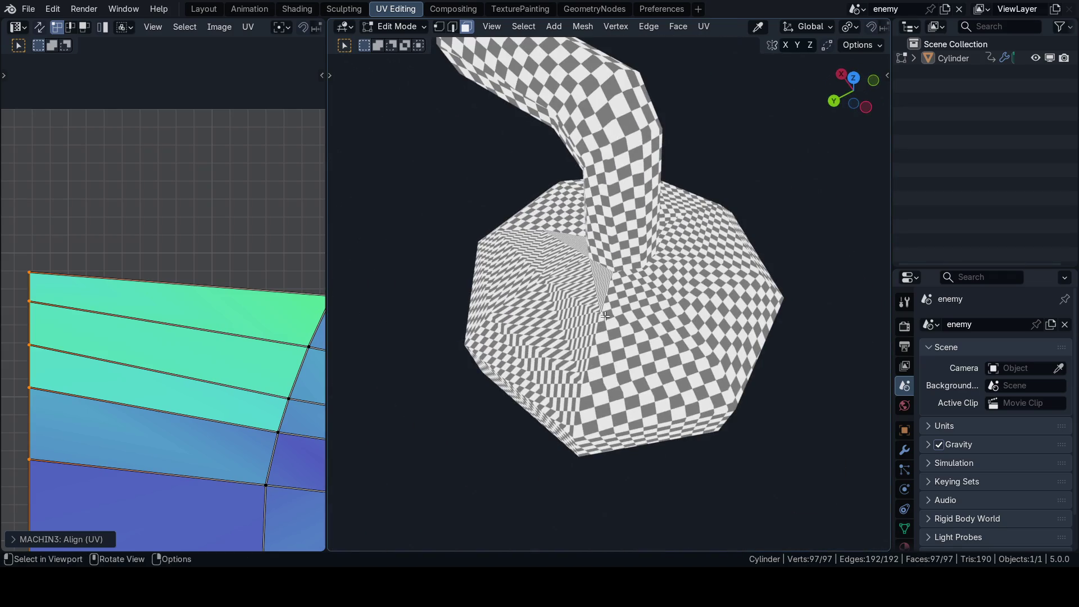
{"action": "key", "text": "KP_1"}
{"action": "scroll", "coordinate": [606, 313], "scroll_direction": "down", "scroll_amount": 2}
{"action": "scroll", "coordinate": [222, 373], "scroll_direction": "down", "scroll_amount": 4}
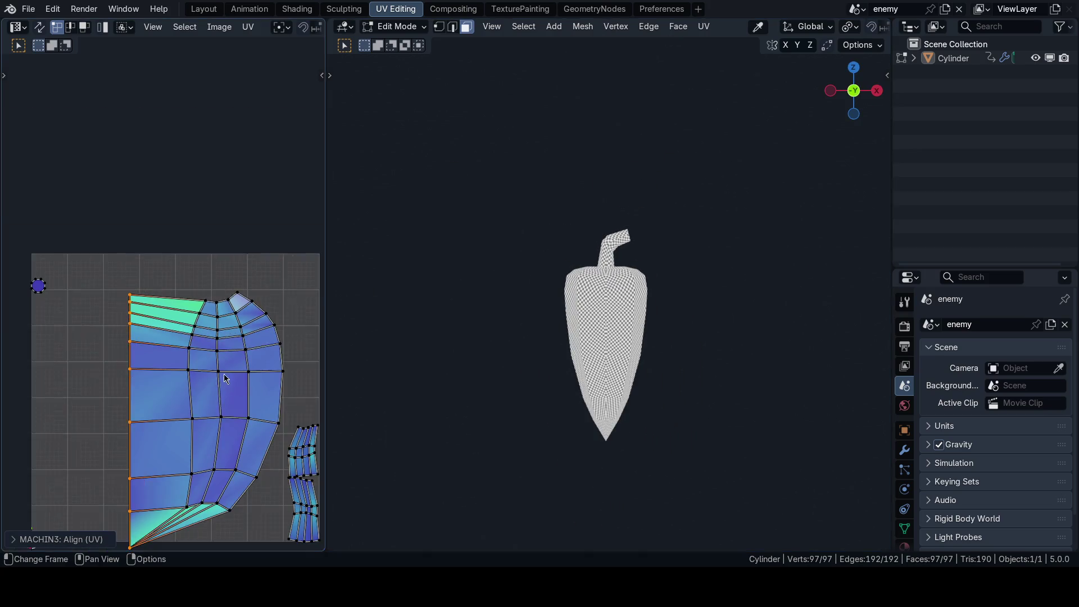
{"action": "scroll", "coordinate": [589, 368], "scroll_direction": "up", "scroll_amount": 3}
{"action": "scroll", "coordinate": [589, 368], "scroll_direction": "up", "scroll_amount": 4}
{"action": "scroll", "coordinate": [589, 368], "scroll_direction": "down", "scroll_amount": 4}
{"action": "scroll", "coordinate": [589, 368], "scroll_direction": "down", "scroll_amount": 2}
{"action": "key", "text": "grave"}
{"action": "left_click", "coordinate": [632, 326]}
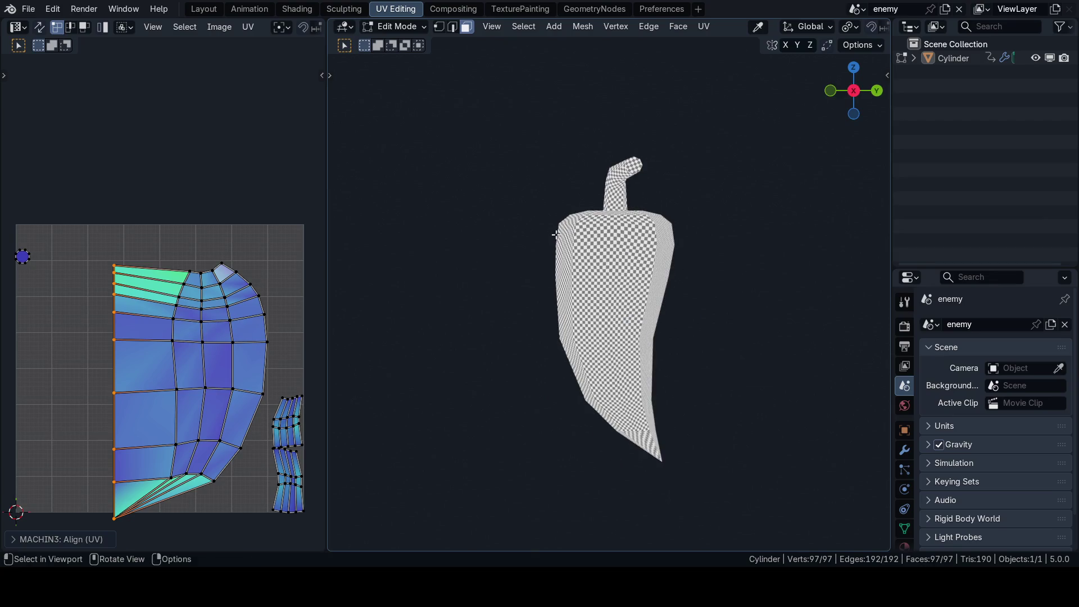
{"action": "key", "text": "grave"}
{"action": "left_click", "coordinate": [448, 225]}
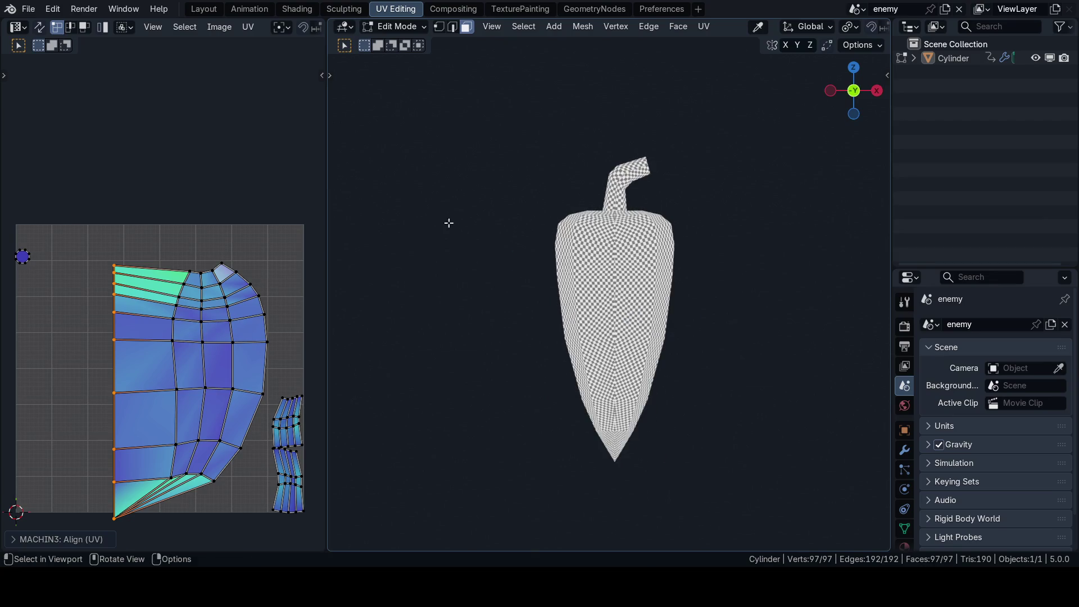
{"action": "scroll", "coordinate": [448, 224], "scroll_direction": "up", "scroll_amount": 4}
{"action": "scroll", "coordinate": [212, 369], "scroll_direction": "down", "scroll_amount": 2}
{"action": "scroll", "coordinate": [212, 370], "scroll_direction": "up", "scroll_amount": 2}
Step: Restore the normal viewport size and switch to face selection with all faces selected
{"action": "key", "text": "ctrl+space"}
{"action": "key", "text": "ctrl+space"}
{"action": "scroll", "coordinate": [523, 328], "scroll_direction": "down", "scroll_amount": 3}
{"action": "key", "text": "Tab"}
{"action": "left_click", "coordinate": [699, 325]}
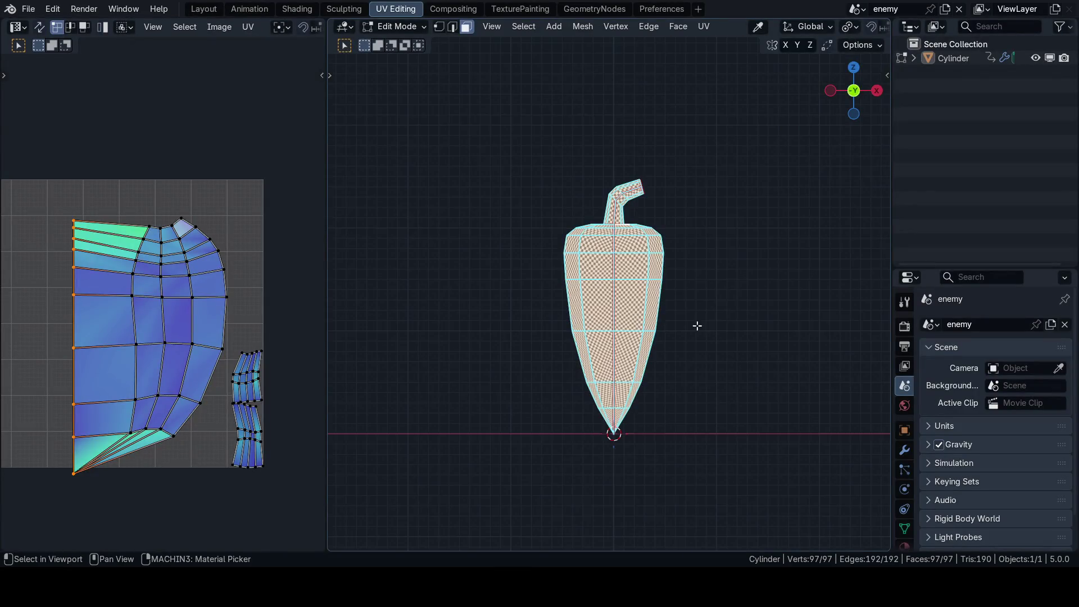
{"action": "key", "text": "u"}
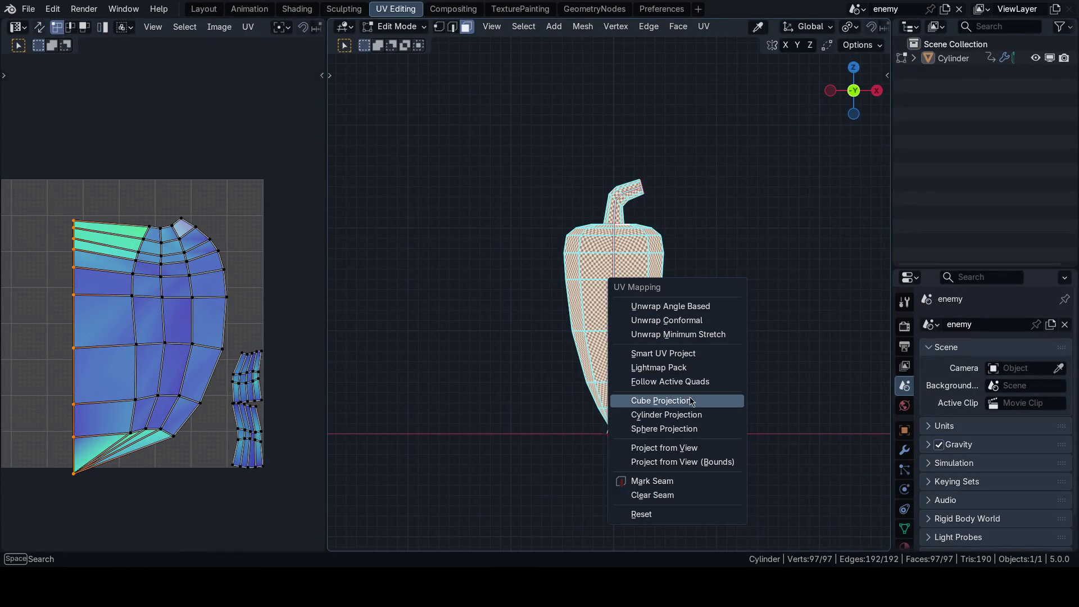
{"action": "left_click", "coordinate": [692, 402]}
{"action": "scroll", "coordinate": [691, 402], "scroll_direction": "up", "scroll_amount": 3}
{"action": "key", "text": "shift+alt+z"}
{"action": "scroll", "coordinate": [646, 361], "scroll_direction": "down", "scroll_amount": 2}
{"action": "key", "text": "ctrl+z"}
{"action": "key", "text": "ctrl+z"}
{"action": "scroll", "coordinate": [736, 289], "scroll_direction": "up", "scroll_amount": 5}
{"action": "middle_click_drag", "start_coordinate": [737, 290], "coordinate": [683, 339]}
{"action": "scroll", "coordinate": [684, 339], "scroll_direction": "down", "scroll_amount": 5}
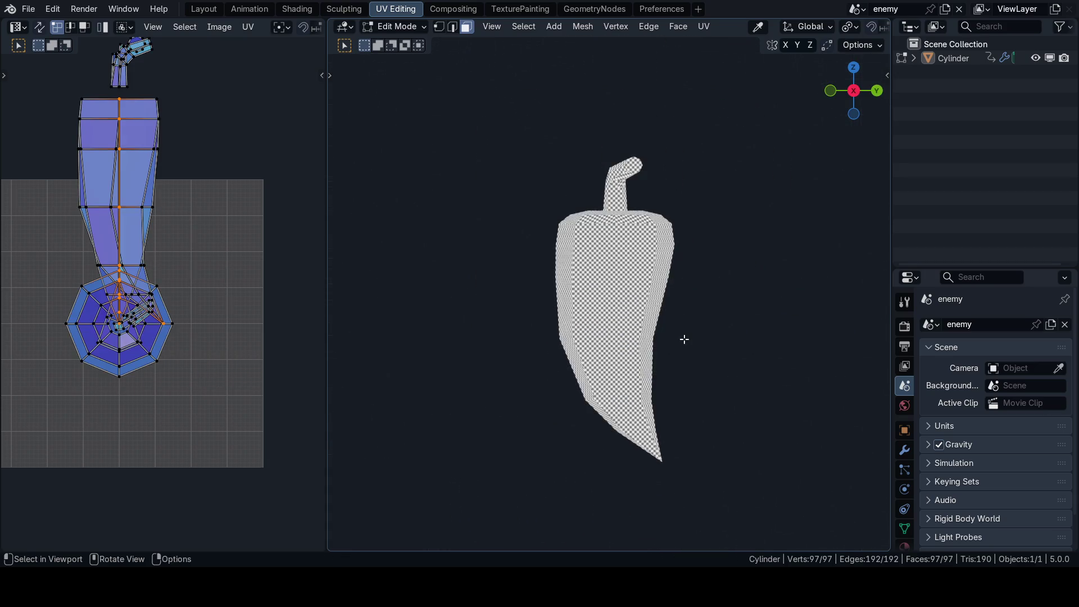
{"action": "key", "text": "grave"}
{"action": "left_click", "coordinate": [585, 307]}
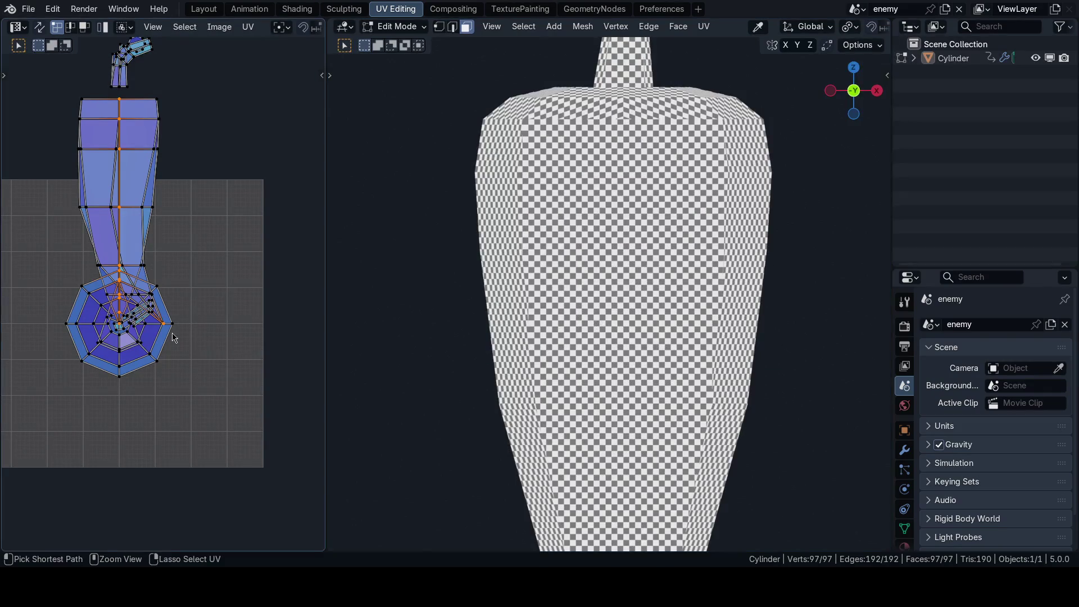
{"action": "middle_click_drag", "start_coordinate": [179, 325], "coordinate": [204, 396]}
{"action": "middle_click_drag", "start_coordinate": [270, 325], "coordinate": [261, 330]}
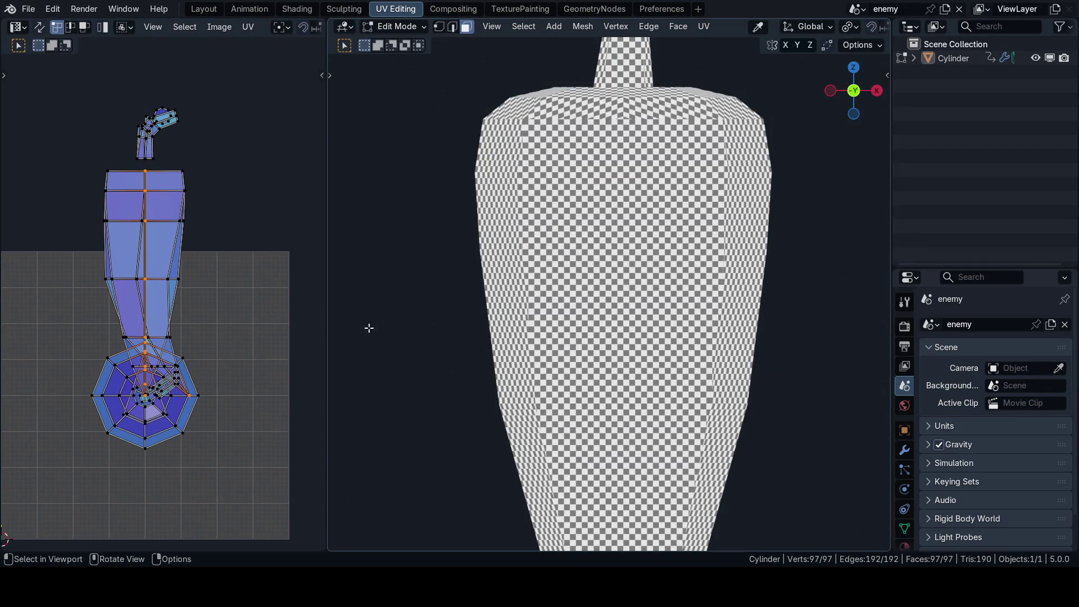
{"action": "left_click", "coordinate": [212, 300]}
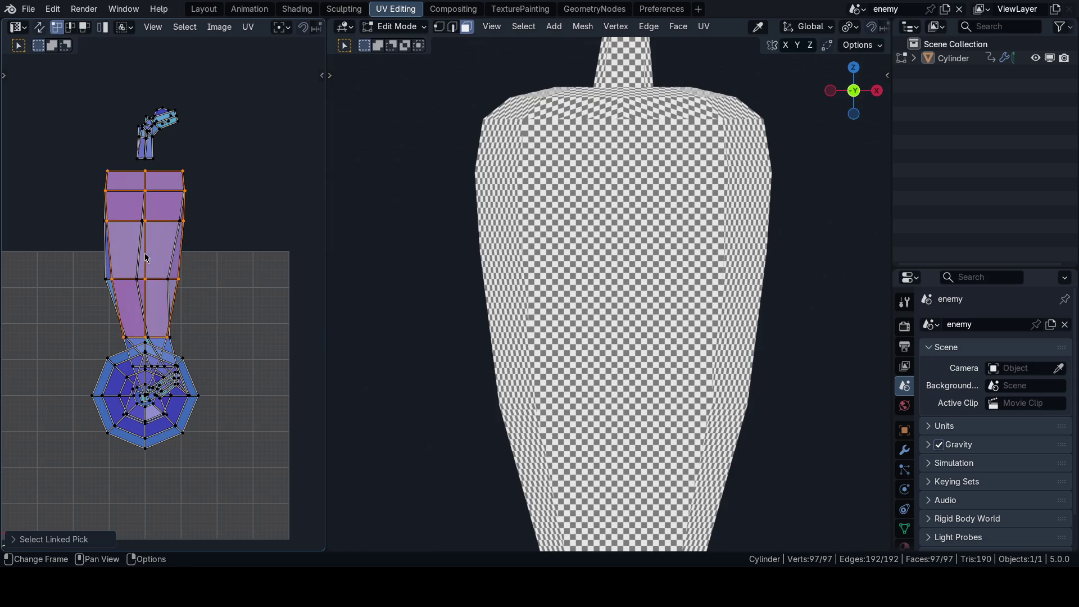
{"action": "key", "text": "g"}
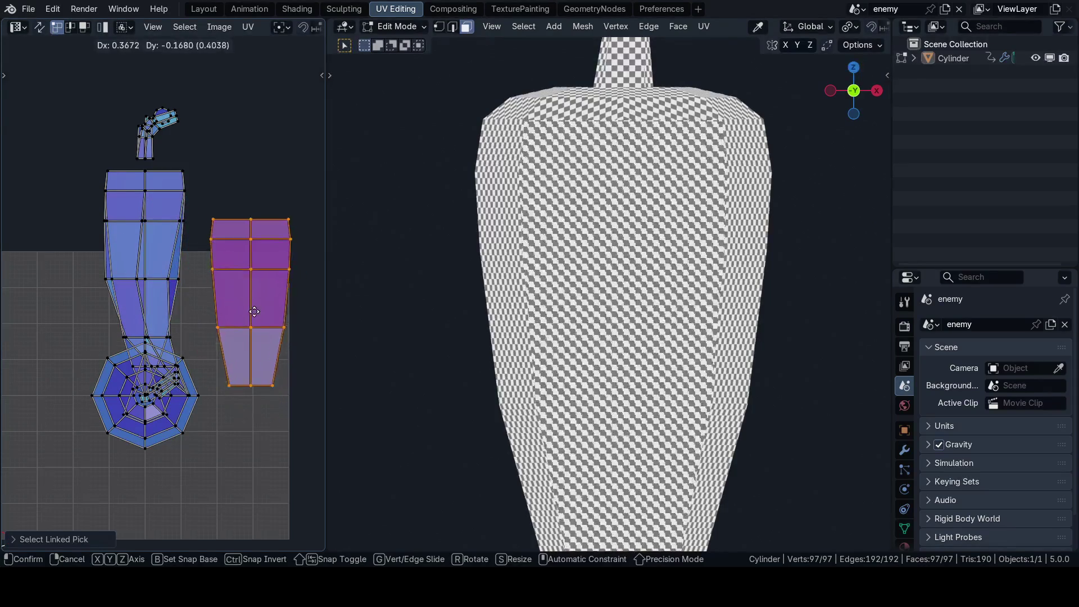
{"action": "key", "text": "Escape"}
{"action": "scroll", "coordinate": [526, 362], "scroll_direction": "down", "scroll_amount": 3}
{"action": "scroll", "coordinate": [526, 362], "scroll_direction": "down", "scroll_amount": 2}
{"action": "key", "text": "g"}
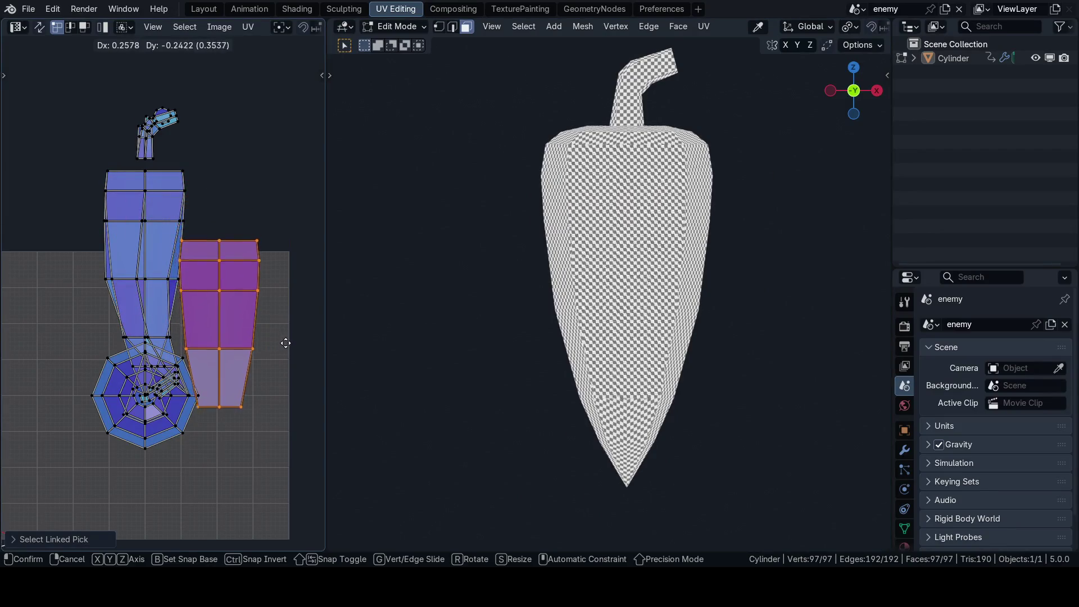
{"action": "key", "text": "Escape"}
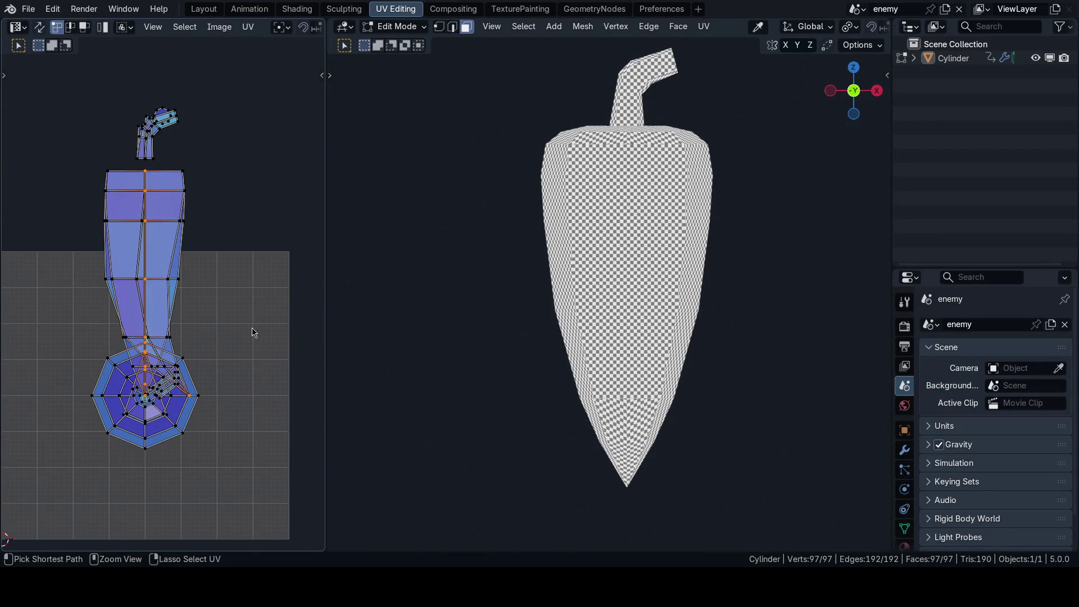
{"action": "key", "text": "u"}
{"action": "key", "text": "Return"}
{"action": "scroll", "coordinate": [587, 343], "scroll_direction": "up", "scroll_amount": 2}
{"action": "scroll", "coordinate": [586, 343], "scroll_direction": "up", "scroll_amount": 1}
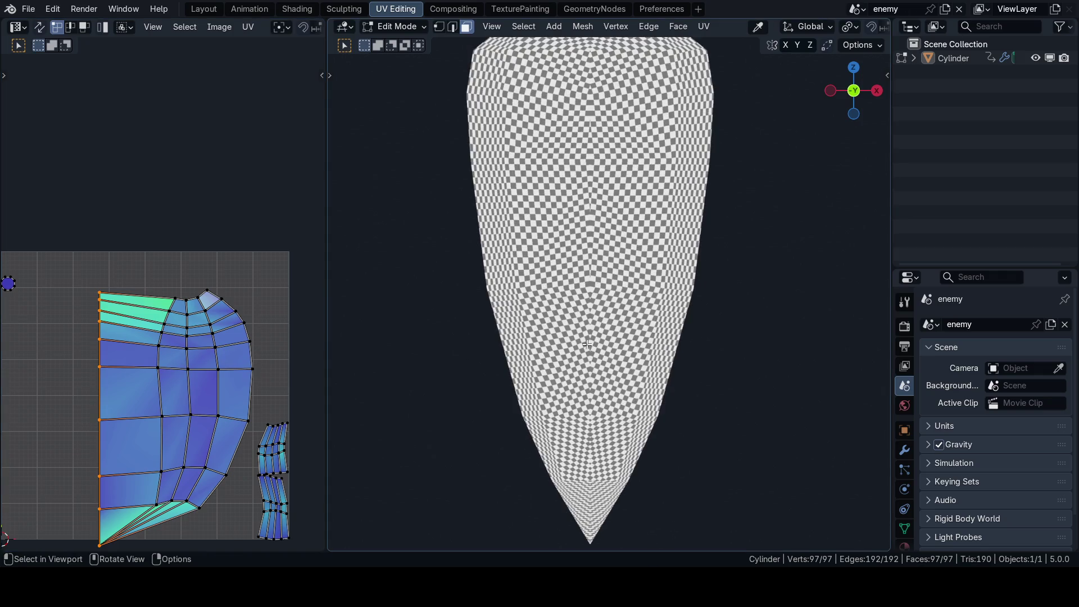
Step: Revert the body island to its rounded shape and select the edge path up its right side
{"action": "middle_click_drag", "start_coordinate": [205, 389], "coordinate": [195, 343]}
{"action": "key", "text": "ctrl+v"}
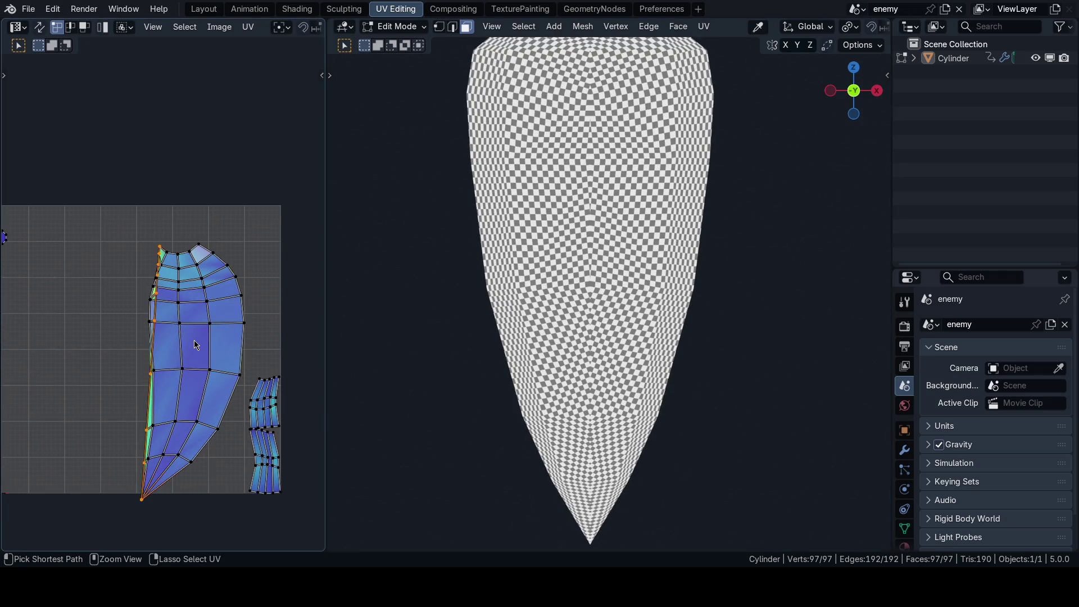
{"action": "scroll", "coordinate": [225, 338], "scroll_direction": "down", "scroll_amount": 1}
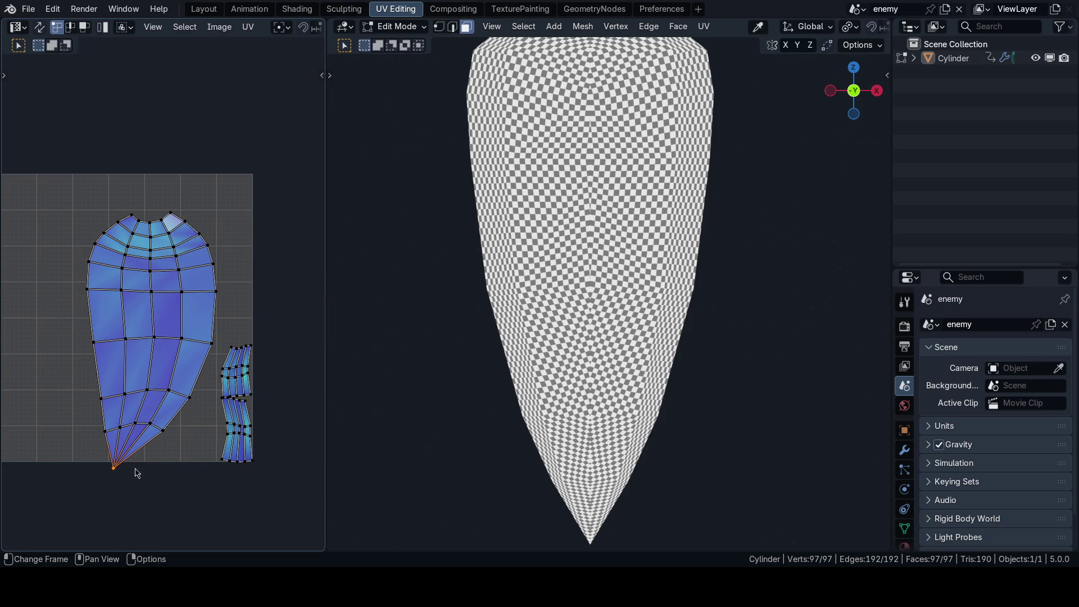
{"action": "left_click", "coordinate": [173, 430], "text": "ctrl"}
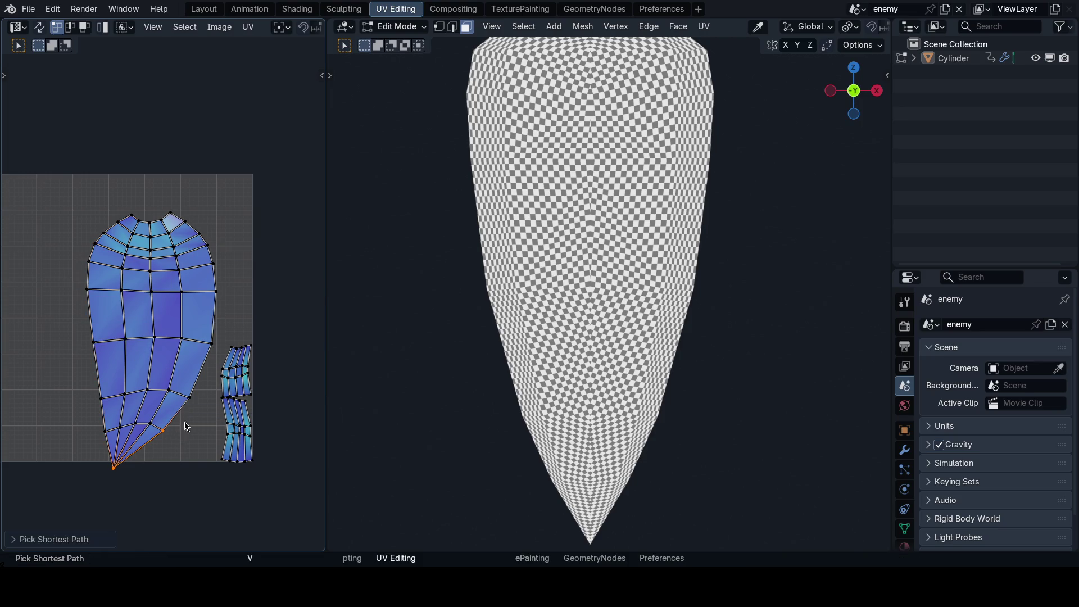
{"action": "left_click", "coordinate": [171, 214], "text": "ctrl"}
{"action": "key", "text": "g"}
{"action": "key", "text": "Escape"}
{"action": "scroll", "coordinate": [203, 397], "scroll_direction": "up", "scroll_amount": 1}
{"action": "key", "text": "ctrl+Tab"}
{"action": "left_click", "coordinate": [157, 480]}
{"action": "scroll", "coordinate": [257, 27], "scroll_direction": "down", "scroll_amount": 2}
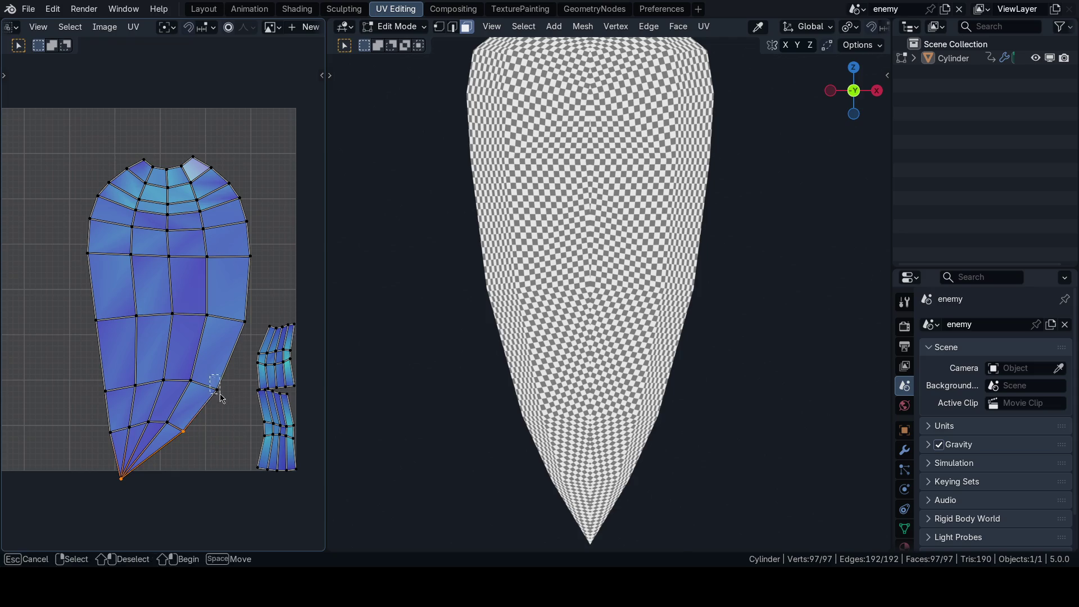
{"action": "key", "text": "Escape"}
{"action": "left_click", "coordinate": [246, 221], "text": "ctrl"}
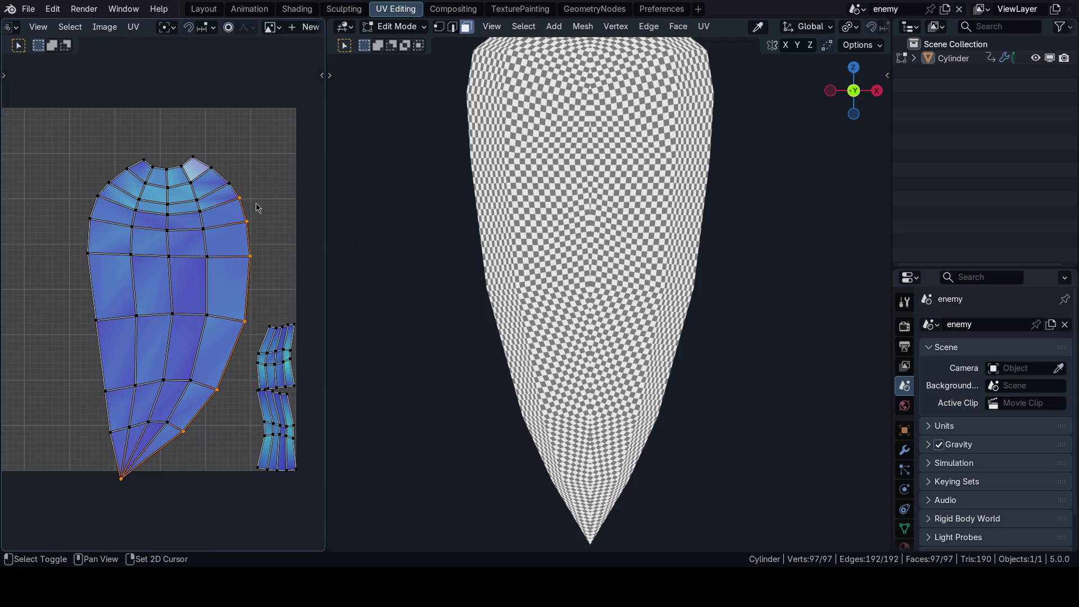
{"action": "scroll", "coordinate": [225, 184], "scroll_direction": "up", "scroll_amount": 1}
{"action": "scroll", "coordinate": [209, 224], "scroll_direction": "down", "scroll_amount": 3}
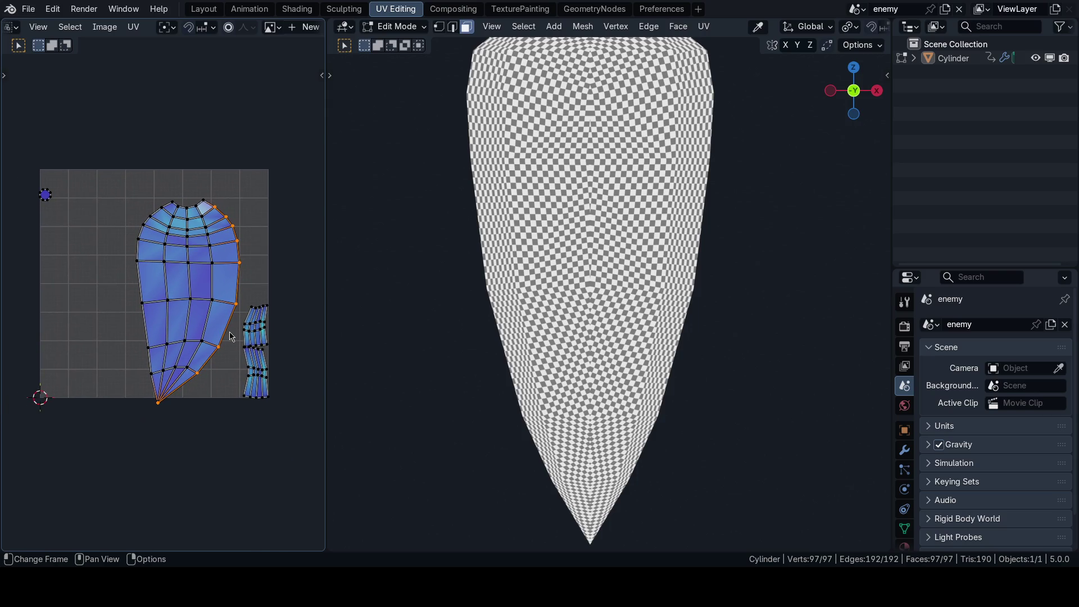
{"action": "scroll", "coordinate": [238, 345], "scroll_direction": "up", "scroll_amount": 1}
{"action": "scroll", "coordinate": [228, 342], "scroll_direction": "up", "scroll_amount": 1}
Step: Align the selected UVs to the right with the MACHIN3 pie, undo and redo it while checking the pepper
{"action": "key", "text": "alt+a"}
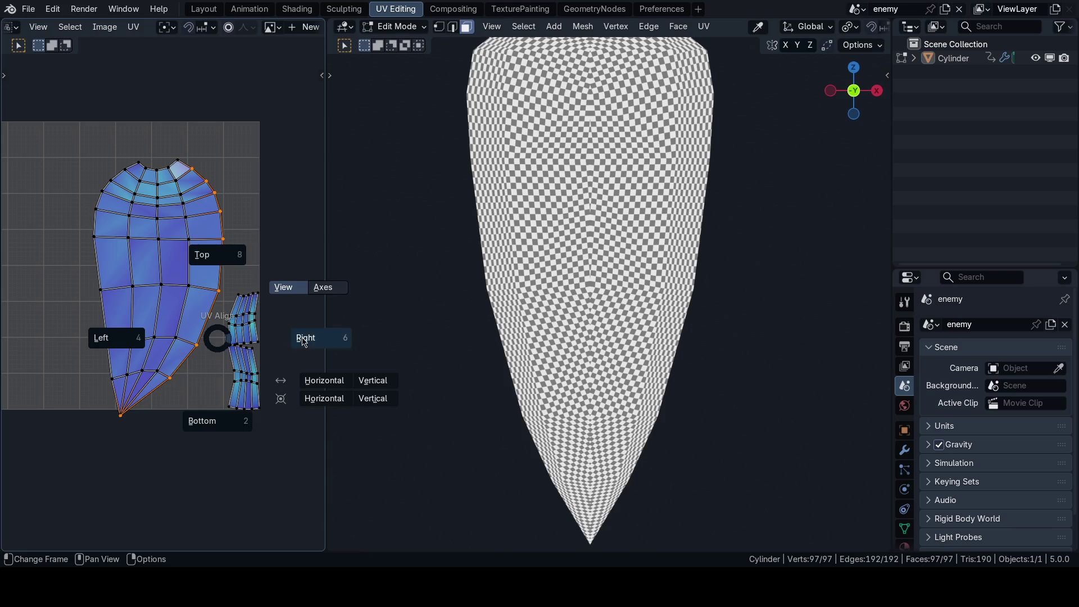
{"action": "left_click", "coordinate": [265, 354]}
{"action": "scroll", "coordinate": [593, 350], "scroll_direction": "up", "scroll_amount": 2}
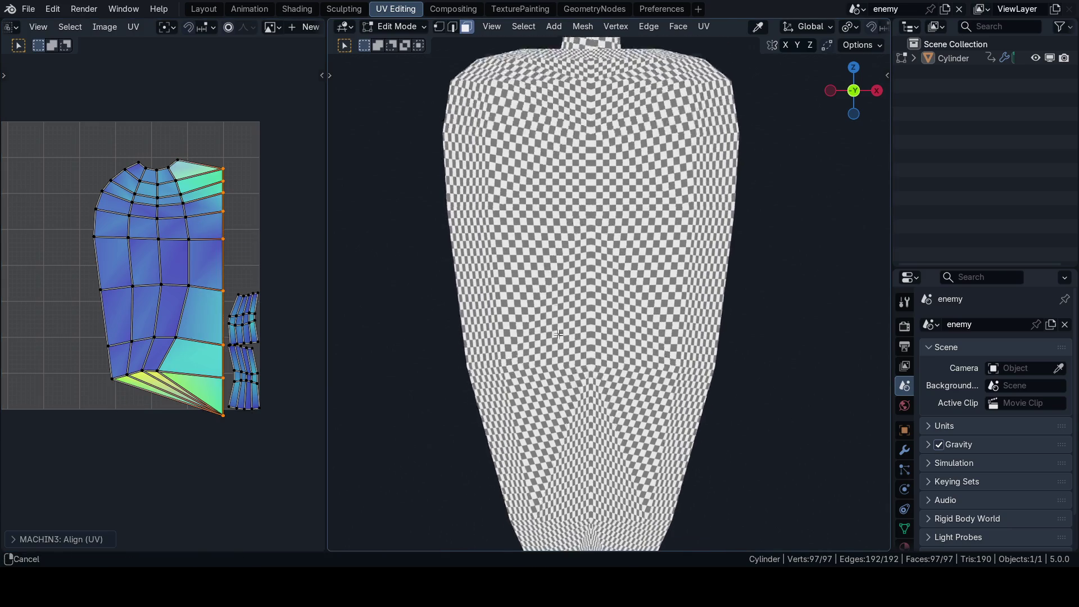
{"action": "scroll", "coordinate": [594, 350], "scroll_direction": "up", "scroll_amount": 3}
{"action": "scroll", "coordinate": [593, 350], "scroll_direction": "up", "scroll_amount": 1}
{"action": "scroll", "coordinate": [599, 341], "scroll_direction": "up", "scroll_amount": 2}
{"action": "key", "text": "ctrl+z"}
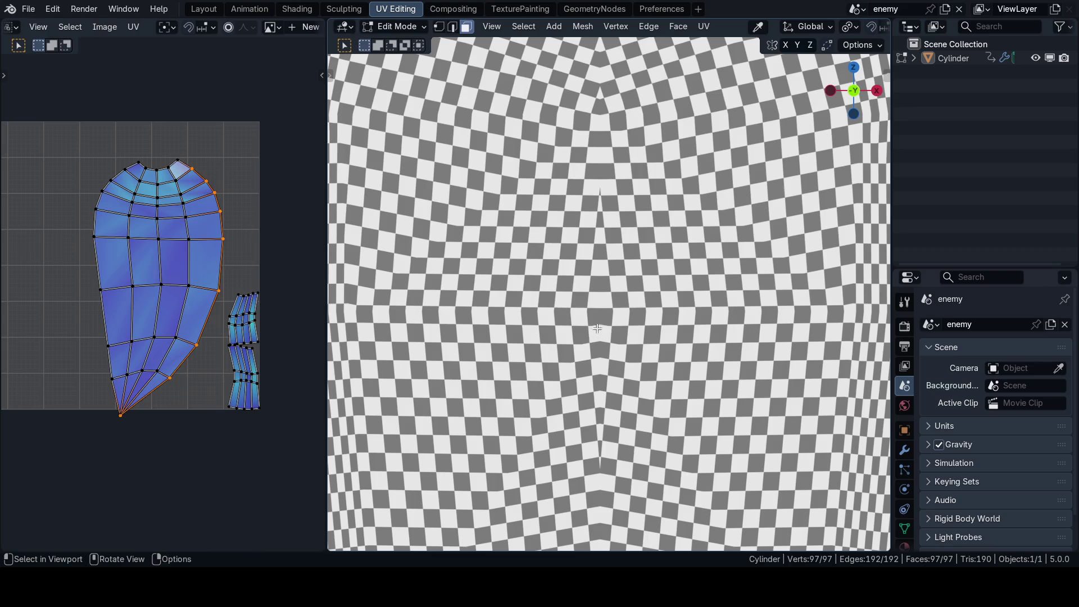
{"action": "scroll", "coordinate": [609, 322], "scroll_direction": "up", "scroll_amount": 1}
{"action": "scroll", "coordinate": [608, 323], "scroll_direction": "up", "scroll_amount": 2}
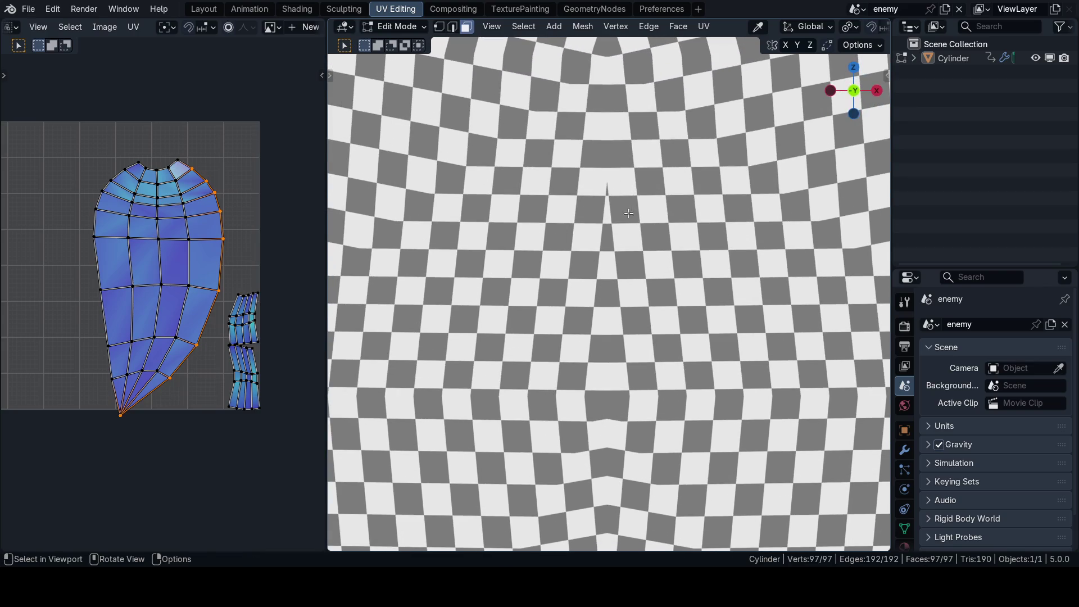
{"action": "key", "text": "ctrl+shift+z"}
{"action": "scroll", "coordinate": [597, 241], "scroll_direction": "down", "scroll_amount": 5}
{"action": "mouse_move", "coordinate": [596, 241]}
{"action": "middle_mouse_down"}
{"action": "mouse_move", "coordinate": [636, 367]}
{"action": "mouse_move", "coordinate": [614, 307]}
{"action": "middle_mouse_up"}
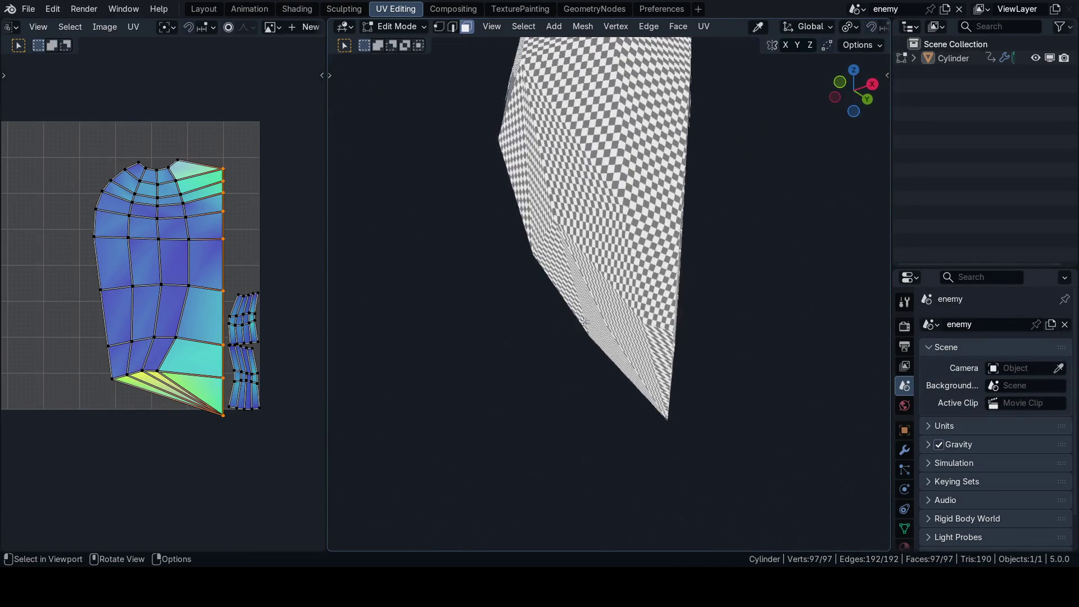
{"action": "middle_click_drag", "start_coordinate": [613, 308], "coordinate": [435, 335]}
{"action": "scroll", "coordinate": [241, 373], "scroll_direction": "up", "scroll_amount": 1}
{"action": "scroll", "coordinate": [238, 369], "scroll_direction": "up", "scroll_amount": 1}
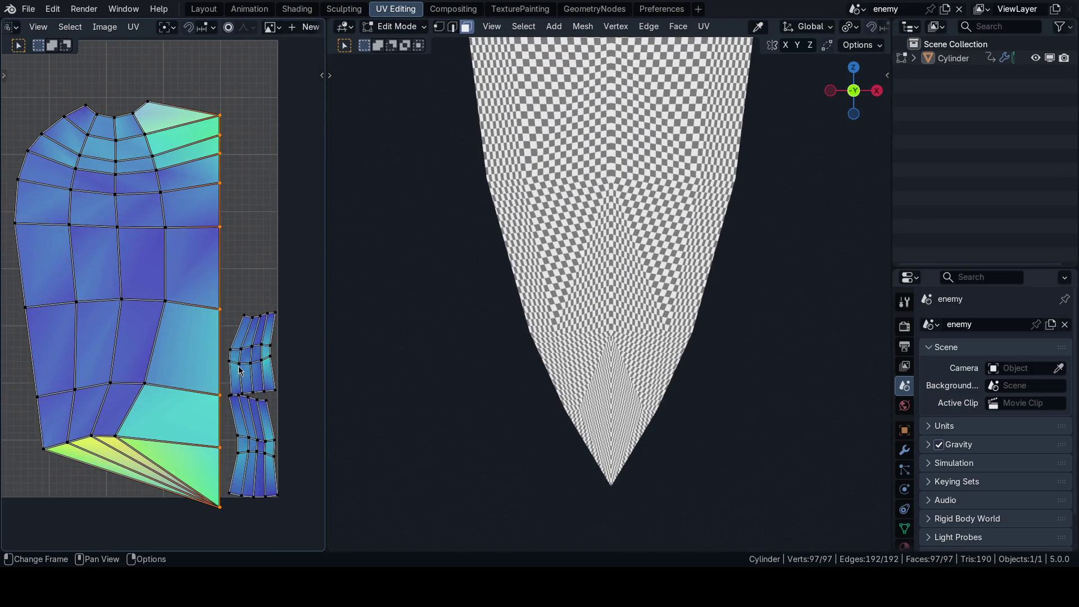
{"action": "scroll", "coordinate": [233, 355], "scroll_direction": "up", "scroll_amount": 1}
{"action": "scroll", "coordinate": [241, 345], "scroll_direction": "down", "scroll_amount": 2}
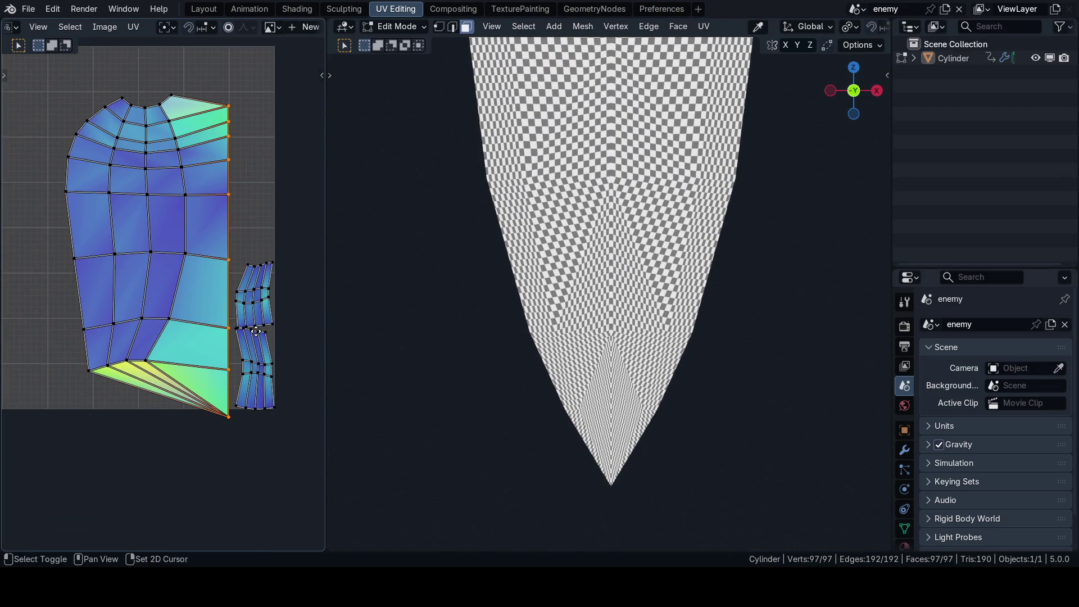
{"action": "scroll", "coordinate": [249, 333], "scroll_direction": "down", "scroll_amount": 1}
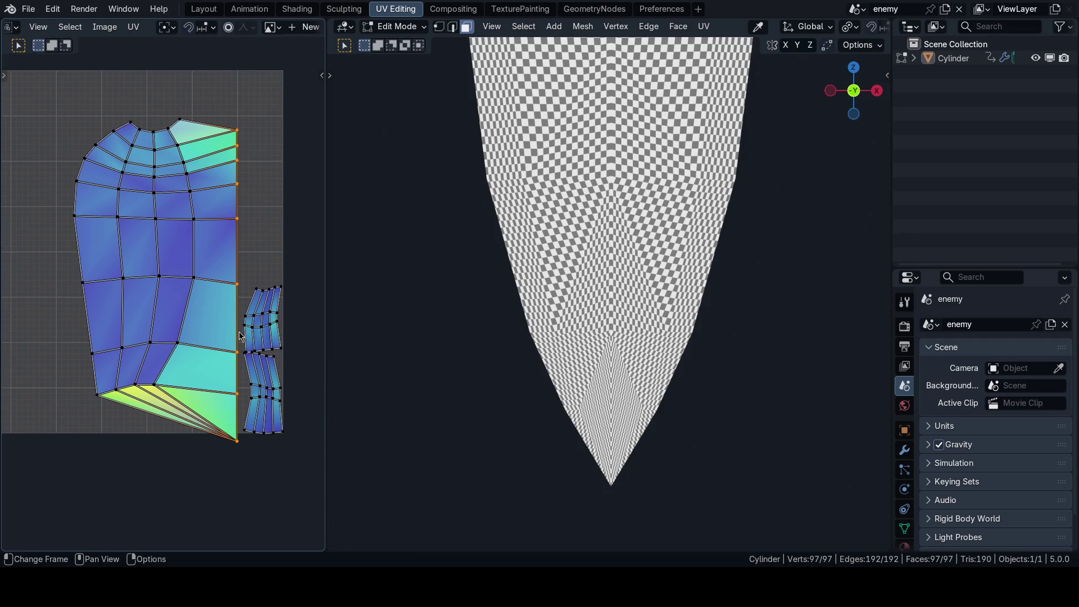
Step: Slide the straightened edge along X, then undo back to the rounded island and call up UV mapping
{"action": "key", "text": "g"}
{"action": "key", "text": "x"}
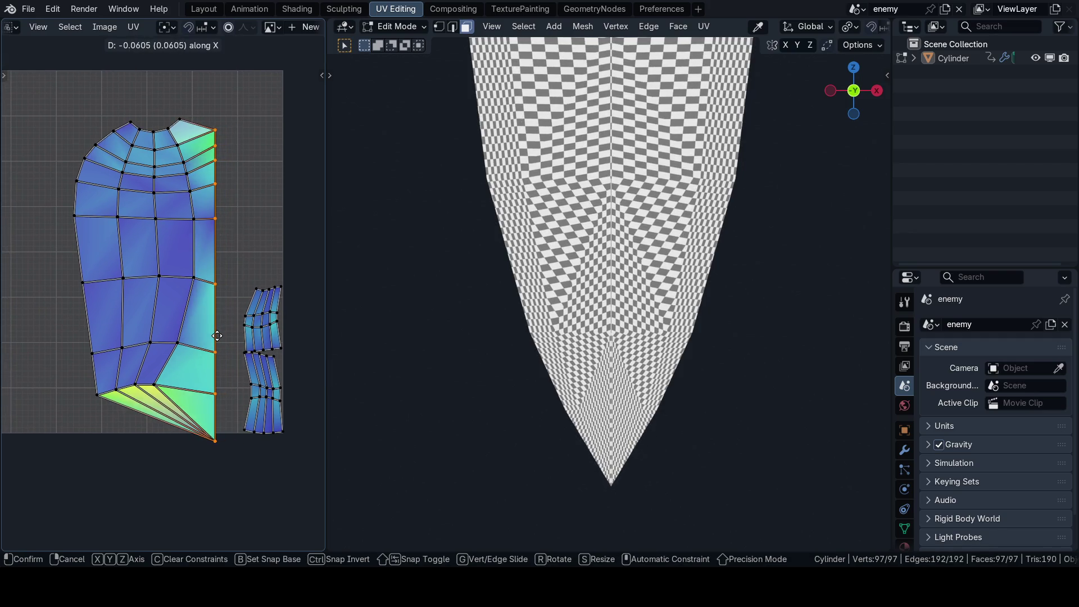
{"action": "left_click", "coordinate": [235, 337]}
{"action": "scroll", "coordinate": [492, 390], "scroll_direction": "down", "scroll_amount": 5}
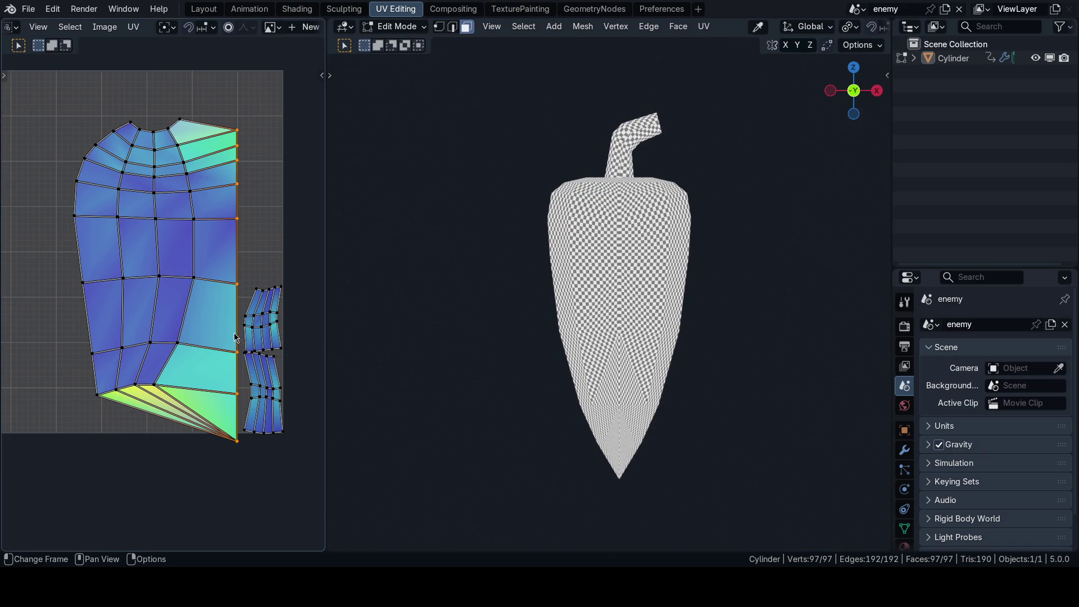
{"action": "key", "text": "ctrl+z"}
{"action": "scroll", "coordinate": [658, 309], "scroll_direction": "up", "scroll_amount": 1}
{"action": "scroll", "coordinate": [658, 309], "scroll_direction": "up", "scroll_amount": 3}
{"action": "key", "text": "u"}
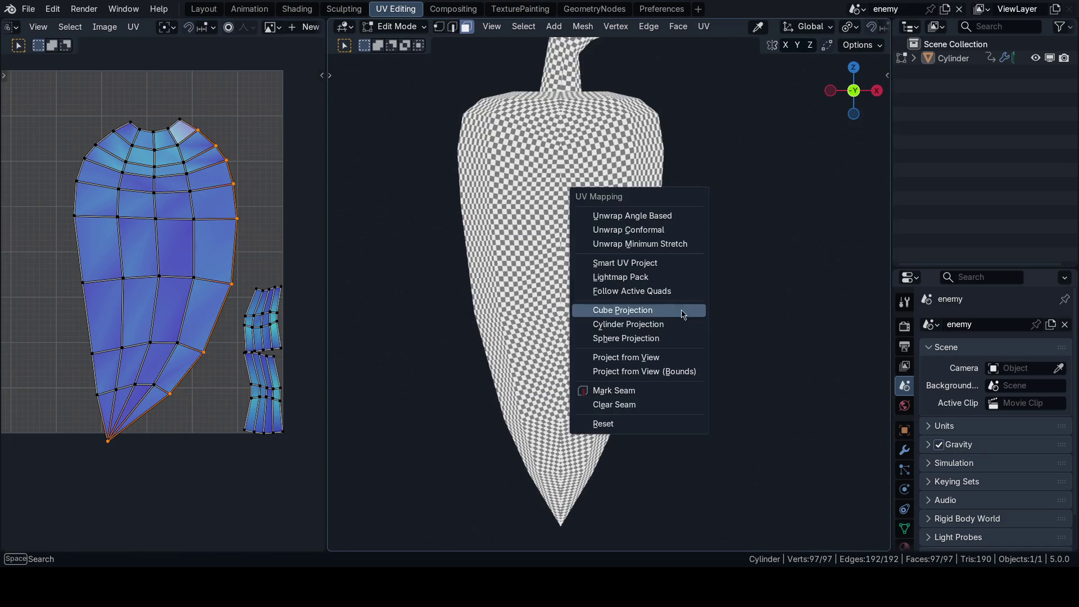
Step: Re-project the pepper's UVs with Cube Projection and return to front view with nothing selected
{"action": "left_click", "coordinate": [641, 310]}
{"action": "middle_click_drag", "start_coordinate": [624, 321], "coordinate": [602, 335]}
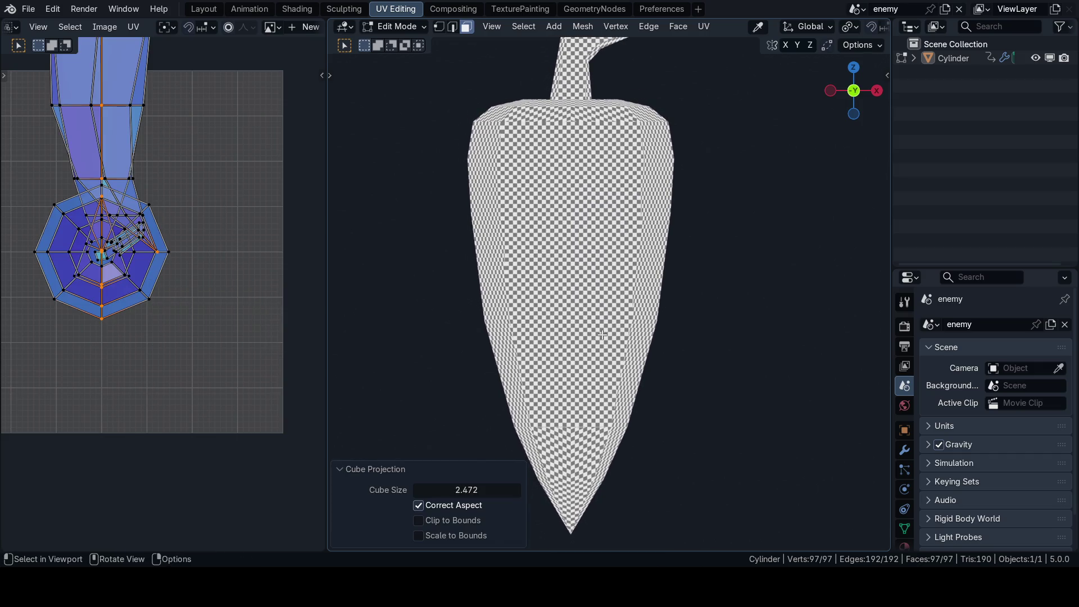
{"action": "key", "text": "grave"}
{"action": "left_click", "coordinate": [585, 250]}
{"action": "mouse_move", "coordinate": [199, 170]}
{"action": "middle_mouse_down"}
{"action": "mouse_move", "coordinate": [237, 329]}
{"action": "mouse_move", "coordinate": [186, 315]}
{"action": "middle_mouse_up"}
{"action": "left_click", "coordinate": [237, 329]}
Step: Pick the overlapping islands one by one with L and move them apart around the UV grid
{"action": "key", "text": "l"}
{"action": "scroll", "coordinate": [115, 306], "scroll_direction": "down", "scroll_amount": 2}
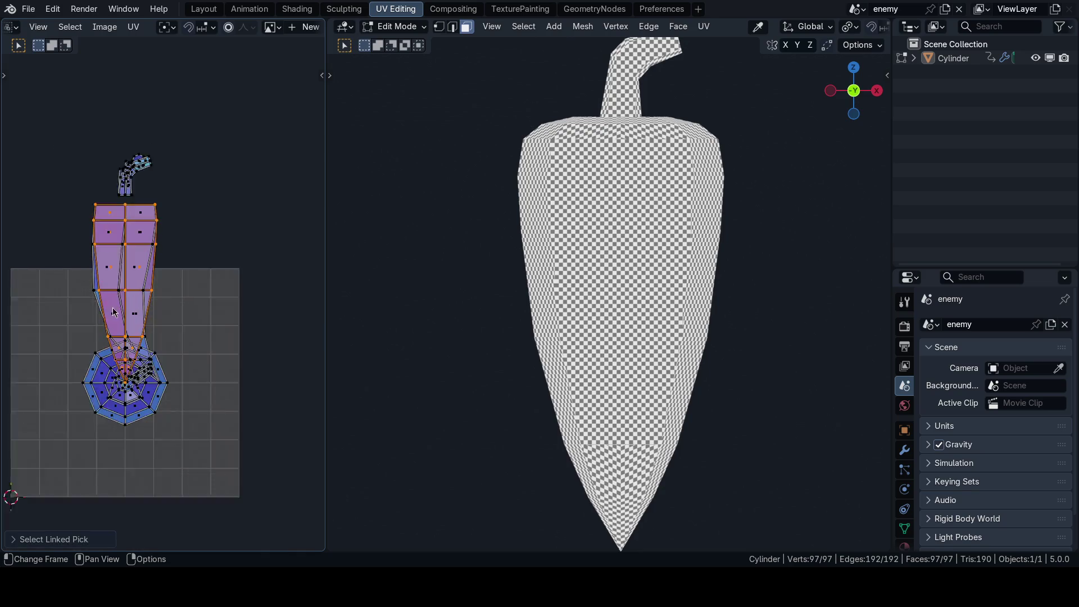
{"action": "scroll", "coordinate": [115, 306], "scroll_direction": "down", "scroll_amount": 1}
{"action": "key", "text": "g"}
{"action": "left_click", "coordinate": [189, 247]}
{"action": "left_click", "coordinate": [190, 246]}
{"action": "key", "text": "l"}
{"action": "key", "text": "g"}
{"action": "left_click", "coordinate": [260, 202]}
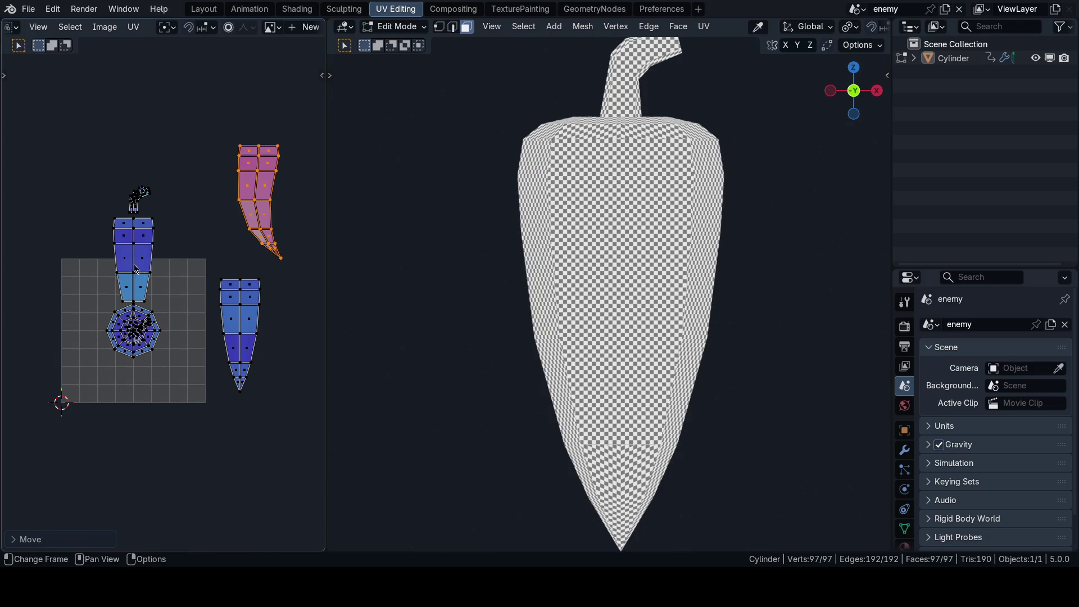
{"action": "key", "text": "g"}
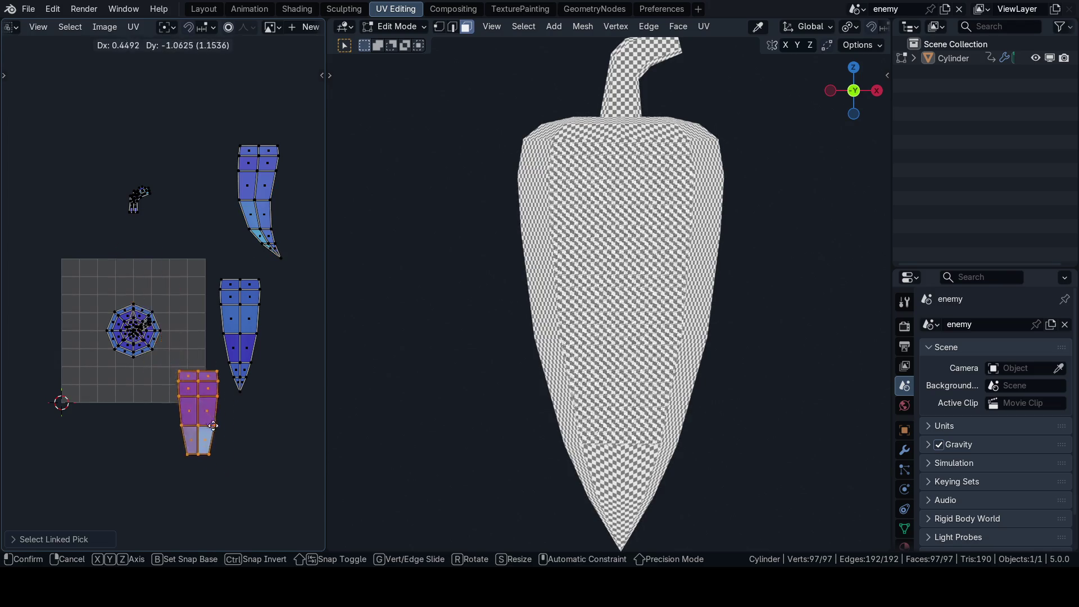
{"action": "left_click", "coordinate": [245, 461]}
{"action": "middle_click_drag", "start_coordinate": [264, 420], "coordinate": [235, 392]}
Step: Show the grid and wireframe overlays in the viewport and deselect the whole mesh
{"action": "key", "text": "shift+alt+z"}
{"action": "middle_click_drag", "start_coordinate": [539, 374], "coordinate": [511, 314], "text": "shift"}
{"action": "left_click", "coordinate": [445, 314]}
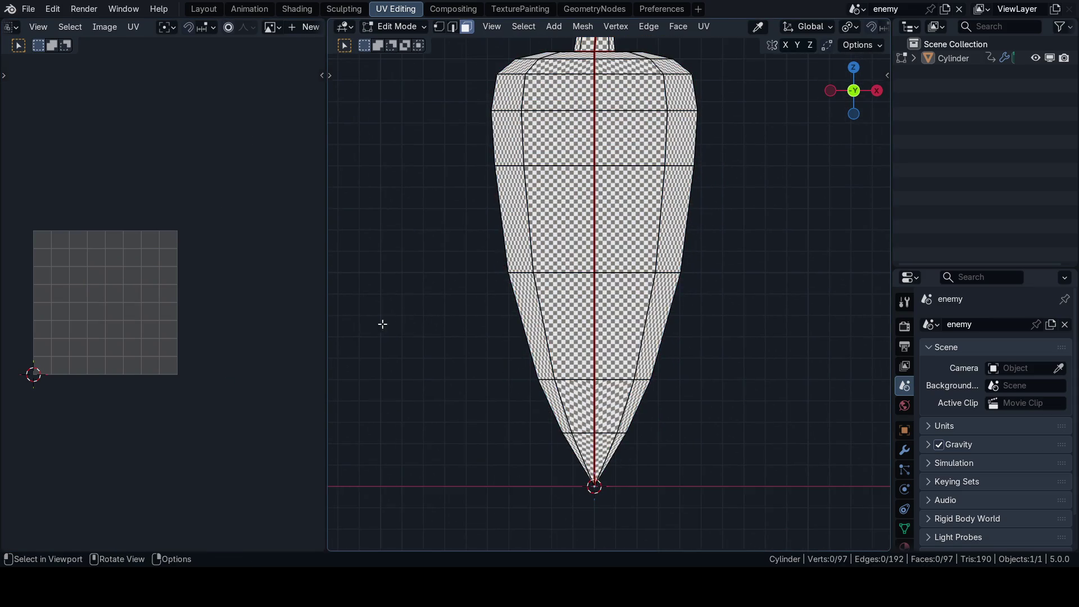
Step: Enable UV Sync Selection and L-select one island to see which pepper faces it covers
{"action": "left_click", "coordinate": [39, 27]}
{"action": "scroll", "coordinate": [198, 337], "scroll_direction": "down", "scroll_amount": 4}
{"action": "middle_click_drag", "start_coordinate": [227, 405], "coordinate": [195, 376]}
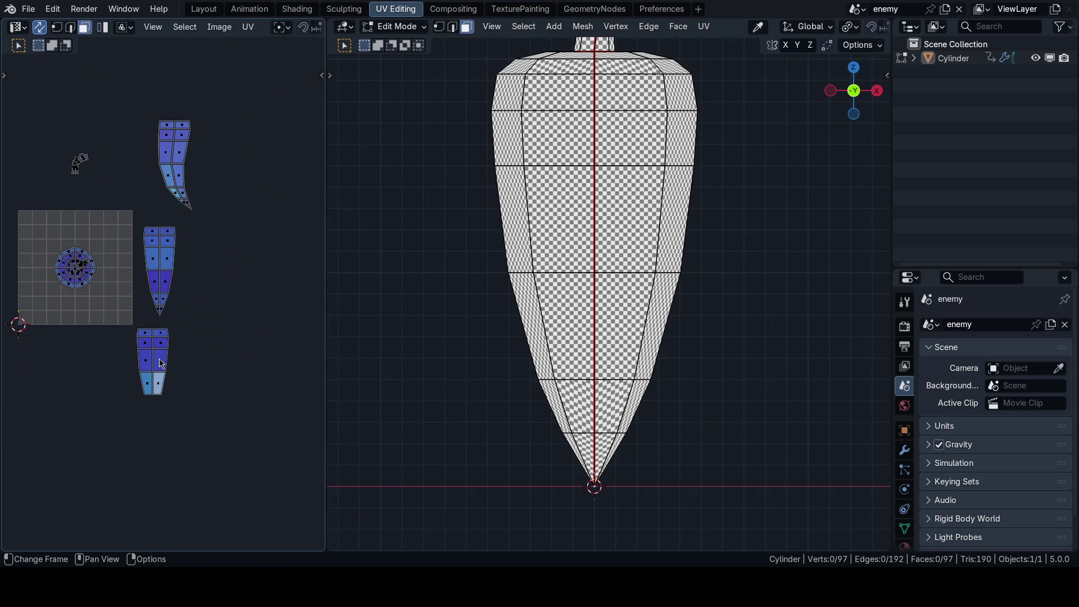
{"action": "key", "text": "l"}
{"action": "scroll", "coordinate": [550, 184], "scroll_direction": "up", "scroll_amount": 1}
{"action": "scroll", "coordinate": [550, 183], "scroll_direction": "up", "scroll_amount": 1}
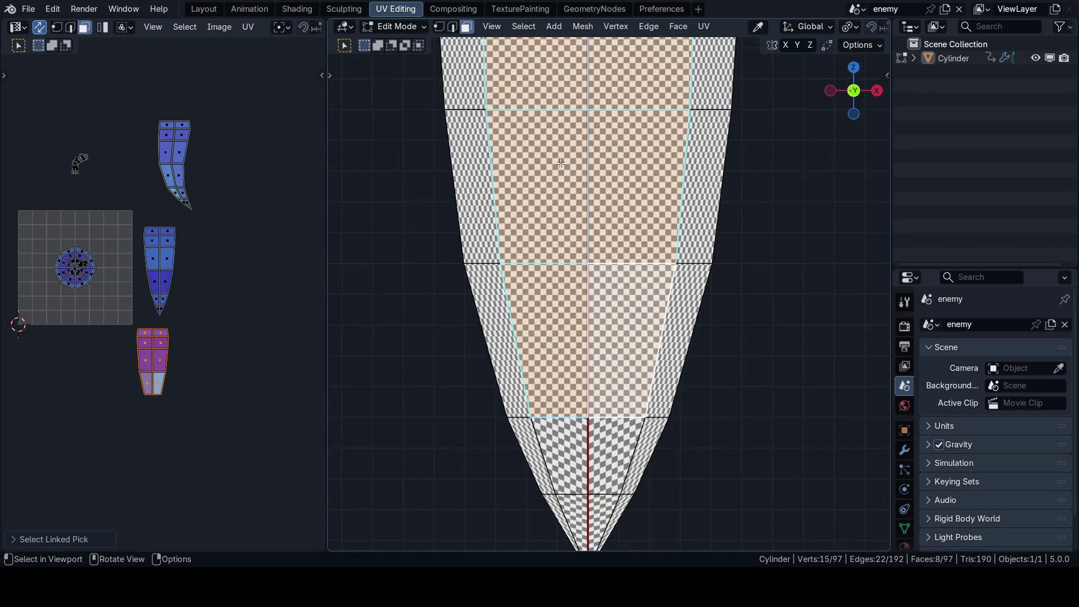
{"action": "scroll", "coordinate": [566, 140], "scroll_direction": "up", "scroll_amount": 1}
{"action": "middle_click_drag", "start_coordinate": [213, 303], "coordinate": [211, 316]}
{"action": "middle_click_drag", "start_coordinate": [488, 249], "coordinate": [490, 318], "text": "shift"}
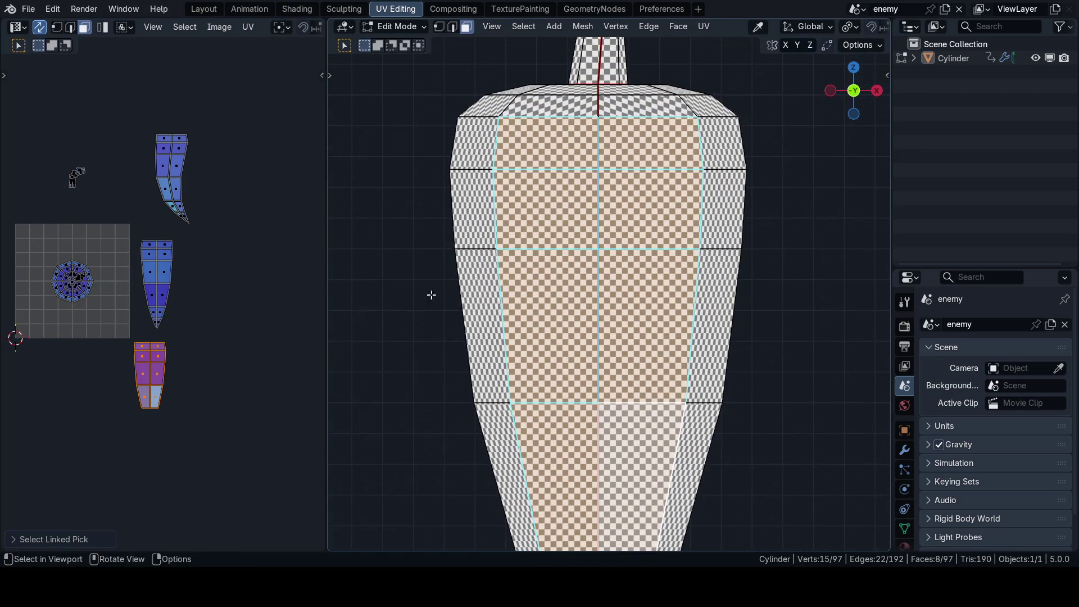
Step: Check the top cap island the same way, then box-select the octagon cap island in the UV editor
{"action": "left_click", "coordinate": [219, 295]}
{"action": "scroll", "coordinate": [436, 301], "scroll_direction": "down", "scroll_amount": 3}
{"action": "scroll", "coordinate": [436, 301], "scroll_direction": "down", "scroll_amount": 2}
{"action": "left_click", "coordinate": [436, 301]}
{"action": "key", "text": "l"}
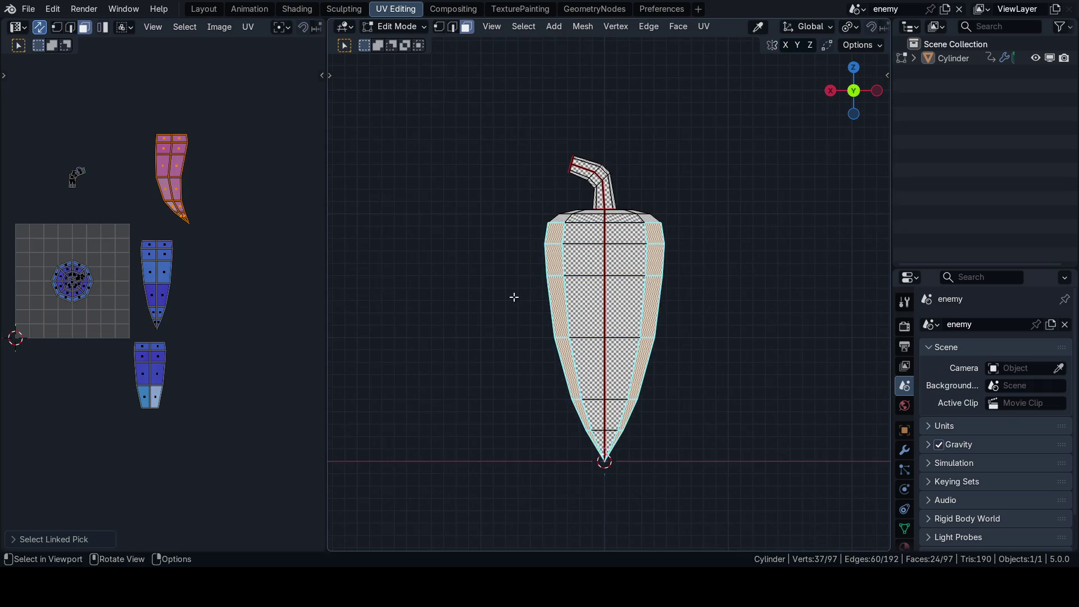
{"action": "scroll", "coordinate": [487, 274], "scroll_direction": "up", "scroll_amount": 3}
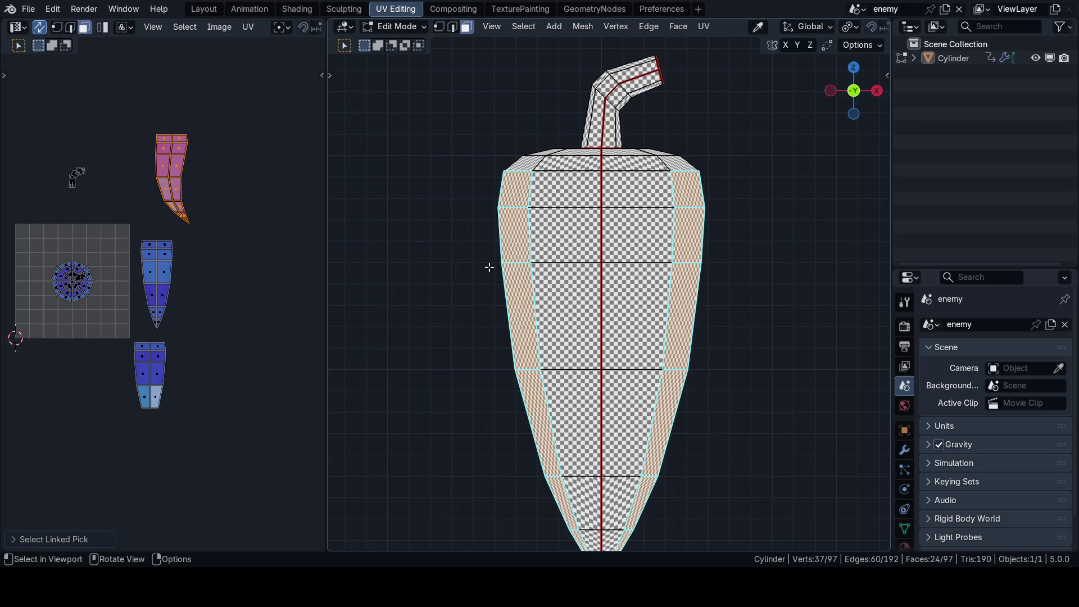
{"action": "scroll", "coordinate": [184, 307], "scroll_direction": "up", "scroll_amount": 2}
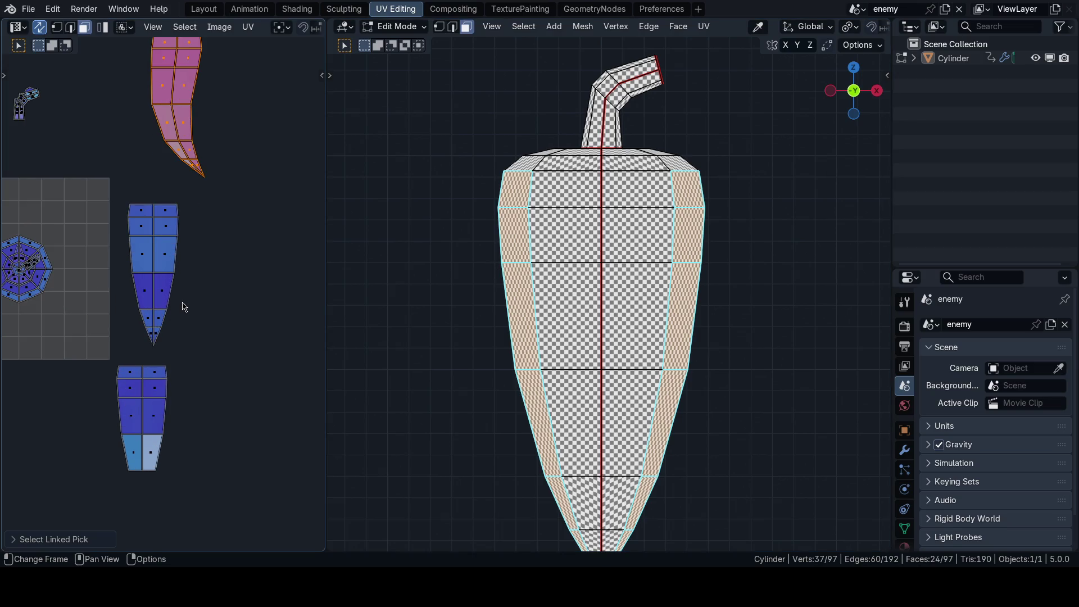
{"action": "scroll", "coordinate": [184, 305], "scroll_direction": "down", "scroll_amount": 1}
{"action": "middle_click_drag", "start_coordinate": [169, 304], "coordinate": [218, 337]}
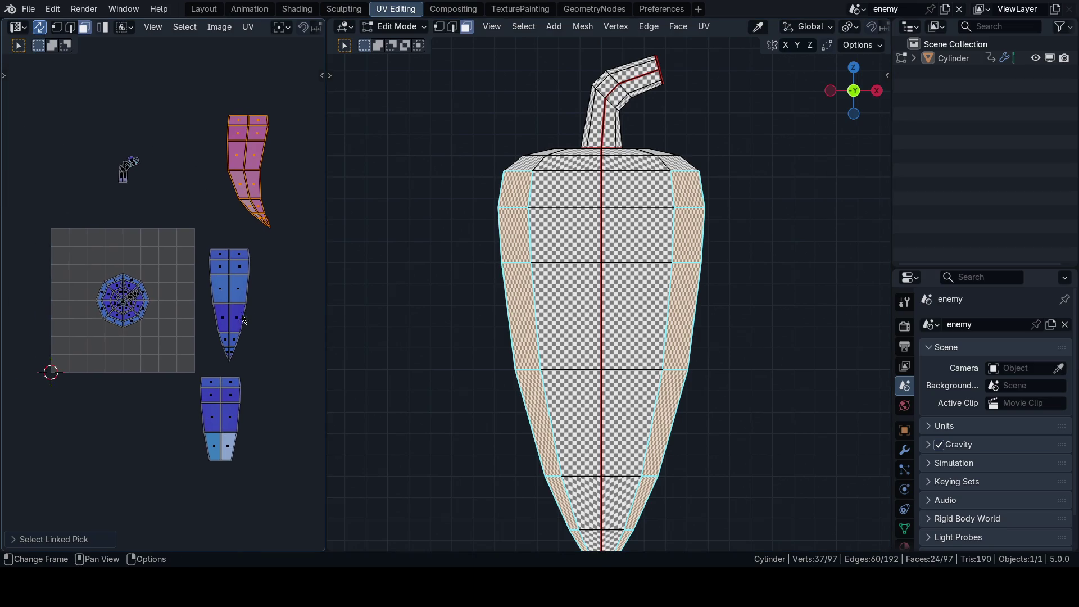
{"action": "scroll", "coordinate": [218, 342], "scroll_direction": "up", "scroll_amount": 1}
{"action": "scroll", "coordinate": [218, 341], "scroll_direction": "up", "scroll_amount": 2}
{"action": "left_click_drag", "start_coordinate": [206, 396], "coordinate": [84, 287]}
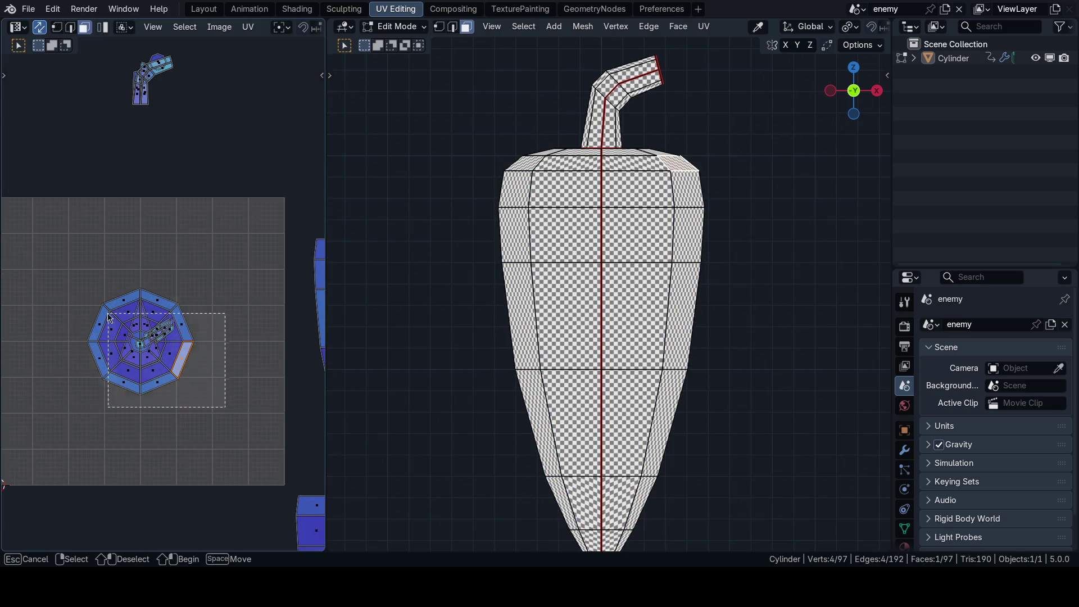
{"action": "scroll", "coordinate": [584, 221], "scroll_direction": "up", "scroll_amount": 4}
{"action": "scroll", "coordinate": [585, 221], "scroll_direction": "up", "scroll_amount": 1}
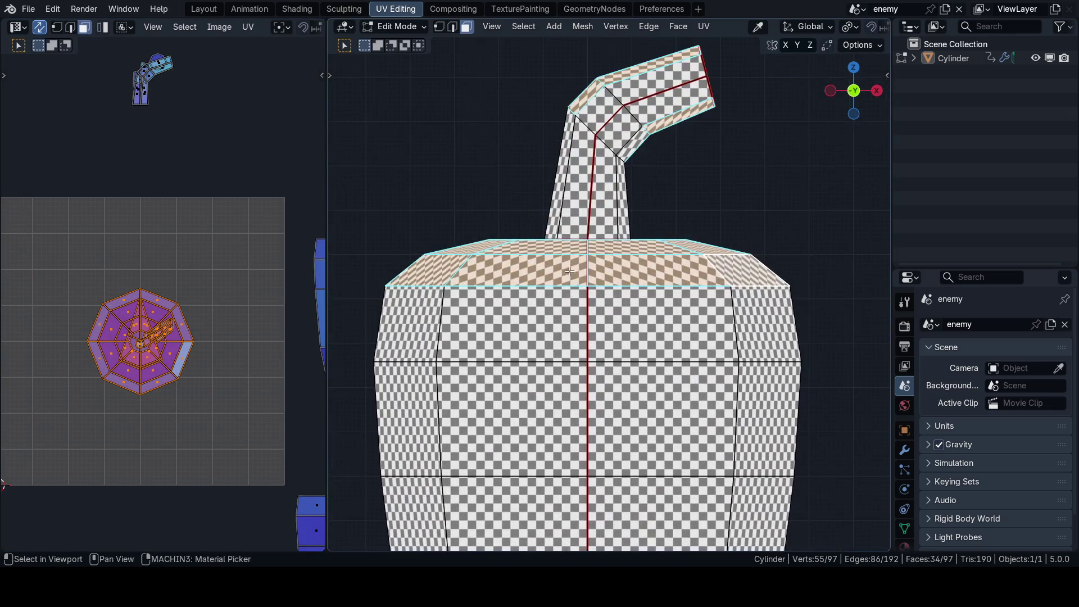
Step: Select the seam-bounded stem faces with L and move their UV island up and left, away from the caps
{"action": "middle_click_drag", "start_coordinate": [584, 221], "coordinate": [544, 372]}
{"action": "key", "text": "alt+a"}
{"action": "scroll", "coordinate": [234, 339], "scroll_direction": "up", "scroll_amount": 2}
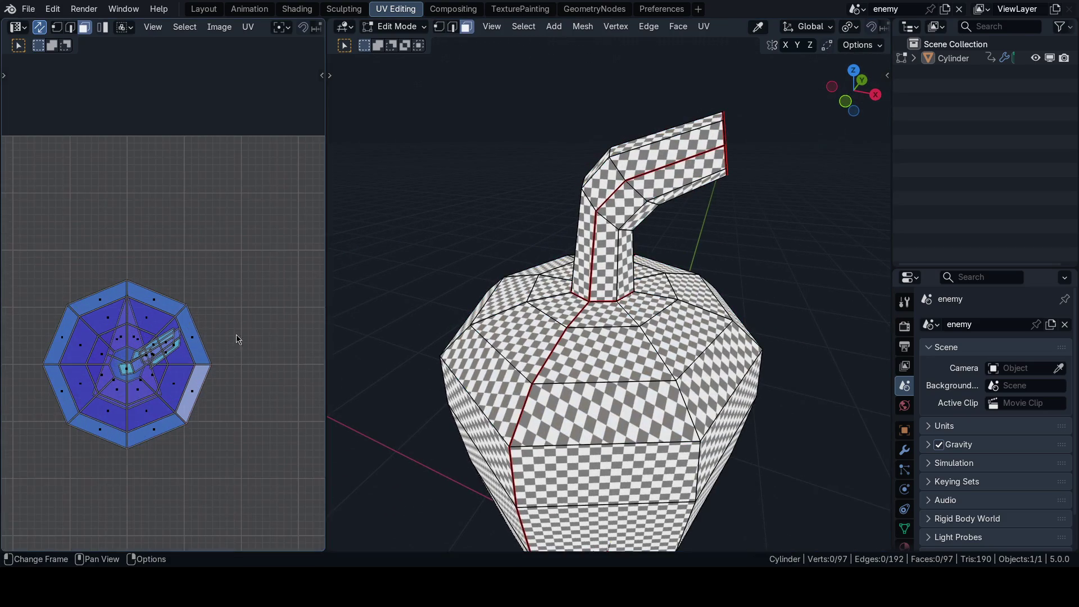
{"action": "key", "text": "l"}
{"action": "key", "text": "l"}
{"action": "scroll", "coordinate": [277, 284], "scroll_direction": "down", "scroll_amount": 2}
{"action": "key", "text": "g"}
{"action": "key", "text": "Escape"}
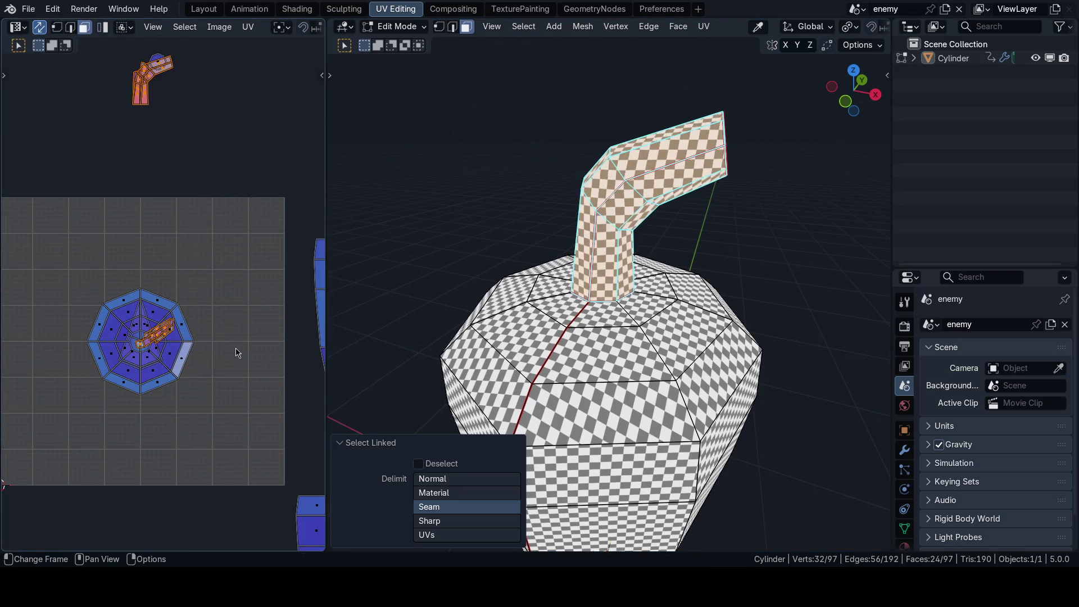
{"action": "scroll", "coordinate": [237, 405], "scroll_direction": "down", "scroll_amount": 2}
{"action": "scroll", "coordinate": [161, 304], "scroll_direction": "up", "scroll_amount": 2}
{"action": "key", "text": "g"}
{"action": "left_click", "coordinate": [133, 305]}
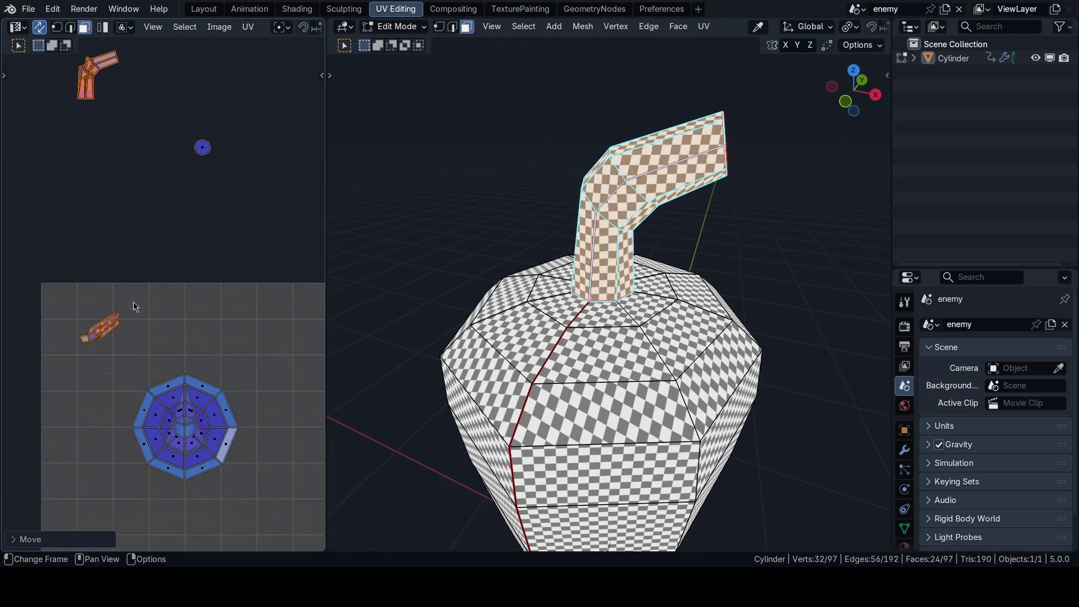
{"action": "scroll", "coordinate": [134, 306], "scroll_direction": "up", "scroll_amount": 3}
{"action": "scroll", "coordinate": [241, 405], "scroll_direction": "down", "scroll_amount": 1}
{"action": "key", "text": "alt+a"}
Step: From front view box-select all the stem faces and bring up the UV mapping options for them
{"action": "left_click_drag", "start_coordinate": [259, 445], "coordinate": [33, 287]}
{"action": "mouse_move", "coordinate": [681, 224]}
{"action": "middle_mouse_down"}
{"action": "mouse_move", "coordinate": [867, 248]}
{"action": "mouse_move", "coordinate": [806, 306]}
{"action": "middle_mouse_up"}
{"action": "key", "text": "KP_1"}
{"action": "scroll", "coordinate": [643, 275], "scroll_direction": "up", "scroll_amount": 3}
{"action": "middle_click_drag", "start_coordinate": [643, 275], "coordinate": [613, 296], "text": "shift"}
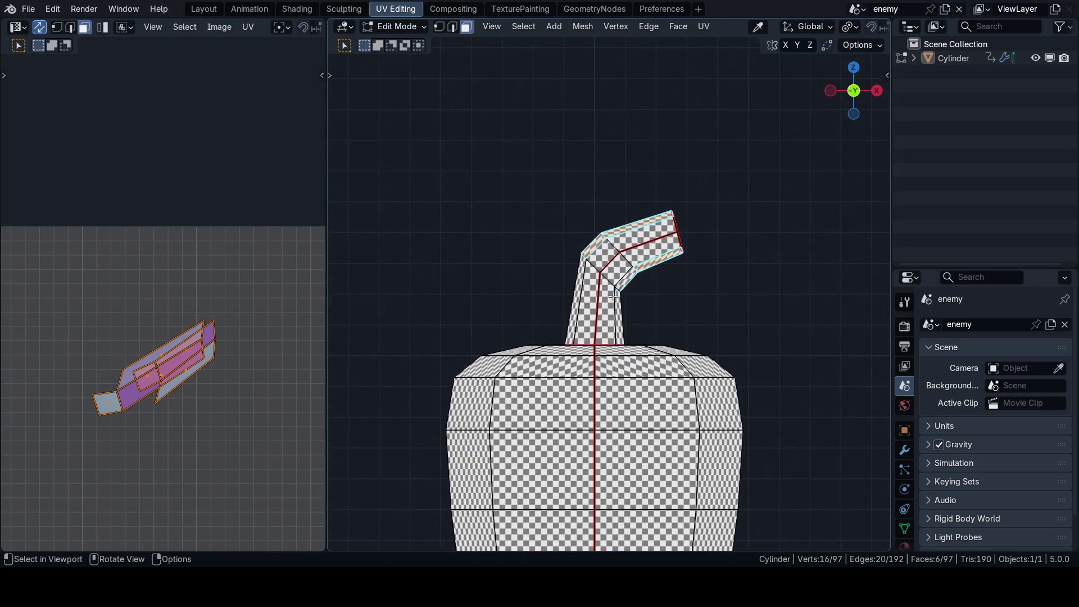
{"action": "left_click_drag", "start_coordinate": [488, 169], "coordinate": [730, 336]}
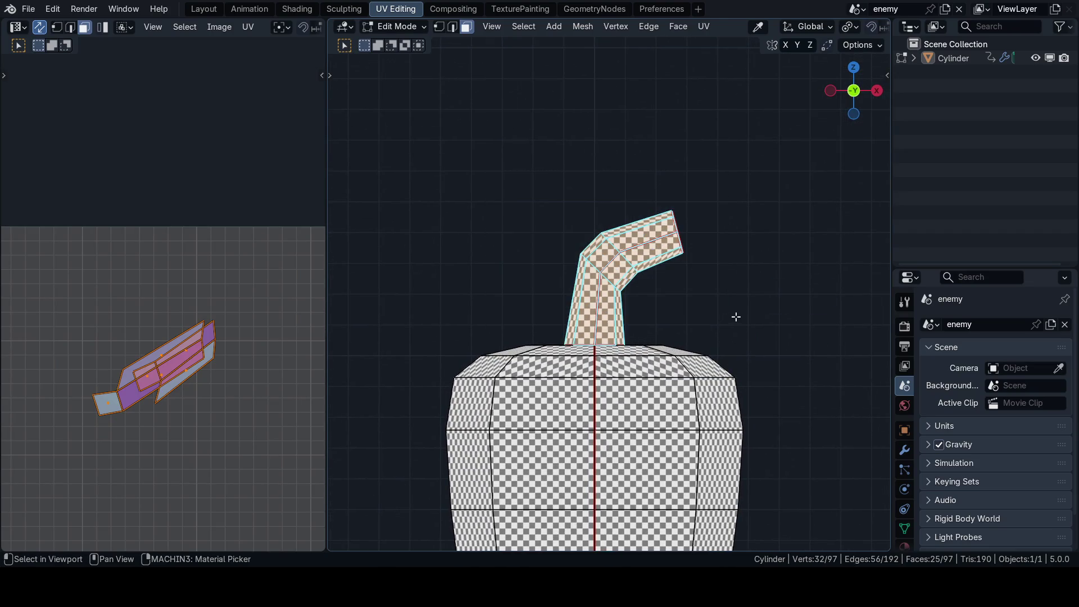
{"action": "scroll", "coordinate": [727, 330], "scroll_direction": "up", "scroll_amount": 2}
{"action": "key", "text": "u"}
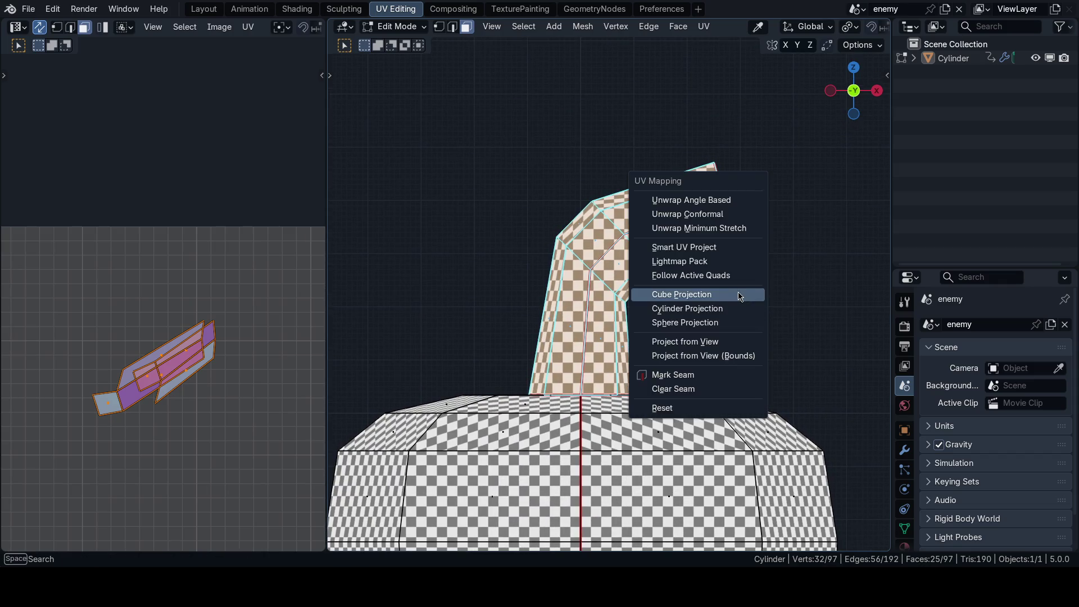
Step: Unwrap the stem, then pick a path of stem edges and apply a Quick Favorites command to them
{"action": "left_click", "coordinate": [715, 202]}
{"action": "scroll", "coordinate": [641, 278], "scroll_direction": "up", "scroll_amount": 2}
{"action": "key", "text": "ctrl+Tab"}
{"action": "left_click", "coordinate": [588, 340]}
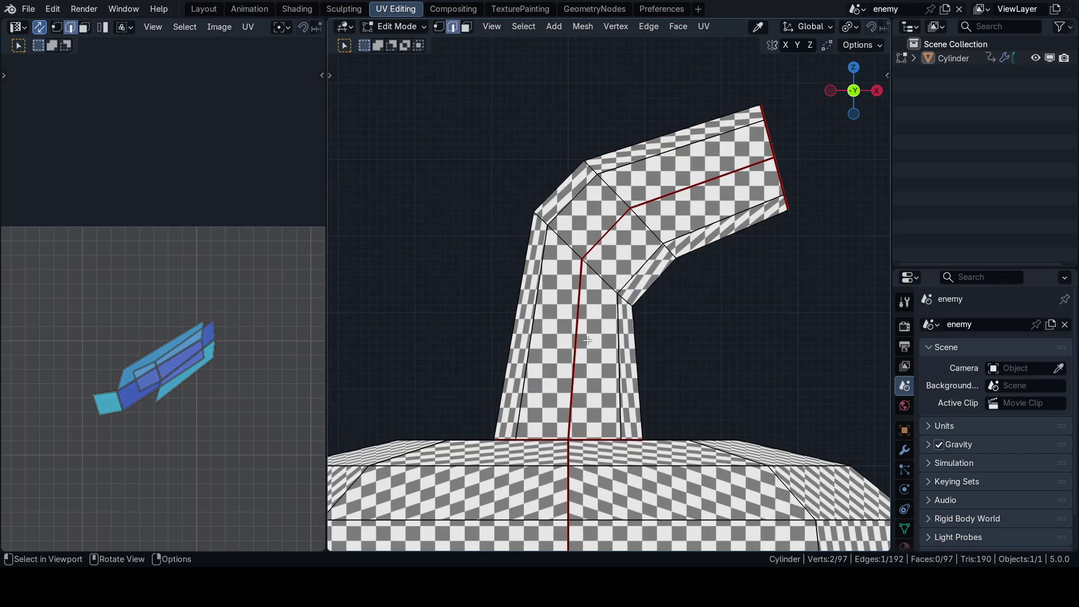
{"action": "left_click", "coordinate": [730, 182], "text": "ctrl"}
{"action": "key", "text": "q"}
{"action": "key", "text": "Escape"}
{"action": "key", "text": "ctrl+z"}
{"action": "left_click", "coordinate": [630, 214], "text": "shift"}
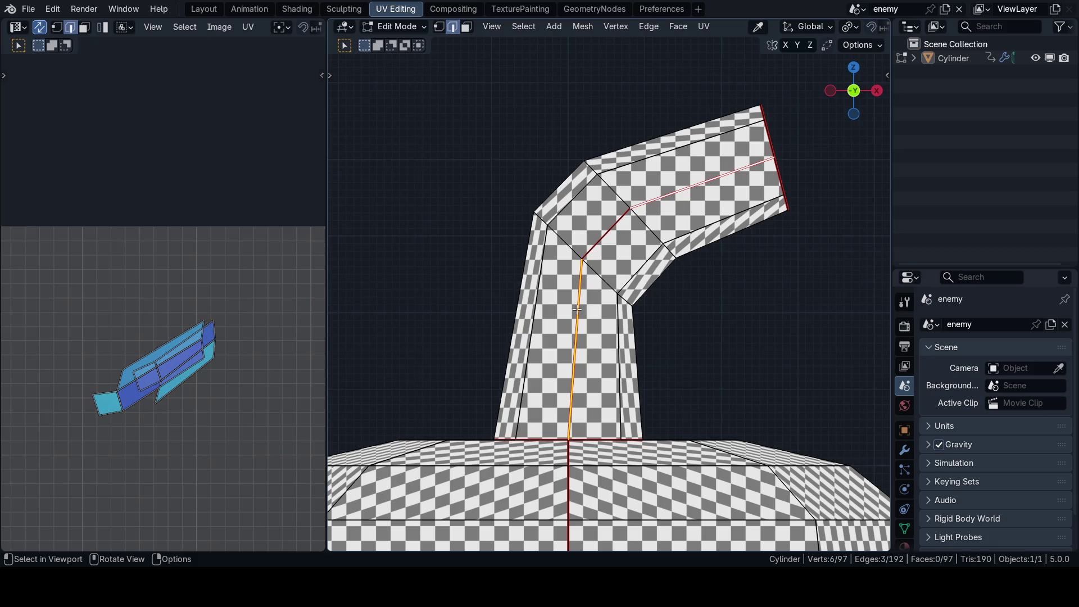
{"action": "key", "text": "q"}
{"action": "left_click", "coordinate": [771, 245]}
Step: Clear the selection, switch to face mode and L-select the stem faces delimited by seams
{"action": "key", "text": "ctrl+KP_1"}
{"action": "key", "text": "alt+a"}
{"action": "middle_click_drag", "start_coordinate": [798, 274], "coordinate": [736, 312]}
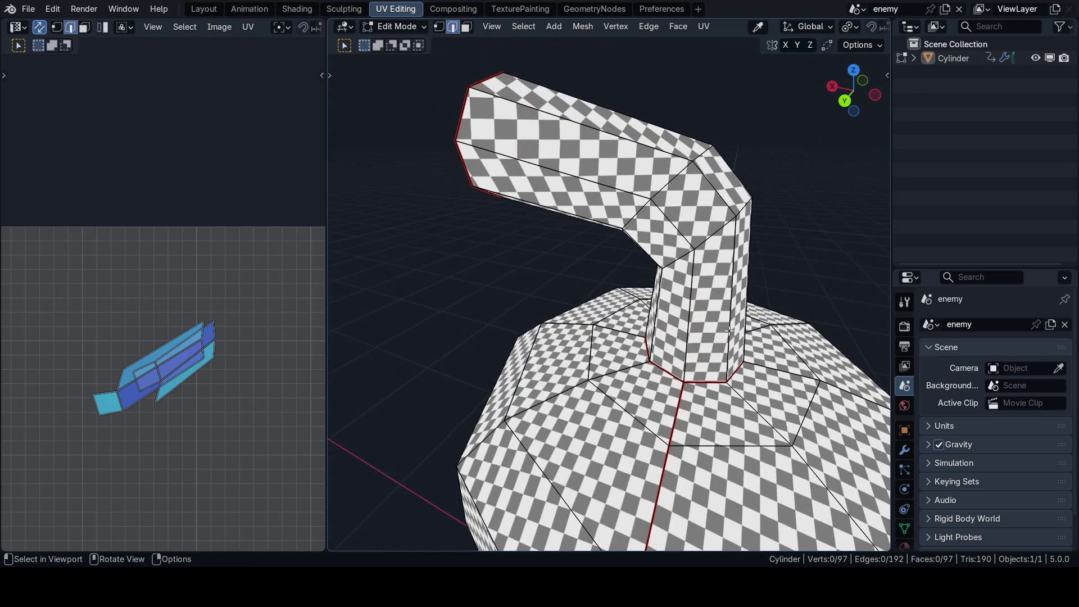
{"action": "key", "text": "KP_1"}
{"action": "middle_click_drag", "start_coordinate": [665, 254], "coordinate": [591, 308]}
{"action": "key", "text": "ctrl+Tab"}
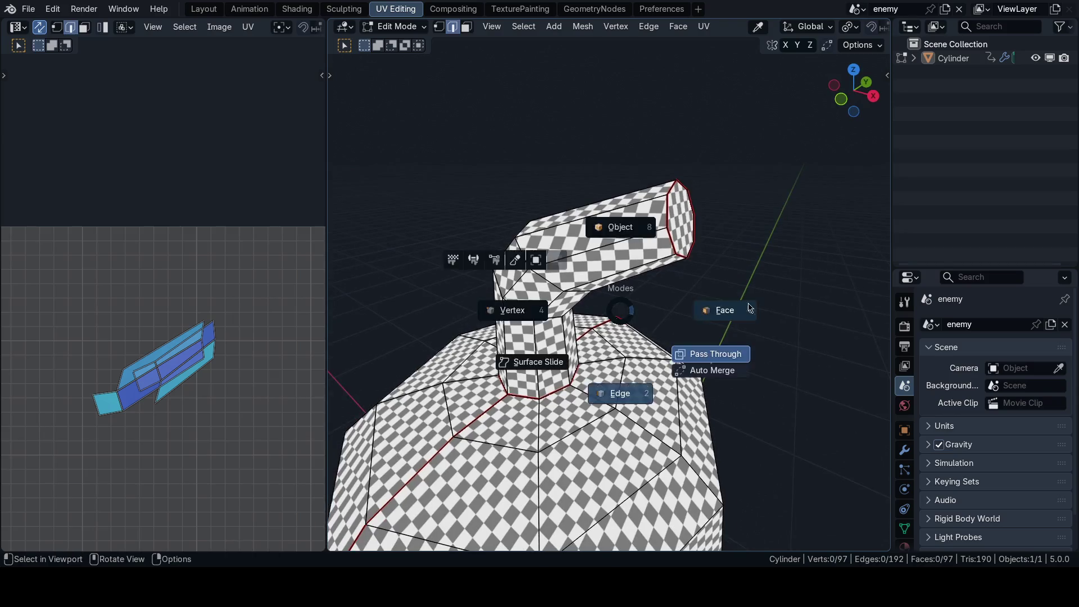
{"action": "left_click", "coordinate": [717, 309]}
{"action": "middle_click_drag", "start_coordinate": [717, 309], "coordinate": [570, 236]}
{"action": "key", "text": "l"}
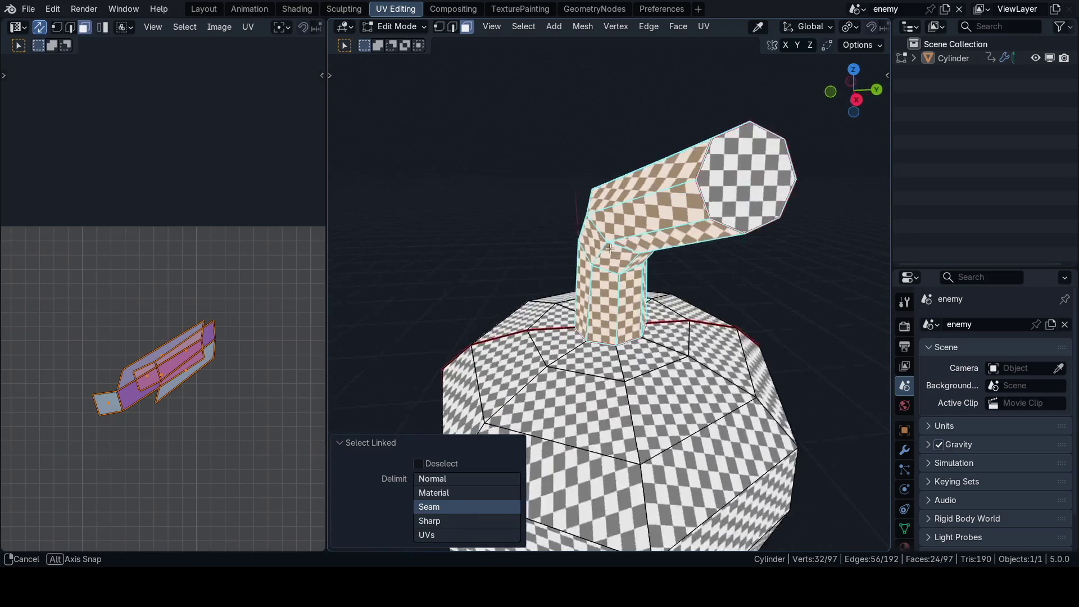
Step: Verify an edge path along the stem bend, then reselect only the seam-bounded stem faces in front view
{"action": "key", "text": "2"}
{"action": "left_click", "coordinate": [590, 177]}
{"action": "left_click", "coordinate": [688, 336], "text": "ctrl"}
{"action": "key", "text": "shift+g"}
{"action": "key", "text": "Escape"}
{"action": "key", "text": "l"}
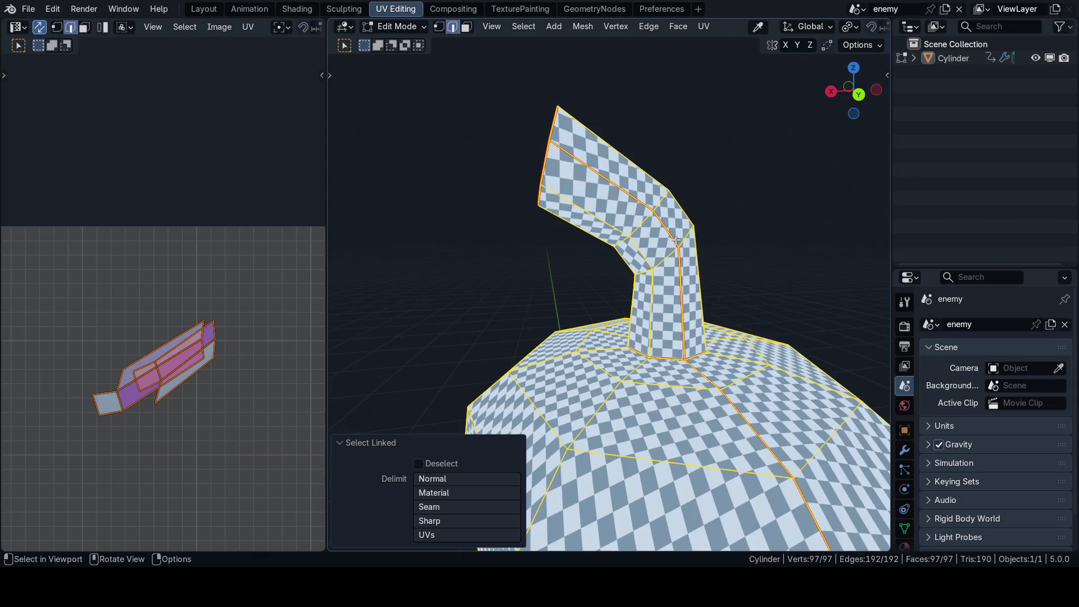
{"action": "key", "text": "alt+a"}
{"action": "key", "text": "3"}
{"action": "key", "text": "l"}
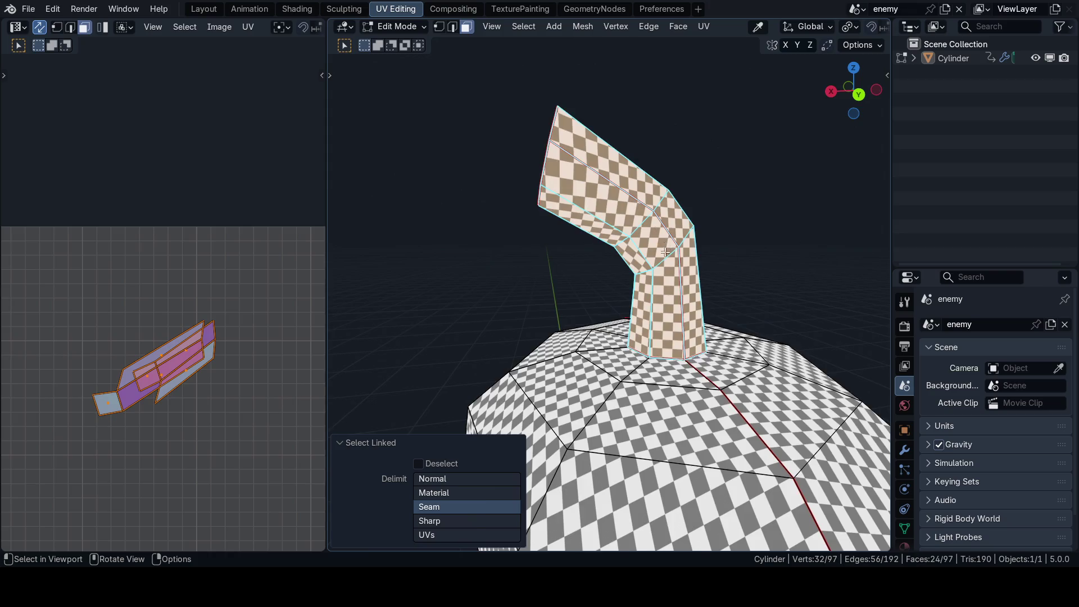
{"action": "key", "text": "KP_1"}
{"action": "scroll", "coordinate": [221, 350], "scroll_direction": "down", "scroll_amount": 3}
{"action": "scroll", "coordinate": [222, 342], "scroll_direction": "down", "scroll_amount": 2}
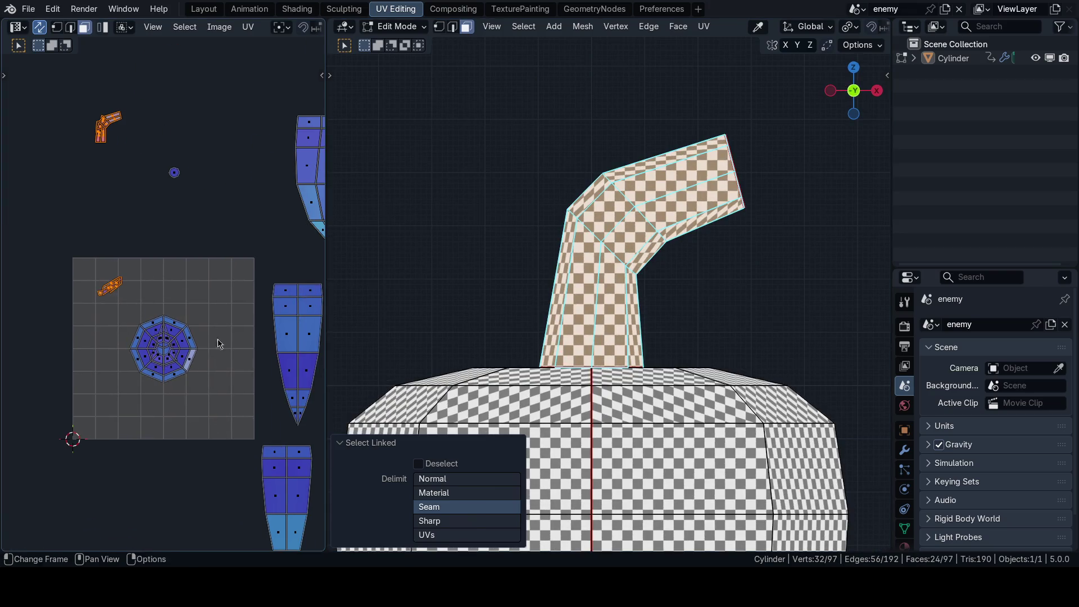
Step: Unwrap the stem faces and move the resulting UV island aside
{"action": "key", "text": "u"}
{"action": "left_click", "coordinate": [563, 192]}
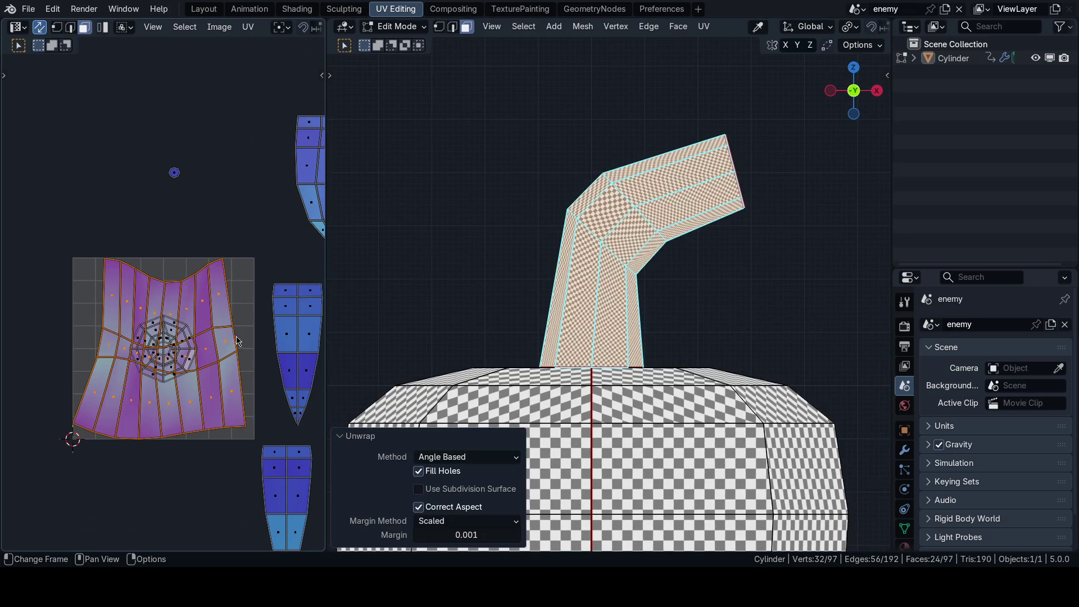
{"action": "scroll", "coordinate": [244, 346], "scroll_direction": "down", "scroll_amount": 2}
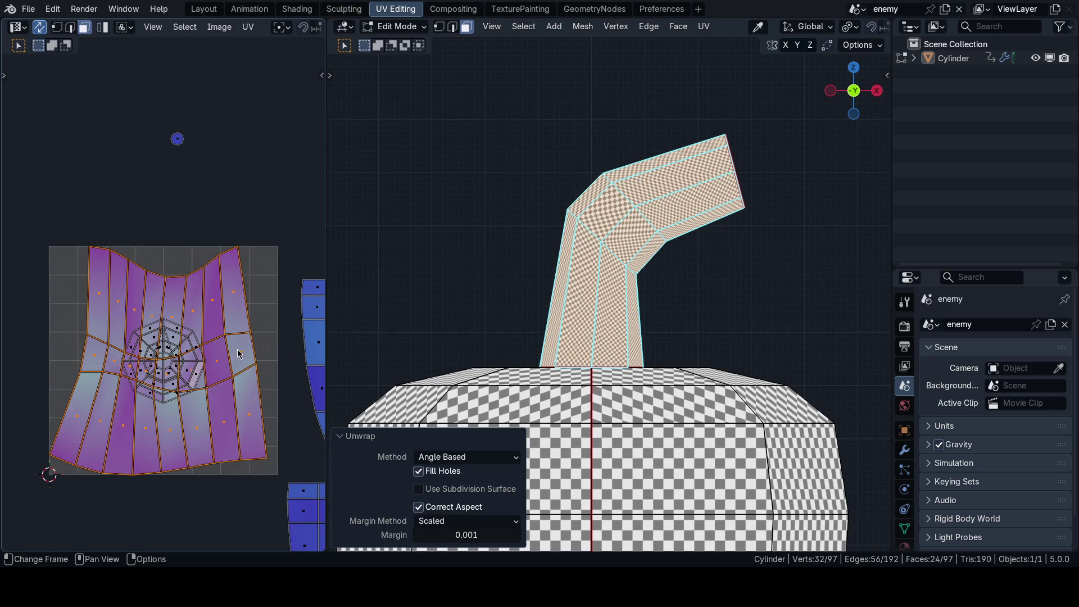
{"action": "scroll", "coordinate": [245, 337], "scroll_direction": "up", "scroll_amount": 1}
{"action": "scroll", "coordinate": [228, 295], "scroll_direction": "down", "scroll_amount": 3}
{"action": "middle_click_drag", "start_coordinate": [228, 295], "coordinate": [269, 310]}
{"action": "key", "text": "g"}
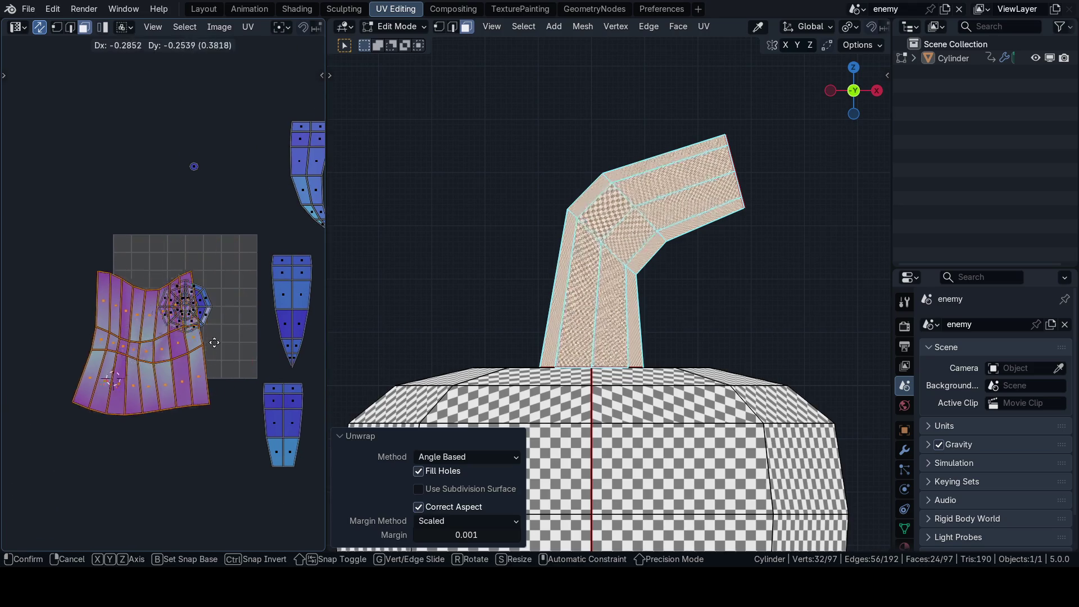
{"action": "left_click", "coordinate": [177, 418]}
{"action": "mouse_move", "coordinate": [540, 279]}
{"action": "middle_mouse_down"}
{"action": "mouse_move", "coordinate": [572, 275]}
{"action": "mouse_move", "coordinate": [608, 299]}
{"action": "middle_mouse_up"}
{"action": "scroll", "coordinate": [624, 313], "scroll_direction": "up", "scroll_amount": 3}
{"action": "scroll", "coordinate": [639, 325], "scroll_direction": "up", "scroll_amount": 2}
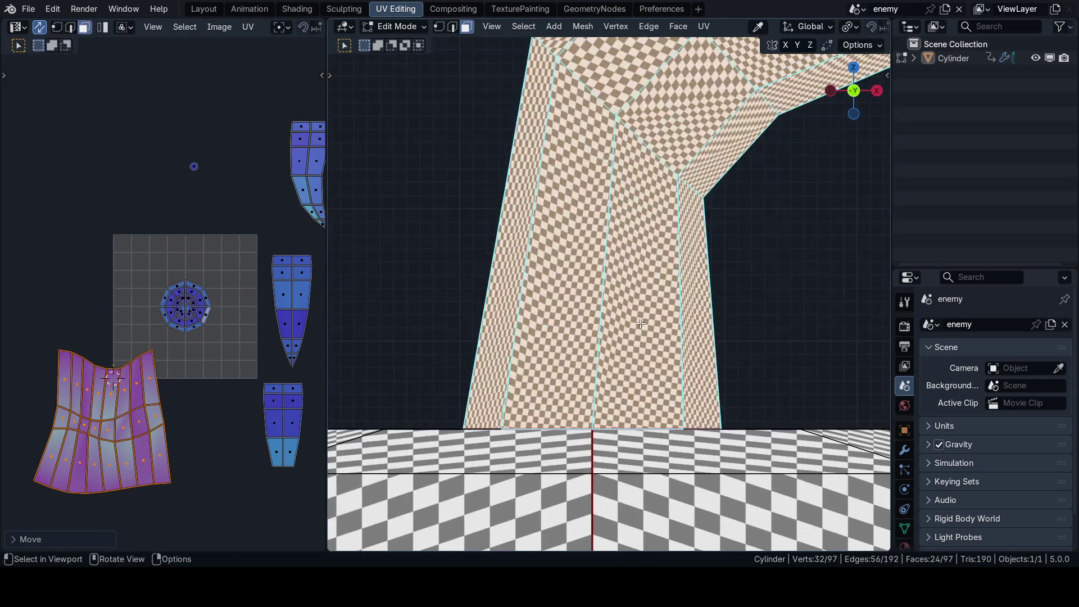
{"action": "scroll", "coordinate": [236, 397], "scroll_direction": "up", "scroll_amount": 3}
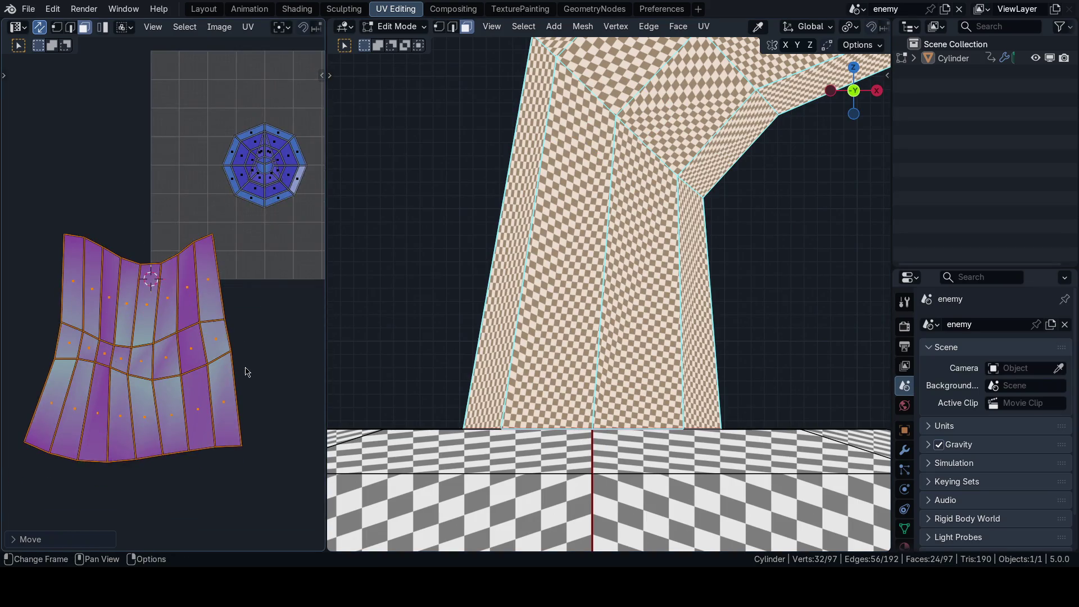
{"action": "middle_click_drag", "start_coordinate": [245, 373], "coordinate": [303, 327]}
Step: Briefly maximize the UV editor with its side panel and check the command search
{"action": "key", "text": "ctrl+space"}
{"action": "key", "text": "n"}
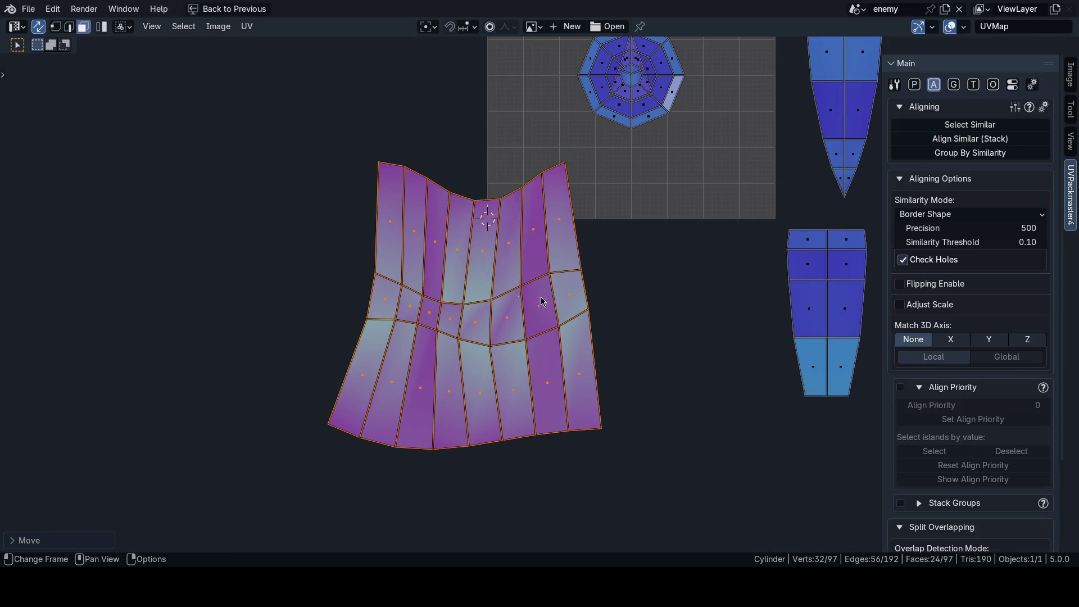
{"action": "scroll", "coordinate": [502, 299], "scroll_direction": "up", "scroll_amount": 1}
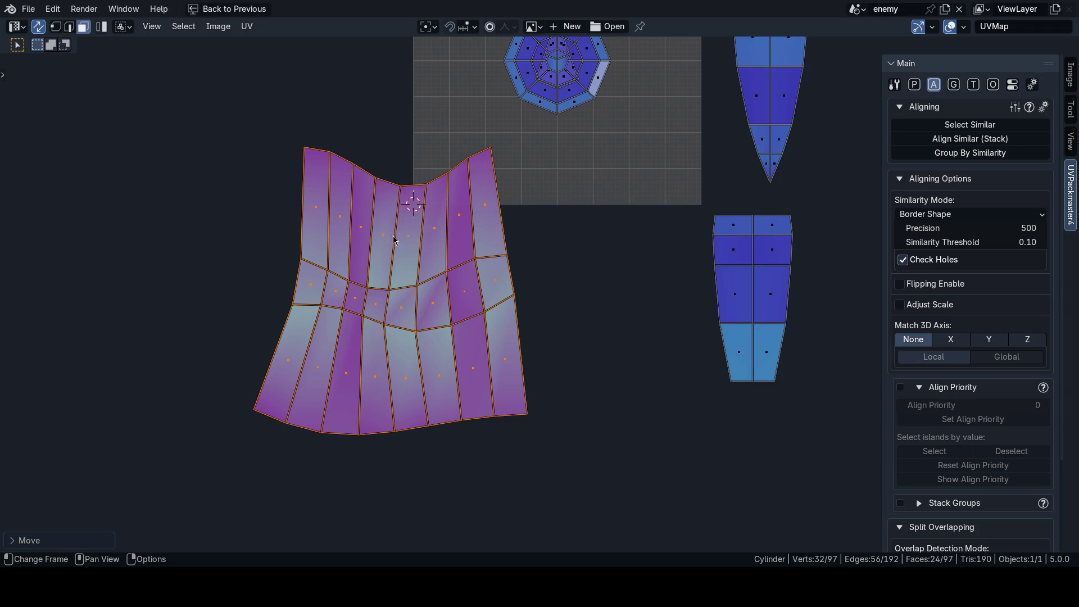
{"action": "key", "text": "ctrl+space"}
{"action": "key", "text": "F3"}
{"action": "type", "text": "n"}
{"action": "key", "text": "Escape"}
{"action": "key", "text": "n"}
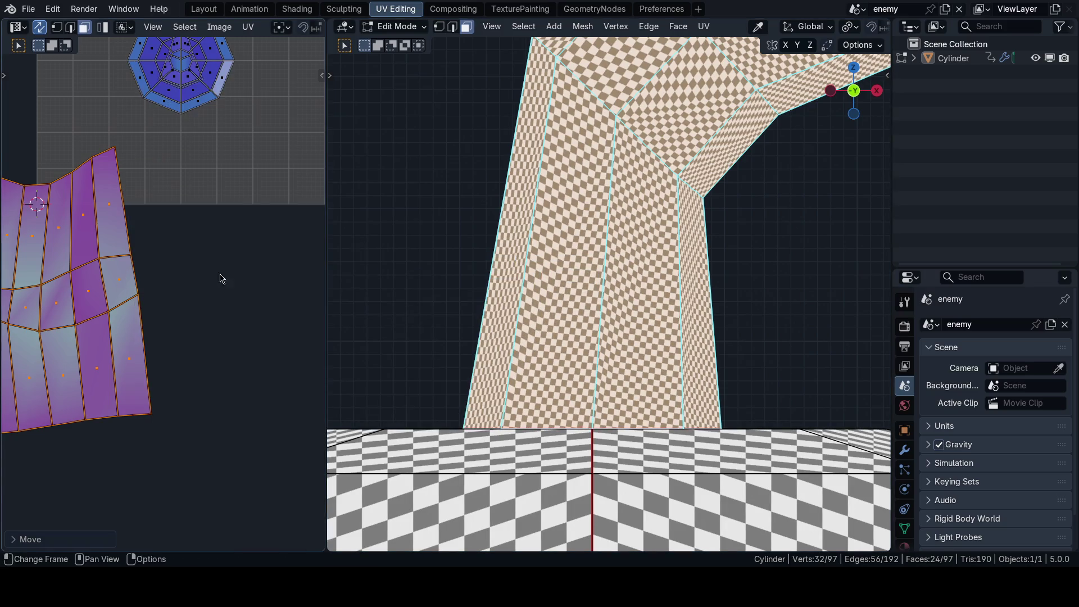
Step: Re-unwrap the stem with Lightmap Pack and set one stem face as active in face mode
{"action": "key", "text": "u"}
{"action": "left_click", "coordinate": [752, 321]}
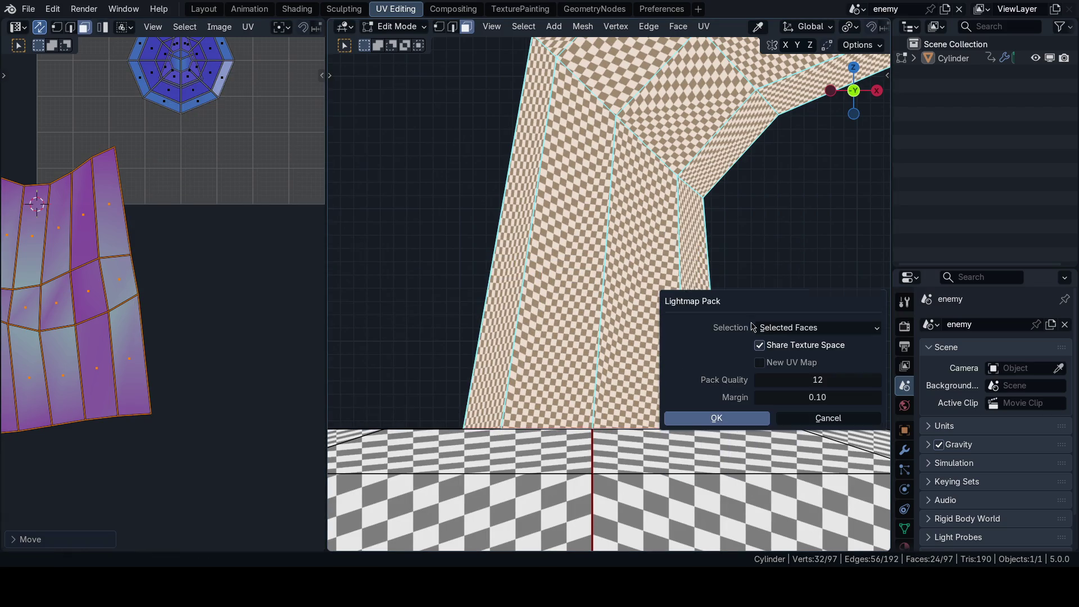
{"action": "left_click", "coordinate": [710, 419]}
{"action": "middle_click_drag", "start_coordinate": [675, 380], "coordinate": [517, 311]}
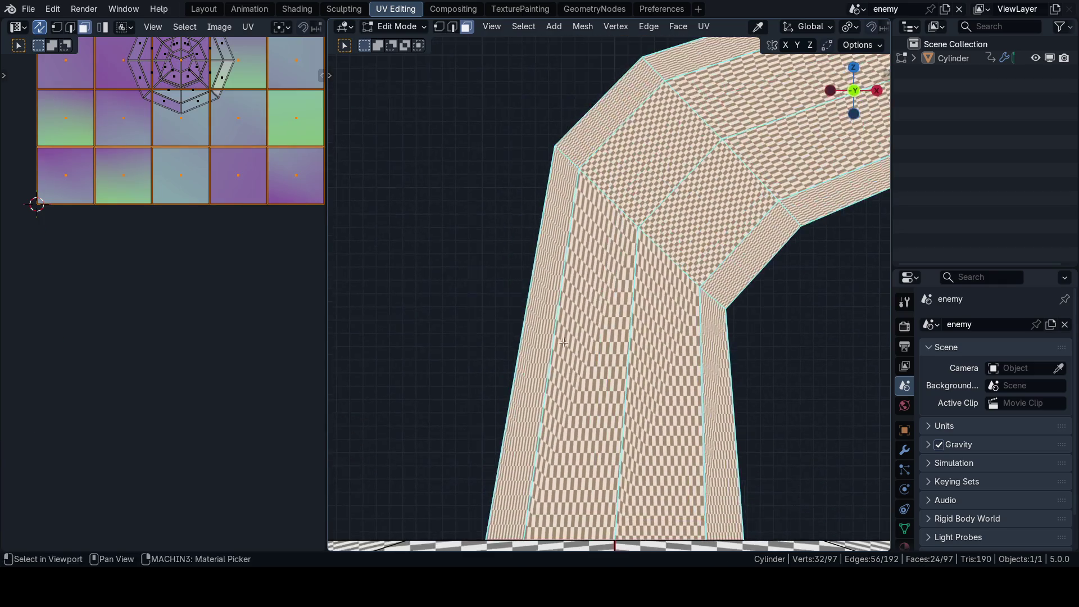
{"action": "key", "text": "ctrl+Tab"}
{"action": "left_click", "coordinate": [639, 310]}
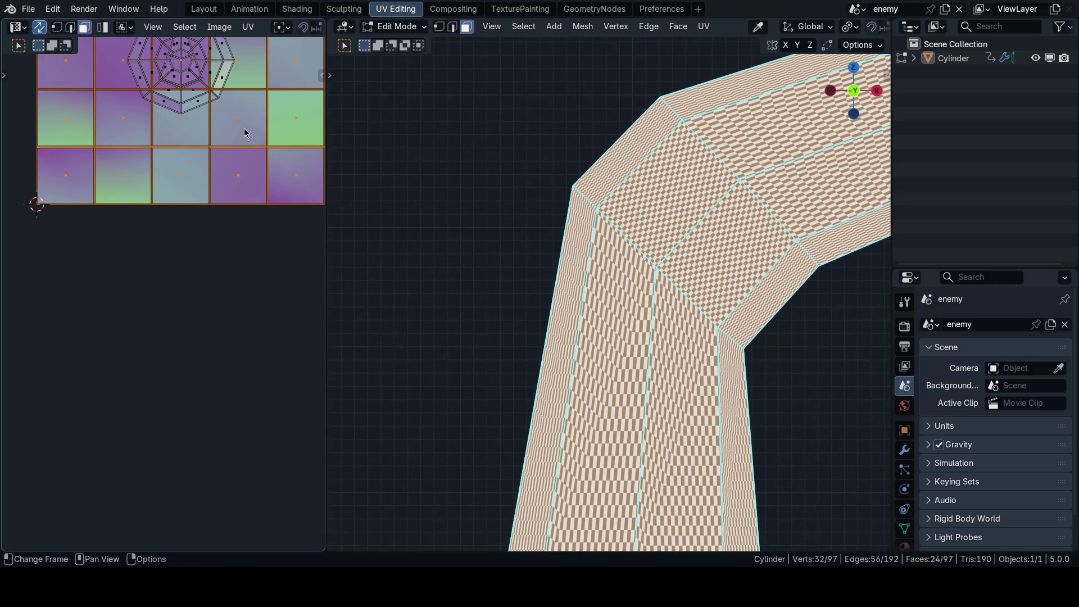
{"action": "left_click", "coordinate": [246, 174], "text": "shift"}
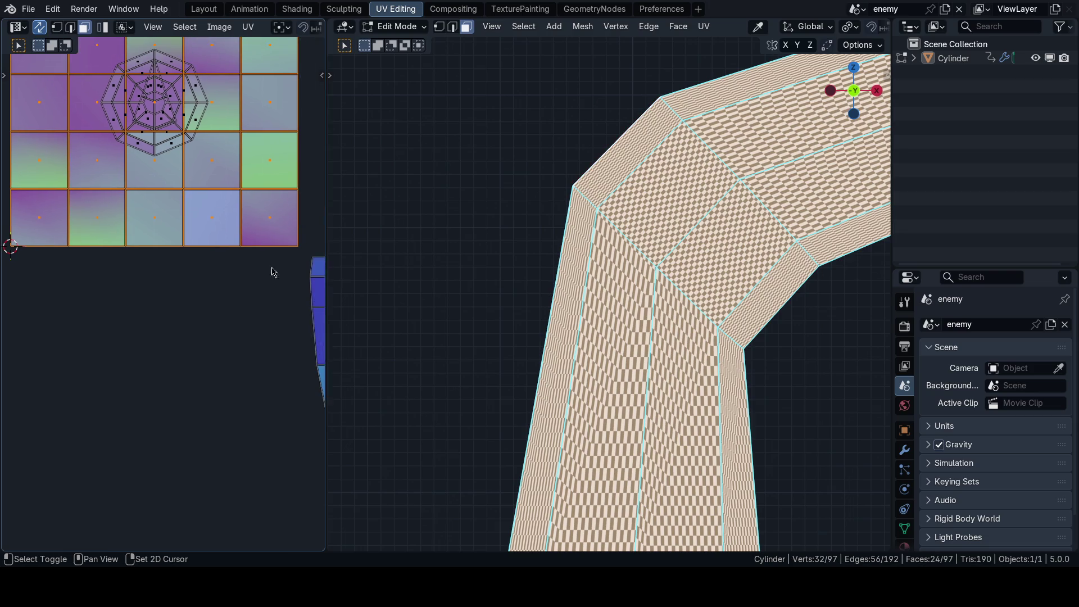
Step: Straighten the stem UVs with Follow Active Quads and place the grid island below the others
{"action": "key", "text": "u"}
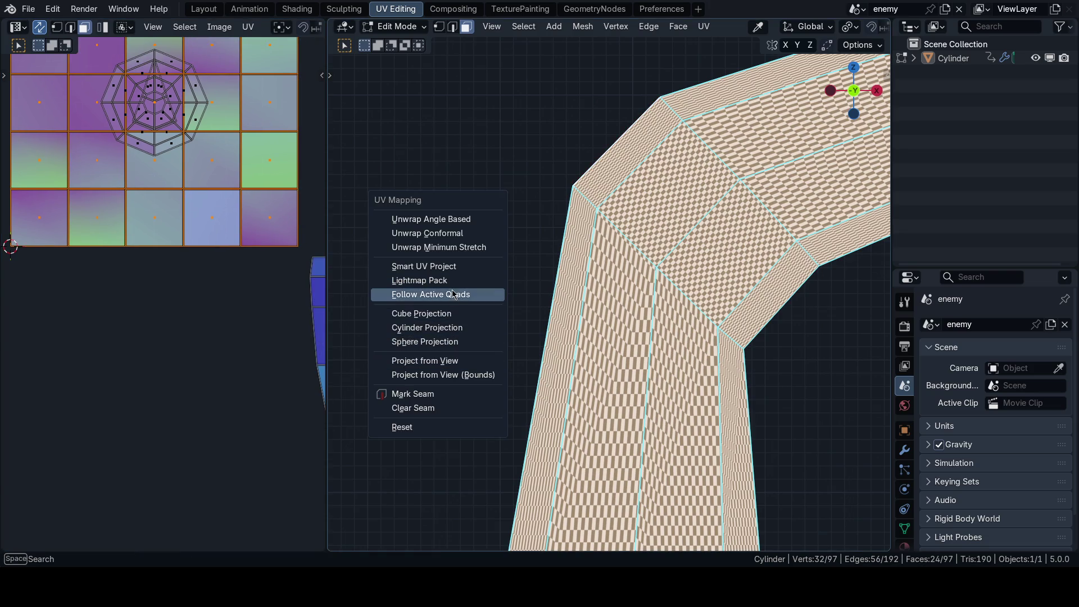
{"action": "left_click", "coordinate": [456, 294]}
{"action": "left_click", "coordinate": [454, 323]}
{"action": "scroll", "coordinate": [216, 302], "scroll_direction": "down", "scroll_amount": 3}
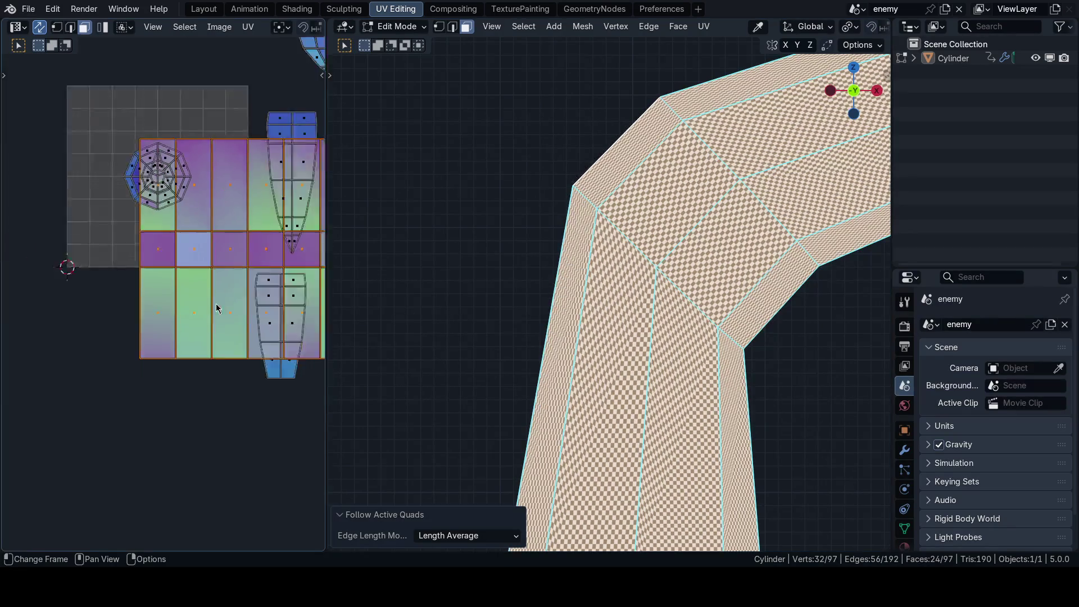
{"action": "scroll", "coordinate": [215, 301], "scroll_direction": "down", "scroll_amount": 2}
{"action": "scroll", "coordinate": [435, 294], "scroll_direction": "down", "scroll_amount": 3}
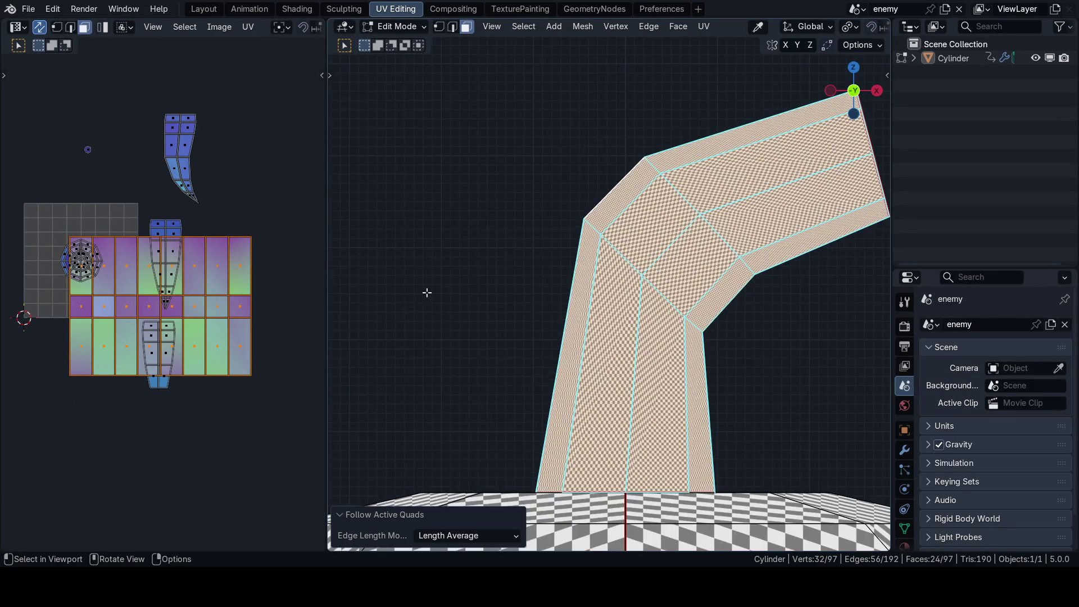
{"action": "scroll", "coordinate": [203, 313], "scroll_direction": "down", "scroll_amount": 3}
{"action": "key", "text": "g"}
{"action": "left_click", "coordinate": [138, 399]}
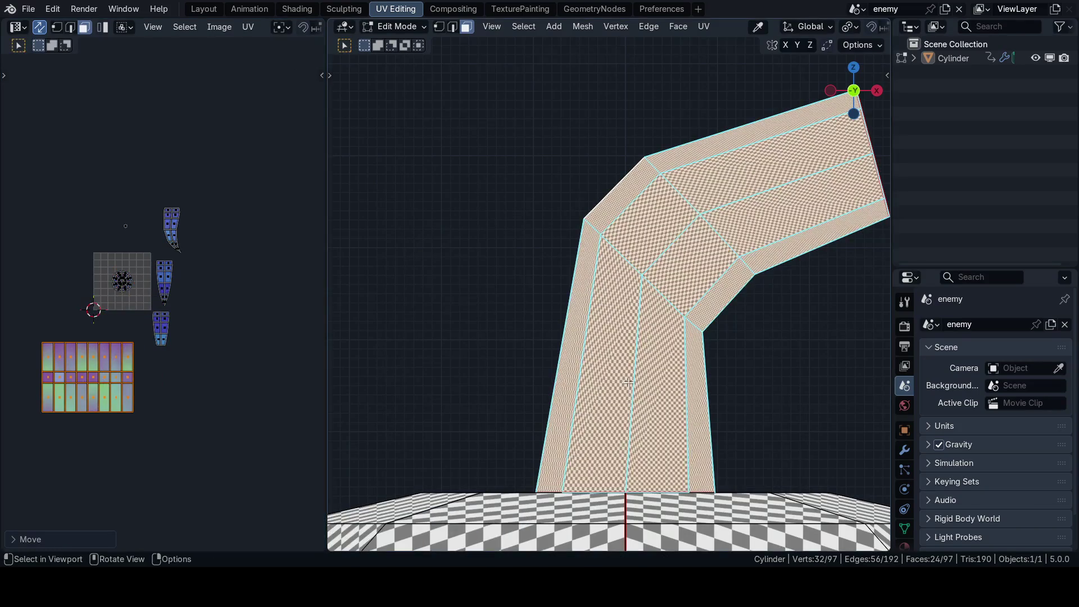
{"action": "scroll", "coordinate": [506, 338], "scroll_direction": "up", "scroll_amount": 3}
{"action": "scroll", "coordinate": [506, 338], "scroll_direction": "down", "scroll_amount": 1}
{"action": "scroll", "coordinate": [214, 368], "scroll_direction": "up", "scroll_amount": 1}
{"action": "scroll", "coordinate": [256, 364], "scroll_direction": "up", "scroll_amount": 2}
{"action": "scroll", "coordinate": [253, 371], "scroll_direction": "up", "scroll_amount": 3}
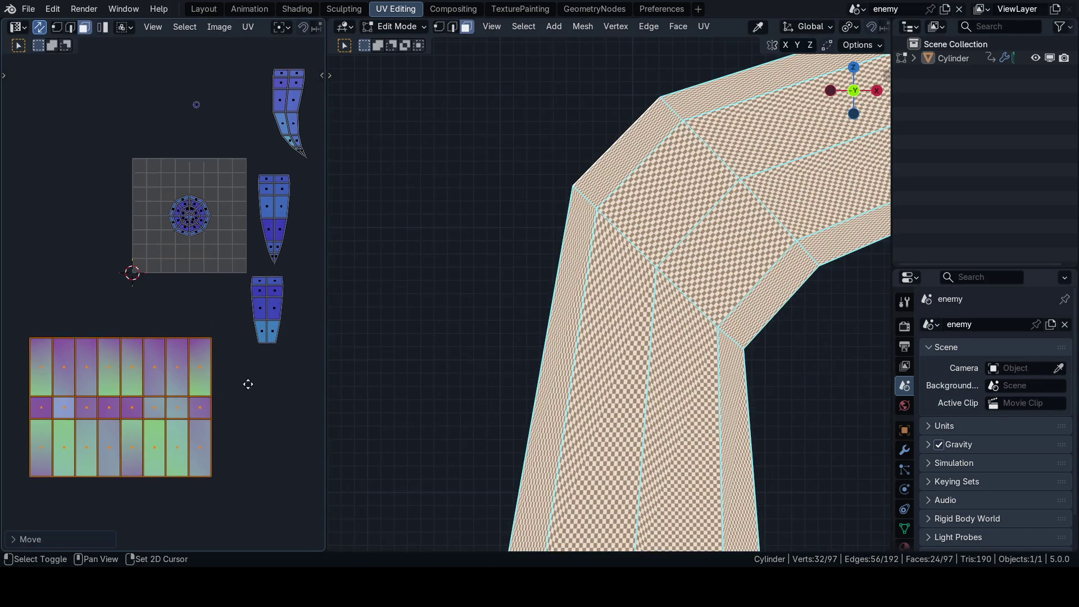
{"action": "scroll", "coordinate": [201, 378], "scroll_direction": "up", "scroll_amount": 2}
Step: Select the pointed tip's linked faces as their own island
{"action": "left_click", "coordinate": [203, 215]}
{"action": "scroll", "coordinate": [675, 253], "scroll_direction": "down", "scroll_amount": 4}
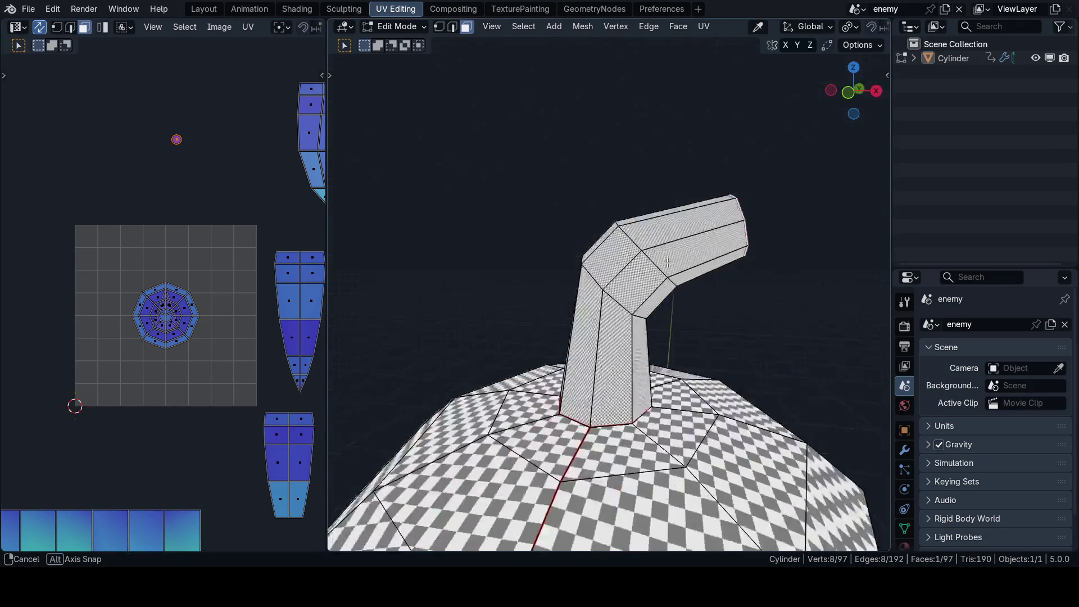
{"action": "middle_click_drag", "start_coordinate": [675, 253], "coordinate": [704, 233]}
{"action": "key", "text": "ctrl+l"}
{"action": "mouse_move", "coordinate": [482, 312]}
{"action": "middle_mouse_down"}
{"action": "mouse_move", "coordinate": [648, 218]}
{"action": "mouse_move", "coordinate": [645, 59]}
{"action": "middle_mouse_up"}
{"action": "scroll", "coordinate": [648, 216], "scroll_direction": "up", "scroll_amount": 1}
{"action": "scroll", "coordinate": [722, 306], "scroll_direction": "up", "scroll_amount": 2}
{"action": "scroll", "coordinate": [754, 331], "scroll_direction": "up", "scroll_amount": 2}
{"action": "scroll", "coordinate": [754, 331], "scroll_direction": "down", "scroll_amount": 2}
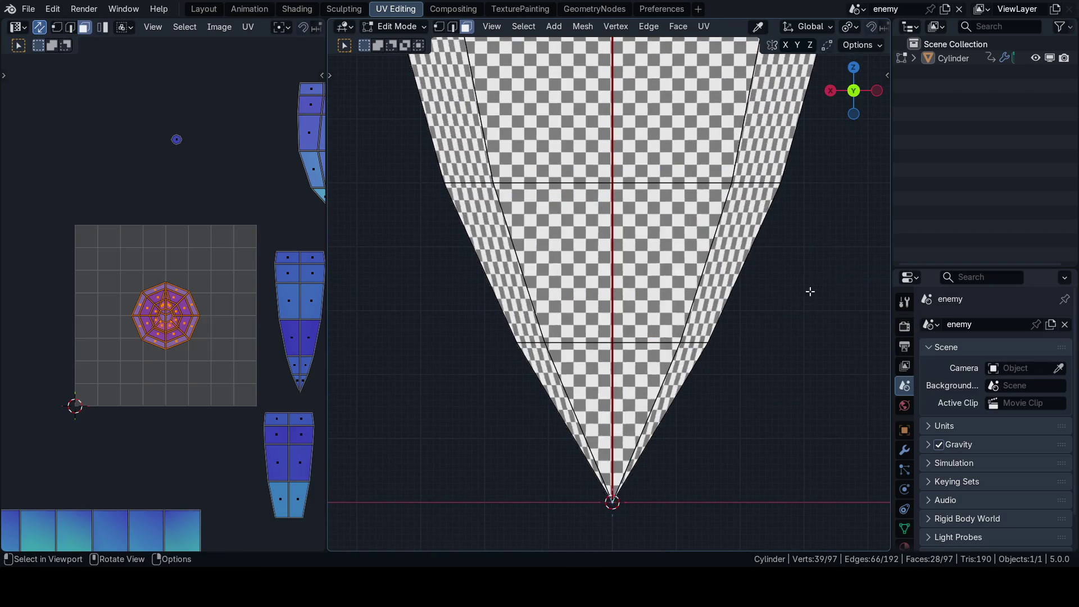
{"action": "left_click", "coordinate": [675, 340]}
{"action": "scroll", "coordinate": [597, 313], "scroll_direction": "up", "scroll_amount": 1}
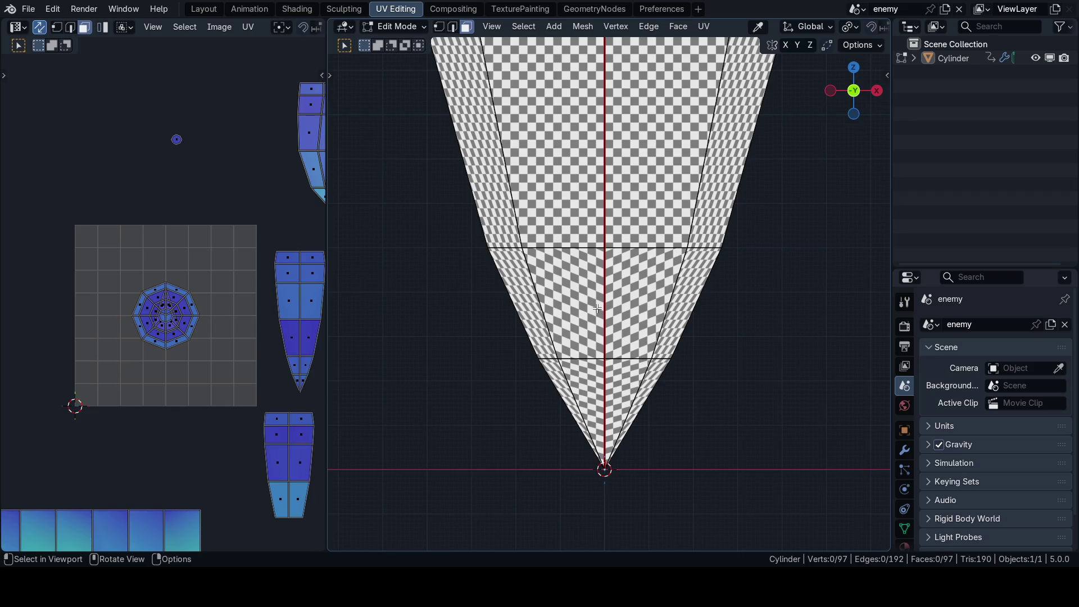
{"action": "scroll", "coordinate": [598, 305], "scroll_direction": "up", "scroll_amount": 1}
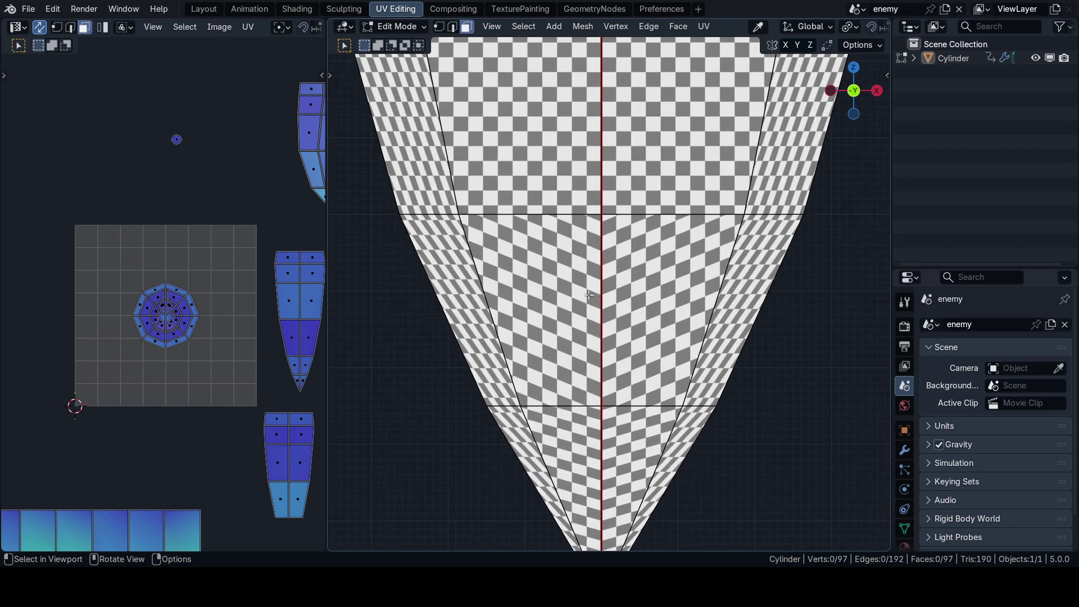
{"action": "middle_click_drag", "start_coordinate": [560, 229], "coordinate": [559, 197], "text": "shift"}
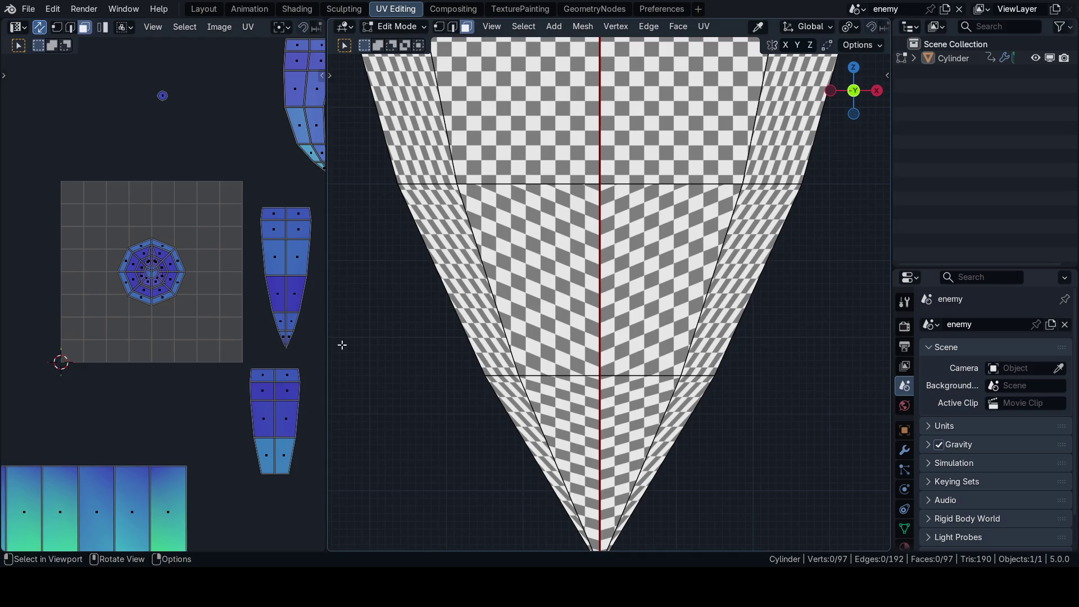
{"action": "key", "text": "l"}
{"action": "scroll", "coordinate": [532, 342], "scroll_direction": "down", "scroll_amount": 1}
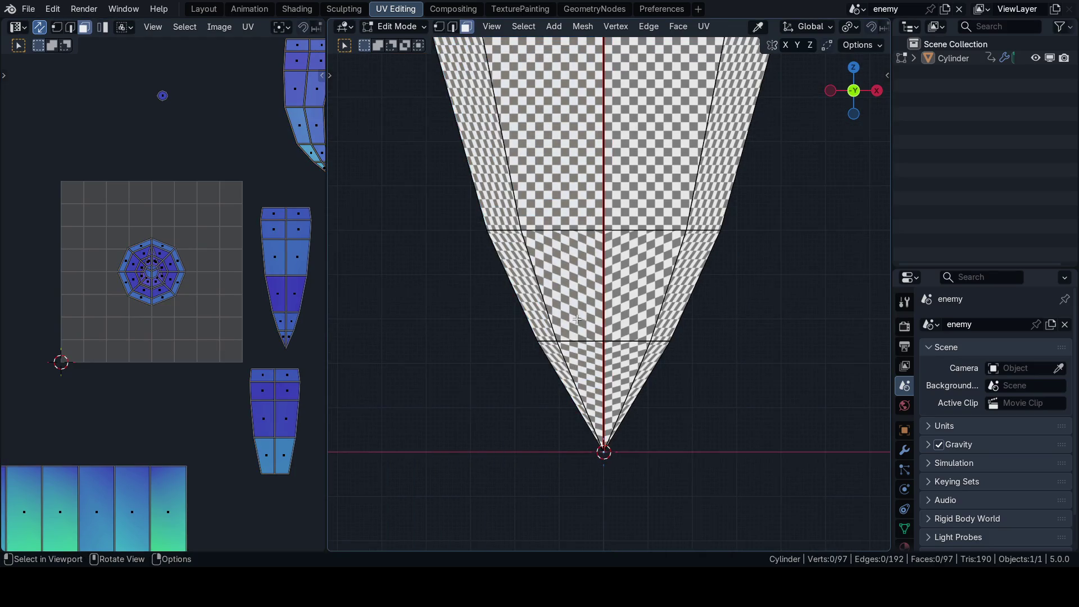
Step: Rotate the tip island upright and place it just below the body islands, then switch to vertex select
{"action": "key", "text": "g"}
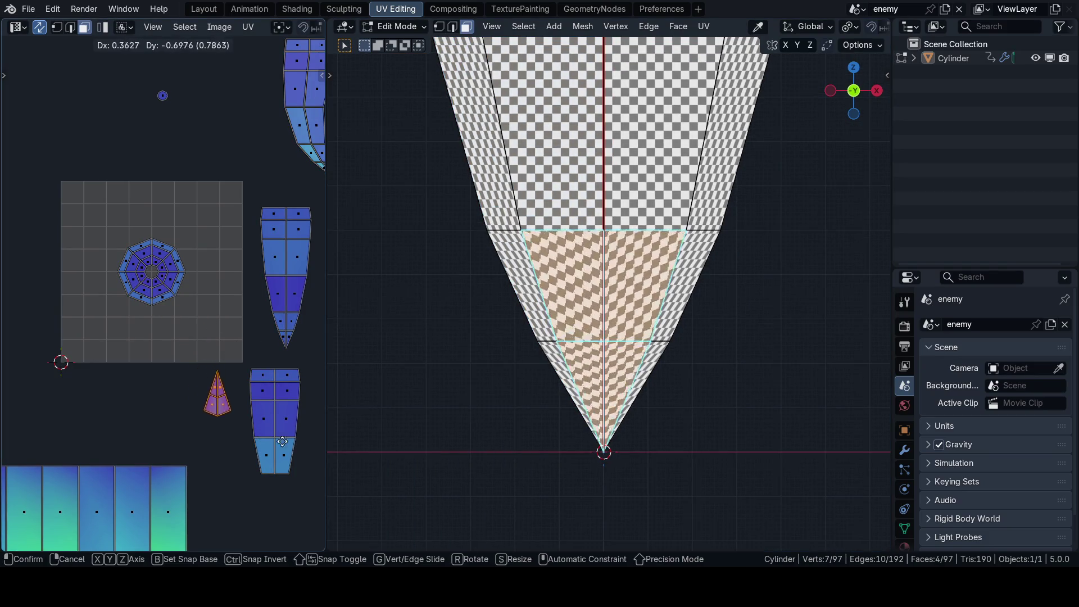
{"action": "left_click", "coordinate": [48, 469]}
{"action": "scroll", "coordinate": [243, 327], "scroll_direction": "up", "scroll_amount": 3}
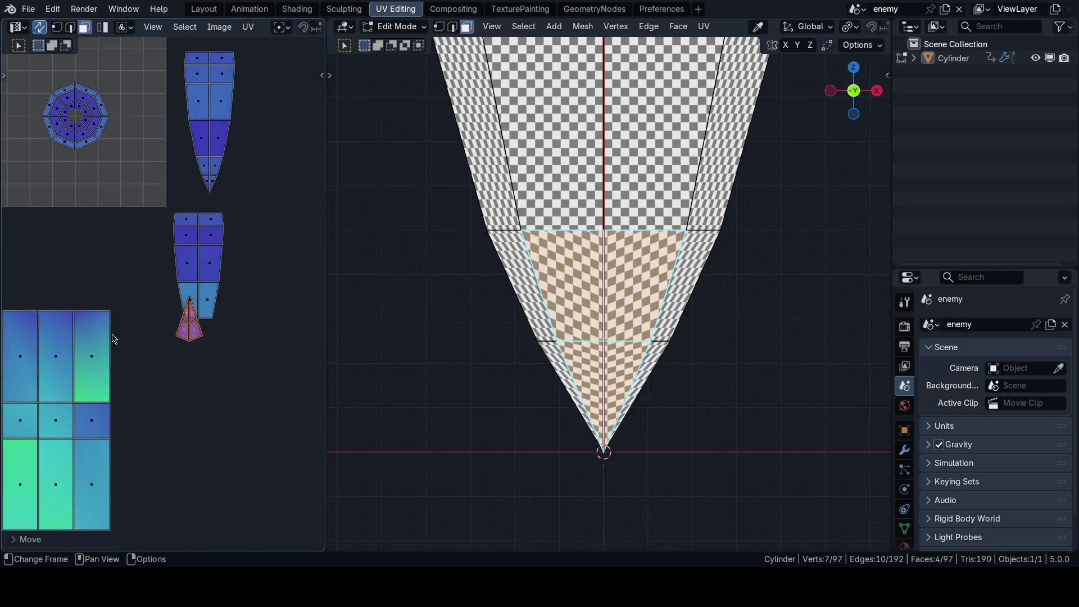
{"action": "scroll", "coordinate": [243, 327], "scroll_direction": "up", "scroll_amount": 1}
{"action": "key", "text": "r"}
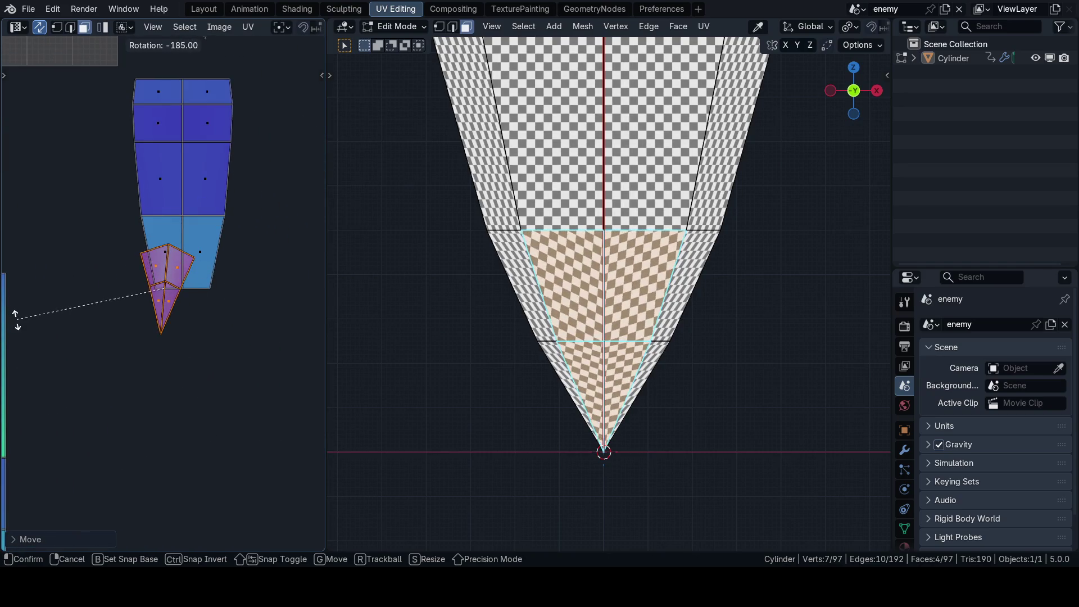
{"action": "left_click", "coordinate": [23, 332]}
{"action": "scroll", "coordinate": [23, 332], "scroll_direction": "up", "scroll_amount": 2}
{"action": "key", "text": "g"}
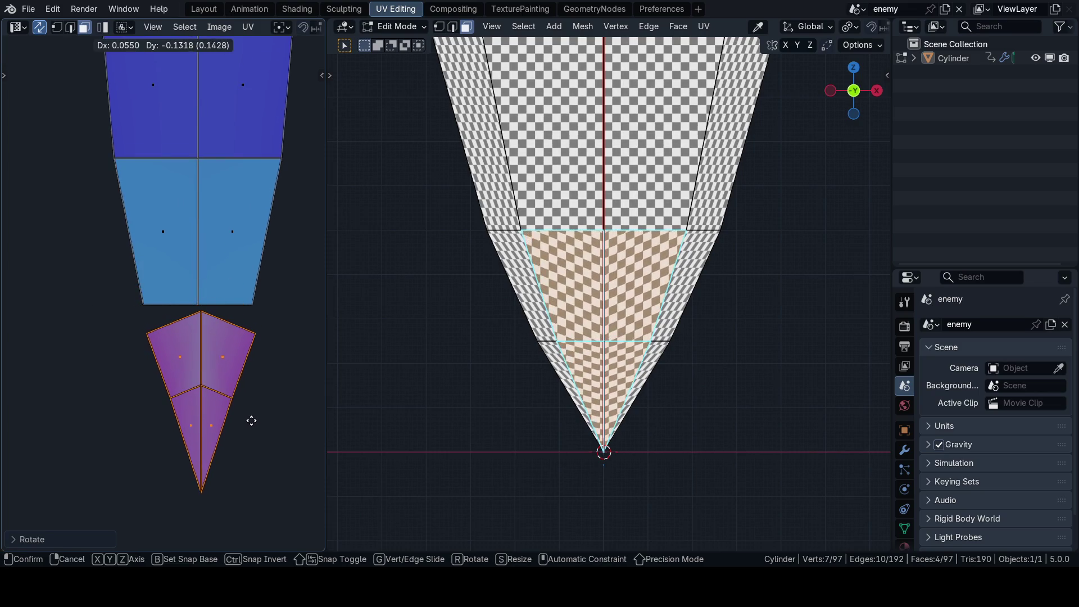
{"action": "left_click", "coordinate": [251, 419]}
{"action": "scroll", "coordinate": [213, 400], "scroll_direction": "up", "scroll_amount": 3}
{"action": "scroll", "coordinate": [212, 400], "scroll_direction": "down", "scroll_amount": 1}
{"action": "key", "text": "1"}
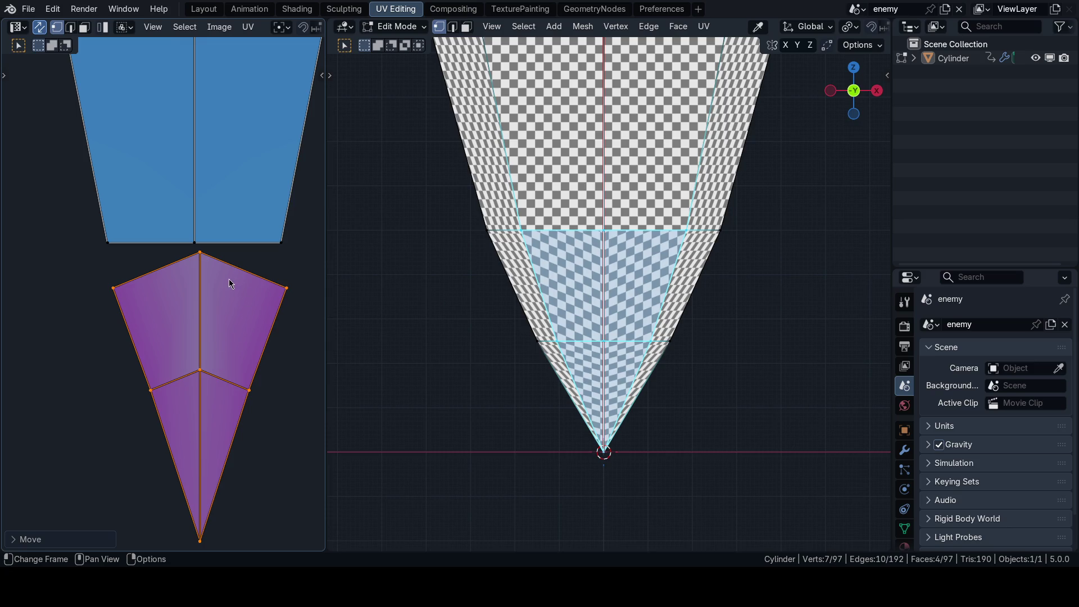
{"action": "scroll", "coordinate": [228, 283], "scroll_direction": "down", "scroll_amount": 1}
{"action": "scroll", "coordinate": [170, 286], "scroll_direction": "up", "scroll_amount": 1}
Step: Merge two tip island vertices at the 2D cursor and start snapping the cursor to a corner
{"action": "key", "text": "ctrl+Tab"}
{"action": "left_click", "coordinate": [124, 291]}
{"action": "left_click", "coordinate": [149, 279]}
{"action": "key", "text": "m"}
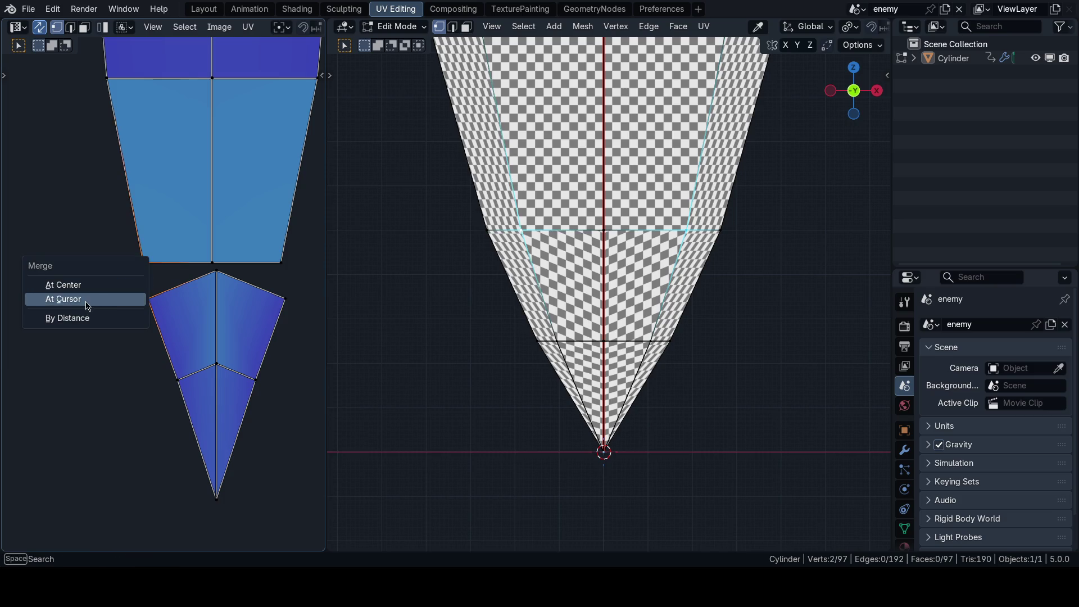
{"action": "left_click", "coordinate": [89, 312]}
{"action": "key", "text": "shift+s"}
{"action": "key", "text": "Escape"}
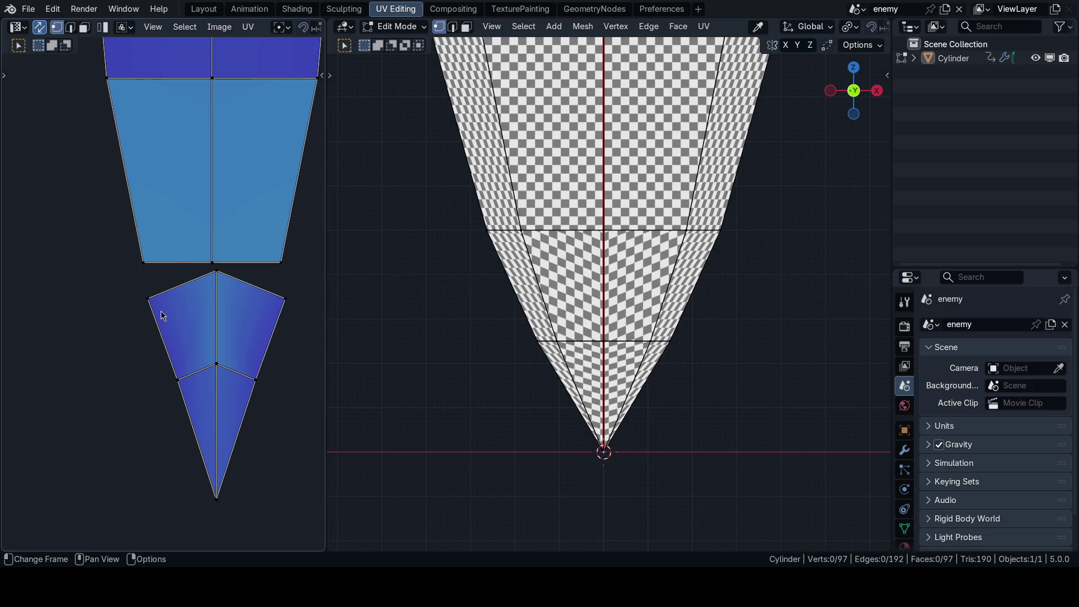
{"action": "left_click", "coordinate": [150, 300], "text": "shift"}
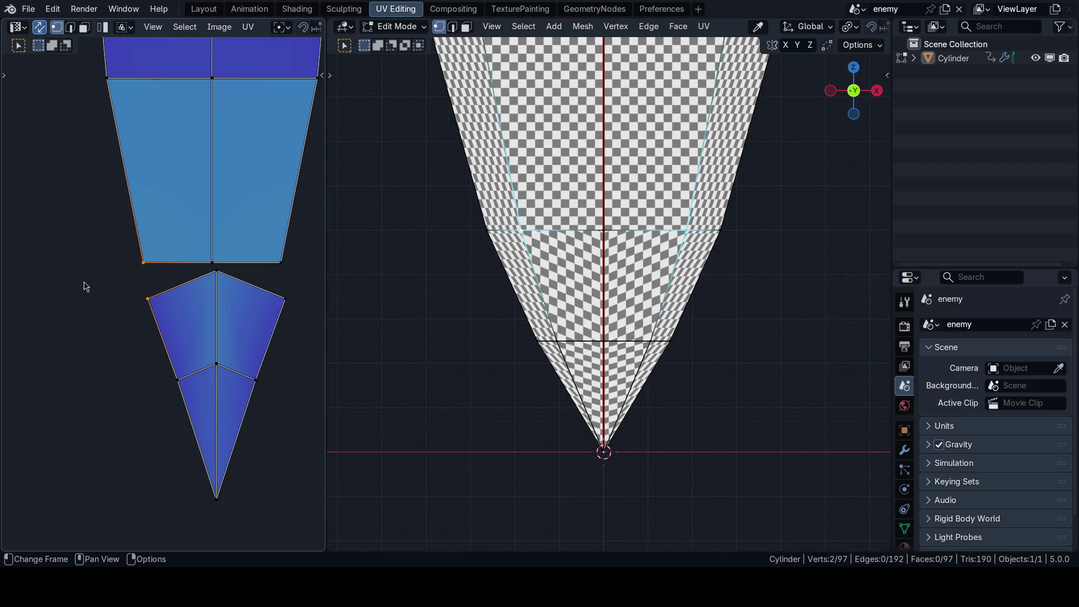
Step: Snap the 2D cursor to the selected corner and merge the lower corner onto it, then undo the merge
{"action": "key", "text": "shift+s"}
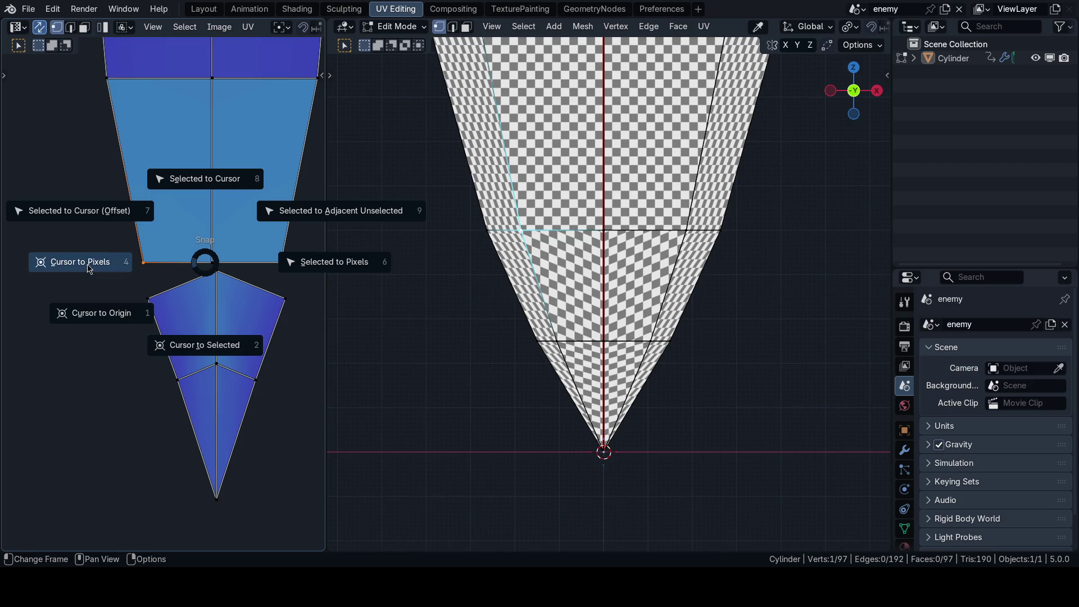
{"action": "left_click", "coordinate": [89, 268]}
{"action": "middle_click_drag", "start_coordinate": [89, 267], "coordinate": [126, 295]}
{"action": "key", "text": "shift+s"}
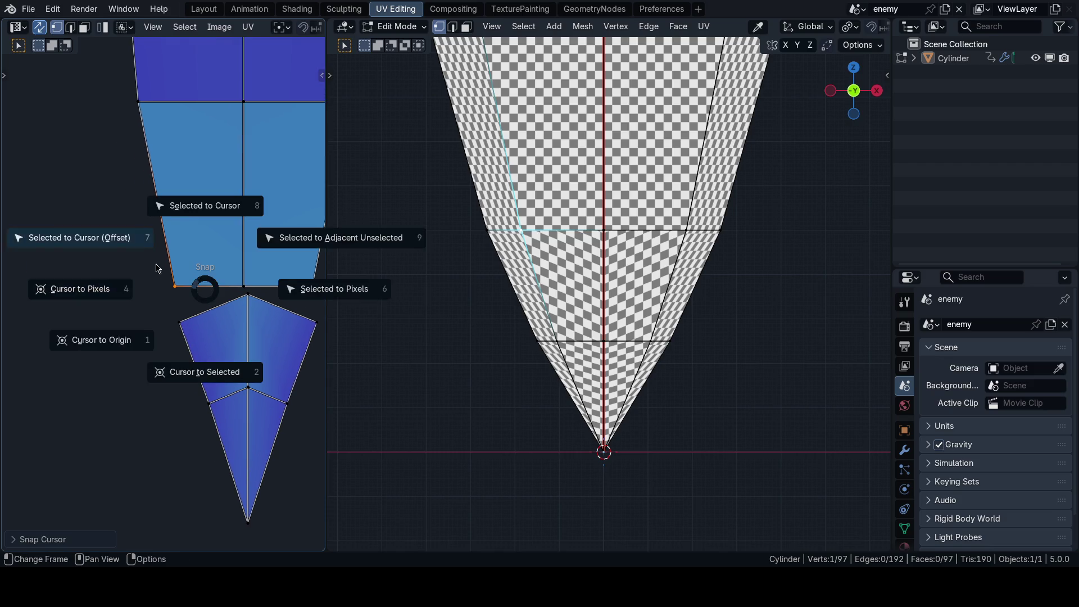
{"action": "left_click", "coordinate": [200, 382]}
{"action": "left_click", "coordinate": [179, 323]}
{"action": "key", "text": "m"}
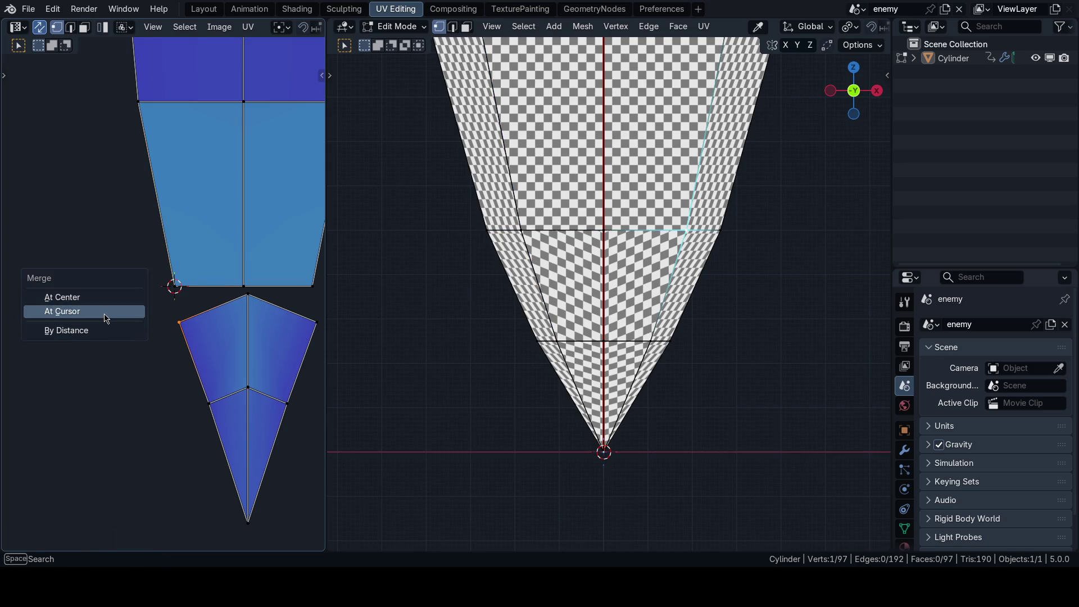
{"action": "left_click", "coordinate": [105, 317]}
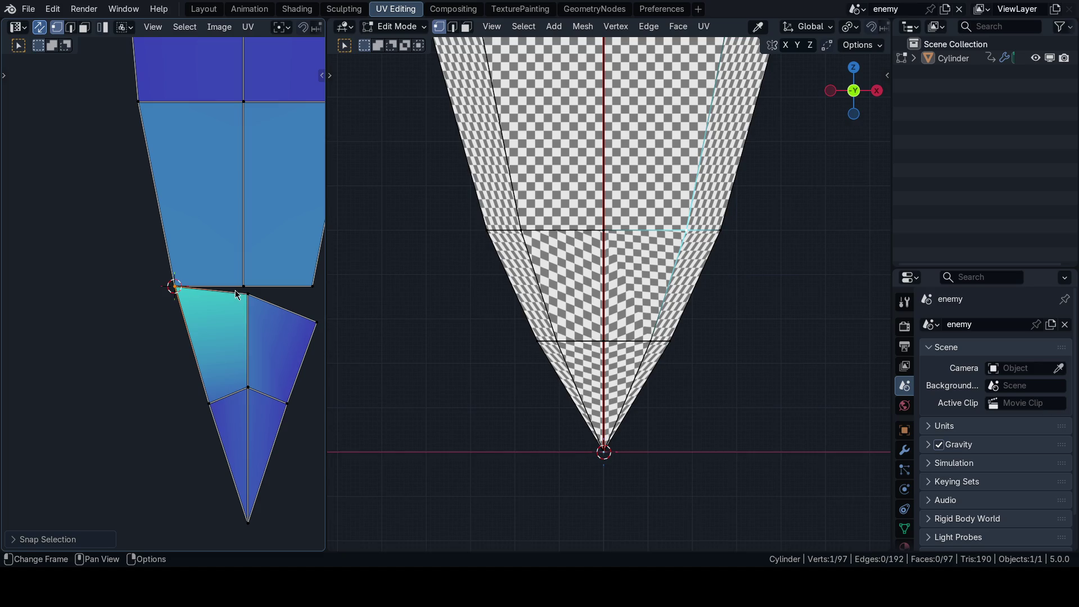
{"action": "key", "text": "ctrl+z"}
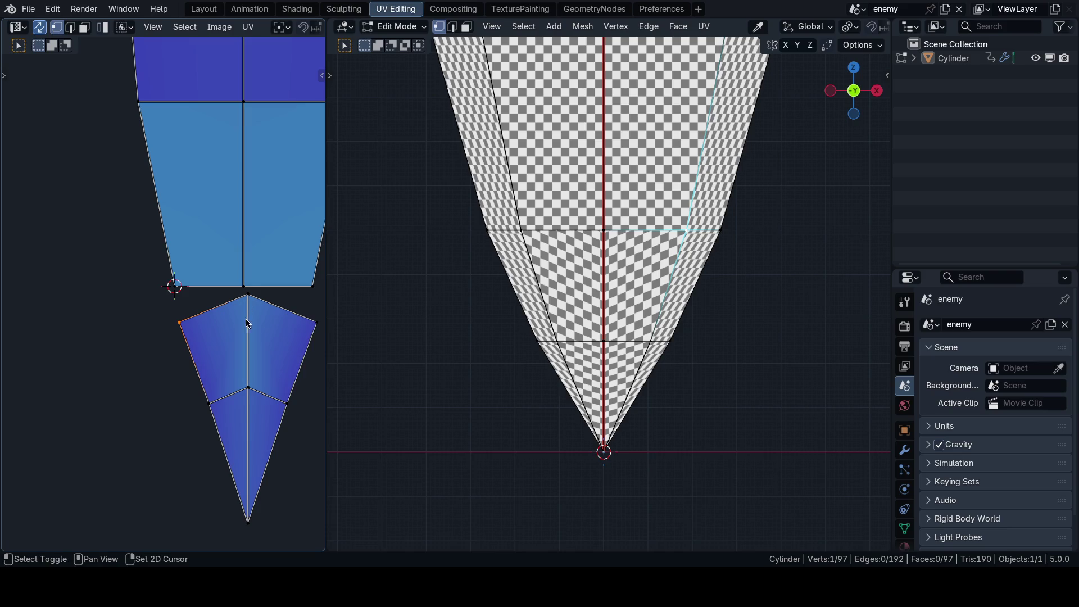
Step: Maximize the UV editor to the full window with its side panel open
{"action": "middle_click_drag", "start_coordinate": [246, 323], "coordinate": [226, 320]}
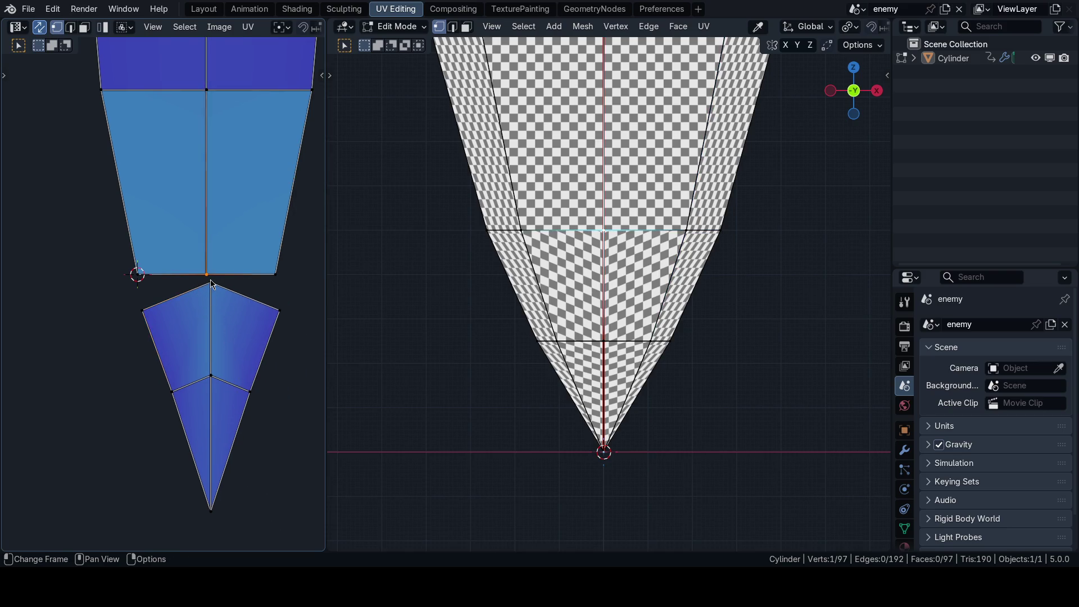
{"action": "key", "text": "n"}
{"action": "key", "text": "ctrl+space"}
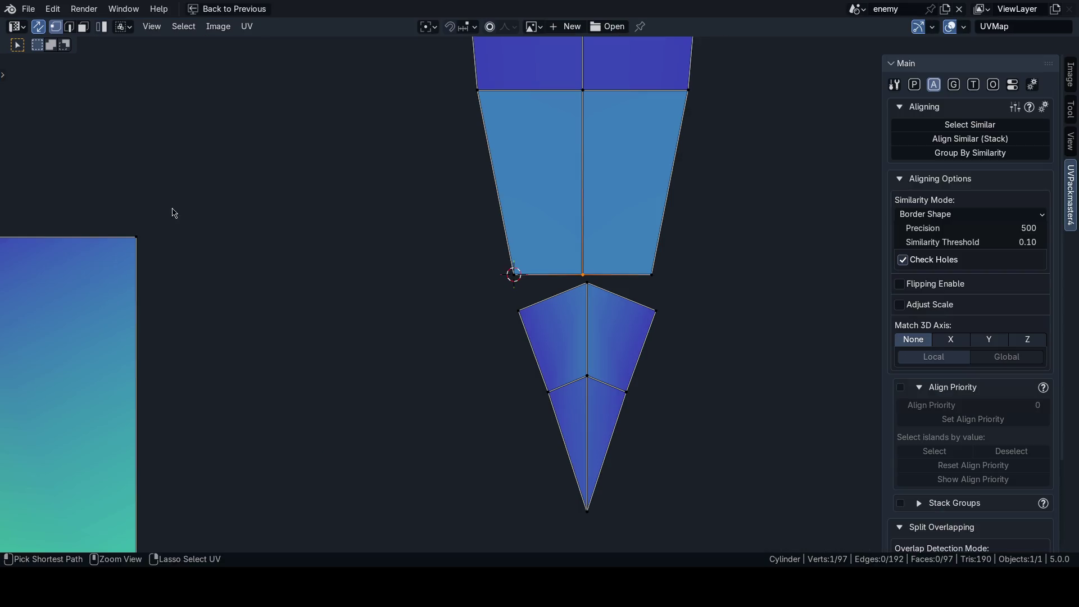
{"action": "scroll", "coordinate": [540, 234], "scroll_direction": "up", "scroll_amount": 3}
{"action": "scroll", "coordinate": [489, 237], "scroll_direction": "up", "scroll_amount": 1}
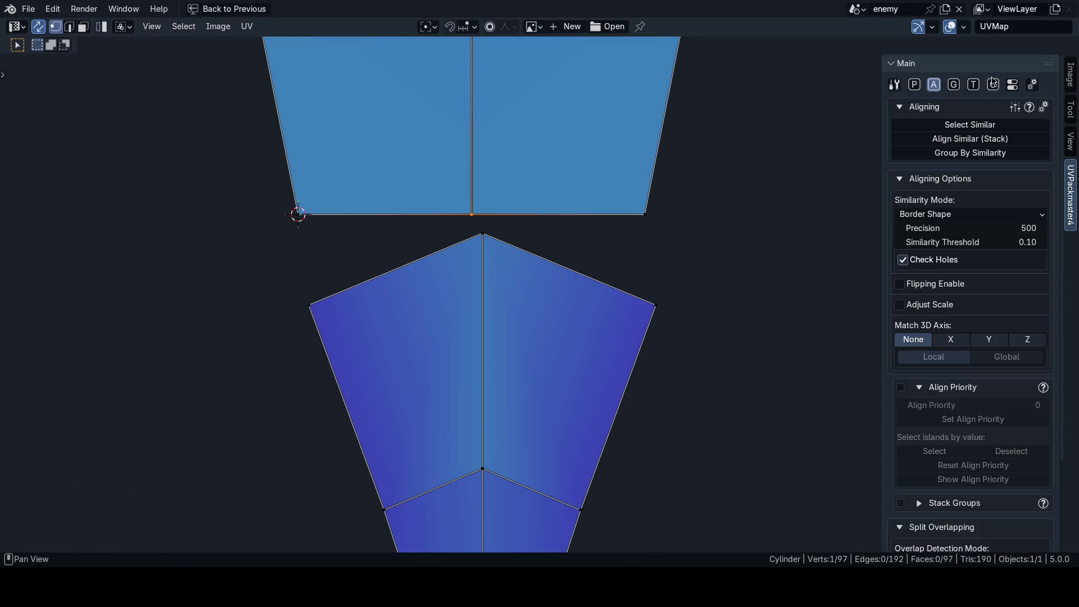
Step: Give the lower island's centre-line vertices a shared X of 1.180 in the UV Vertex fields
{"action": "left_click", "coordinate": [1070, 75]}
{"action": "scroll", "coordinate": [578, 234], "scroll_direction": "up", "scroll_amount": 1}
{"action": "scroll", "coordinate": [579, 237], "scroll_direction": "up", "scroll_amount": 1}
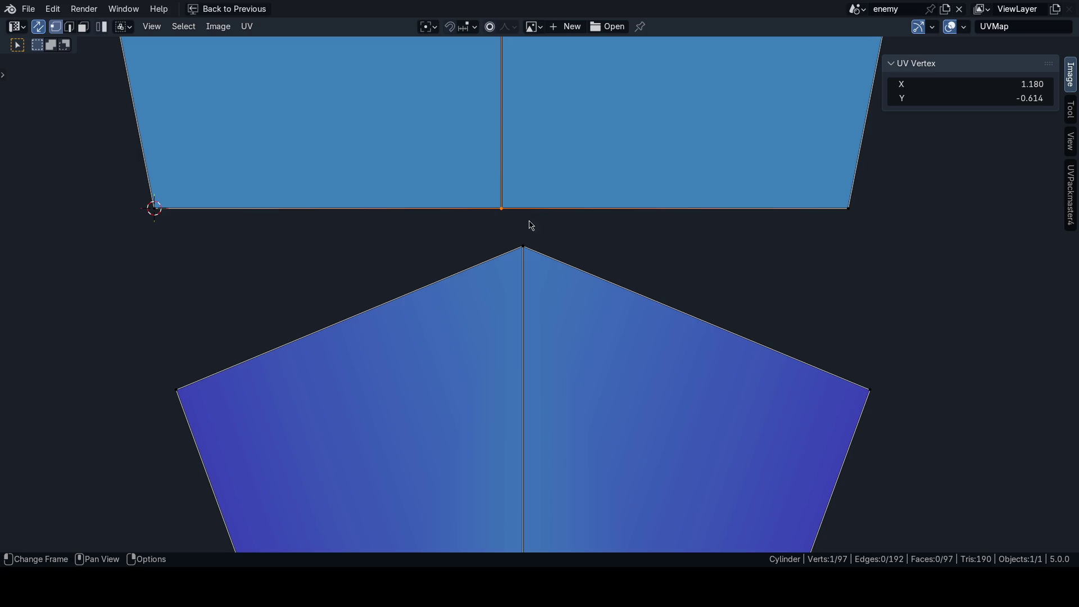
{"action": "left_click", "coordinate": [986, 81]}
{"action": "key", "text": "Escape"}
{"action": "scroll", "coordinate": [626, 265], "scroll_direction": "down", "scroll_amount": 2}
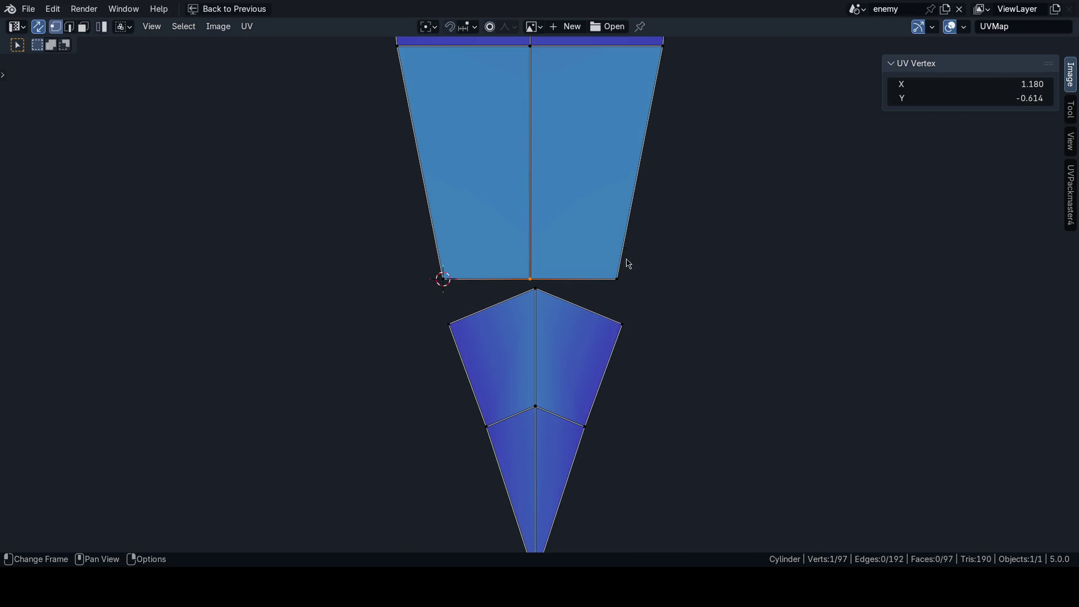
{"action": "scroll", "coordinate": [596, 295], "scroll_direction": "down", "scroll_amount": 1}
{"action": "left_click", "coordinate": [543, 456]}
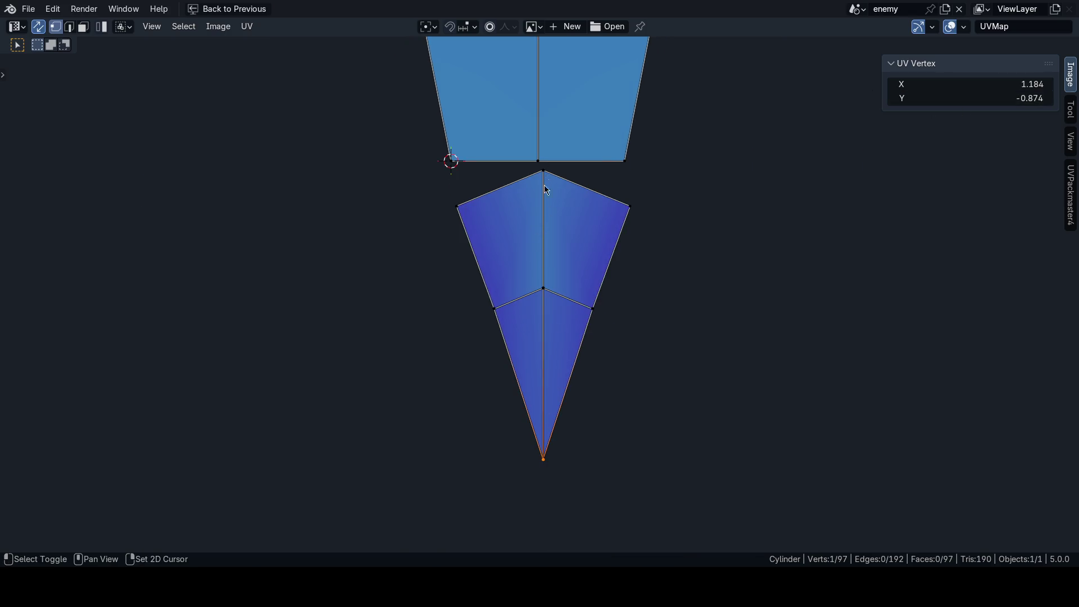
{"action": "left_click", "coordinate": [945, 80]}
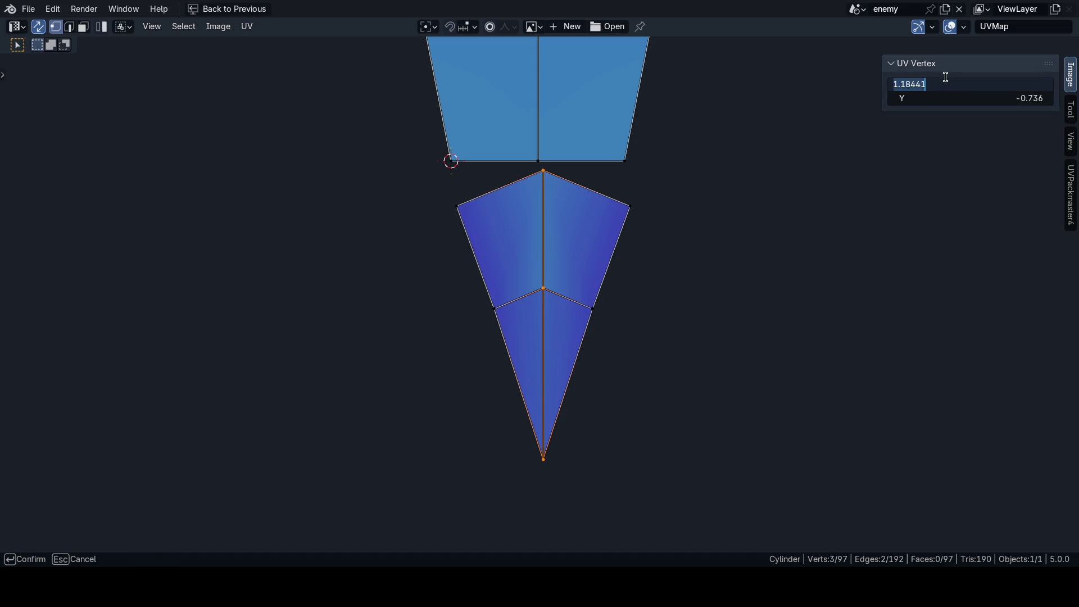
{"action": "key", "text": "Return"}
Step: Nudge the centre vertices to X 1.184 and select the upper island's bottom-centre vertex
{"action": "middle_click_drag", "start_coordinate": [649, 228], "coordinate": [663, 257]}
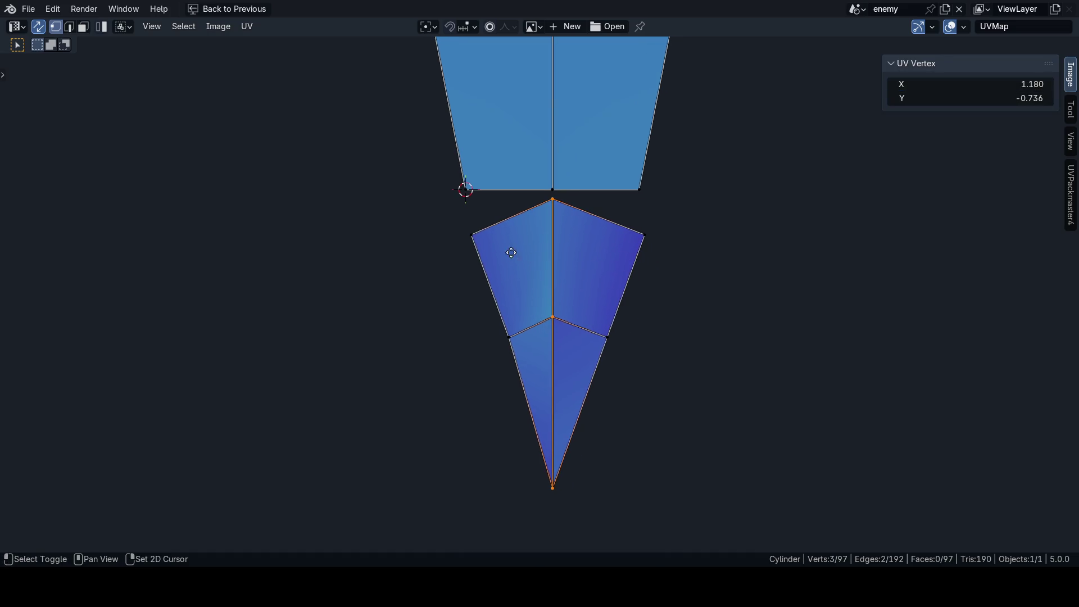
{"action": "middle_click_drag", "start_coordinate": [511, 252], "coordinate": [518, 272]}
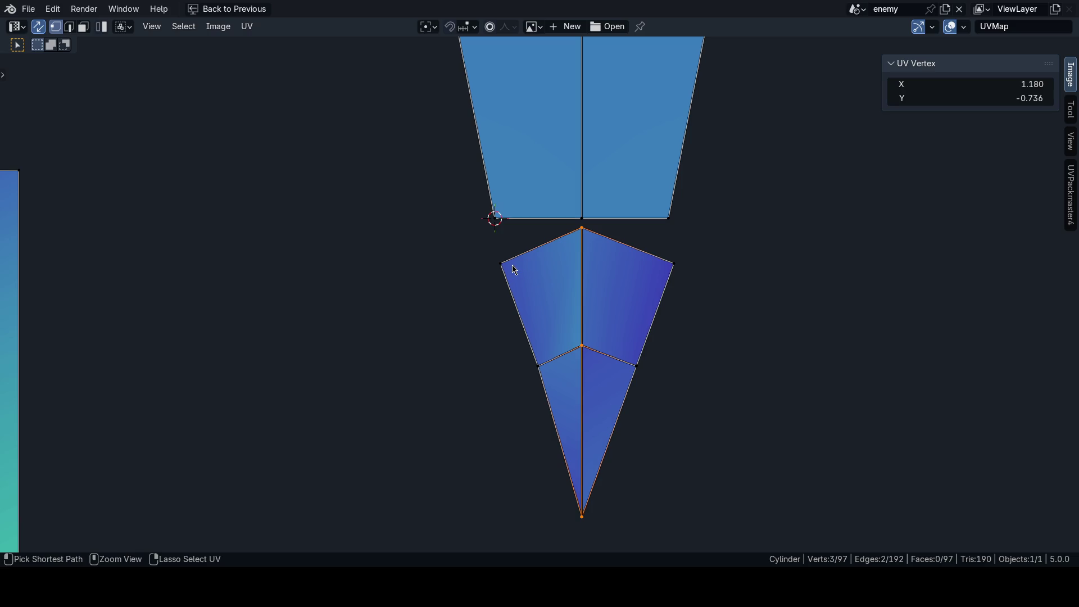
{"action": "key", "text": "ctrl+z"}
{"action": "key", "text": "ctrl+z"}
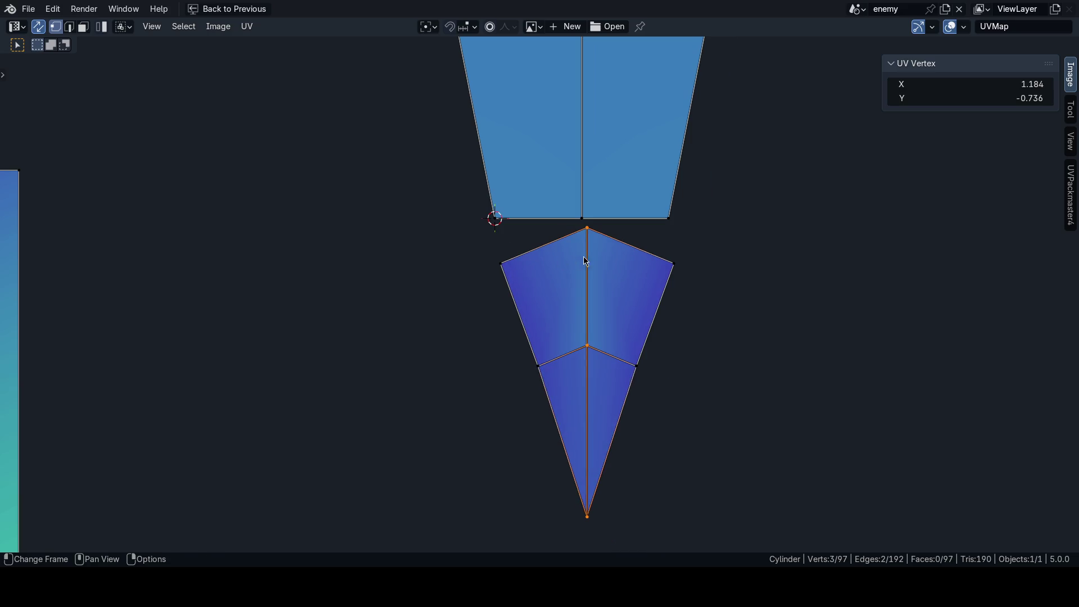
{"action": "scroll", "coordinate": [583, 256], "scroll_direction": "up", "scroll_amount": 1}
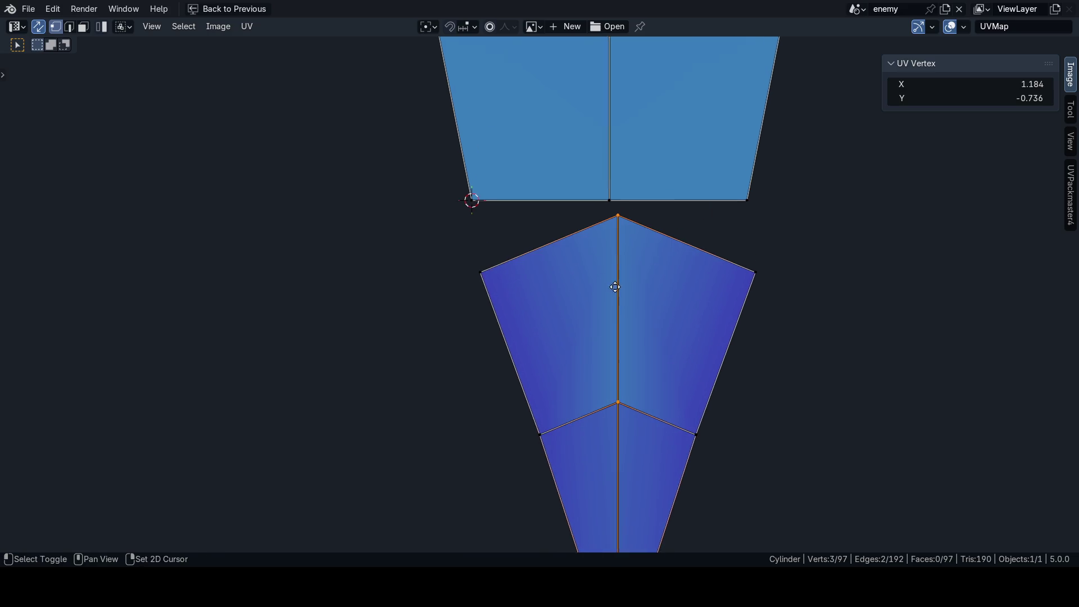
{"action": "scroll", "coordinate": [624, 211], "scroll_direction": "up", "scroll_amount": 2}
{"action": "left_click", "coordinate": [645, 176]}
{"action": "scroll", "coordinate": [641, 220], "scroll_direction": "up", "scroll_amount": 3}
{"action": "scroll", "coordinate": [772, 109], "scroll_direction": "up", "scroll_amount": 1}
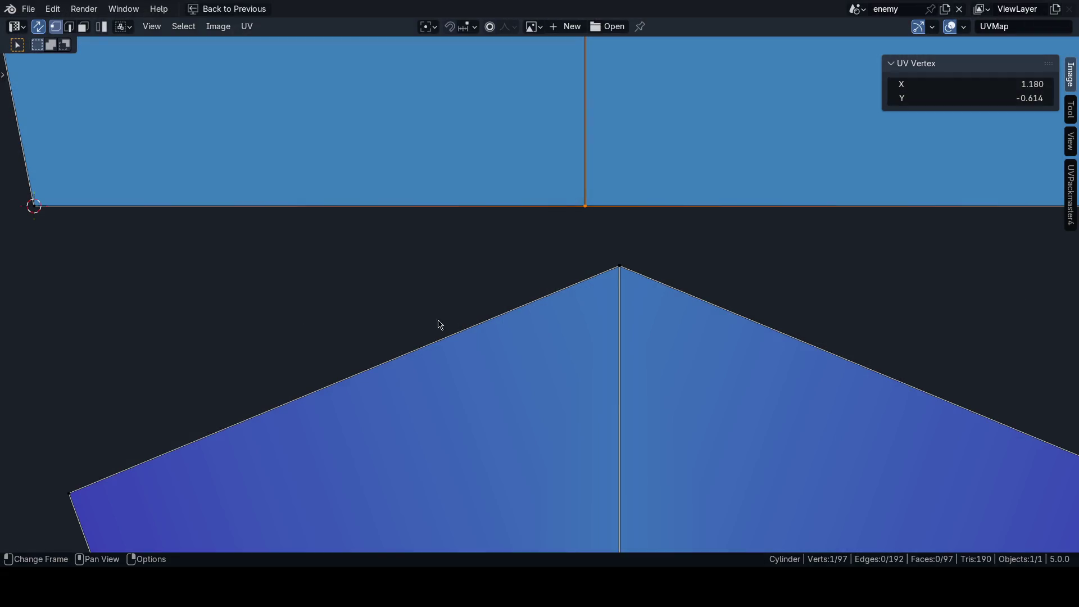
Step: Set the upper island's bottom-centre vertex to X 1.180, Y -0.614
{"action": "left_click", "coordinate": [621, 268]}
{"action": "left_click", "coordinate": [955, 83]}
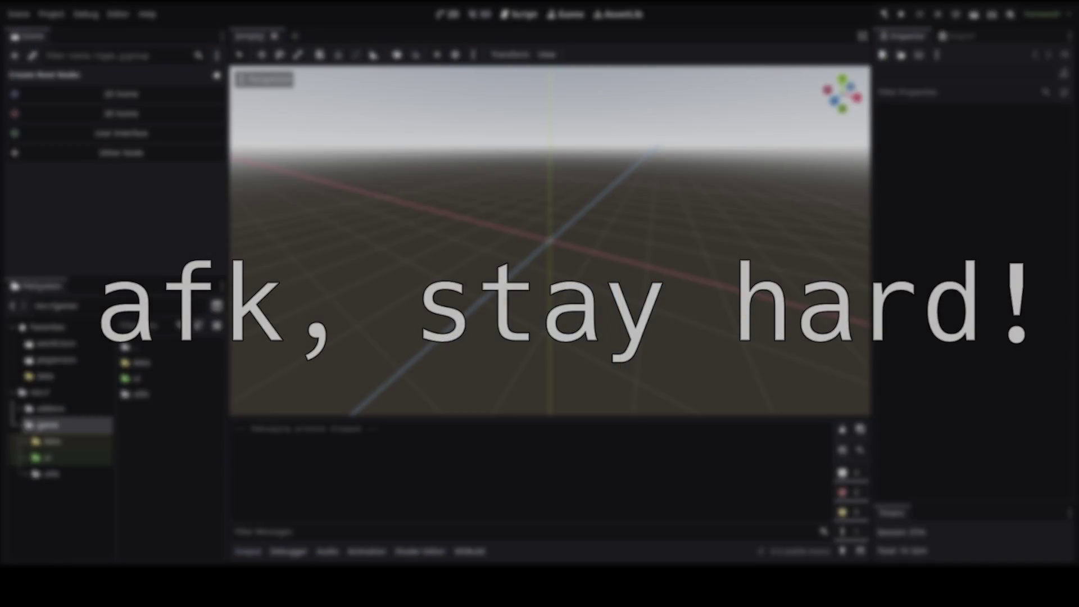
{"action": "key", "text": "Return"}
{"action": "scroll", "coordinate": [508, 349], "scroll_direction": "down", "scroll_amount": 2}
{"action": "scroll", "coordinate": [525, 325], "scroll_direction": "down", "scroll_amount": 1}
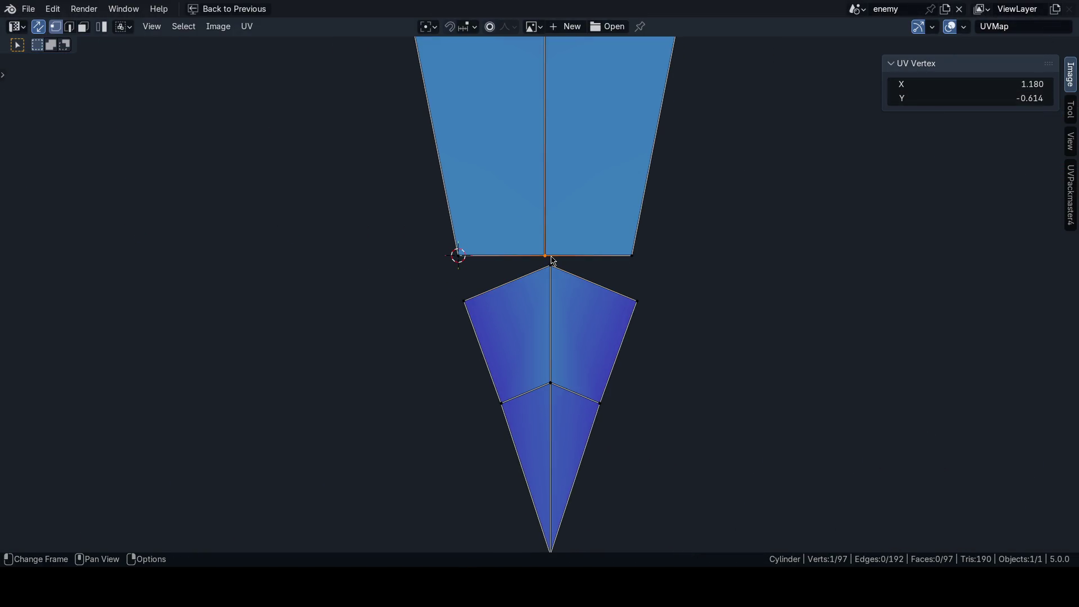
Step: Align the tip island's centre column of vertices to X 1.180
{"action": "key", "text": "Return"}
{"action": "scroll", "coordinate": [588, 325], "scroll_direction": "down", "scroll_amount": 1}
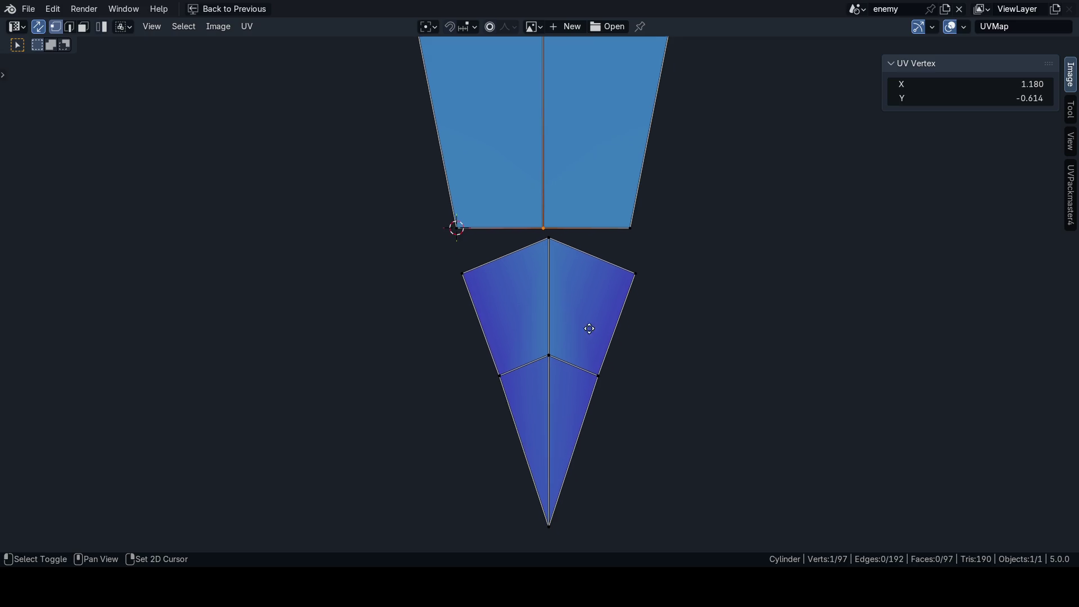
{"action": "scroll", "coordinate": [579, 411], "scroll_direction": "down", "scroll_amount": 1}
{"action": "left_click", "coordinate": [548, 478]}
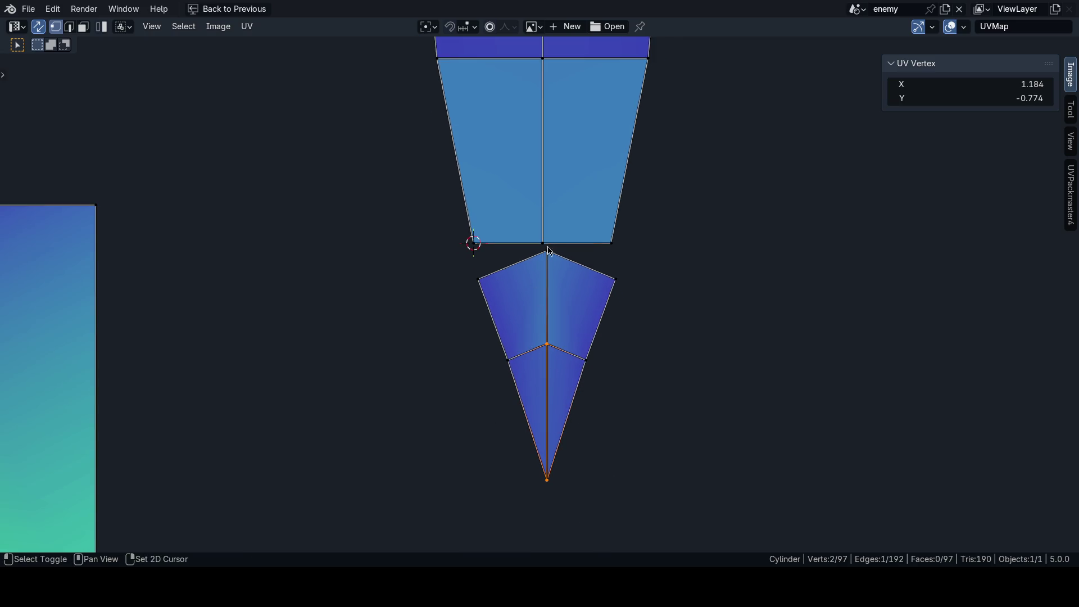
{"action": "left_click", "coordinate": [563, 259], "text": "shift"}
{"action": "key", "text": "ctrl+v"}
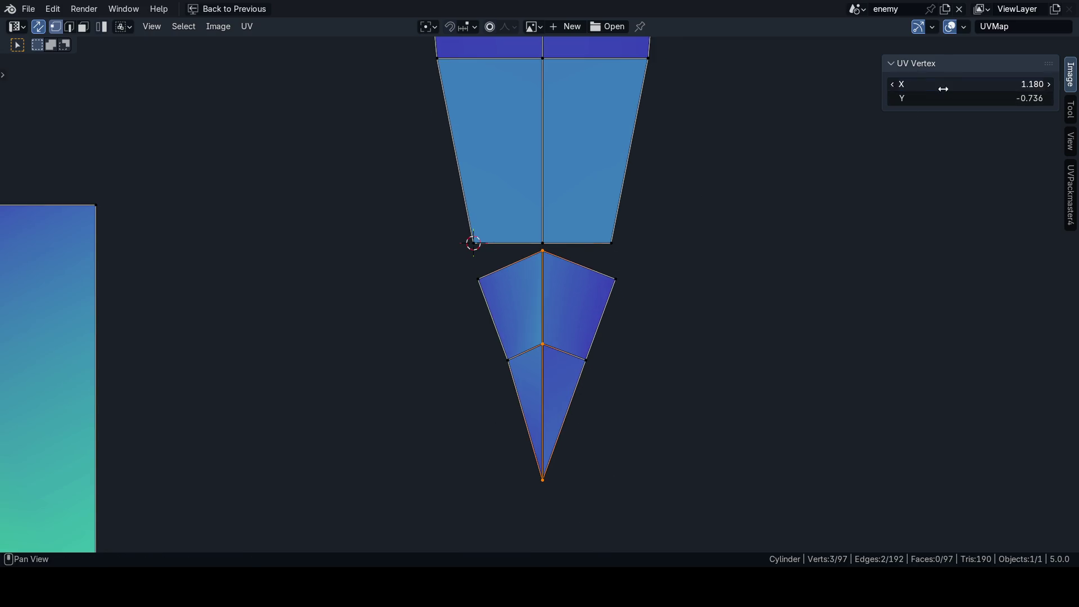
Step: Move the lower island's left edge along X by a typed distance, undoing and redoing to check
{"action": "left_click", "coordinate": [500, 348]}
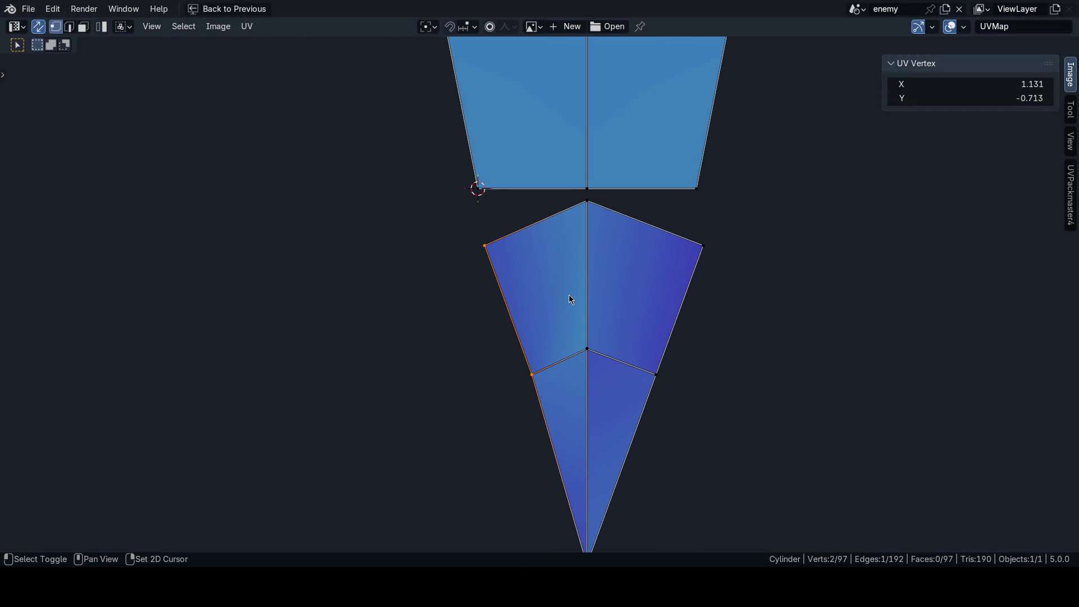
{"action": "key", "text": "g"}
{"action": "key", "text": "x"}
{"action": "left_click", "coordinate": [788, 222]}
{"action": "left_click", "coordinate": [83, 546]}
{"action": "left_click", "coordinate": [140, 462]}
{"action": "key", "text": "Return"}
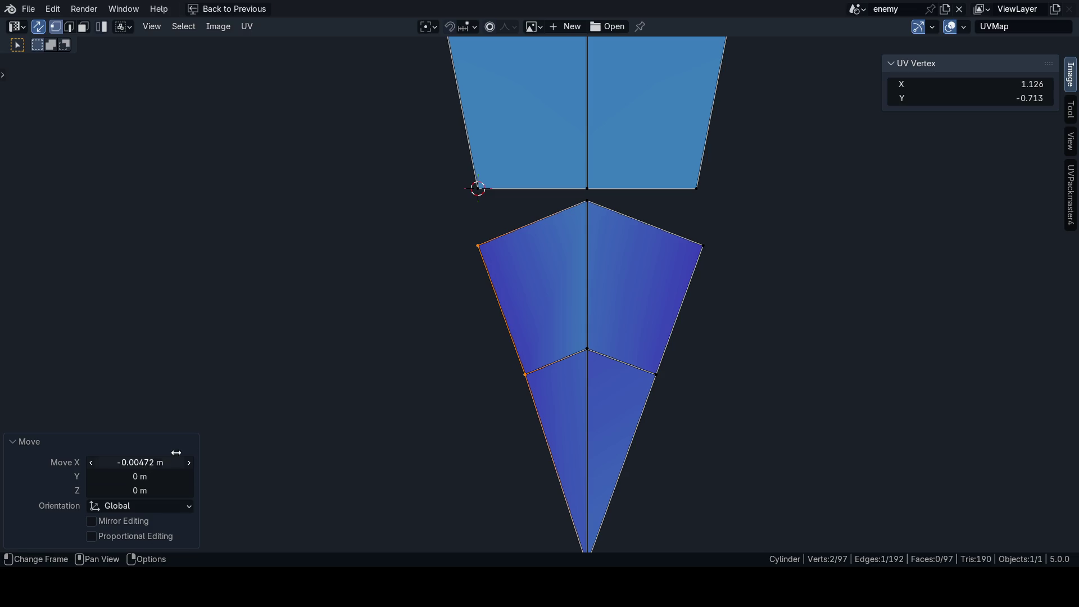
{"action": "scroll", "coordinate": [556, 315], "scroll_direction": "down", "scroll_amount": 1}
{"action": "key", "text": "ctrl+z"}
{"action": "key", "text": "ctrl+shift+z"}
Step: Move the lower island's right edge along X by an entered distance
{"action": "left_click", "coordinate": [639, 362]}
{"action": "key", "text": "g"}
{"action": "key", "text": "x"}
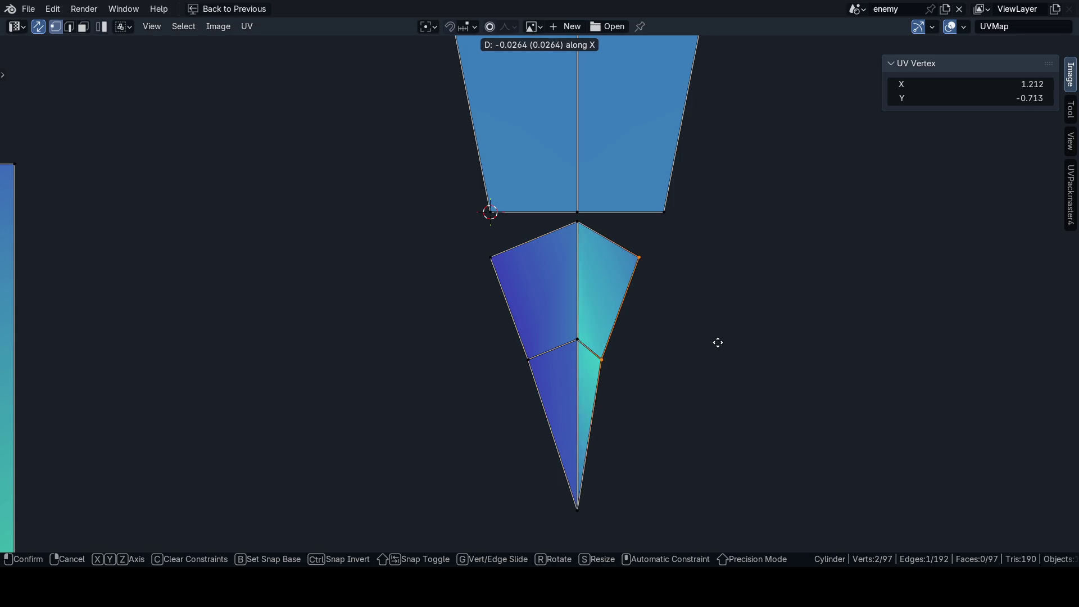
{"action": "left_click", "coordinate": [717, 343]}
{"action": "left_click", "coordinate": [139, 458]}
{"action": "type", "text": "-0.0647"}
{"action": "key", "text": "Return"}
Step: Weld the tip island's left and right top corners onto the upper island's corners via Merge At Cursor
{"action": "left_click", "coordinate": [491, 258]}
{"action": "middle_click_drag", "start_coordinate": [488, 213], "coordinate": [494, 241]}
{"action": "left_click", "coordinate": [497, 239], "text": "shift"}
{"action": "key", "text": "m"}
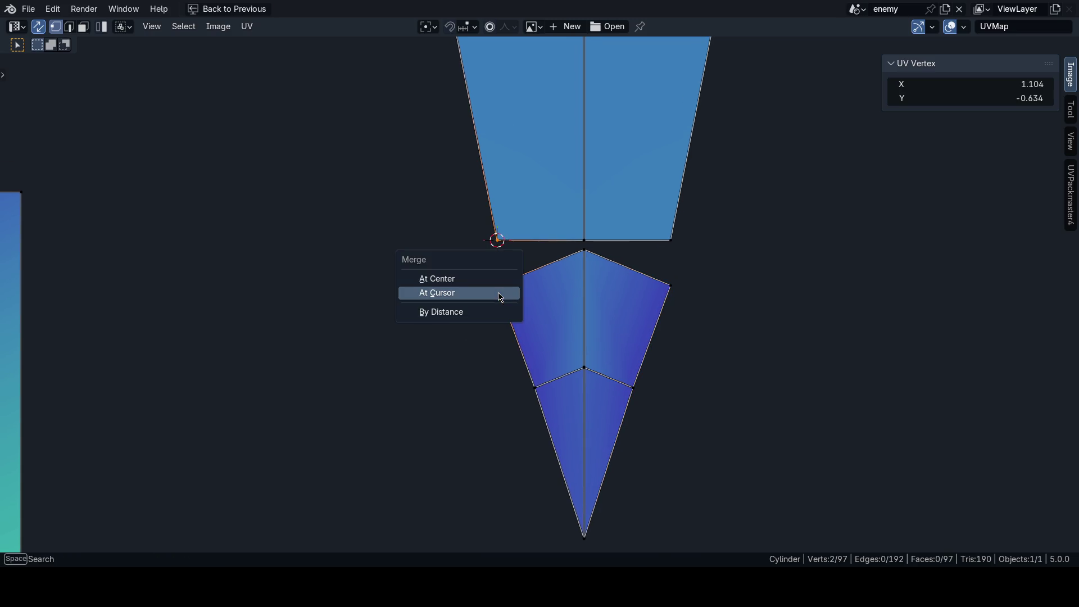
{"action": "left_click", "coordinate": [482, 293]}
{"action": "left_click", "coordinate": [674, 240]}
{"action": "key", "text": "shift+s"}
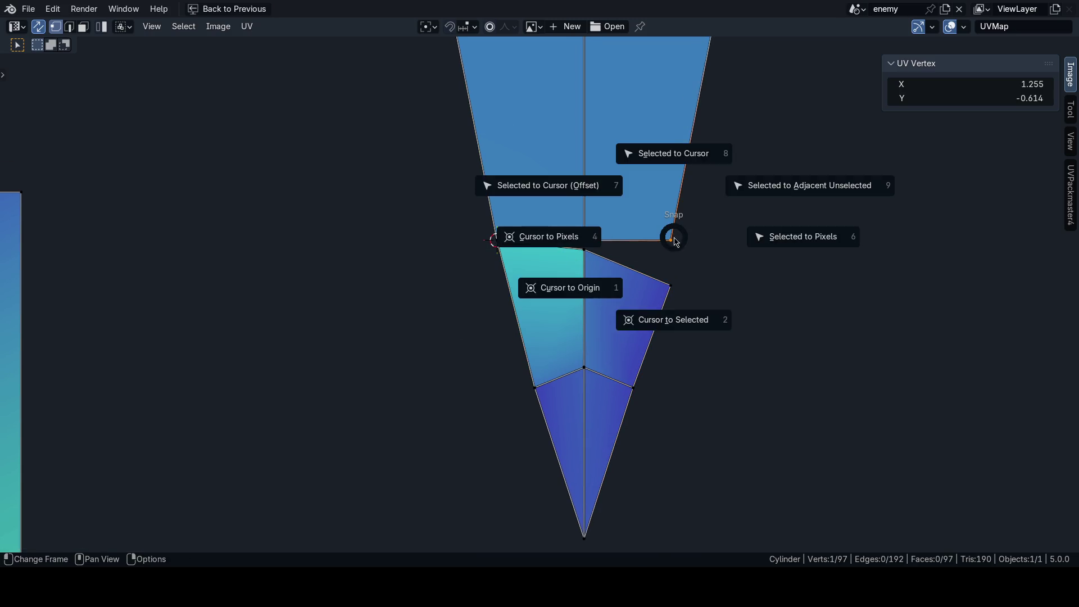
{"action": "left_click", "coordinate": [668, 270]}
{"action": "left_click", "coordinate": [662, 286]}
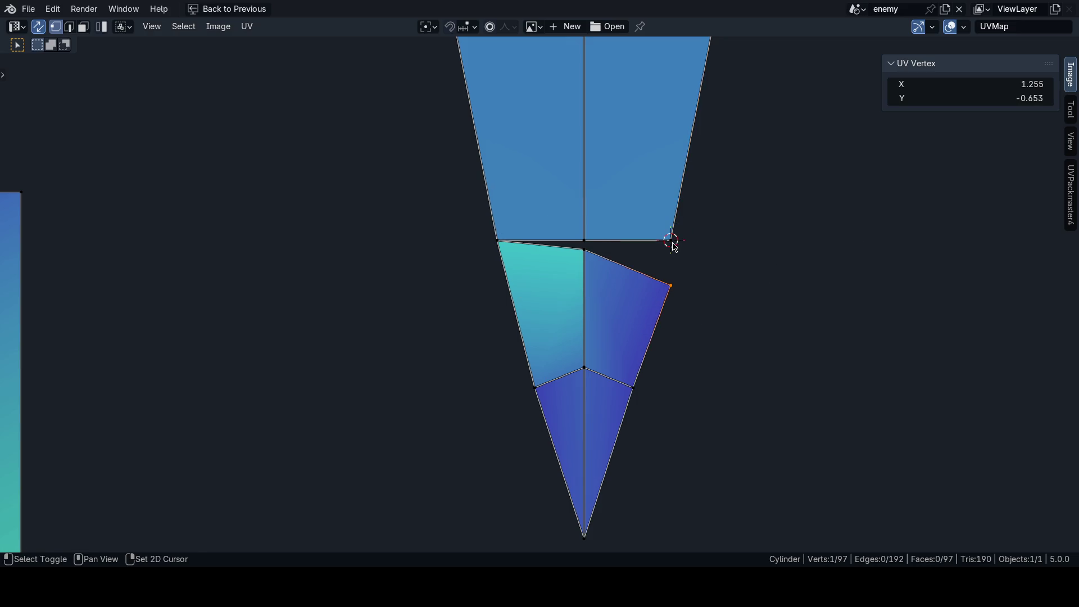
{"action": "key", "text": "m"}
{"action": "left_click", "coordinate": [736, 279]}
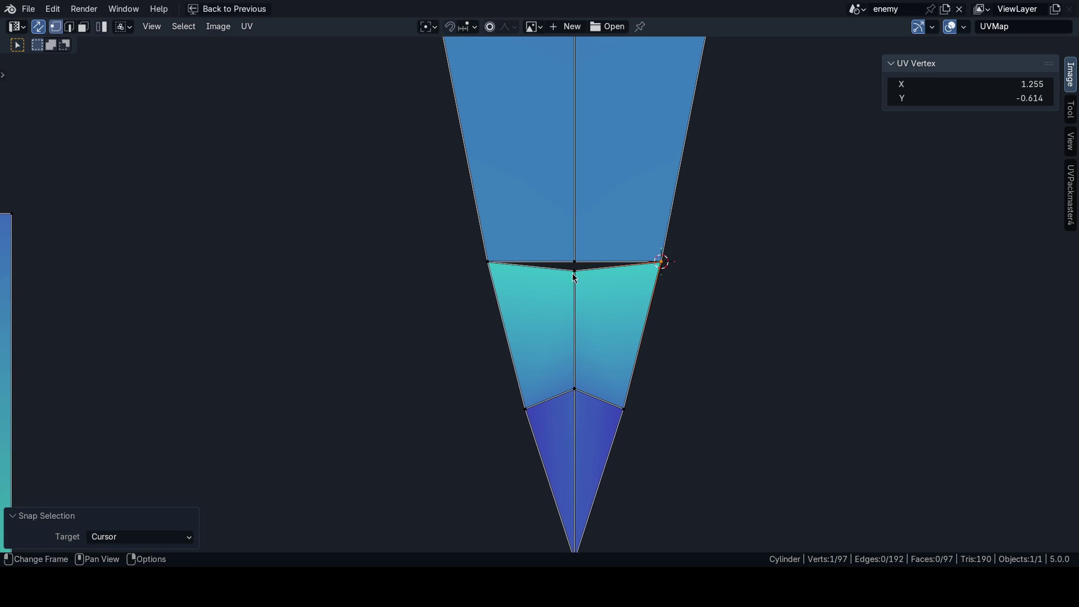
Step: Weld the last stray vertex onto the cursor and return to the full UV Editing layout
{"action": "key", "text": "shift+s"}
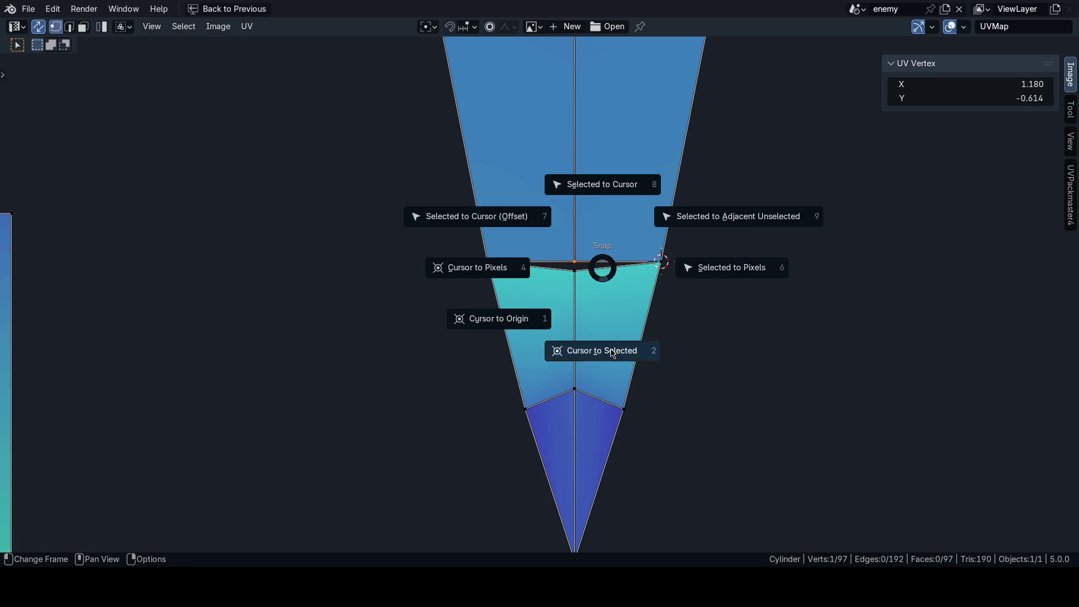
{"action": "left_click", "coordinate": [622, 353]}
{"action": "key", "text": "m"}
{"action": "left_click", "coordinate": [576, 309]}
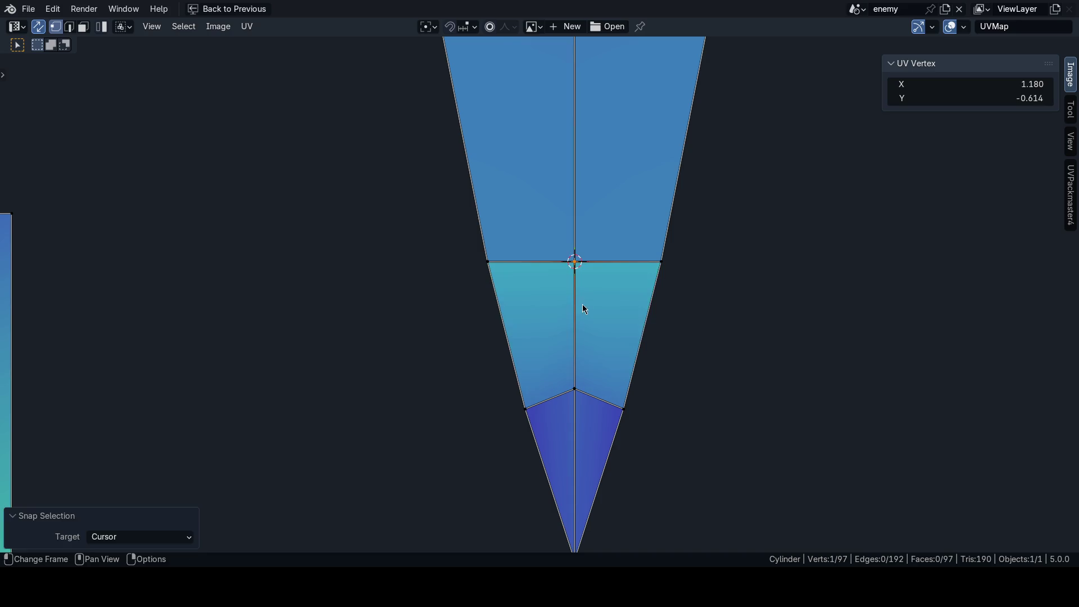
{"action": "left_click", "coordinate": [704, 316]}
{"action": "scroll", "coordinate": [676, 355], "scroll_direction": "down", "scroll_amount": 3}
{"action": "scroll", "coordinate": [446, 314], "scroll_direction": "down", "scroll_amount": 3}
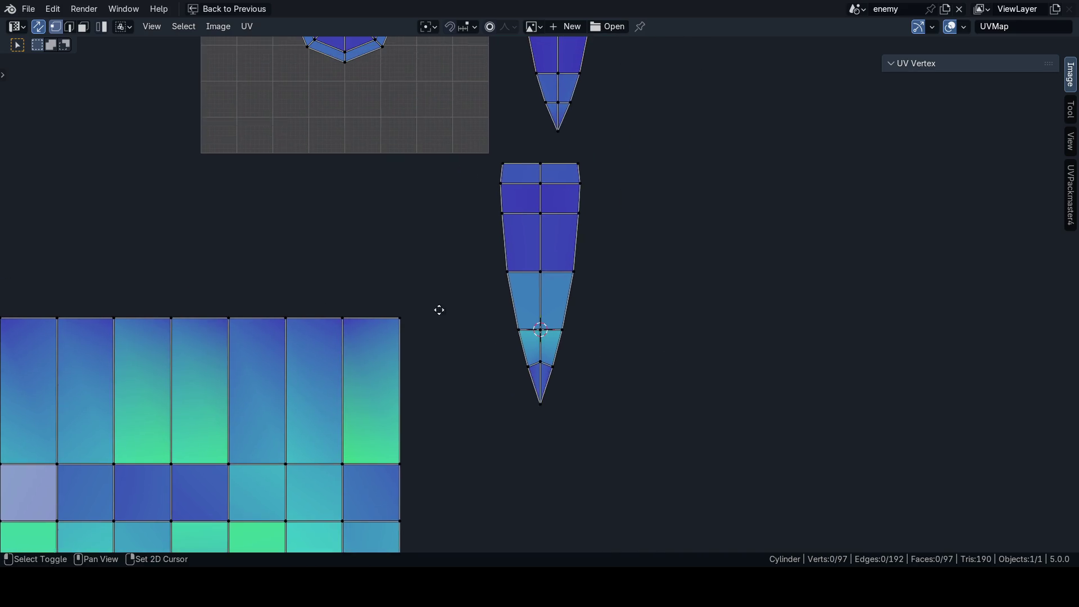
{"action": "key", "text": "ctrl+space"}
{"action": "scroll", "coordinate": [573, 299], "scroll_direction": "up", "scroll_amount": 2}
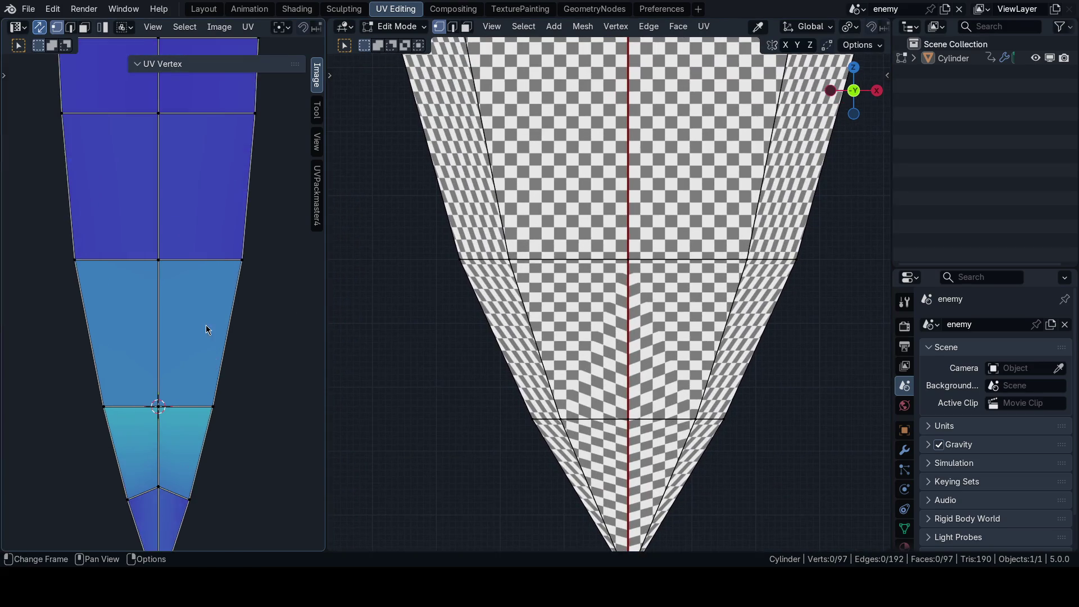
{"action": "scroll", "coordinate": [206, 324], "scroll_direction": "up", "scroll_amount": 3}
{"action": "scroll", "coordinate": [576, 209], "scroll_direction": "up", "scroll_amount": 5}
Step: Merge the tip island's seam vertex pair At Center after framing the seam
{"action": "middle_click_drag", "start_coordinate": [576, 209], "coordinate": [640, 270], "text": "shift"}
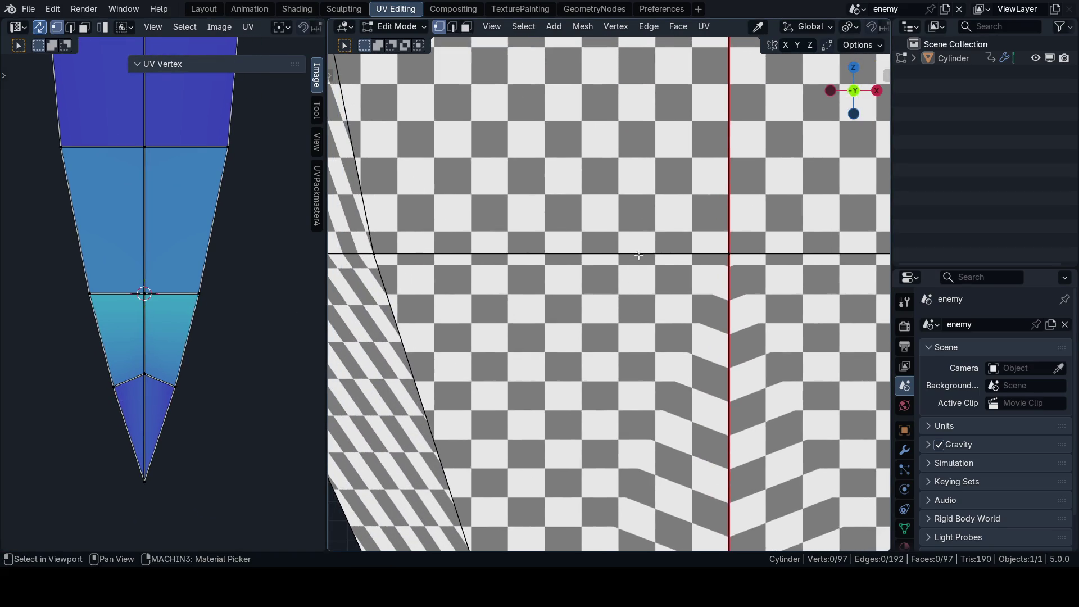
{"action": "middle_click_drag", "start_coordinate": [253, 314], "coordinate": [251, 330], "text": "shift"}
{"action": "left_click", "coordinate": [216, 318], "text": "alt"}
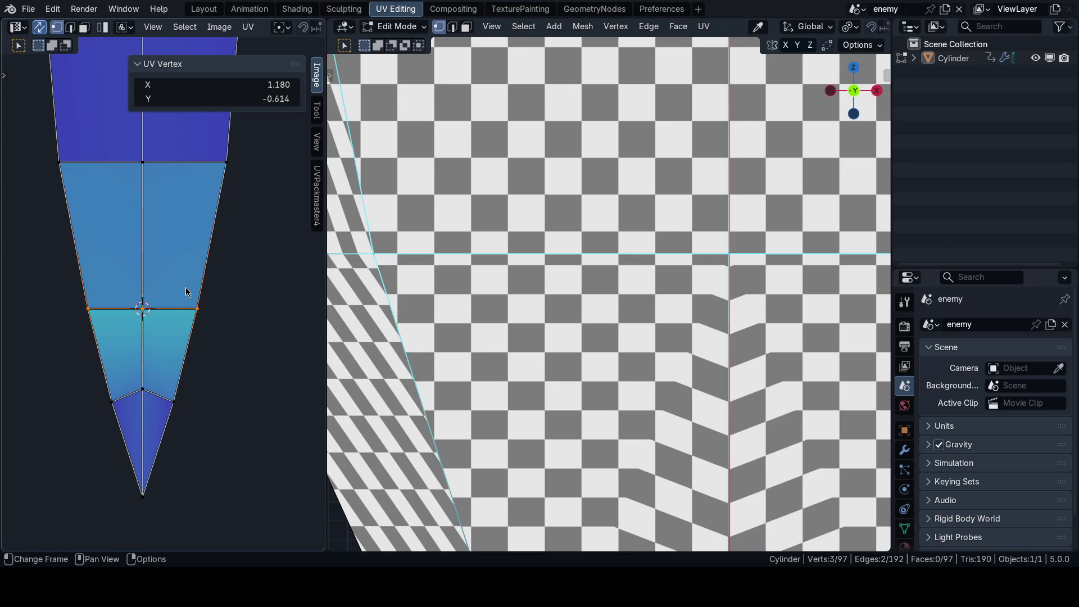
{"action": "key", "text": "g"}
{"action": "key", "text": "Escape"}
{"action": "scroll", "coordinate": [174, 294], "scroll_direction": "up", "scroll_amount": 2}
{"action": "key", "text": "b"}
{"action": "left_click_drag", "start_coordinate": [226, 324], "coordinate": [201, 296]}
{"action": "key", "text": "m"}
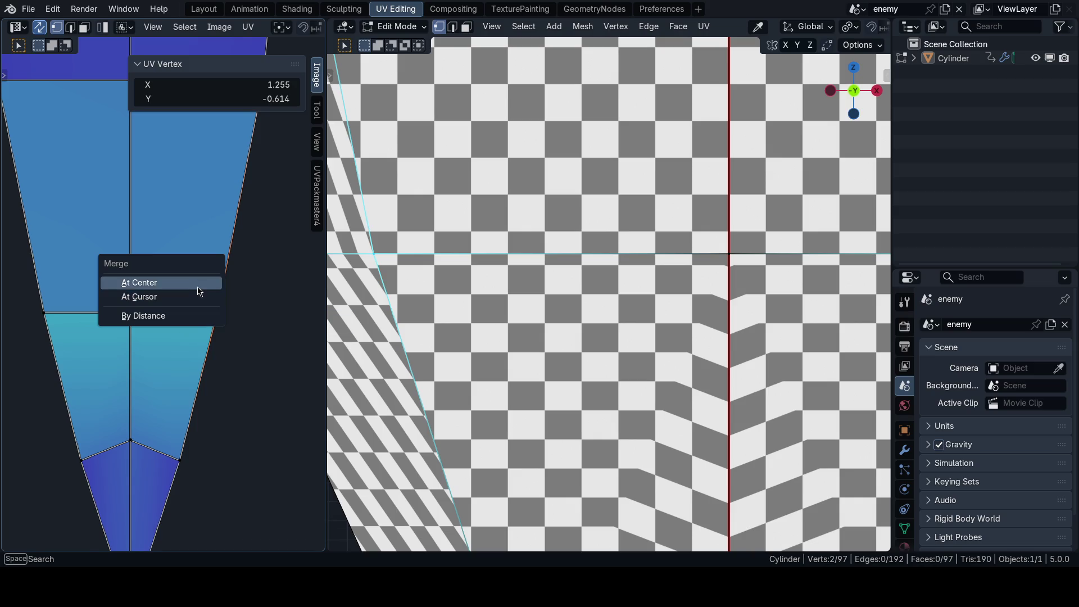
{"action": "key", "text": "Escape"}
{"action": "left_click", "coordinate": [106, 290]}
{"action": "key", "text": "m"}
{"action": "left_click", "coordinate": [123, 290]}
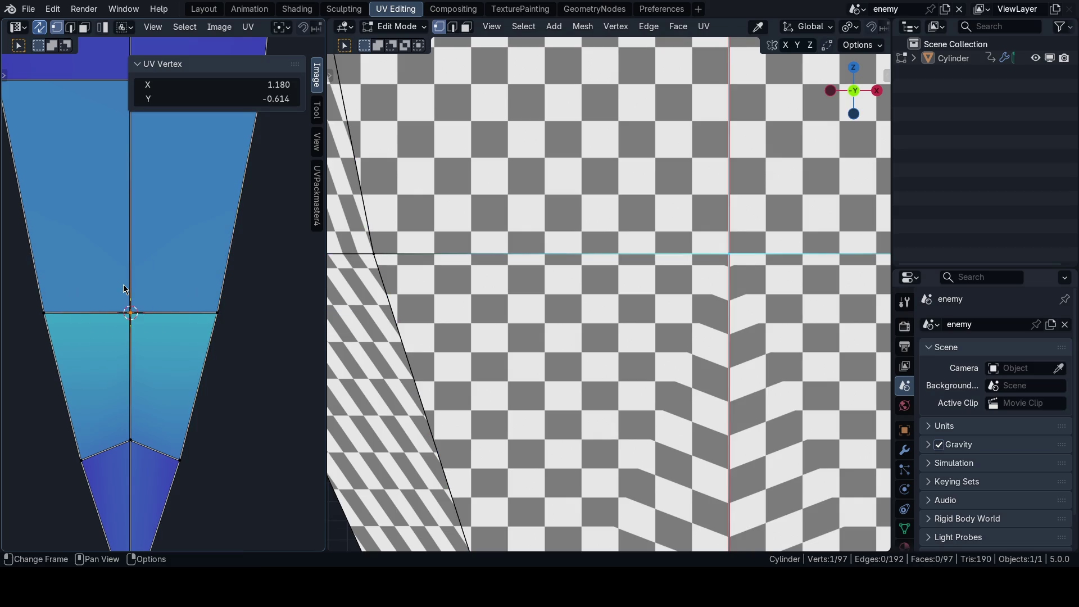
Step: Test-move the left seam vertex and the horizontal edge loop, cancelling each to keep them in place
{"action": "left_click", "coordinate": [41, 297], "text": "shift"}
{"action": "key", "text": "m"}
{"action": "key", "text": "Escape"}
{"action": "key", "text": "g"}
{"action": "key", "text": "Escape"}
{"action": "left_click", "coordinate": [153, 324]}
{"action": "key", "text": "g"}
{"action": "key", "text": "Escape"}
{"action": "scroll", "coordinate": [586, 311], "scroll_direction": "down", "scroll_amount": 5}
{"action": "left_click", "coordinate": [72, 310], "text": "alt"}
{"action": "key", "text": "g"}
{"action": "key", "text": "Escape"}
{"action": "key", "text": "g"}
{"action": "key", "text": "g"}
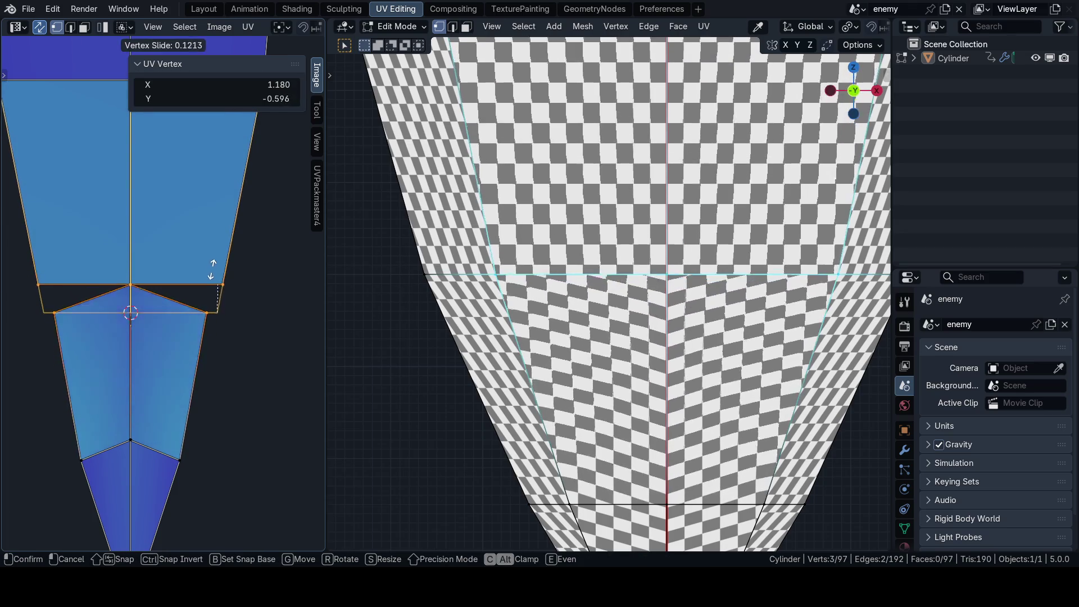
{"action": "key", "text": "Escape"}
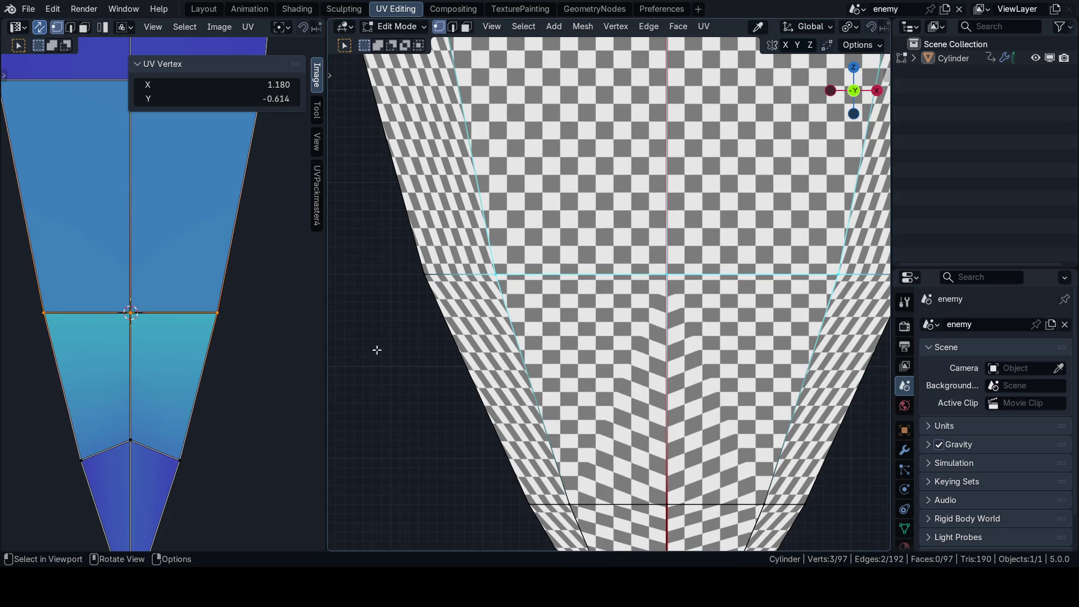
{"action": "scroll", "coordinate": [214, 295], "scroll_direction": "down", "scroll_amount": 2}
Step: Mirror the middle UV faces along X in face-select mode
{"action": "key", "text": "3"}
{"action": "left_click_drag", "start_coordinate": [80, 278], "coordinate": [156, 314]}
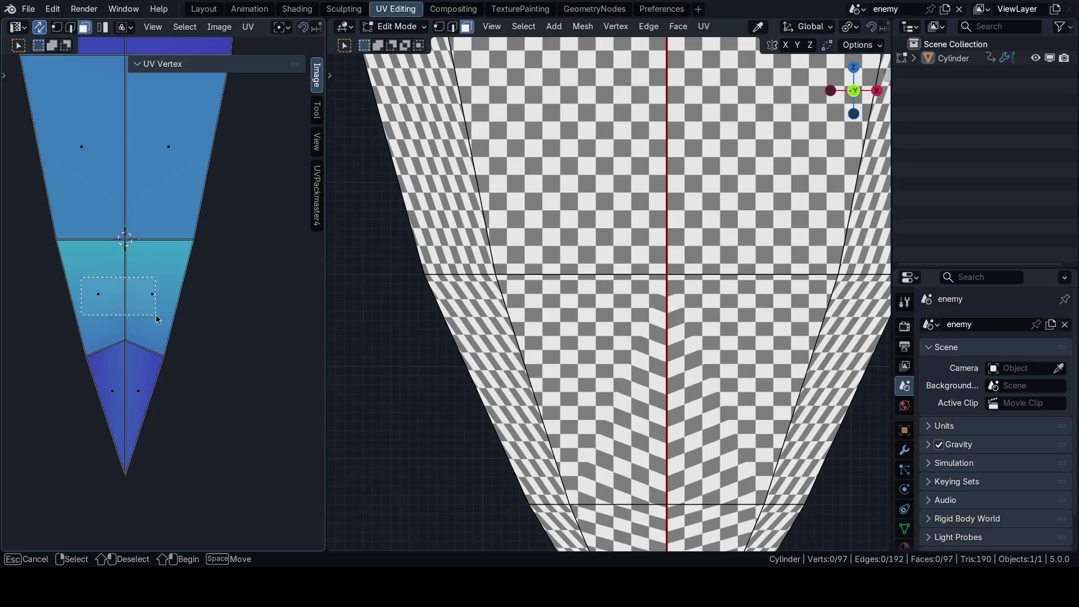
{"action": "key", "text": "u"}
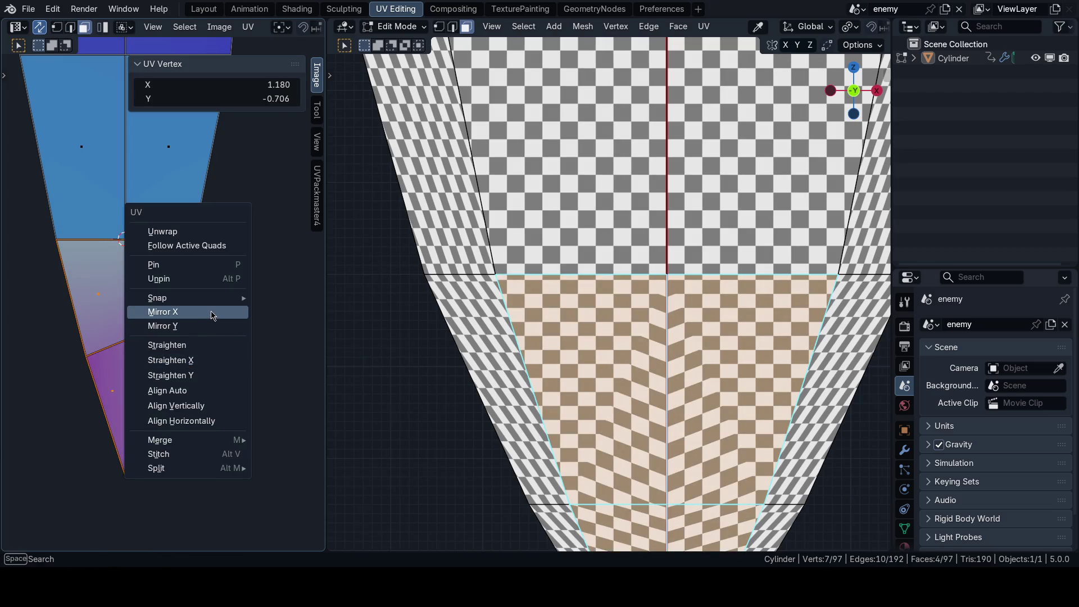
{"action": "left_click", "coordinate": [211, 315]}
{"action": "scroll", "coordinate": [673, 279], "scroll_direction": "up", "scroll_amount": 2}
{"action": "scroll", "coordinate": [673, 279], "scroll_direction": "up", "scroll_amount": 1}
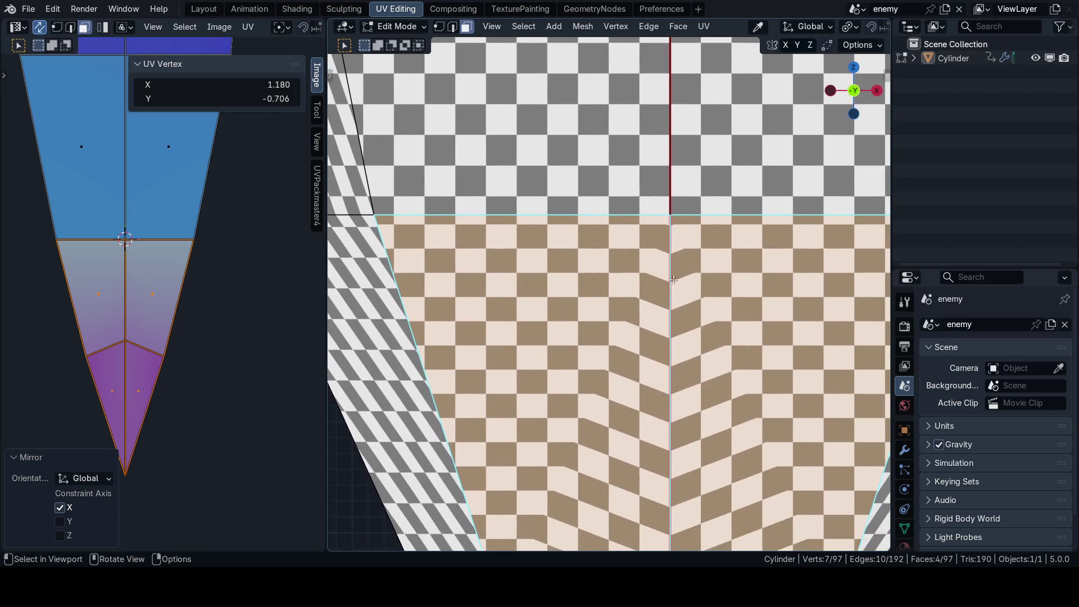
{"action": "scroll", "coordinate": [673, 279], "scroll_direction": "down", "scroll_amount": 3}
{"action": "scroll", "coordinate": [673, 279], "scroll_direction": "down", "scroll_amount": 1}
{"action": "scroll", "coordinate": [222, 366], "scroll_direction": "up", "scroll_amount": 1}
{"action": "scroll", "coordinate": [240, 348], "scroll_direction": "up", "scroll_amount": 1}
{"action": "left_click", "coordinate": [240, 347]}
Step: Box-select the three lower-row vertices in vertex mode with the 3D view snapped to front
{"action": "key", "text": "ctrl+Tab"}
{"action": "left_click", "coordinate": [107, 338]}
{"action": "left_click_drag", "start_coordinate": [67, 279], "coordinate": [234, 325]}
{"action": "scroll", "coordinate": [211, 318], "scroll_direction": "down", "scroll_amount": 2}
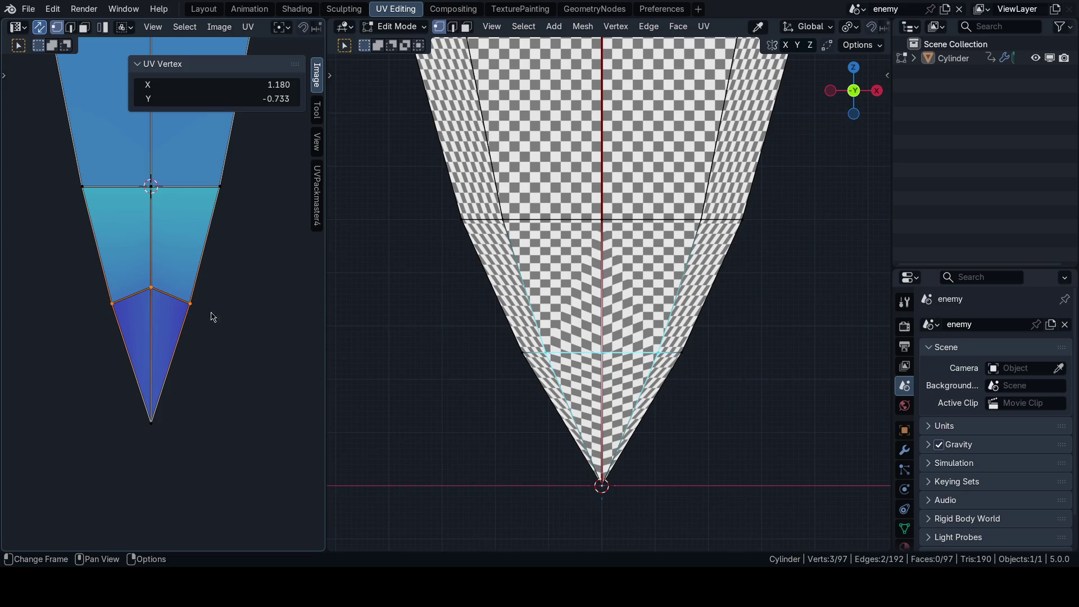
{"action": "scroll", "coordinate": [581, 337], "scroll_direction": "up", "scroll_amount": 2}
{"action": "key", "text": "KP_1"}
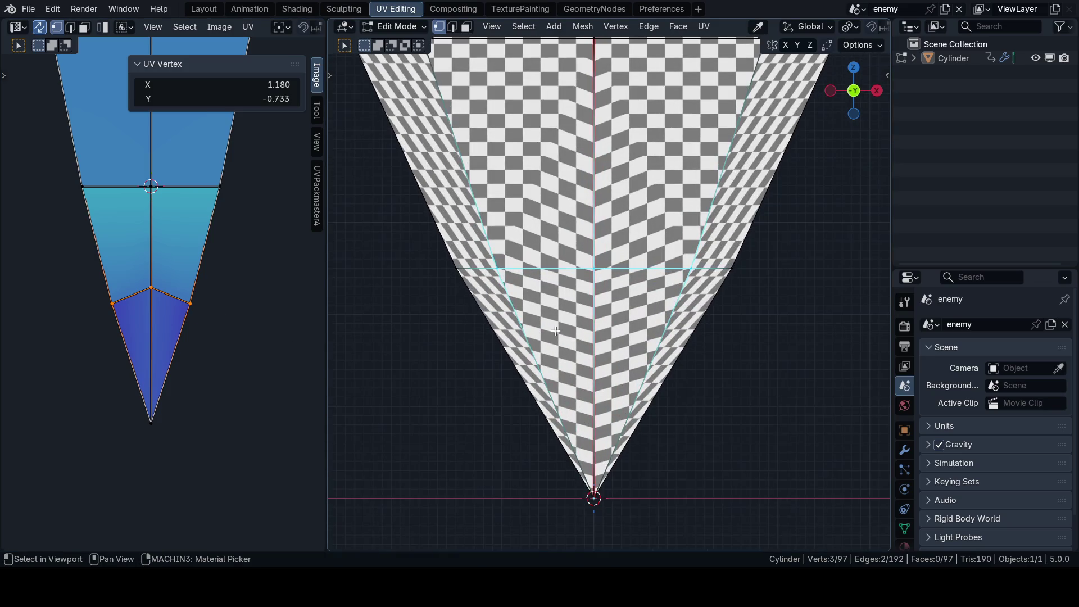
{"action": "middle_click_drag", "start_coordinate": [276, 331], "coordinate": [260, 371]}
{"action": "key", "text": "g"}
{"action": "key", "text": "g"}
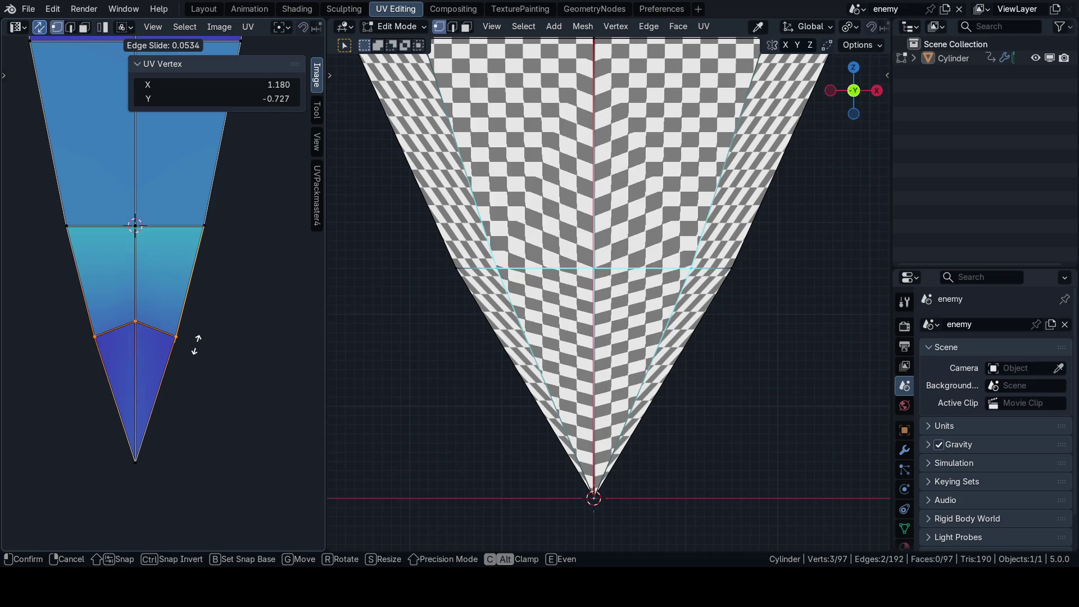
{"action": "key", "text": "Escape"}
Step: Straighten the lower row of the tip island along X via the UV context menu
{"action": "left_click", "coordinate": [135, 326]}
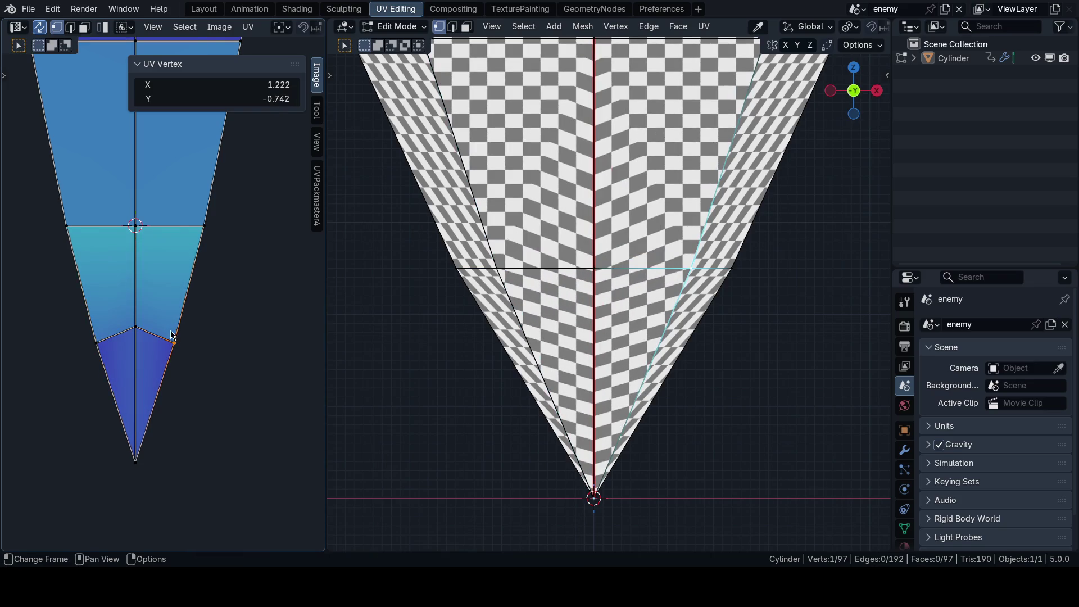
{"action": "left_click", "coordinate": [95, 341], "text": "shift"}
{"action": "key", "text": "g"}
{"action": "key", "text": "g"}
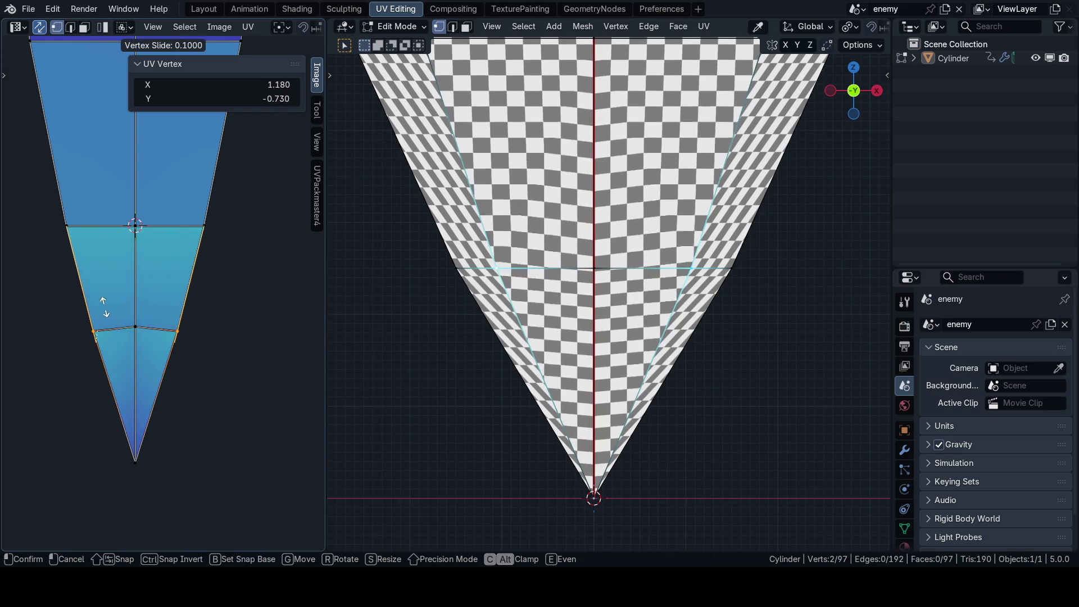
{"action": "key", "text": "Escape"}
{"action": "key", "text": "shift+w"}
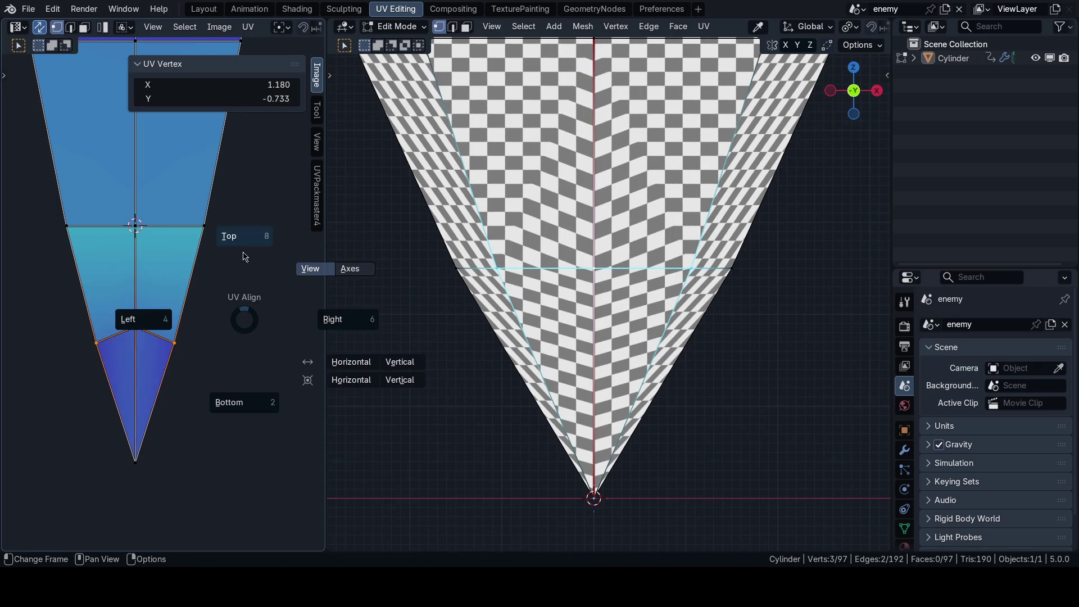
{"action": "key", "text": "Escape"}
{"action": "left_click", "coordinate": [135, 326]}
{"action": "key", "text": "g"}
{"action": "key", "text": "g"}
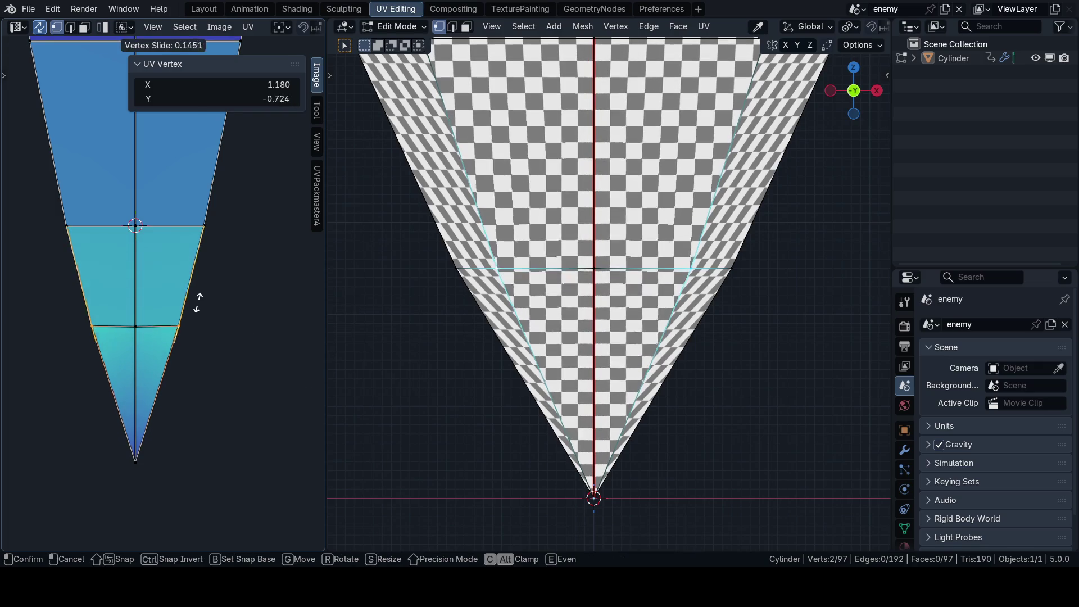
{"action": "key", "text": "Escape"}
{"action": "right_click", "coordinate": [257, 314]}
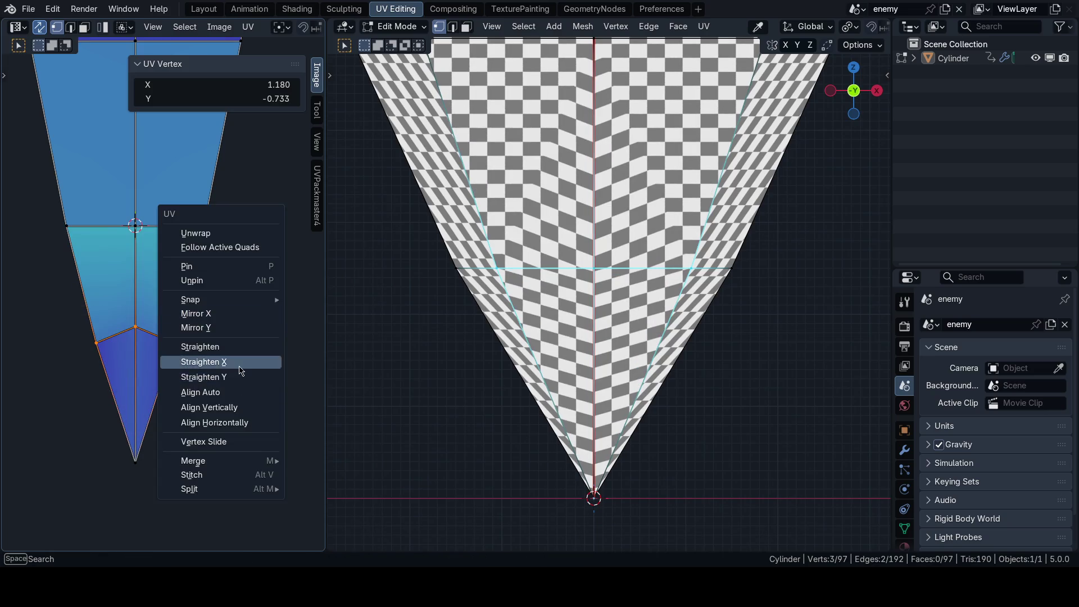
{"action": "left_click", "coordinate": [253, 362]}
{"action": "right_click", "coordinate": [255, 312]}
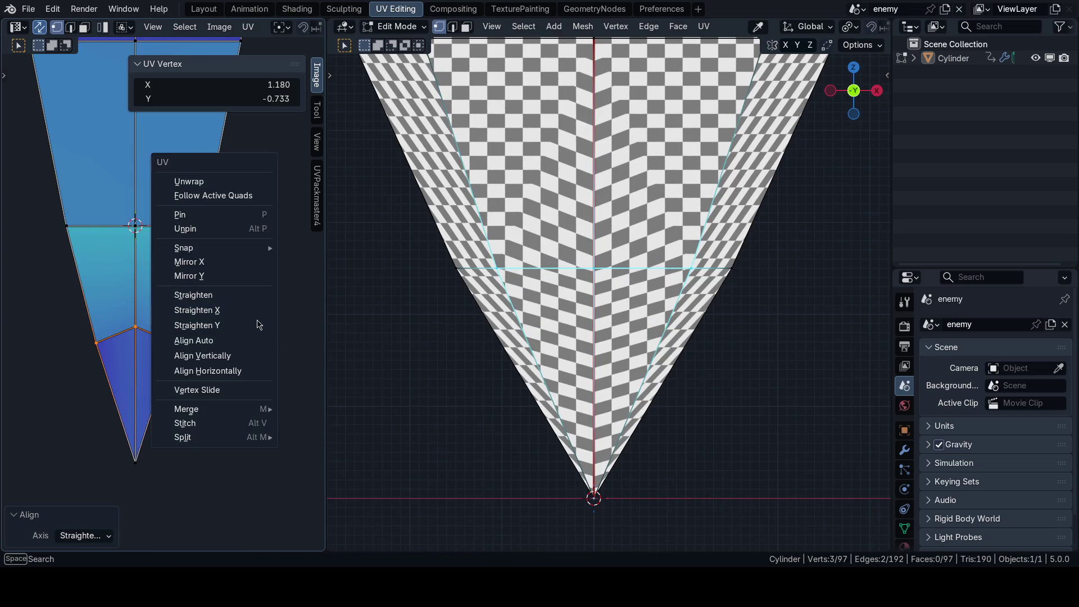
{"action": "left_click", "coordinate": [249, 296]}
Step: Vertex-slide the row's two outer vertices evenly, checking the result with undo and redo
{"action": "left_click", "coordinate": [217, 337]}
{"action": "left_click", "coordinate": [174, 342]}
{"action": "left_click", "coordinate": [97, 341], "text": "shift"}
{"action": "key", "text": "shift+v"}
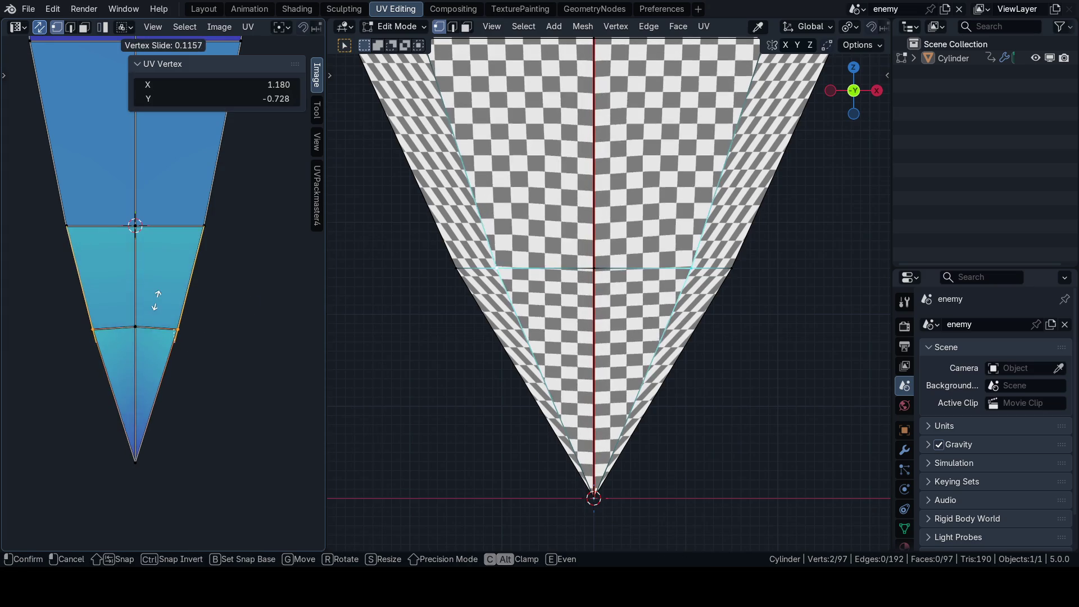
{"action": "left_click", "coordinate": [219, 309]}
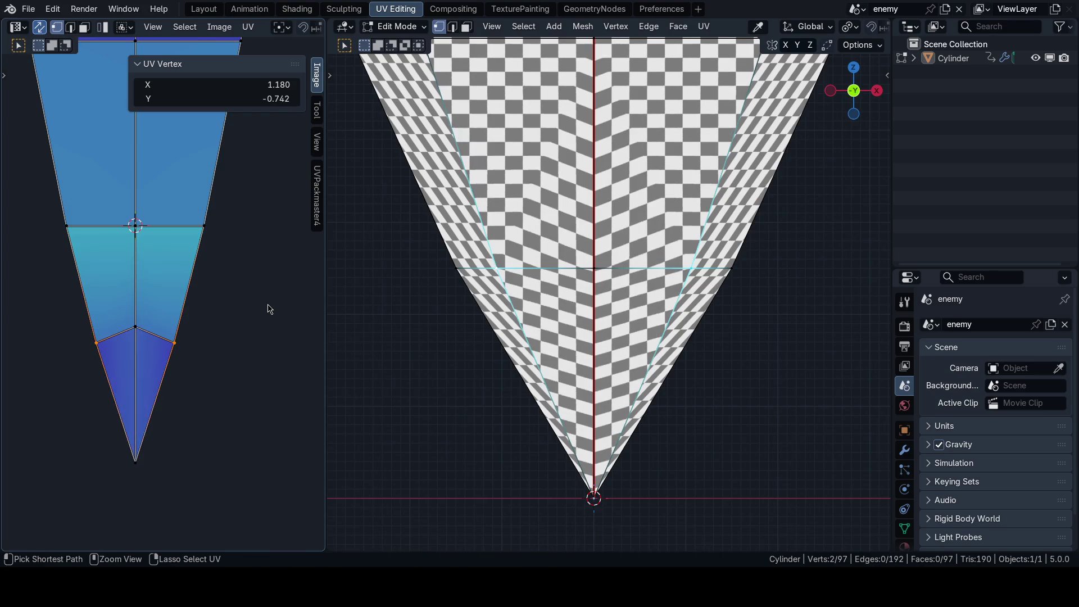
{"action": "mouse_move", "coordinate": [512, 292]}
{"action": "middle_mouse_down"}
{"action": "mouse_move", "coordinate": [500, 297]}
{"action": "mouse_move", "coordinate": [502, 369]}
{"action": "mouse_move", "coordinate": [523, 321]}
{"action": "middle_mouse_up"}
{"action": "key", "text": "shift+alt+z"}
{"action": "key", "text": "ctrl+z"}
{"action": "key", "text": "ctrl+shift+z"}
{"action": "key", "text": "ctrl+z"}
{"action": "key", "text": "ctrl+shift+z"}
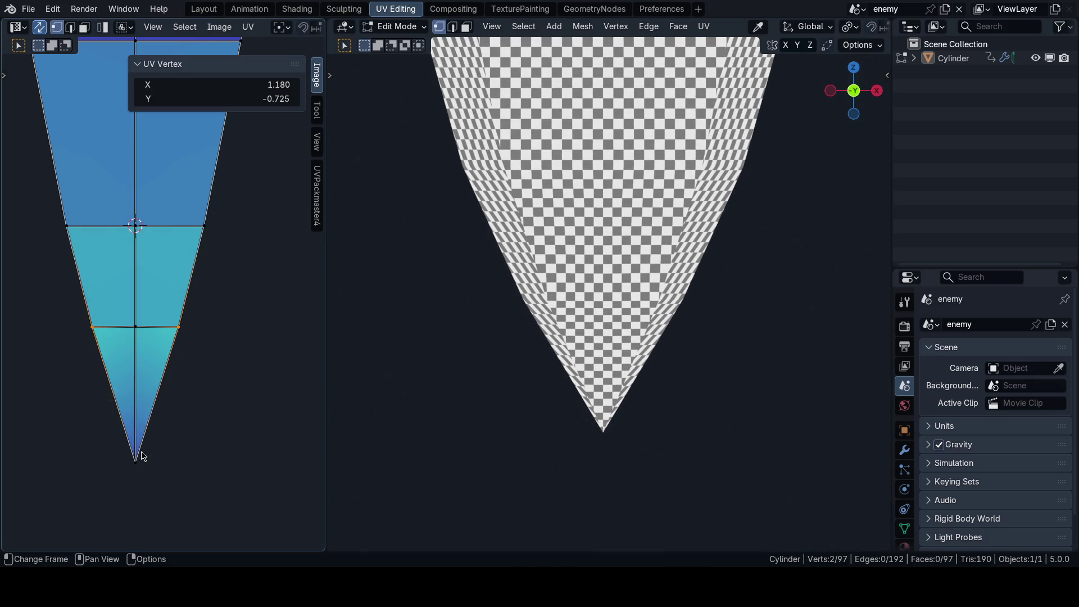
Step: Raise the island's bottom tip vertex along Y to about -0.855
{"action": "key", "text": "g"}
{"action": "key", "text": "y"}
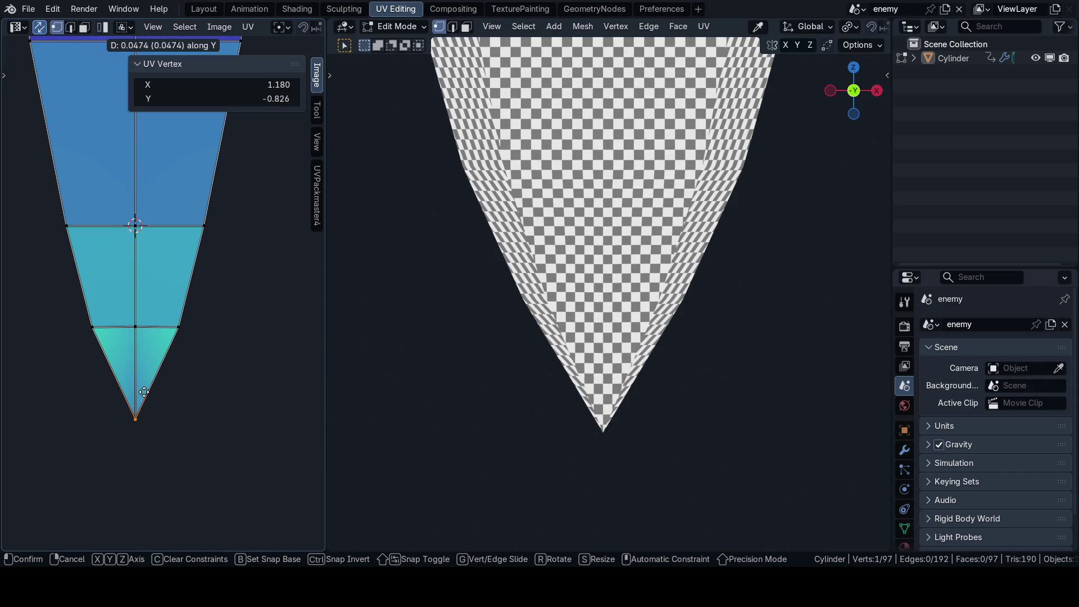
{"action": "key", "text": "Escape"}
{"action": "key", "text": "g"}
{"action": "key", "text": "y"}
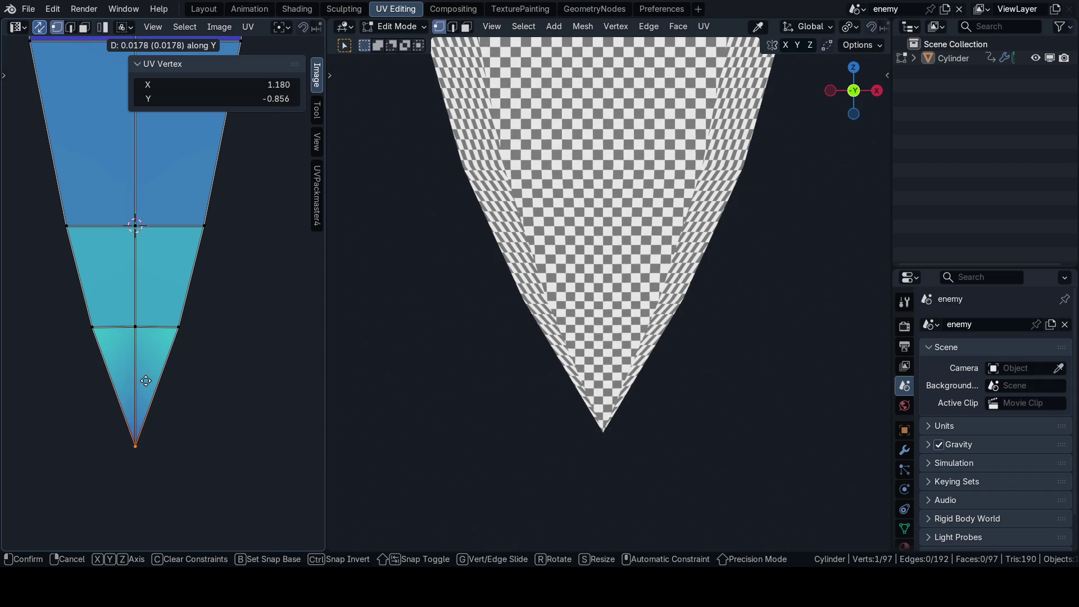
{"action": "left_click", "coordinate": [147, 379]}
{"action": "mouse_move", "coordinate": [551, 295]}
{"action": "middle_mouse_down"}
{"action": "mouse_move", "coordinate": [543, 290]}
{"action": "mouse_move", "coordinate": [586, 265]}
{"action": "middle_mouse_up"}
{"action": "scroll", "coordinate": [517, 238], "scroll_direction": "up", "scroll_amount": 3}
{"action": "scroll", "coordinate": [492, 250], "scroll_direction": "down", "scroll_amount": 5}
Step: Save the blend file, then frame and select every UV island of the pepper
{"action": "middle_click_drag", "start_coordinate": [492, 251], "coordinate": [607, 321]}
{"action": "scroll", "coordinate": [623, 338], "scroll_direction": "up", "scroll_amount": 2}
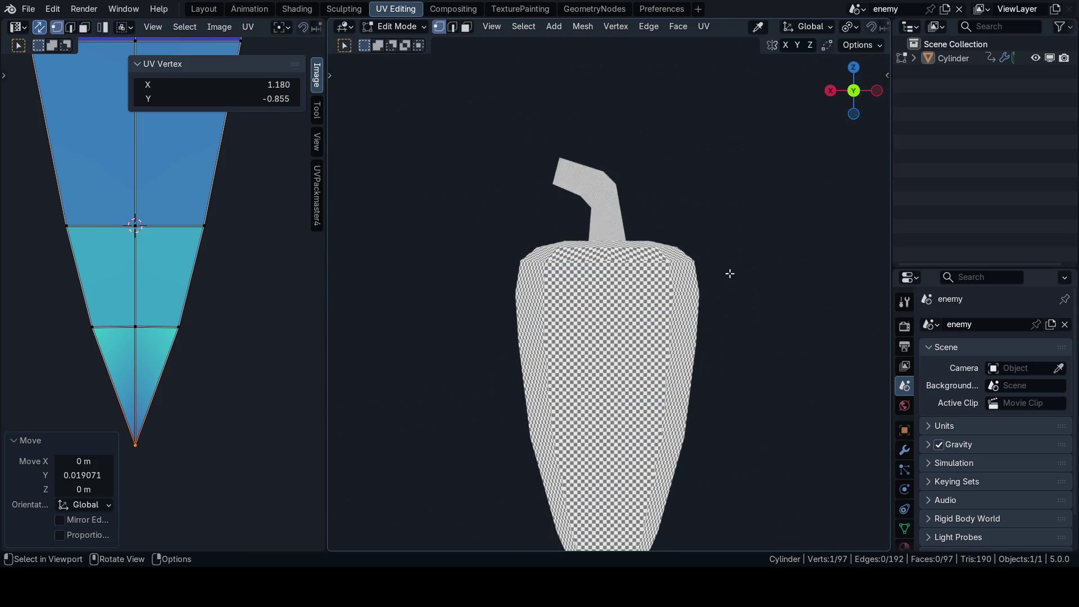
{"action": "scroll", "coordinate": [555, 335], "scroll_direction": "down", "scroll_amount": 3}
{"action": "scroll", "coordinate": [554, 336], "scroll_direction": "up", "scroll_amount": 5}
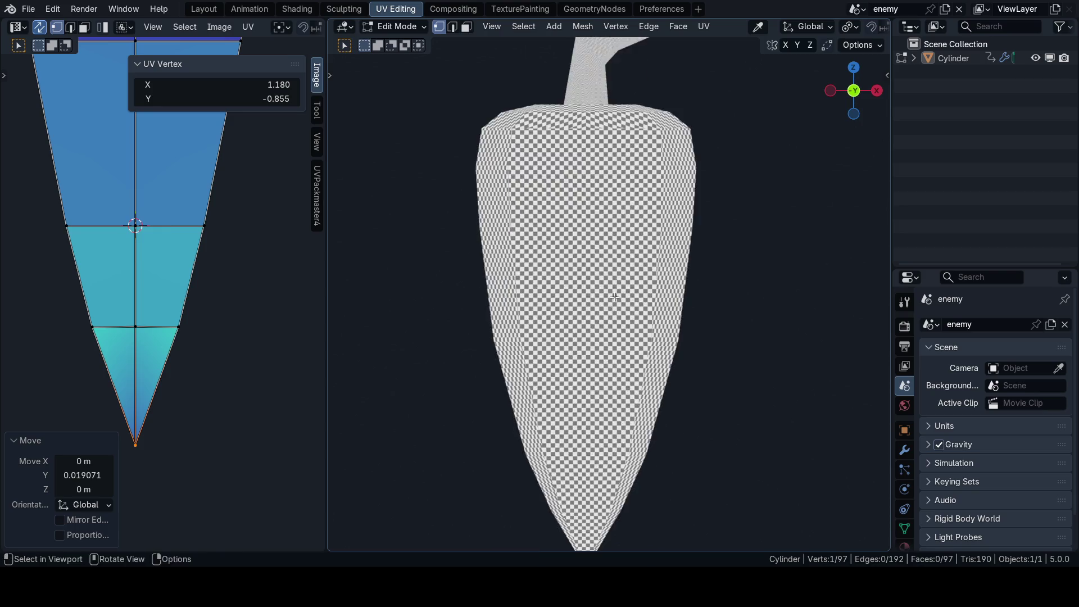
{"action": "scroll", "coordinate": [590, 311], "scroll_direction": "up", "scroll_amount": 1}
{"action": "scroll", "coordinate": [619, 292], "scroll_direction": "down", "scroll_amount": 3}
{"action": "key", "text": "ctrl+s"}
{"action": "key", "text": "3"}
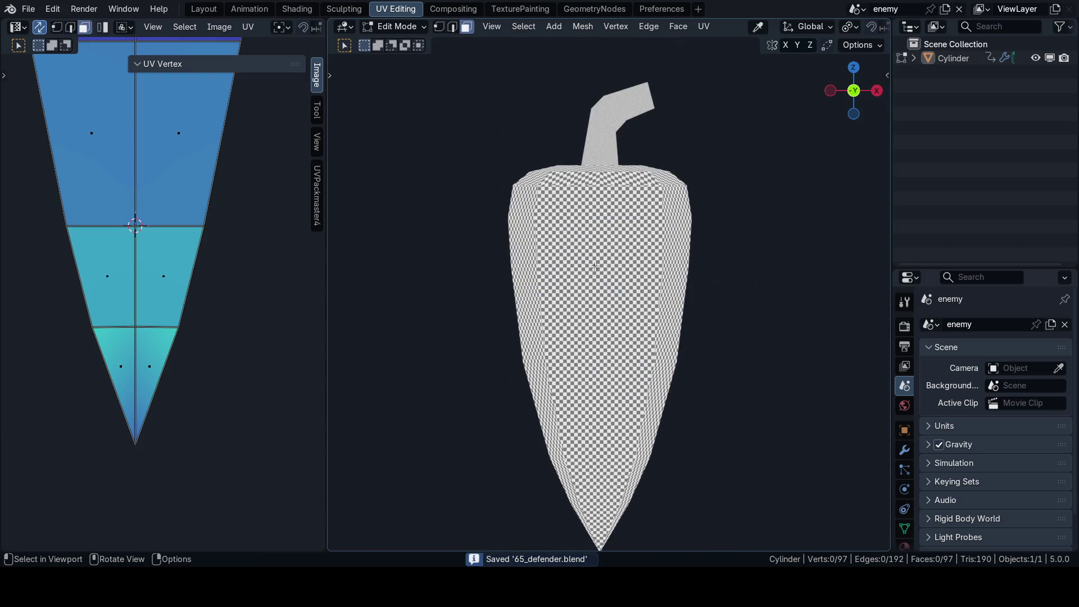
{"action": "scroll", "coordinate": [619, 292], "scroll_direction": "up", "scroll_amount": 3}
{"action": "scroll", "coordinate": [569, 334], "scroll_direction": "up", "scroll_amount": 2}
{"action": "scroll", "coordinate": [556, 294], "scroll_direction": "down", "scroll_amount": 2}
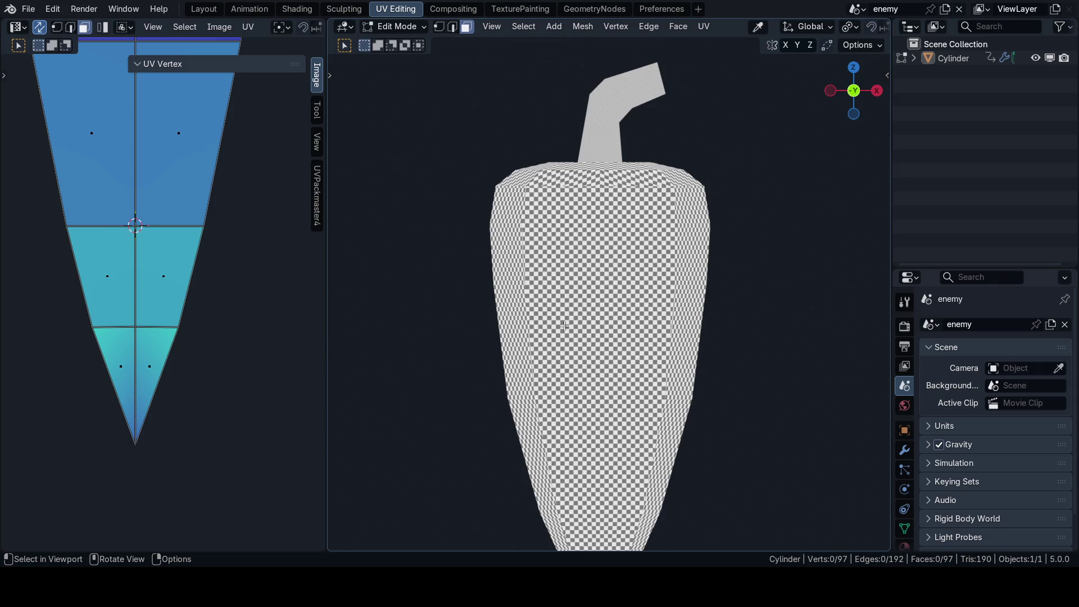
{"action": "scroll", "coordinate": [195, 239], "scroll_direction": "down", "scroll_amount": 3}
{"action": "scroll", "coordinate": [266, 298], "scroll_direction": "down", "scroll_amount": 2}
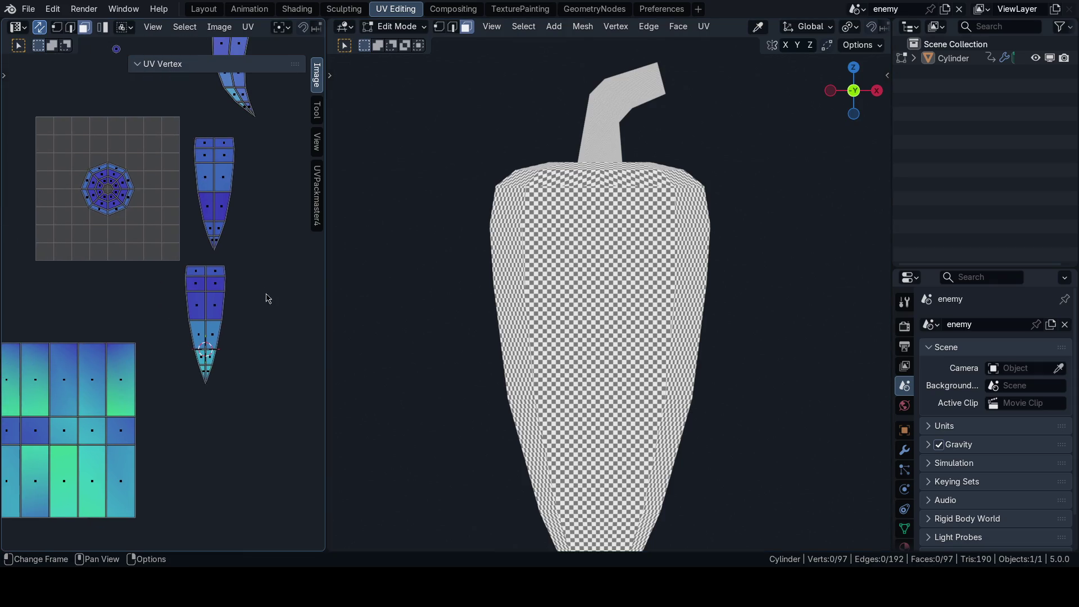
{"action": "scroll", "coordinate": [245, 286], "scroll_direction": "down", "scroll_amount": 1}
{"action": "scroll", "coordinate": [224, 335], "scroll_direction": "down", "scroll_amount": 2}
{"action": "middle_click_drag", "start_coordinate": [224, 336], "coordinate": [236, 282]}
{"action": "key", "text": "a"}
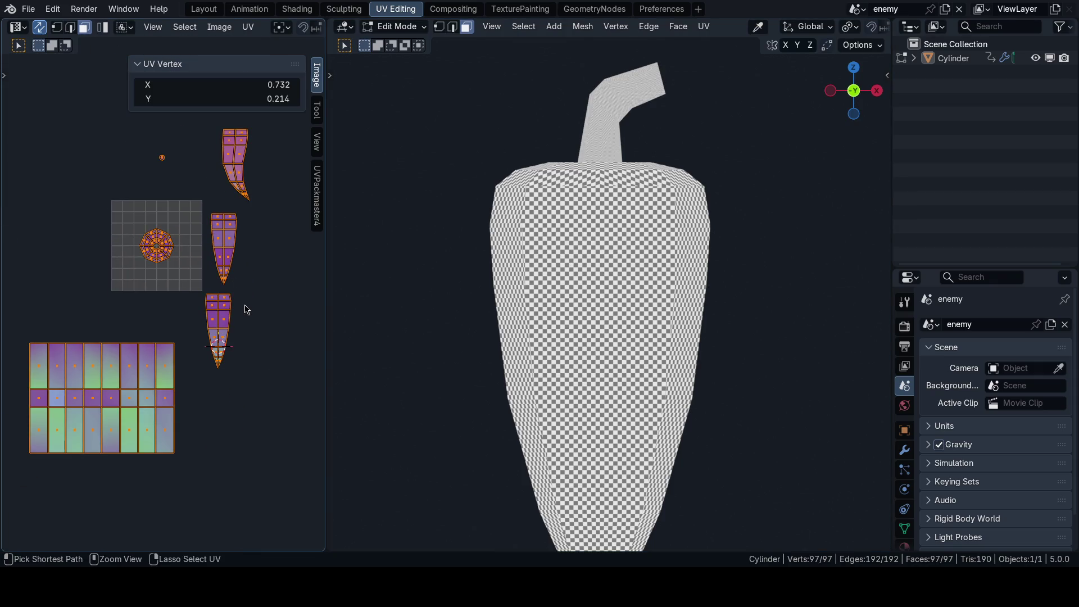
Step: Maximize the UV editor and turn off Rotation Enable in UVPackmaster's Packing settings
{"action": "key", "text": "ctrl+space"}
{"action": "middle_click_drag", "start_coordinate": [466, 296], "coordinate": [439, 253]}
{"action": "scroll", "coordinate": [439, 252], "scroll_direction": "up", "scroll_amount": 1}
{"action": "scroll", "coordinate": [461, 248], "scroll_direction": "up", "scroll_amount": 1}
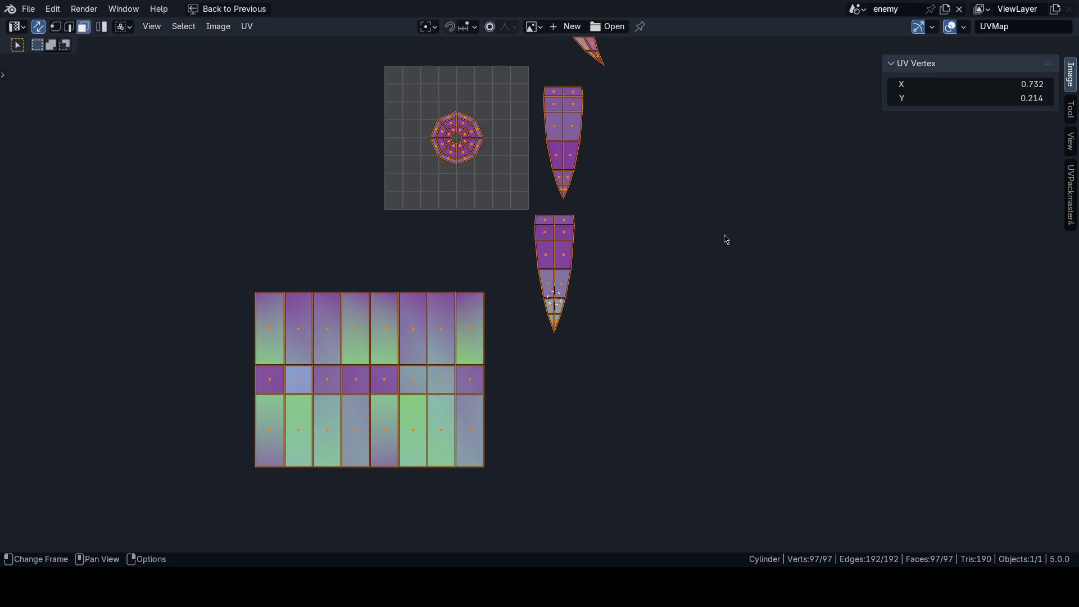
{"action": "left_click", "coordinate": [1070, 202]}
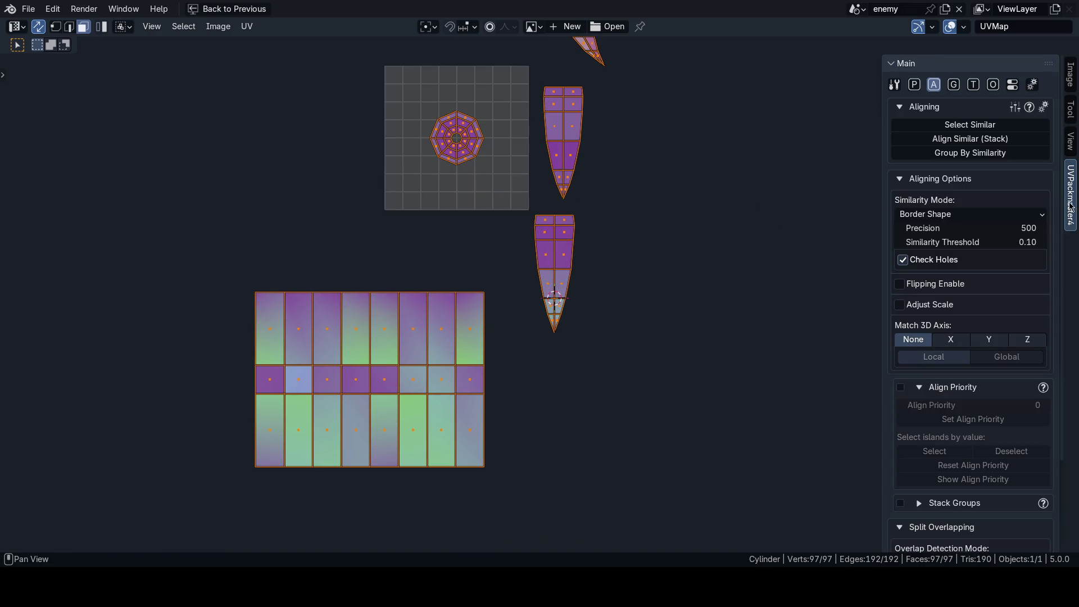
{"action": "left_click", "coordinate": [914, 83]}
{"action": "left_click", "coordinate": [900, 436]}
{"action": "scroll", "coordinate": [911, 414], "scroll_direction": "down", "scroll_amount": 3}
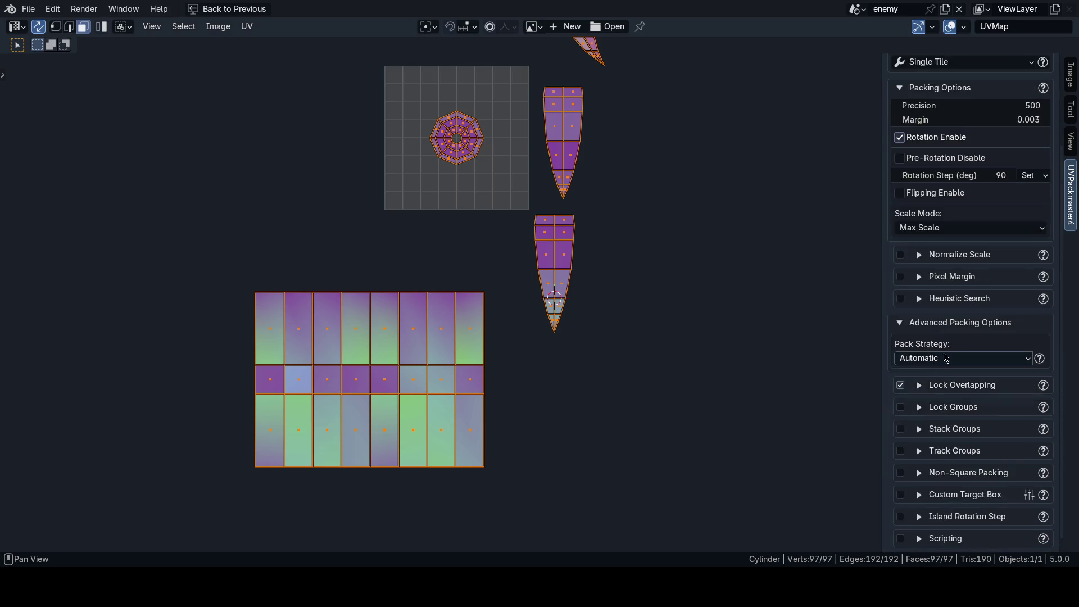
{"action": "left_click", "coordinate": [905, 325]}
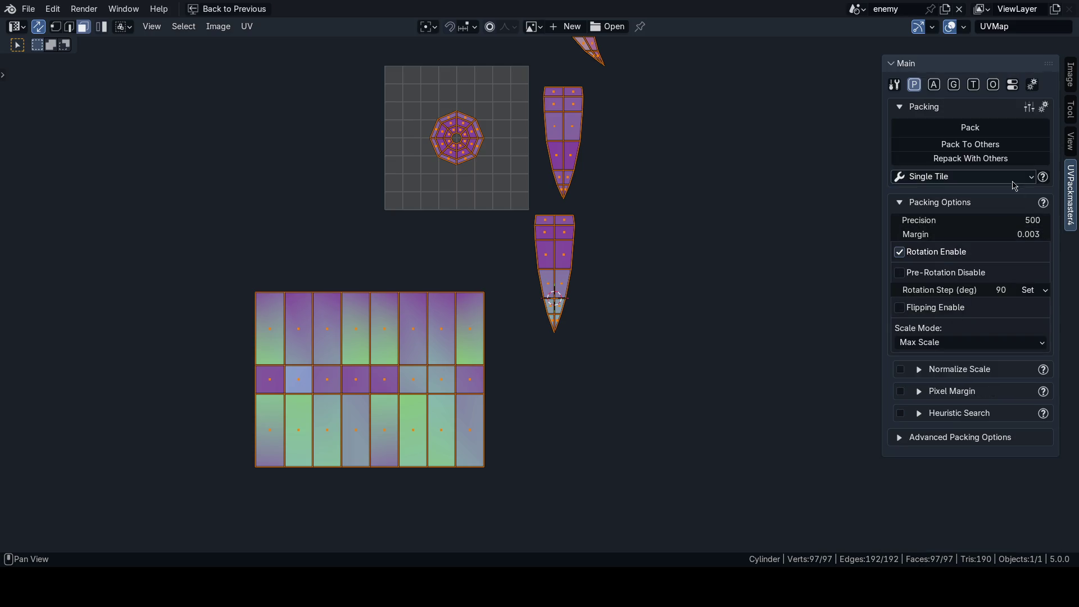
{"action": "left_click", "coordinate": [974, 85]}
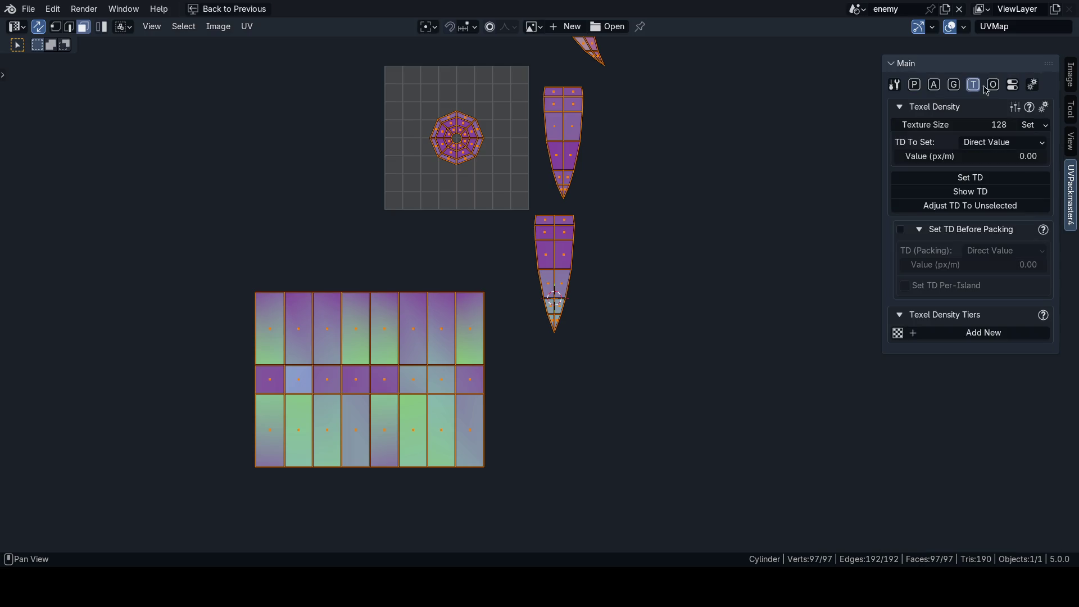
{"action": "left_click", "coordinate": [915, 84]}
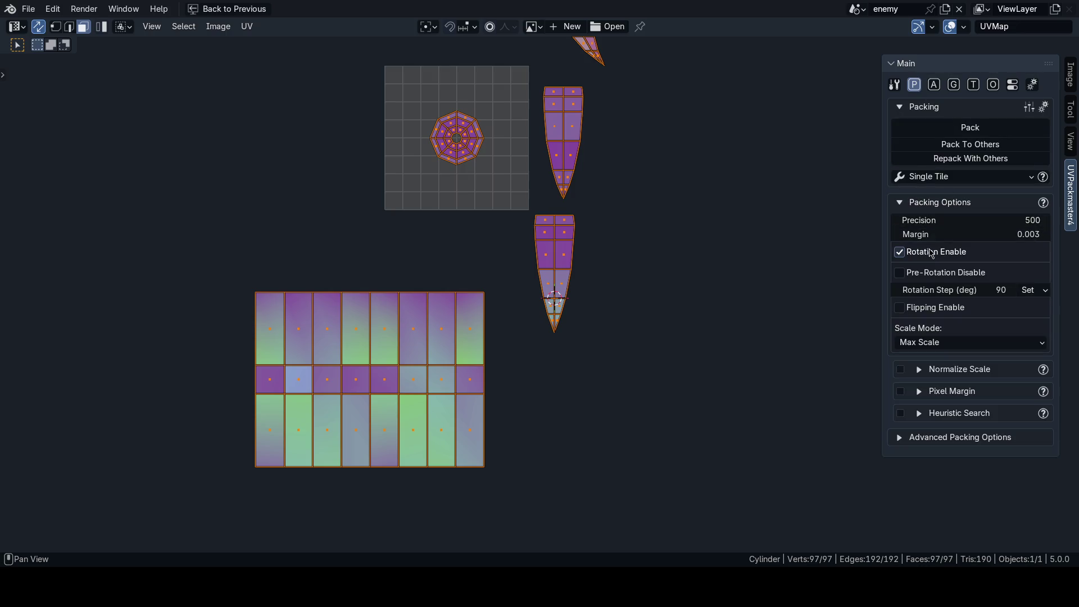
{"action": "left_click", "coordinate": [901, 253]}
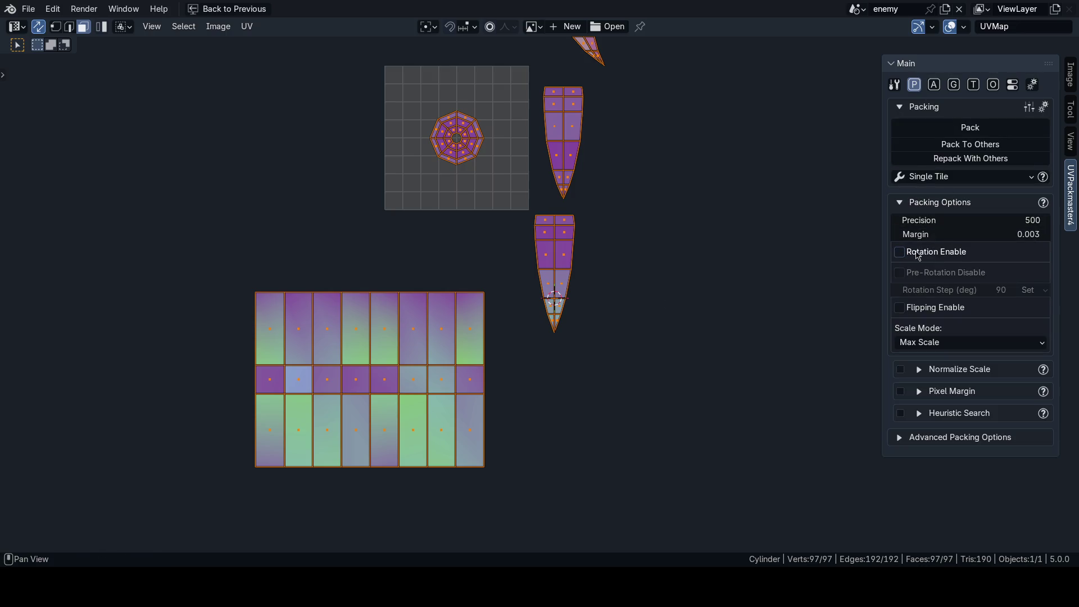
{"action": "scroll", "coordinate": [723, 242], "scroll_direction": "up", "scroll_amount": 4}
{"action": "scroll", "coordinate": [693, 323], "scroll_direction": "up", "scroll_amount": 1}
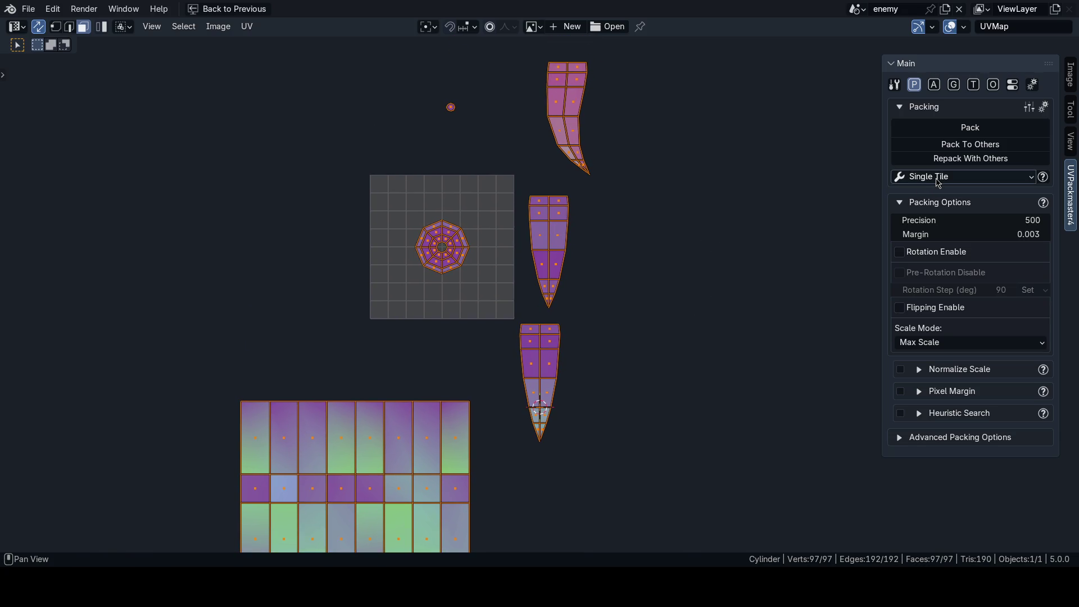
{"action": "scroll", "coordinate": [581, 232], "scroll_direction": "up", "scroll_amount": 3}
Step: Select only the three tapered pepper islands and return to the UV Editing layout
{"action": "left_click", "coordinate": [584, 254]}
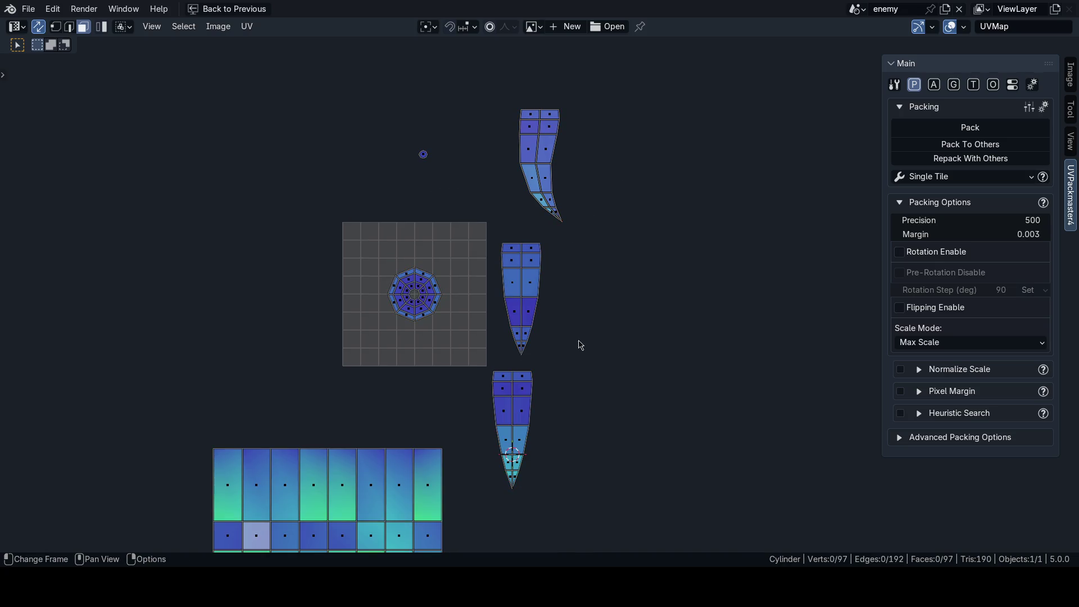
{"action": "scroll", "coordinate": [579, 344], "scroll_direction": "down", "scroll_amount": 3}
{"action": "left_click_drag", "start_coordinate": [683, 463], "coordinate": [480, 41]}
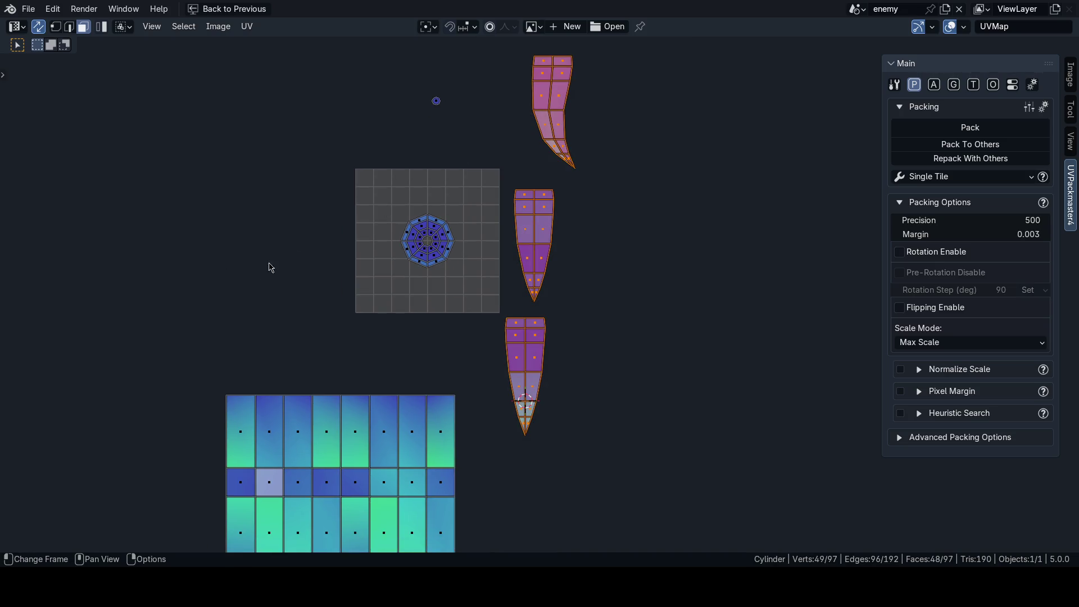
{"action": "key", "text": "ctrl+space"}
Step: Orient the three tapered islands to the mesh's axes with UVPackmaster's Orient UVs, checking from the side
{"action": "left_click", "coordinate": [240, 85]}
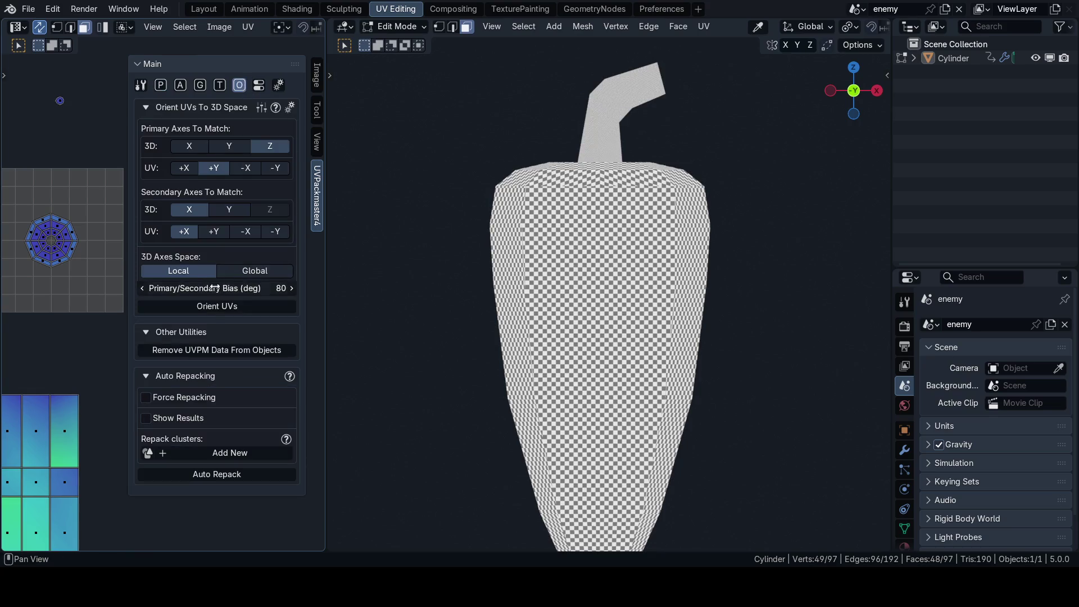
{"action": "left_click", "coordinate": [217, 305]}
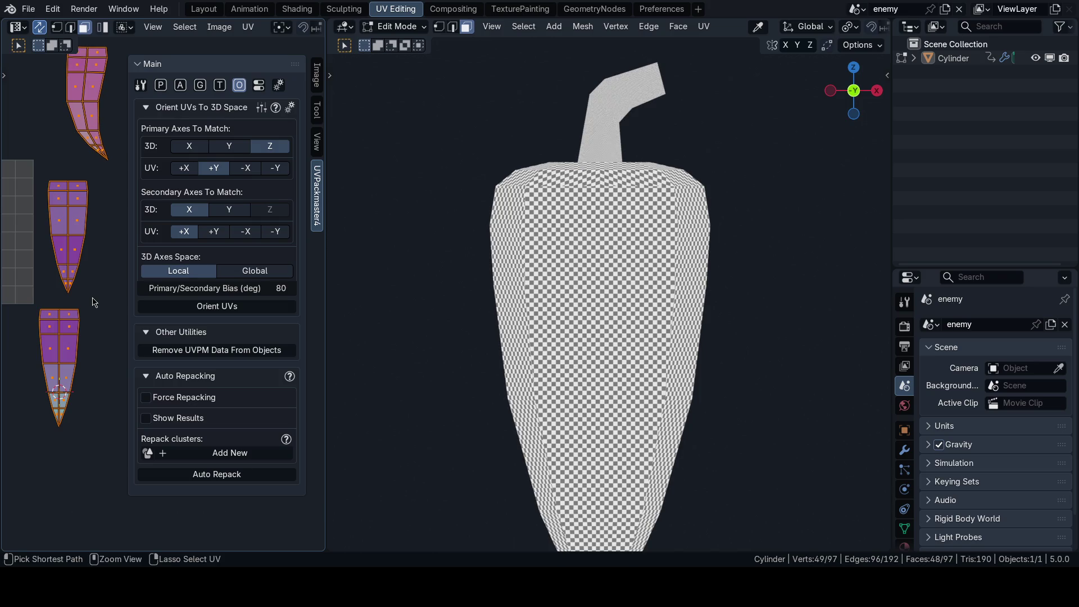
{"action": "key", "text": "Escape"}
{"action": "key", "text": "KP_6"}
{"action": "key", "text": "KP_6"}
{"action": "key", "text": "KP_6"}
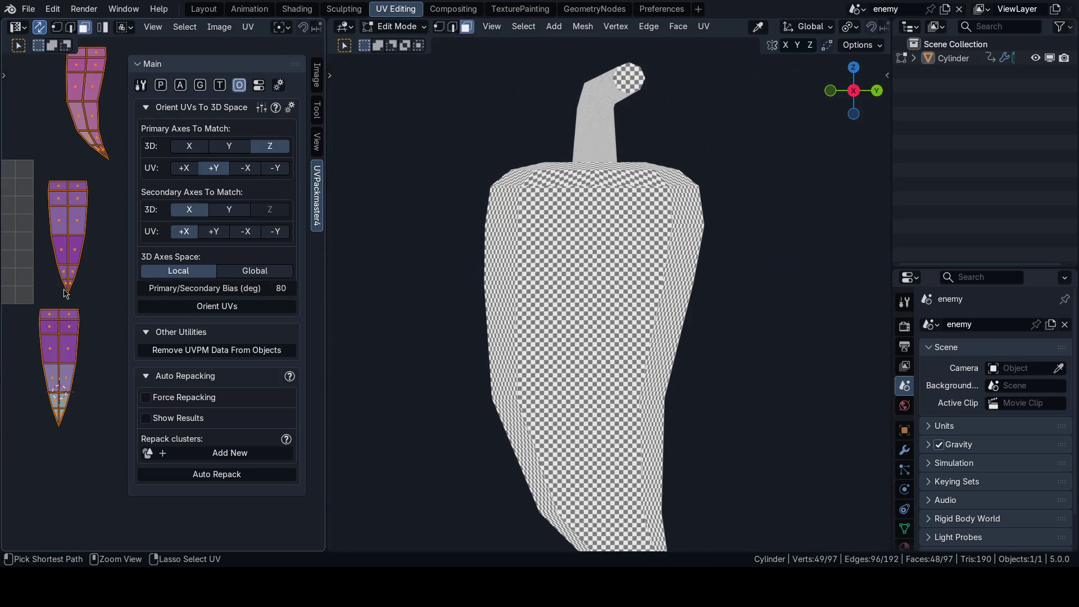
{"action": "scroll", "coordinate": [326, 295], "scroll_direction": "up", "scroll_amount": 5}
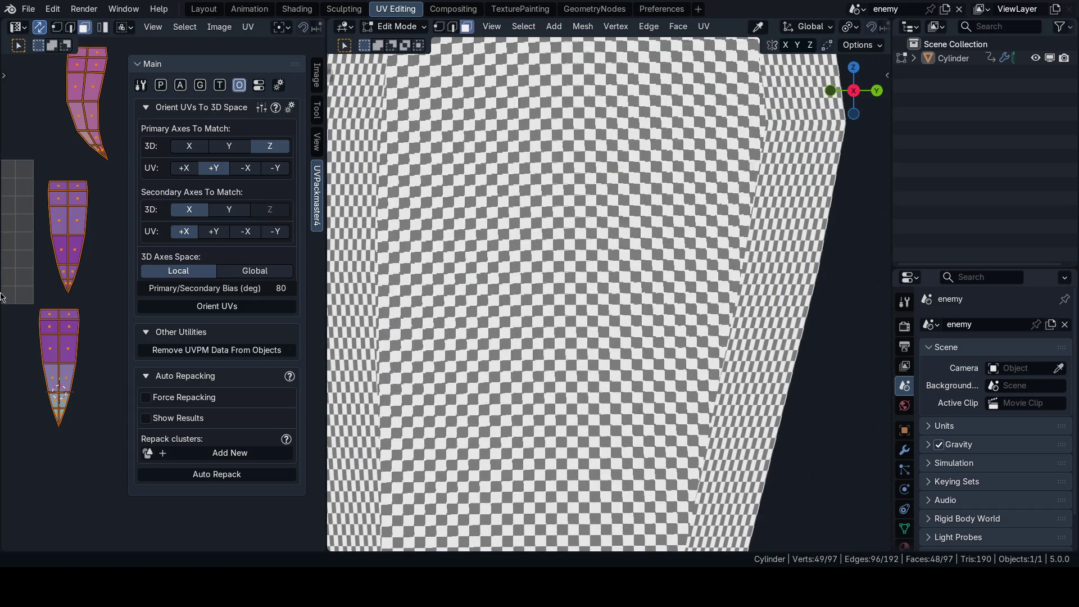
Step: Re-maximize the UV editor with all islands selected and the Packing settings shown
{"action": "key", "text": "ctrl+space"}
{"action": "key", "text": "a"}
{"action": "scroll", "coordinate": [671, 385], "scroll_direction": "down", "scroll_amount": 1}
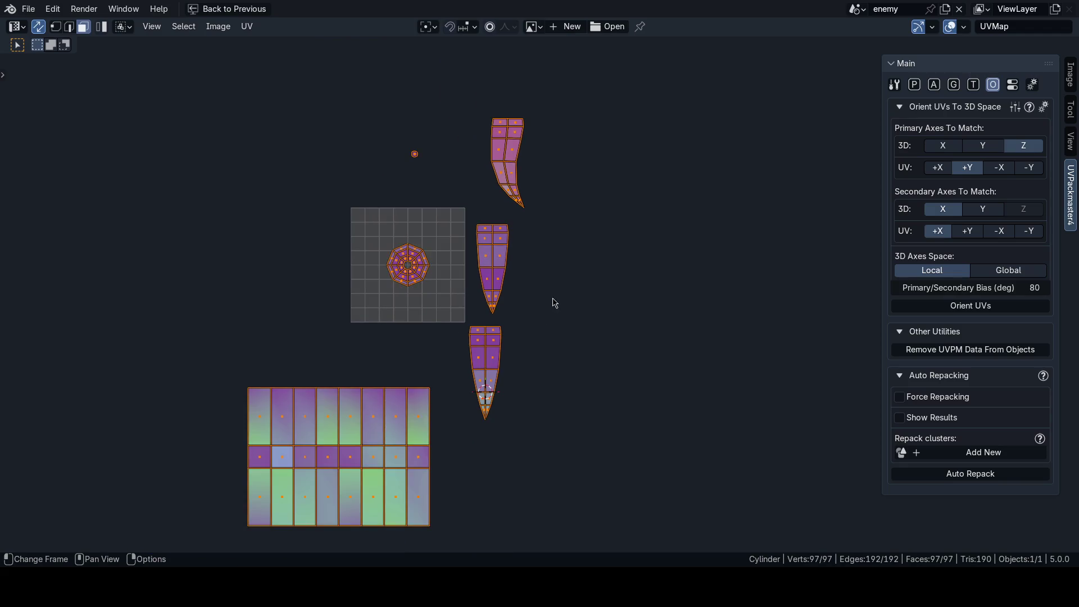
{"action": "left_click", "coordinate": [913, 85]}
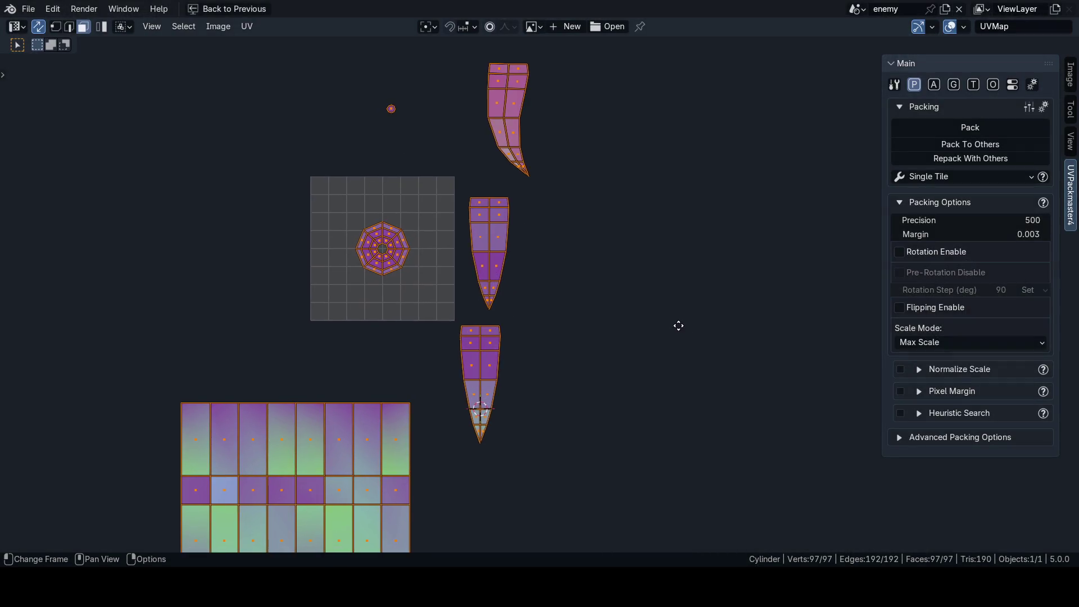
Step: Set packing Precision to 1000 and enable a 1 px Pixel Margin
{"action": "middle_click_drag", "start_coordinate": [716, 332], "coordinate": [795, 267]}
{"action": "left_click", "coordinate": [943, 219]}
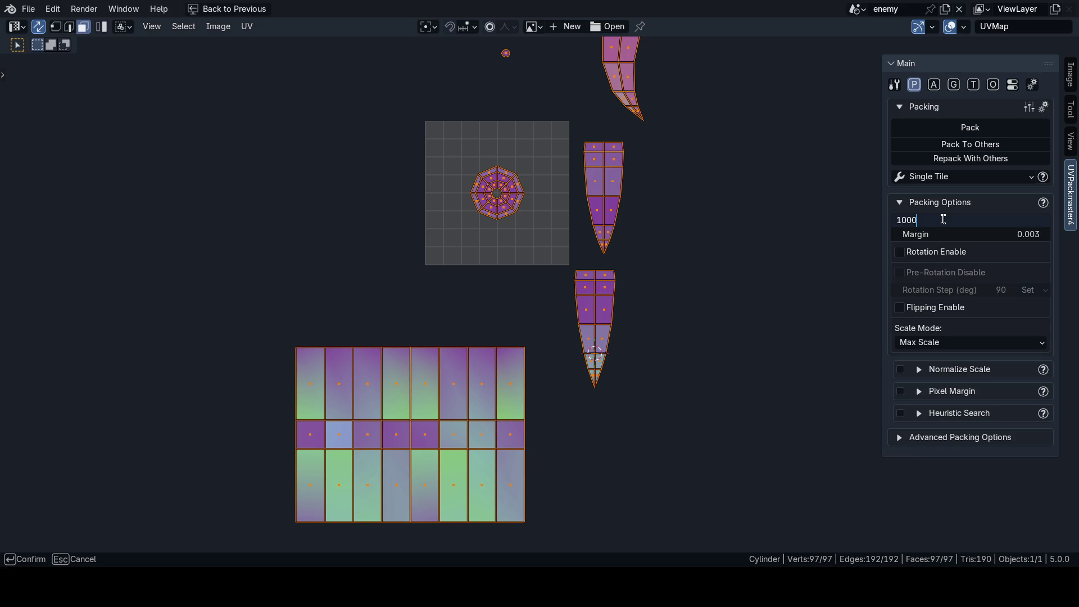
{"action": "key", "text": "Return"}
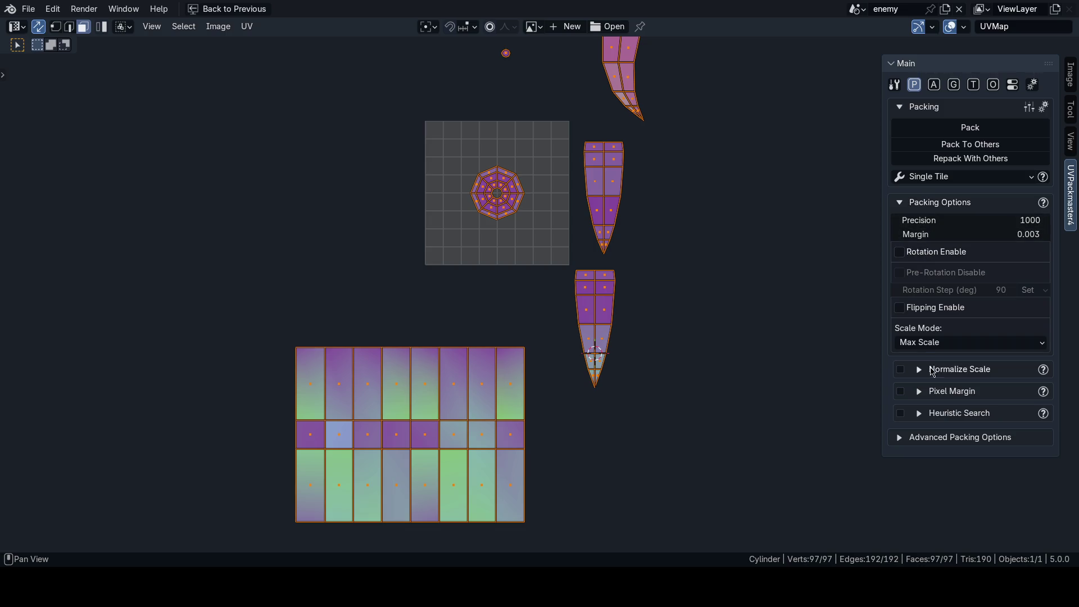
{"action": "left_click", "coordinate": [916, 395]}
{"action": "left_click", "coordinate": [953, 406]}
{"action": "type", "text": "1"}
{"action": "key", "text": "Return"}
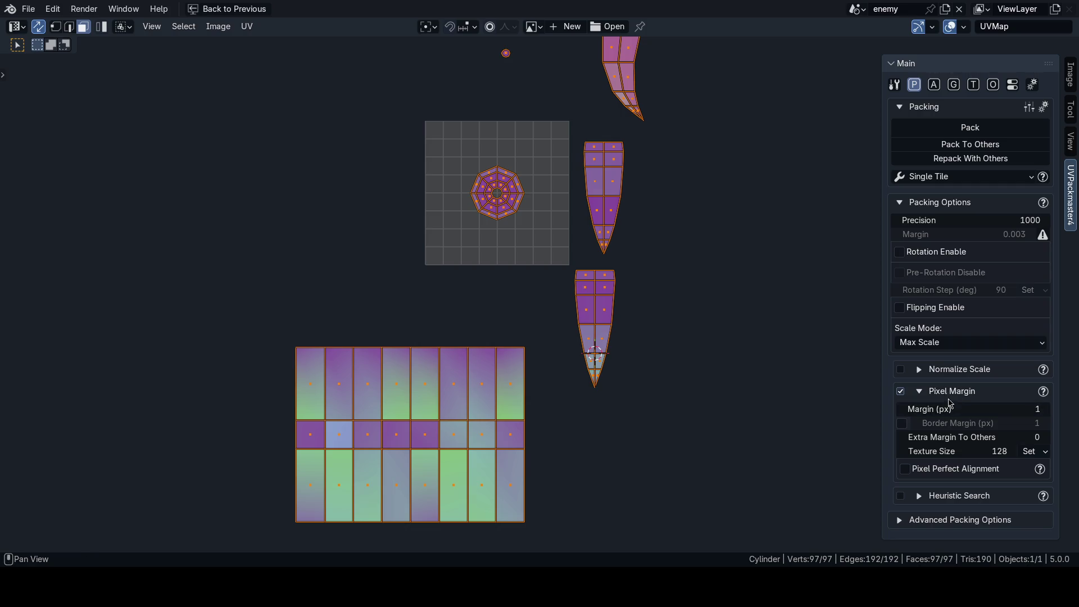
{"action": "left_click", "coordinate": [932, 393]}
Step: Enable Normalize Scale in Global space, save the file and start packing
{"action": "middle_click_drag", "start_coordinate": [735, 337], "coordinate": [674, 302]}
{"action": "key", "text": "ctrl+s"}
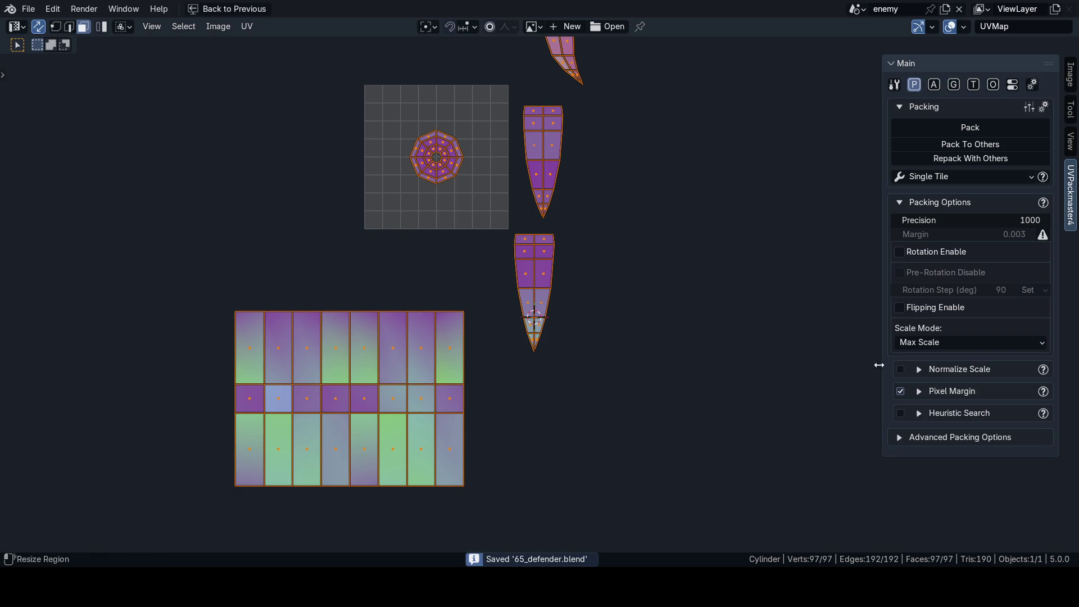
{"action": "left_click", "coordinate": [903, 374]}
{"action": "left_click", "coordinate": [921, 373]}
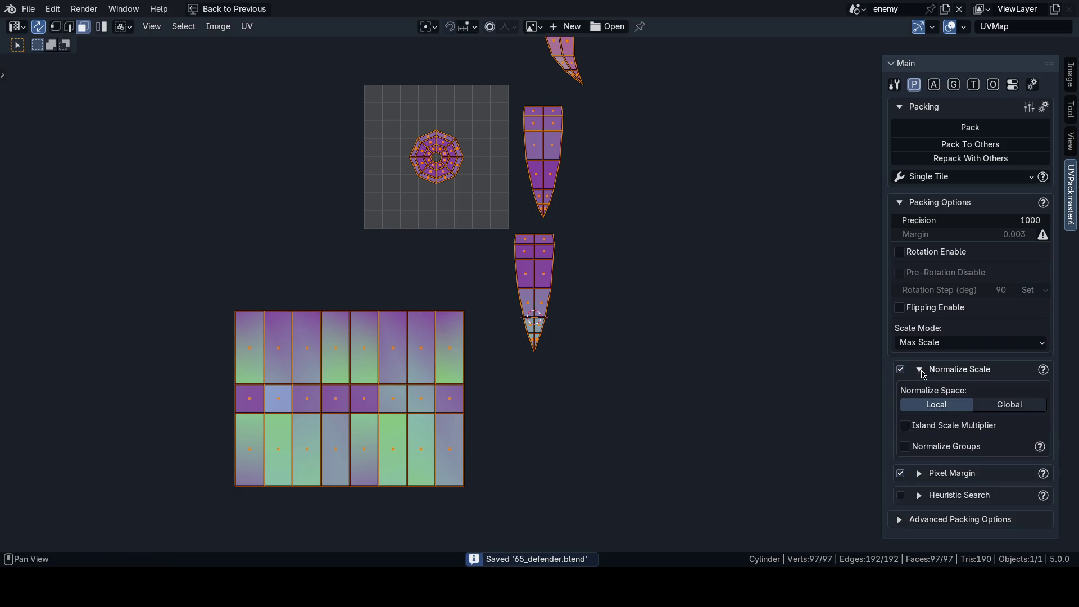
{"action": "left_click", "coordinate": [1002, 405]}
{"action": "left_click", "coordinate": [920, 373]}
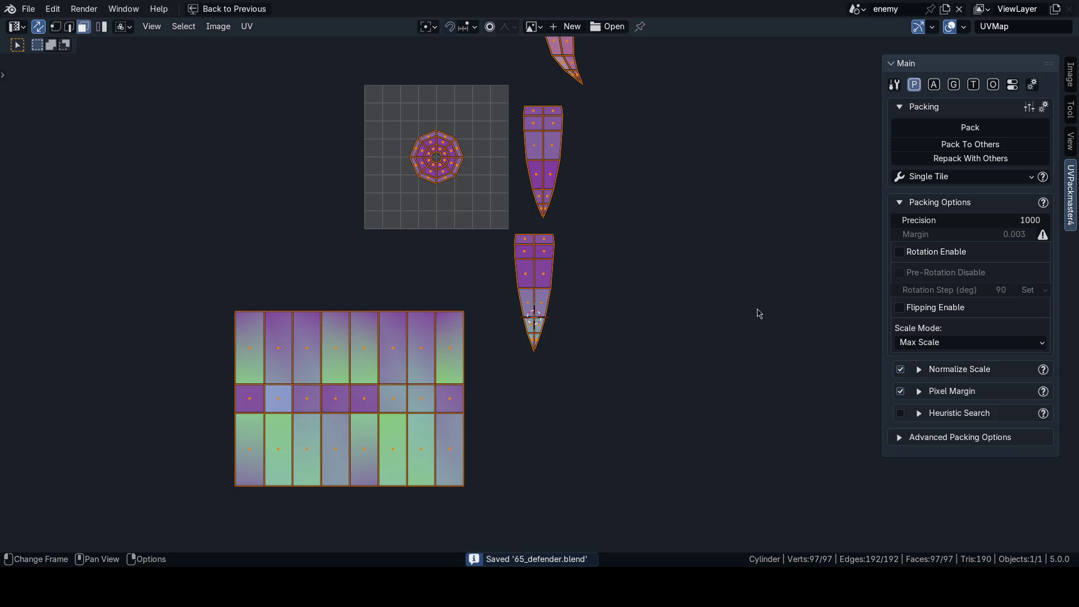
{"action": "scroll", "coordinate": [717, 312], "scroll_direction": "down", "scroll_amount": 2}
{"action": "key", "text": "ctrl+s"}
{"action": "left_click", "coordinate": [969, 128]}
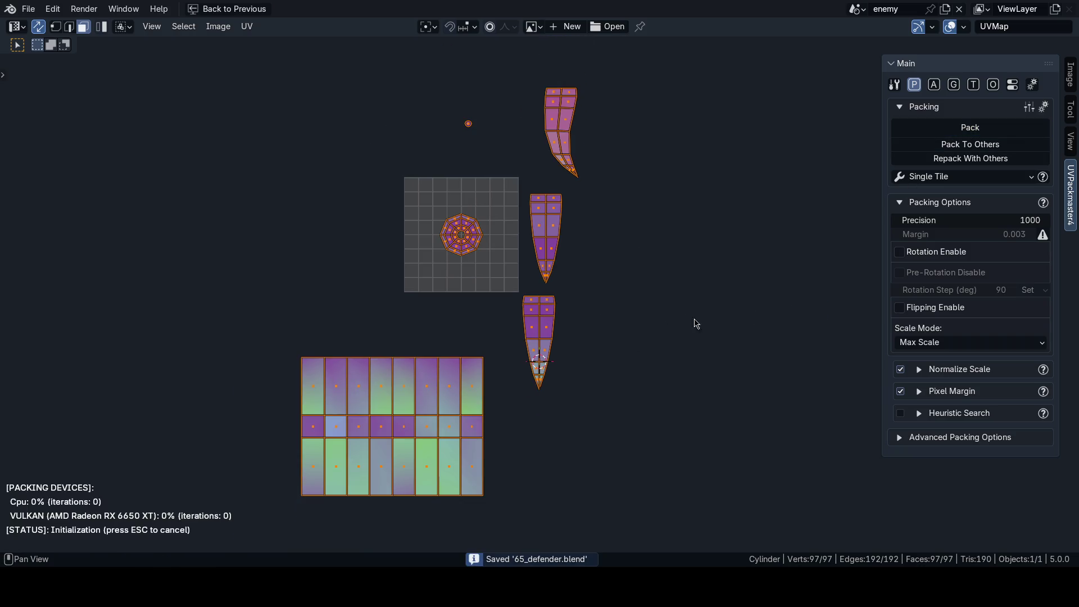
{"action": "scroll", "coordinate": [571, 277], "scroll_direction": "up", "scroll_amount": 4}
Step: Compare the packed and unpacked layouts with undo and redo, keeping the packed one
{"action": "key", "text": "ctrl+z"}
{"action": "key", "text": "ctrl+shift+z"}
{"action": "scroll", "coordinate": [577, 311], "scroll_direction": "down", "scroll_amount": 4}
{"action": "key", "text": "ctrl+z"}
{"action": "key", "text": "ctrl+shift+z"}
{"action": "scroll", "coordinate": [573, 307], "scroll_direction": "up", "scroll_amount": 5}
{"action": "key", "text": "ctrl+z"}
{"action": "key", "text": "ctrl+shift+z"}
Step: Show texel density (about 43.5 px/m) on each island and return to the UV Editing layout
{"action": "left_click", "coordinate": [973, 84]}
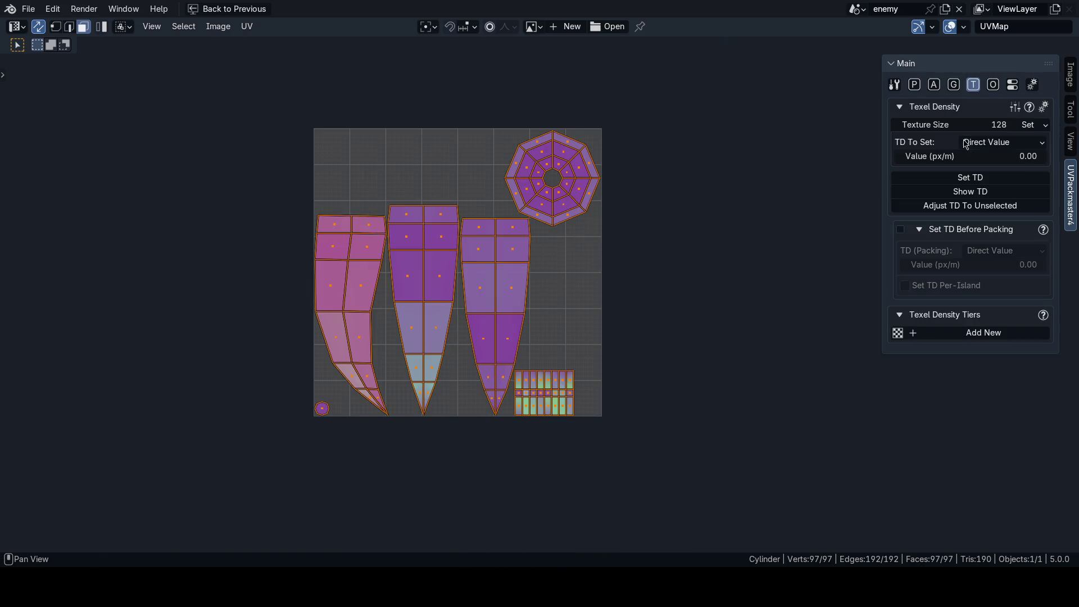
{"action": "left_click", "coordinate": [969, 192]}
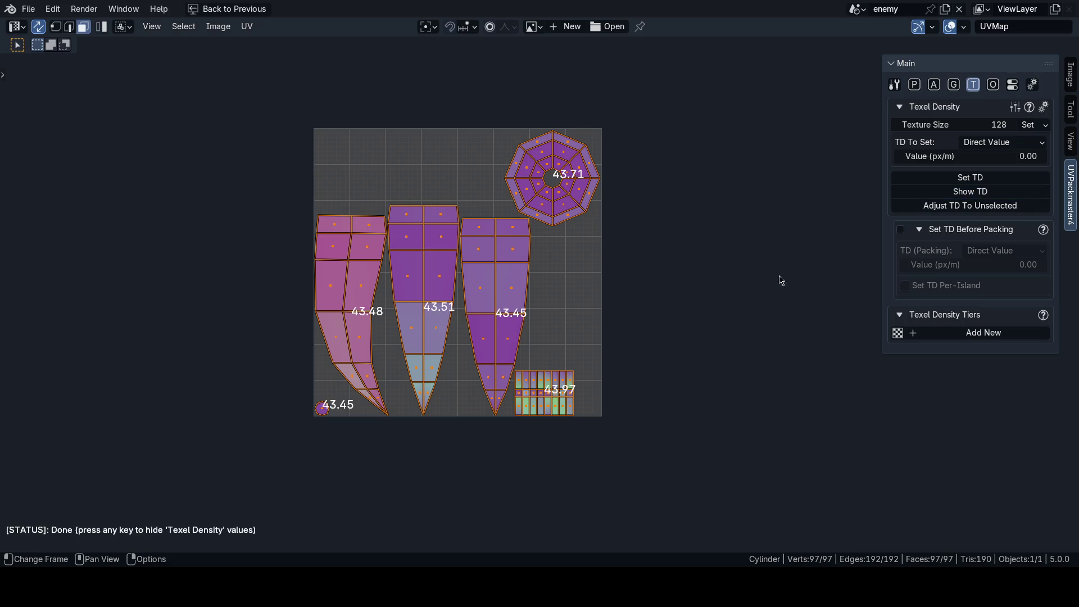
{"action": "scroll", "coordinate": [489, 297], "scroll_direction": "up", "scroll_amount": 2}
{"action": "scroll", "coordinate": [506, 277], "scroll_direction": "down", "scroll_amount": 1}
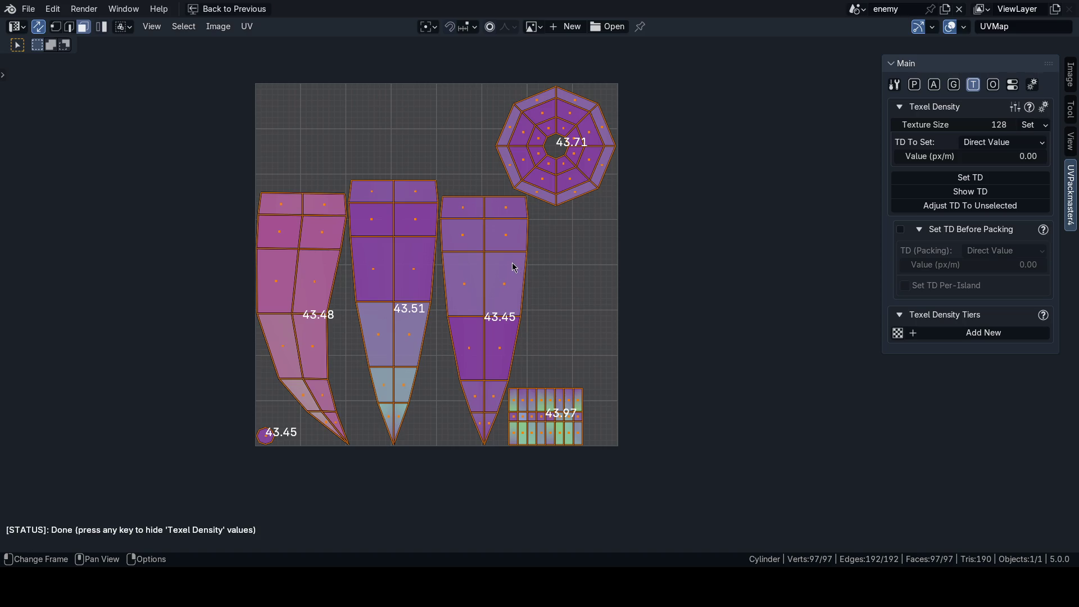
{"action": "key", "text": "ctrl+space"}
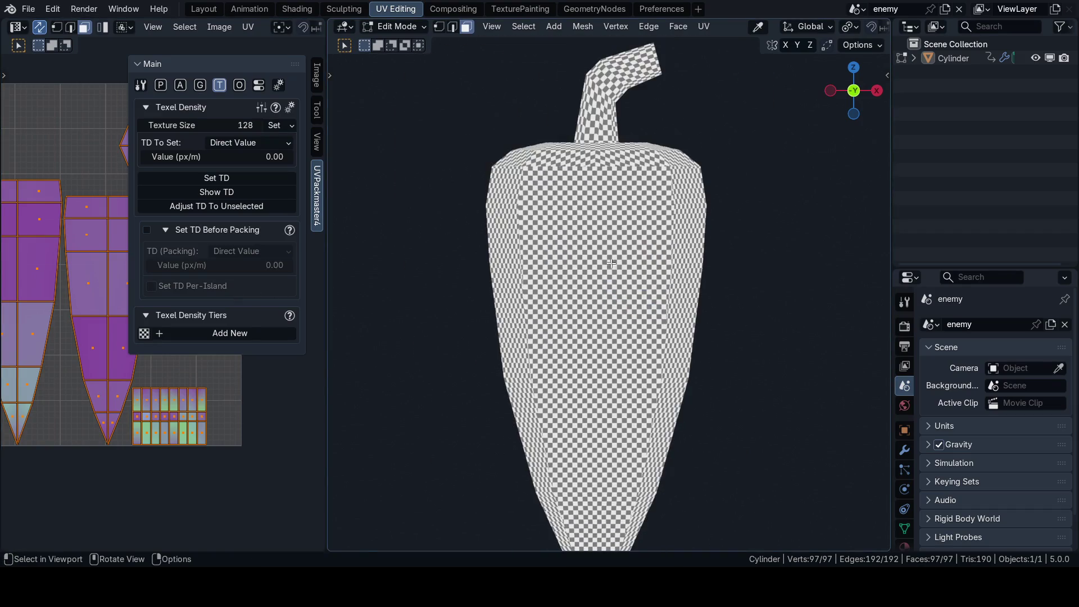
{"action": "scroll", "coordinate": [579, 292], "scroll_direction": "up", "scroll_amount": 4}
{"action": "scroll", "coordinate": [580, 292], "scroll_direction": "down", "scroll_amount": 4}
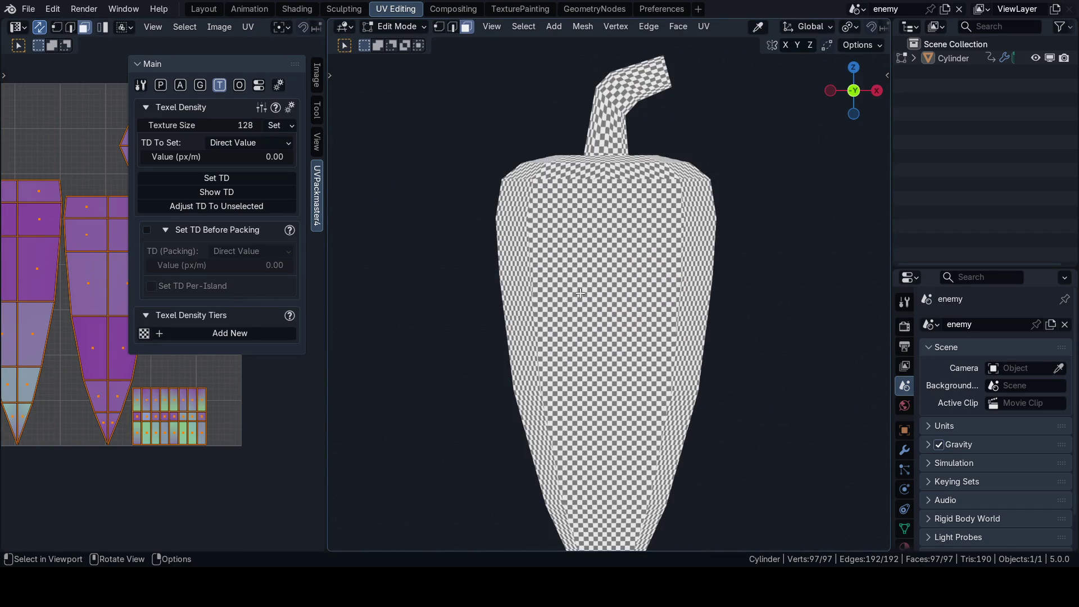
{"action": "scroll", "coordinate": [579, 291], "scroll_direction": "down", "scroll_amount": 3}
Step: Inspect the pepper in solid shading from front and side, selecting faces near the front seam
{"action": "mouse_move", "coordinate": [579, 291]}
{"action": "middle_mouse_down"}
{"action": "mouse_move", "coordinate": [494, 295]}
{"action": "mouse_move", "coordinate": [572, 299]}
{"action": "middle_mouse_up"}
{"action": "key", "text": "z"}
{"action": "key", "text": "grave"}
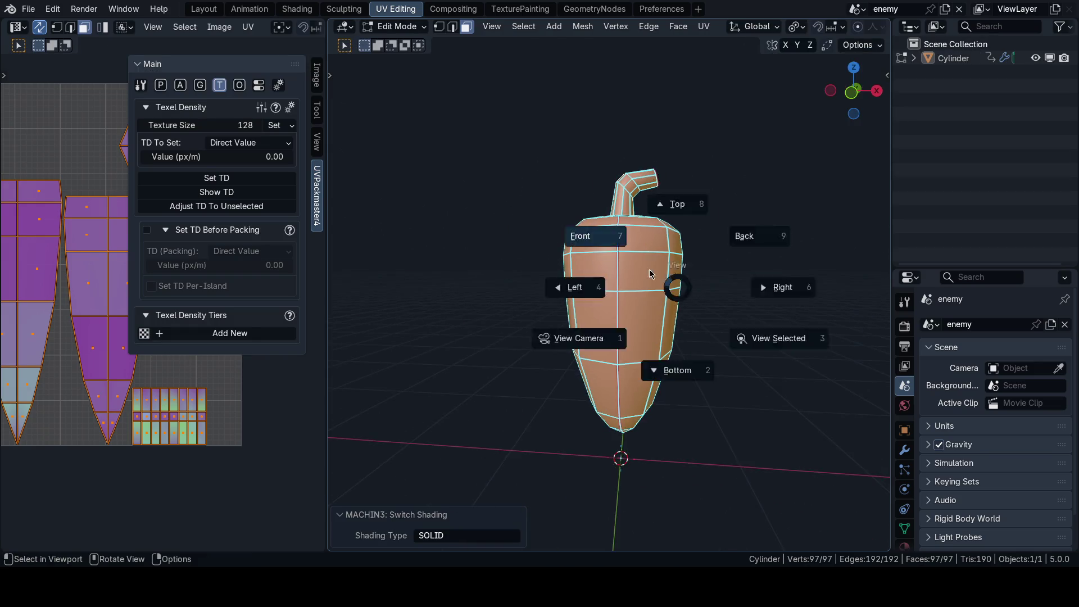
{"action": "left_click", "coordinate": [751, 270]}
{"action": "left_click", "coordinate": [758, 293]}
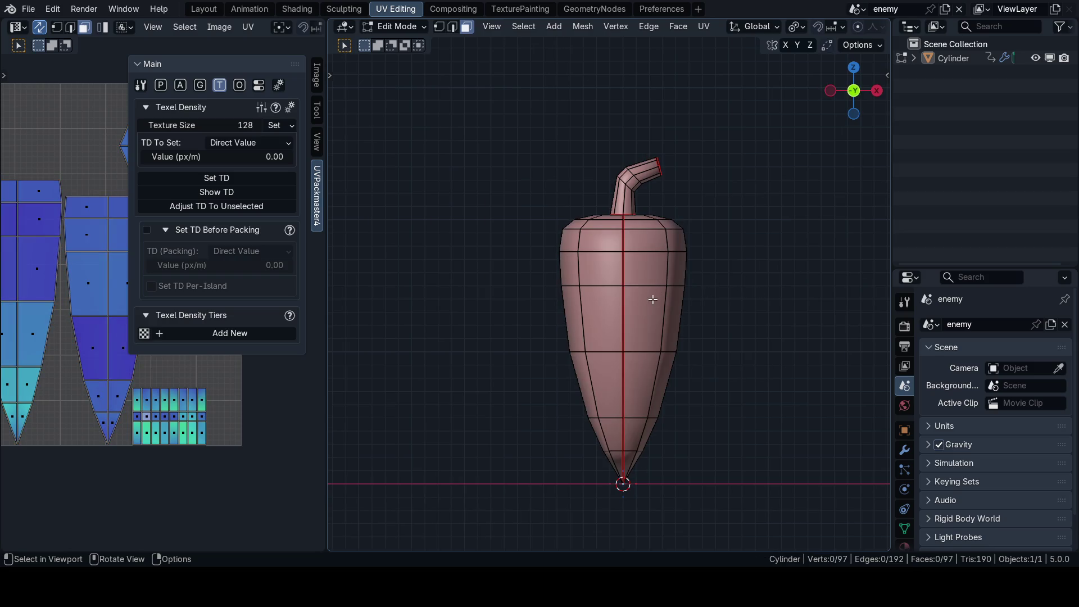
{"action": "left_click_drag", "start_coordinate": [590, 245], "coordinate": [652, 337]}
{"action": "key", "text": "grave"}
{"action": "left_click", "coordinate": [800, 254]}
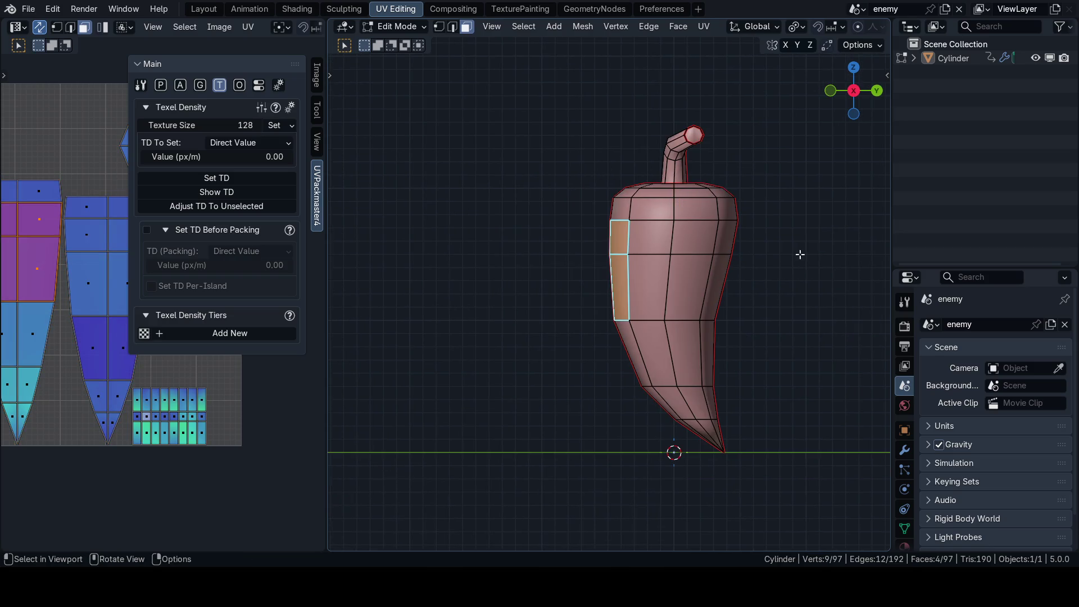
{"action": "key", "text": "grave"}
{"action": "left_click", "coordinate": [667, 242]}
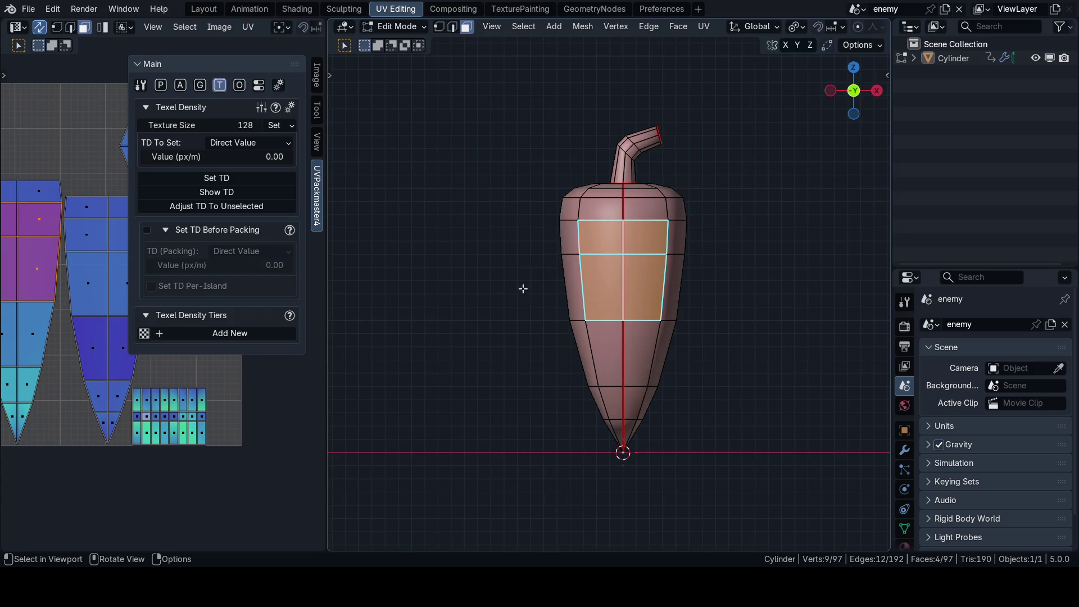
Step: Select all UVs, save 65_defender.blend, leave Edit Mode and switch to the Texture Painting workspace
{"action": "key", "text": "n"}
{"action": "key", "text": "ctrl+space"}
{"action": "key", "text": "a"}
{"action": "key", "text": "ctrl+s"}
{"action": "key", "text": "ctrl+space"}
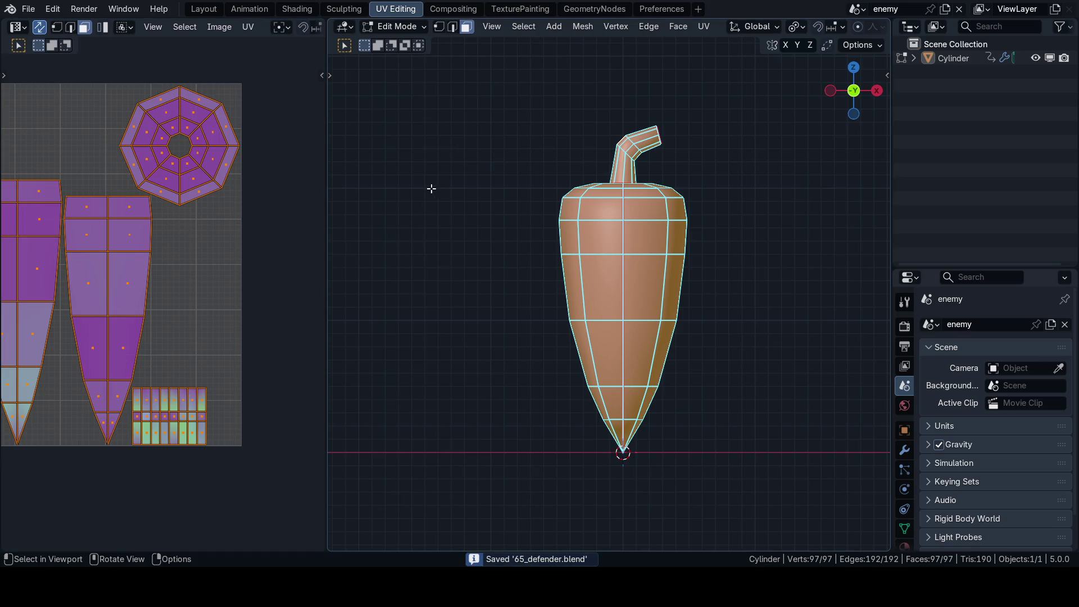
{"action": "key", "text": "Tab"}
{"action": "key", "text": "ctrl+Tab"}
{"action": "left_click", "coordinate": [611, 247]}
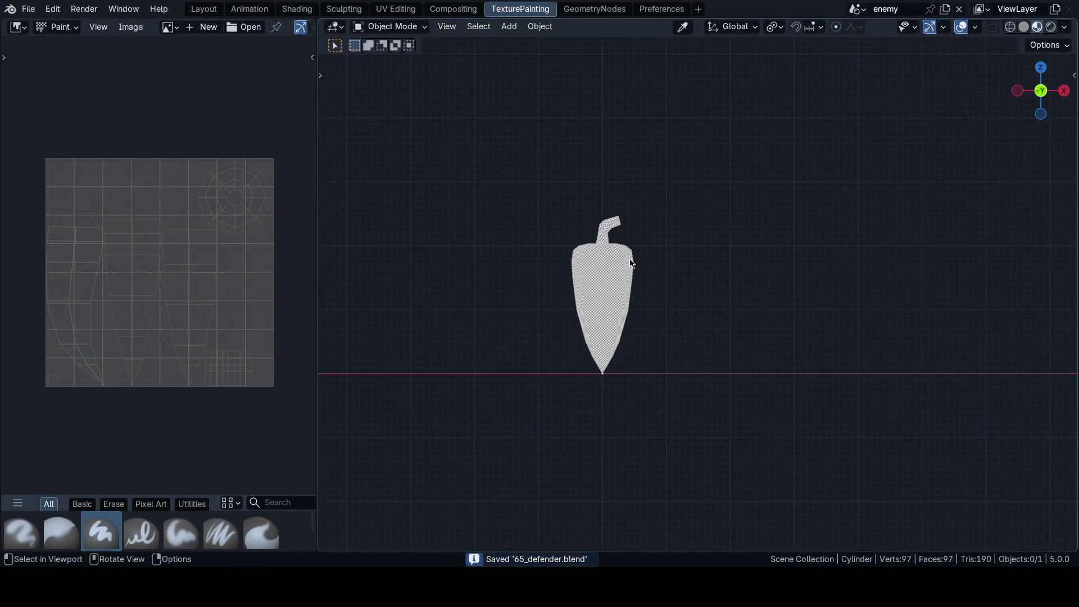
{"action": "scroll", "coordinate": [631, 264], "scroll_direction": "up", "scroll_amount": 3}
{"action": "scroll", "coordinate": [624, 291], "scroll_direction": "up", "scroll_amount": 1}
{"action": "scroll", "coordinate": [680, 240], "scroll_direction": "up", "scroll_amount": 1}
Step: Select the pepper and bring up a widened Ucupaint sidebar, saving the file
{"action": "left_click", "coordinate": [574, 243]}
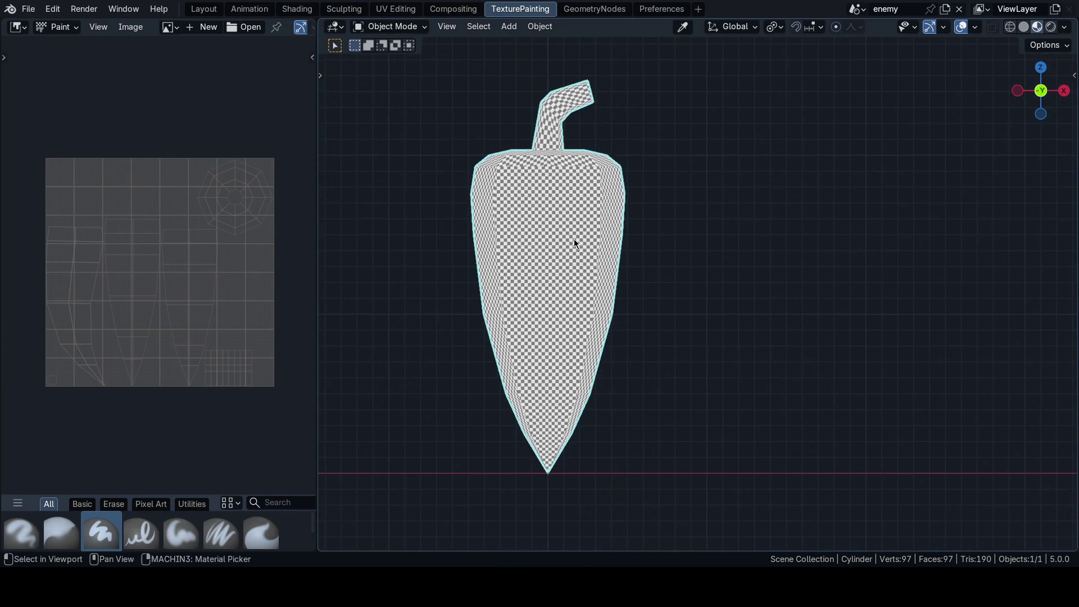
{"action": "key", "text": "n"}
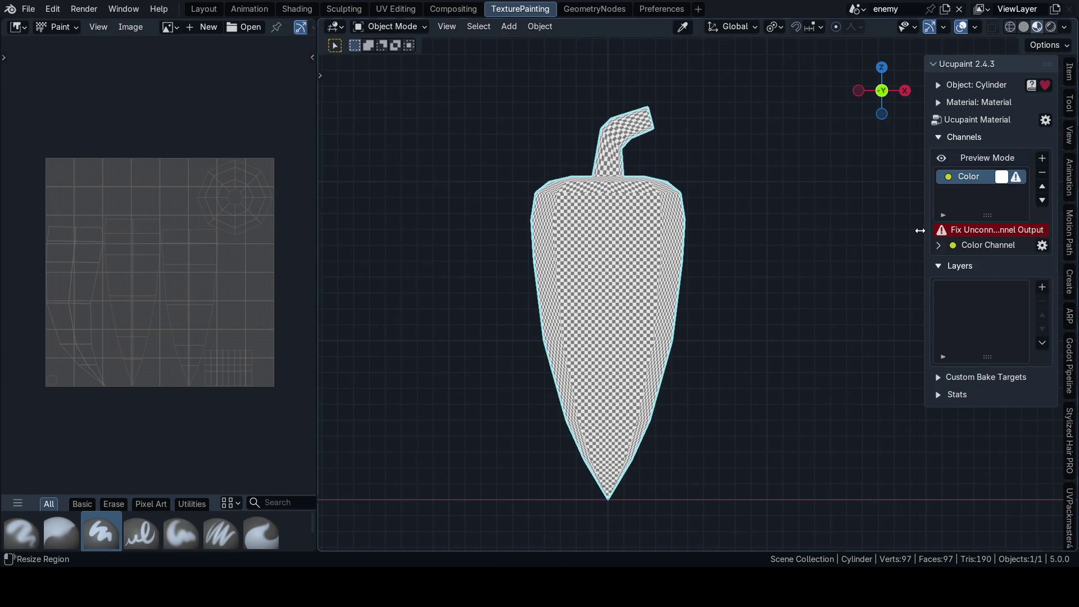
{"action": "left_click_drag", "start_coordinate": [920, 231], "coordinate": [788, 230]}
{"action": "key", "text": "ctrl+s"}
Step: Fix the unconnected colour channel output so the pepper shows white, then save
{"action": "left_click", "coordinate": [840, 230]}
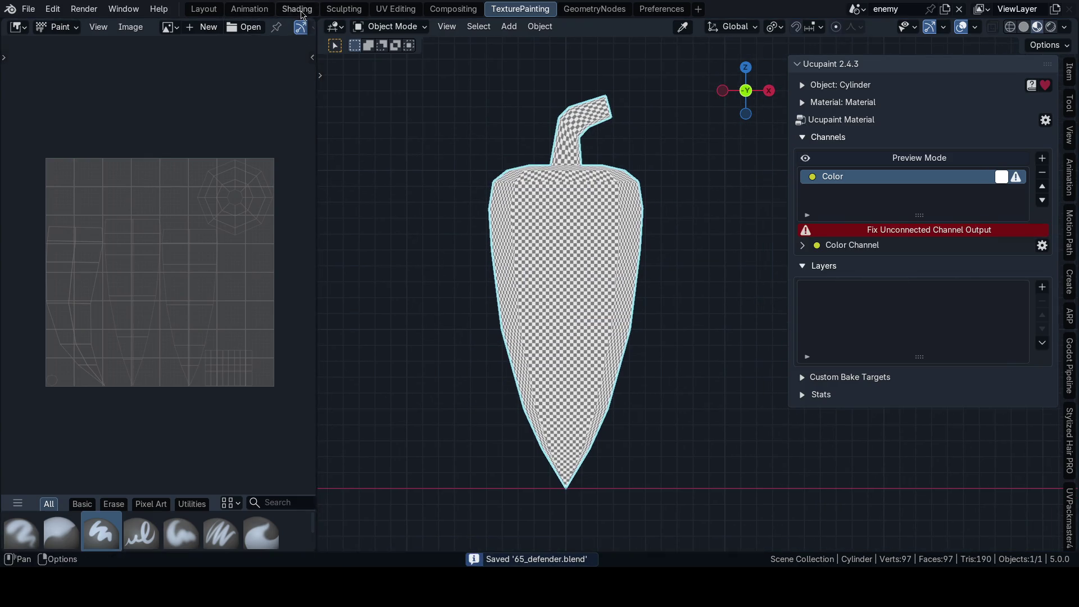
{"action": "left_click", "coordinate": [297, 9]}
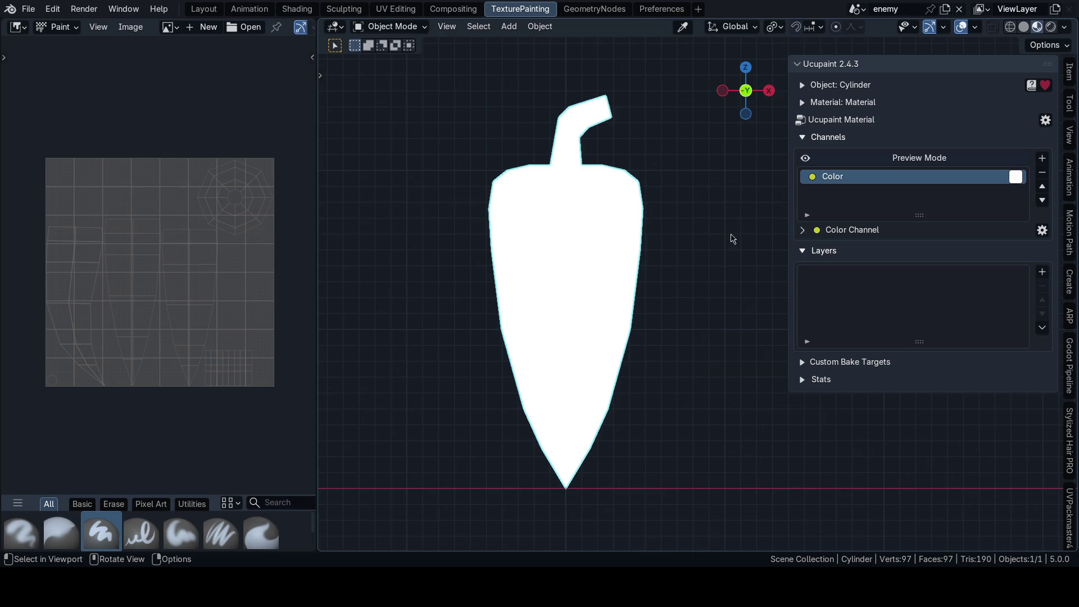
{"action": "middle_click_drag", "start_coordinate": [643, 279], "coordinate": [600, 272], "text": "shift"}
{"action": "key", "text": "ctrl+s"}
{"action": "left_click", "coordinate": [712, 266]}
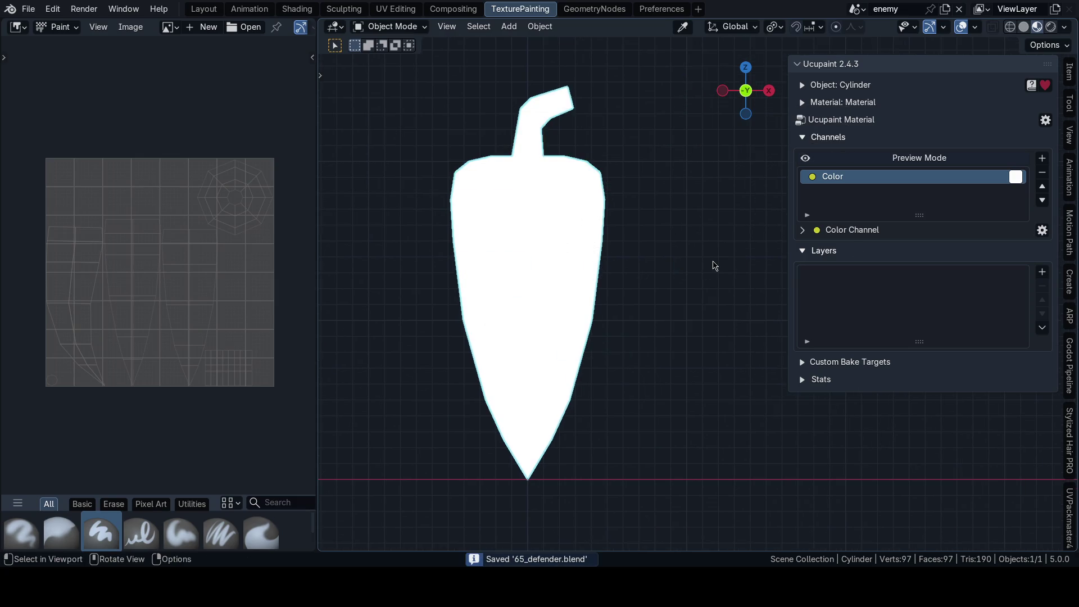
{"action": "left_click", "coordinate": [1041, 158]}
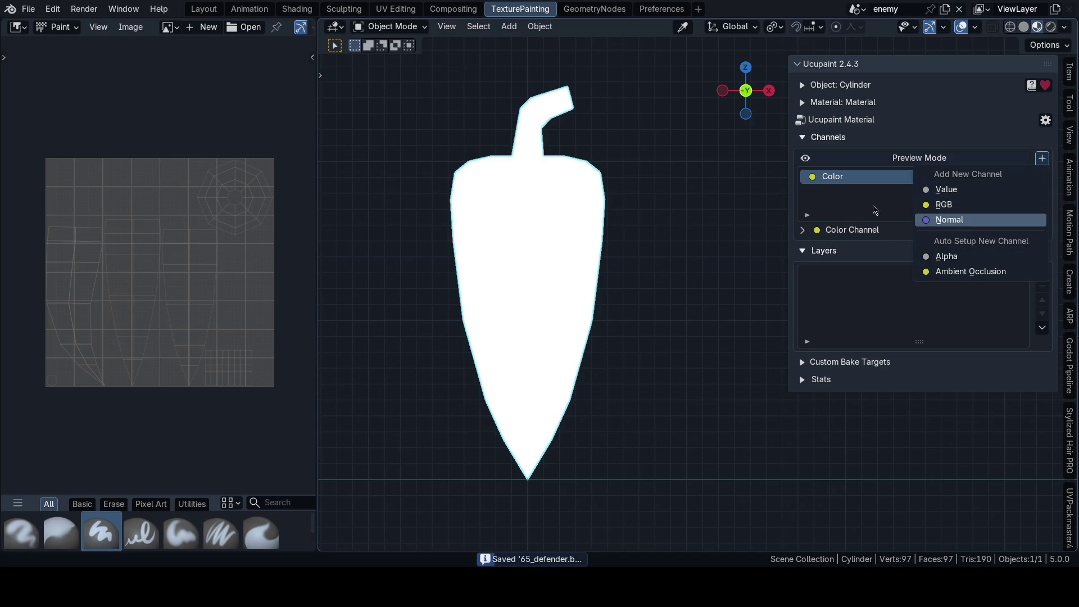
{"action": "left_click", "coordinate": [902, 236]}
{"action": "left_click", "coordinate": [1042, 272]}
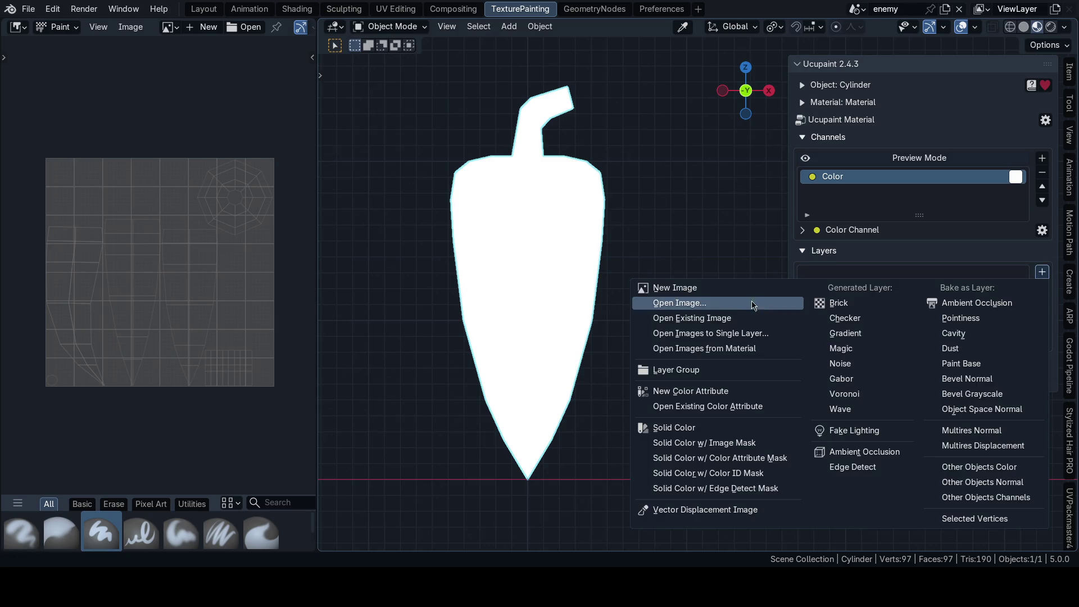
{"action": "left_click", "coordinate": [733, 285]}
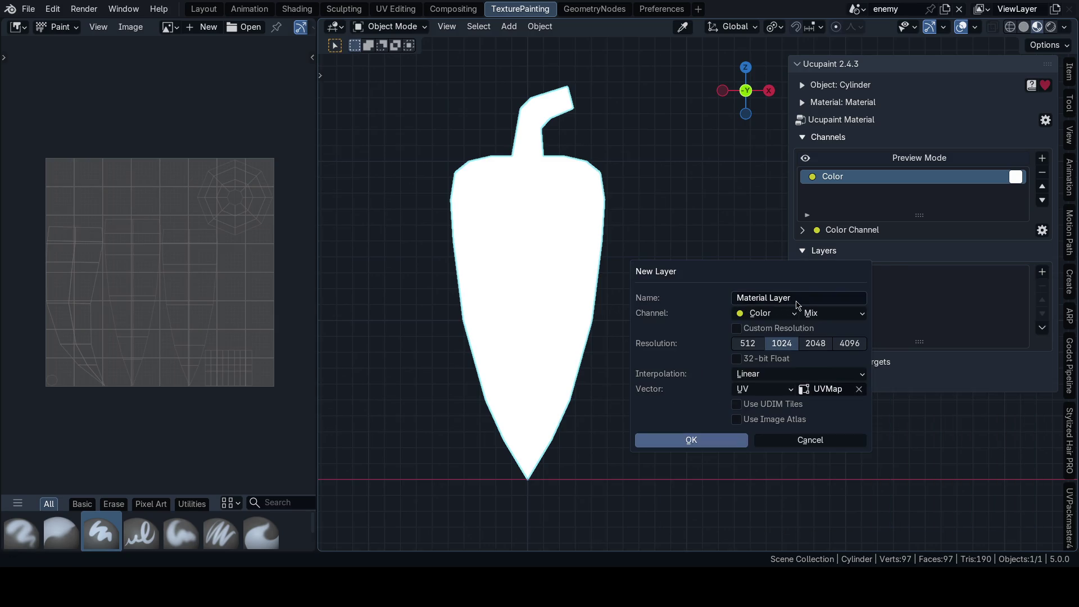
{"action": "left_click", "coordinate": [798, 298]}
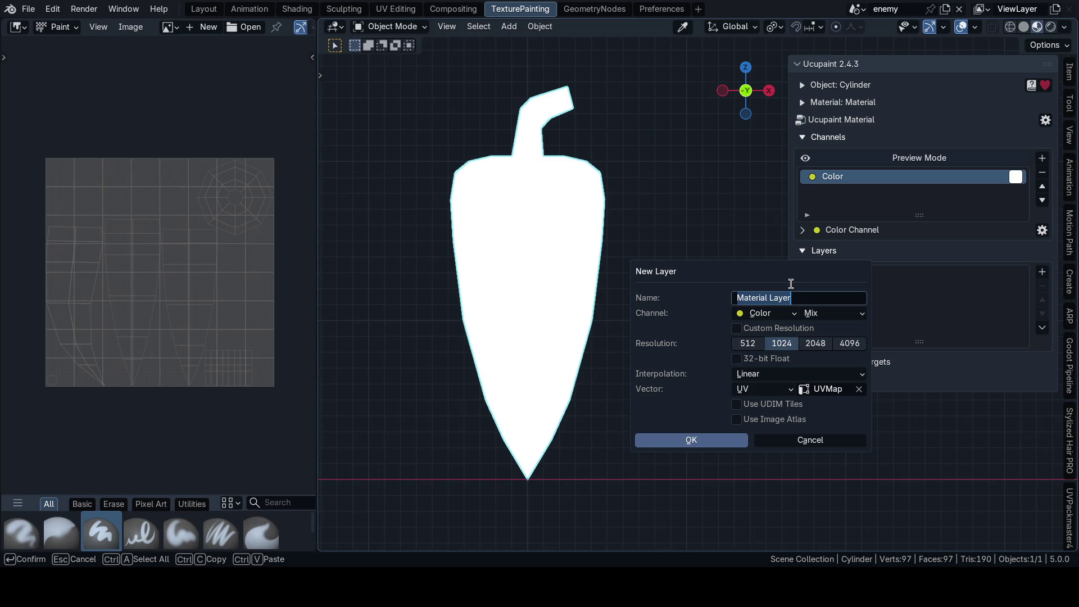
{"action": "key", "text": "Escape"}
{"action": "key", "text": "Escape"}
{"action": "middle_click_drag", "start_coordinate": [489, 268], "coordinate": [512, 312], "text": "shift"}
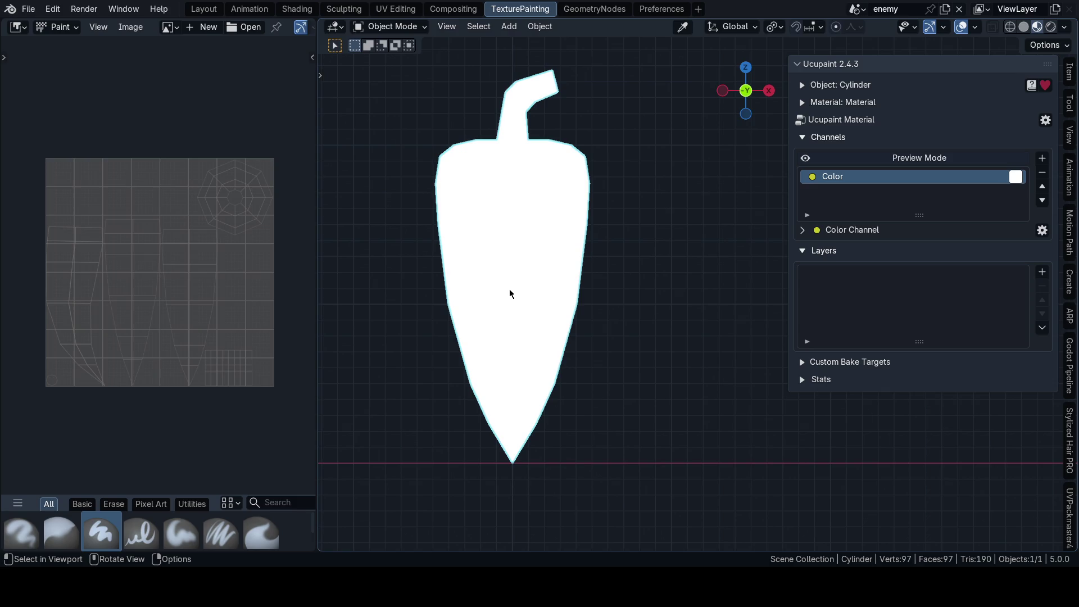
{"action": "scroll", "coordinate": [573, 264], "scroll_direction": "up", "scroll_amount": 2}
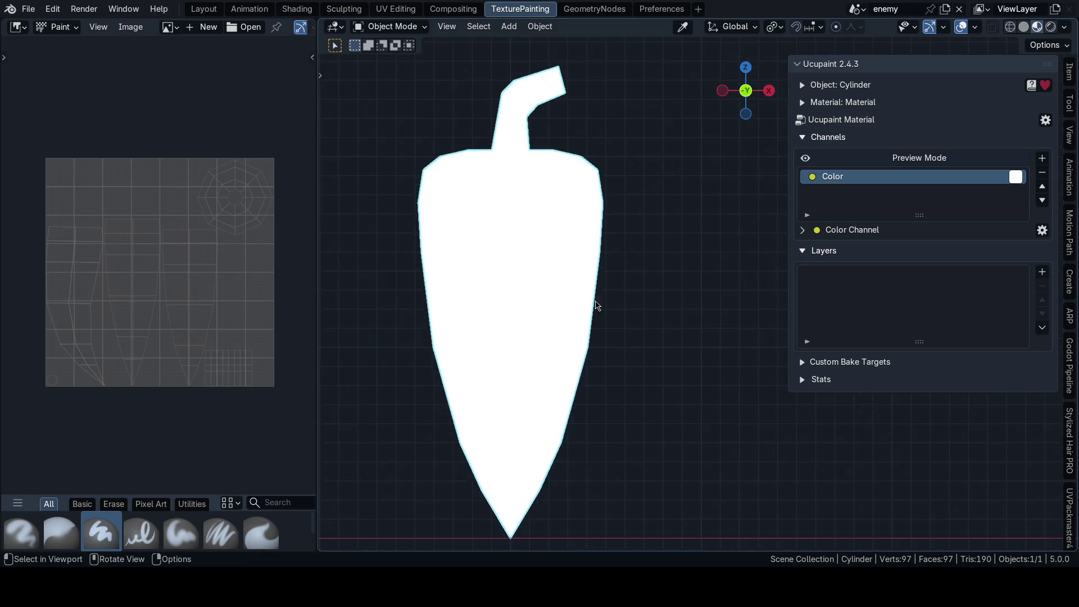
{"action": "scroll", "coordinate": [596, 306], "scroll_direction": "up", "scroll_amount": 2}
{"action": "scroll", "coordinate": [657, 299], "scroll_direction": "down", "scroll_amount": 2}
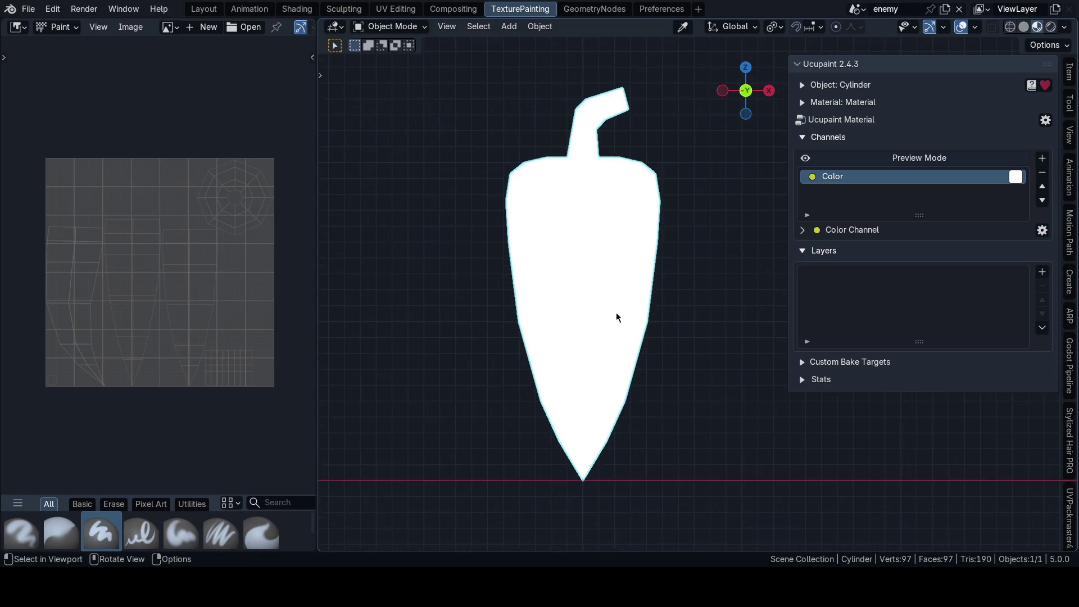
{"action": "middle_click_drag", "start_coordinate": [570, 319], "coordinate": [660, 311]}
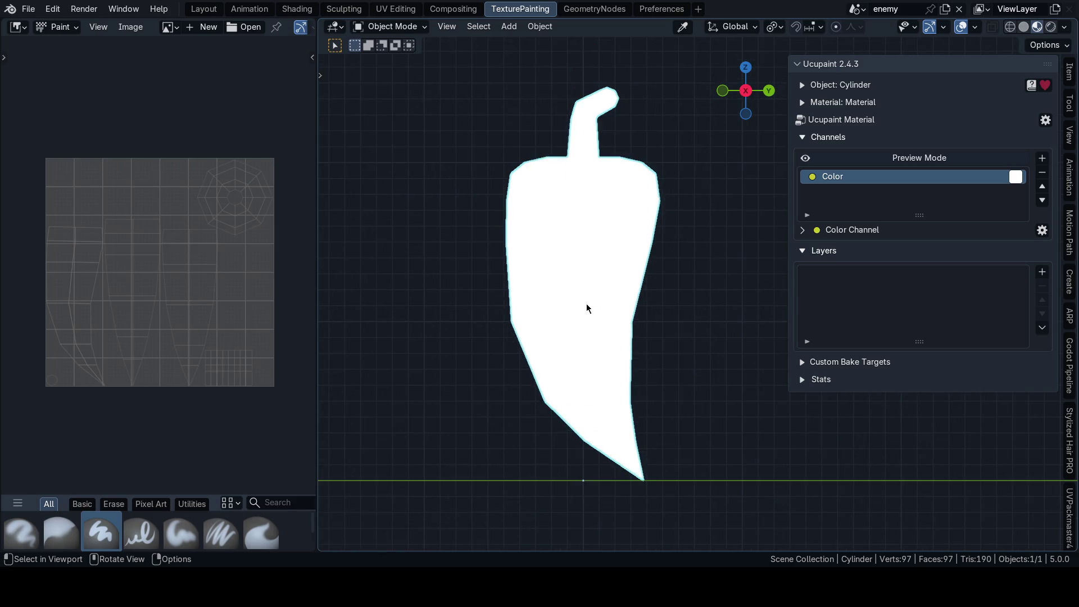
{"action": "key", "text": "grave"}
{"action": "key", "text": "KP_1"}
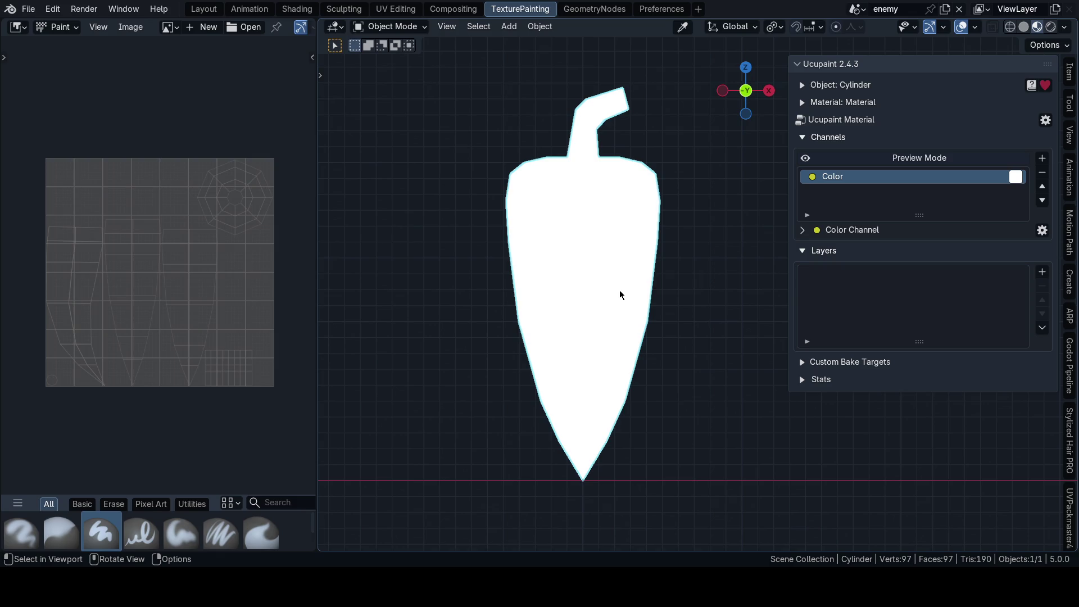
{"action": "middle_click_drag", "start_coordinate": [619, 290], "coordinate": [629, 321], "text": "ctrl"}
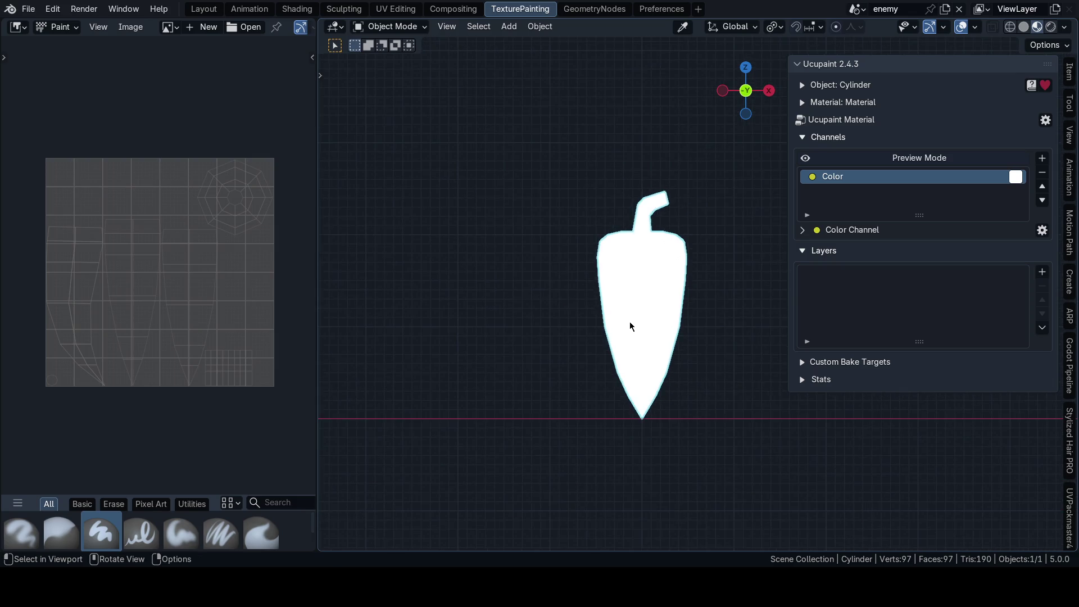
{"action": "key", "text": "grave"}
{"action": "mouse_move", "coordinate": [735, 304]}
{"action": "middle_mouse_down"}
{"action": "mouse_move", "coordinate": [595, 265]}
{"action": "mouse_move", "coordinate": [703, 270]}
{"action": "middle_mouse_up"}
{"action": "scroll", "coordinate": [595, 266], "scroll_direction": "up", "scroll_amount": 3}
{"action": "key", "text": "ctrl+s"}
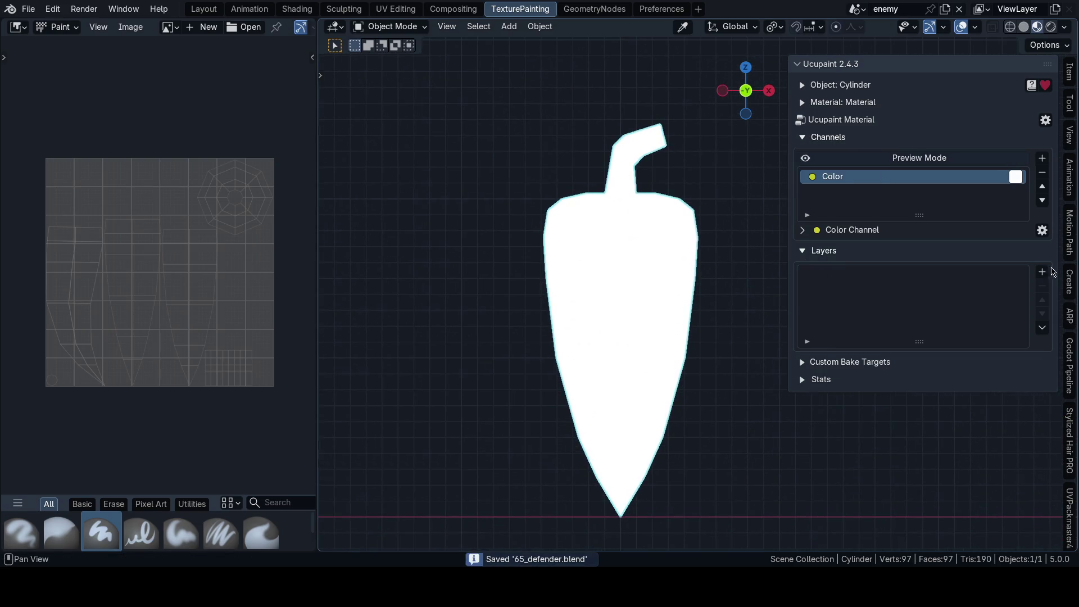
{"action": "left_click", "coordinate": [1042, 271]}
Step: Start a new image layer named enemy_1 with a custom 128×128 resolution
{"action": "left_click", "coordinate": [674, 287]}
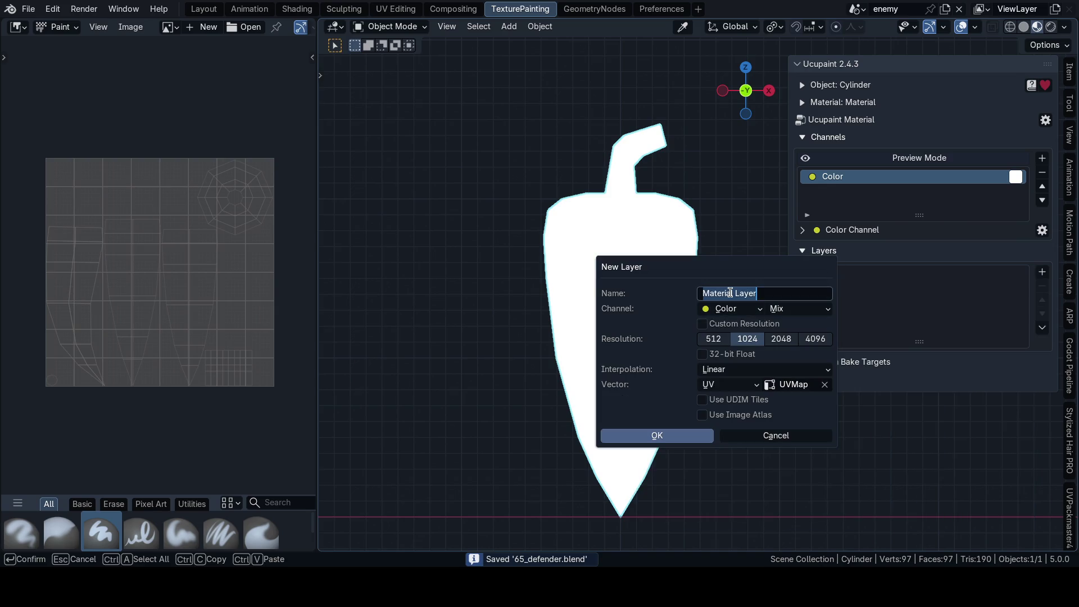
{"action": "type", "text": "enemy"}
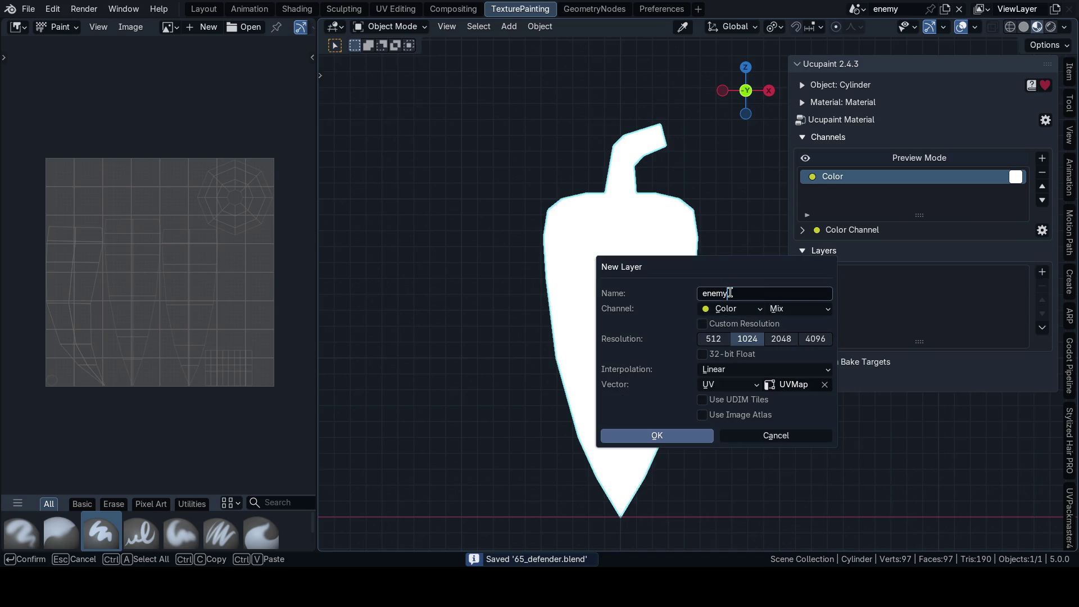
{"action": "type", "text": "_"}
{"action": "key", "text": "Return"}
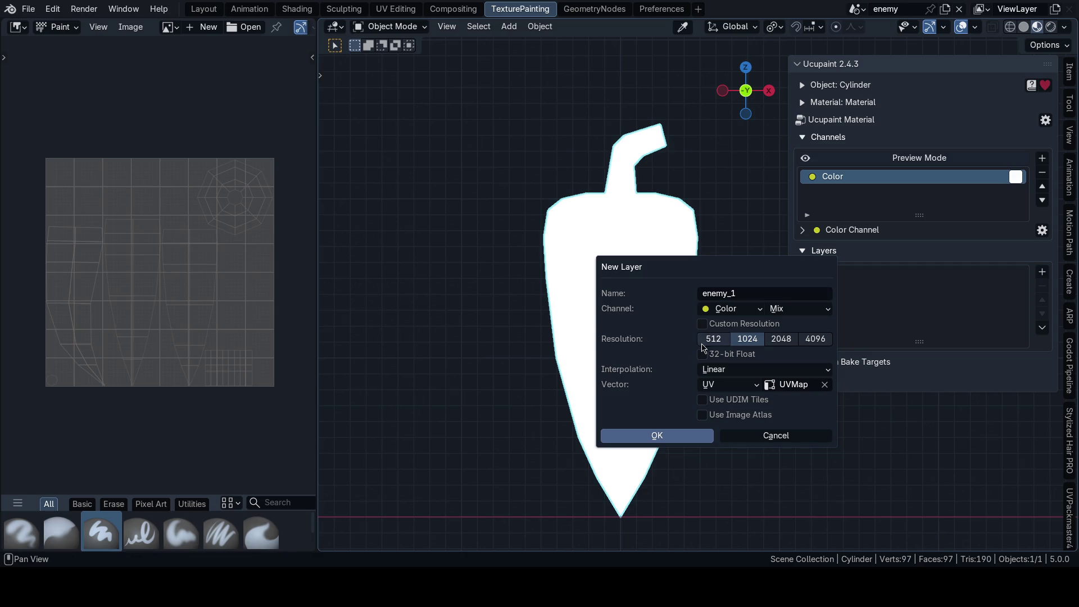
{"action": "left_click", "coordinate": [708, 324]}
{"action": "left_click_drag", "start_coordinate": [727, 337], "coordinate": [736, 352]}
{"action": "type", "text": "128"}
{"action": "key", "text": "Return"}
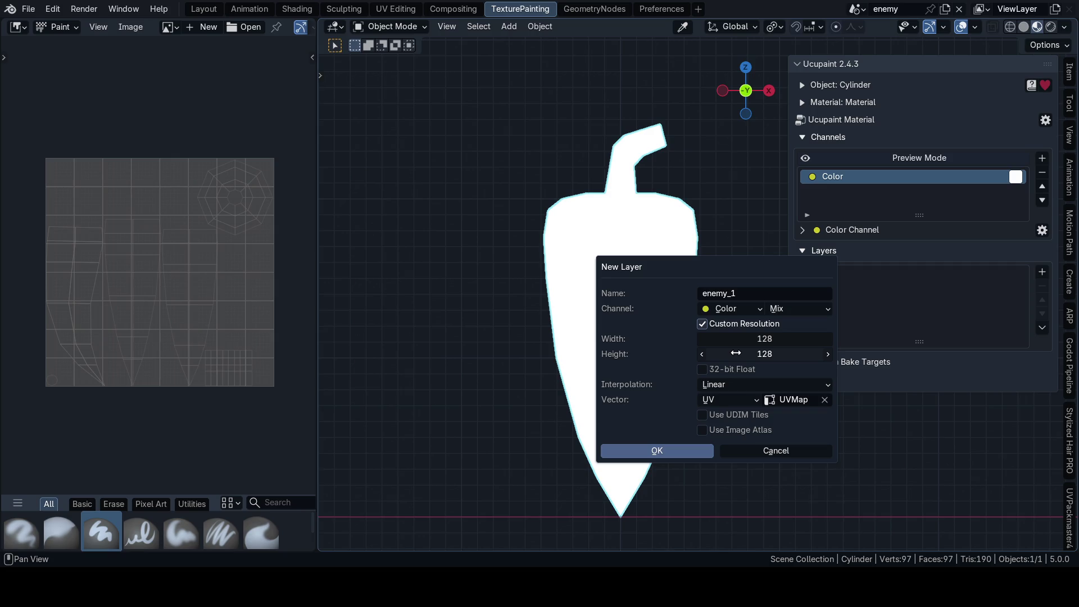
Step: Set the layer's interpolation to Closest, create it, and save the file
{"action": "left_click", "coordinate": [734, 385]}
{"action": "left_click", "coordinate": [710, 432]}
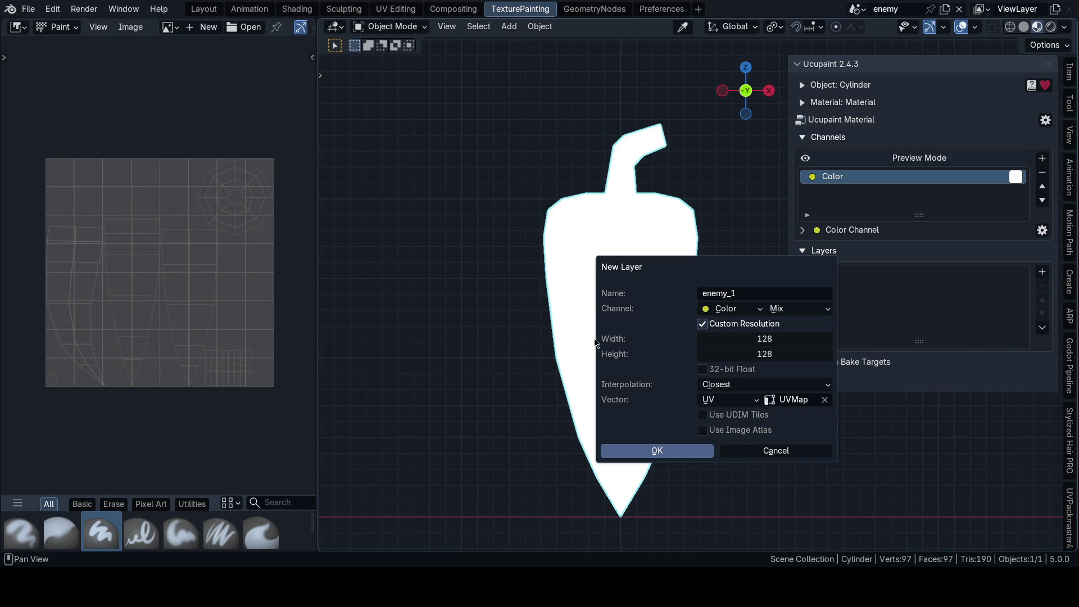
{"action": "left_click", "coordinate": [634, 454]}
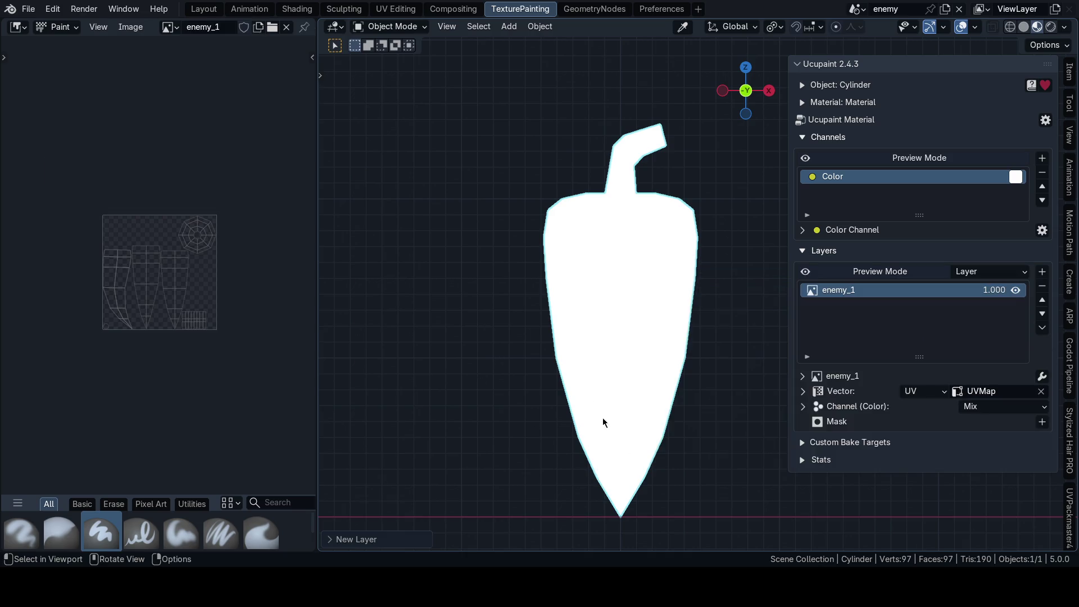
{"action": "key", "text": "ctrl+s"}
{"action": "left_click", "coordinate": [571, 313]}
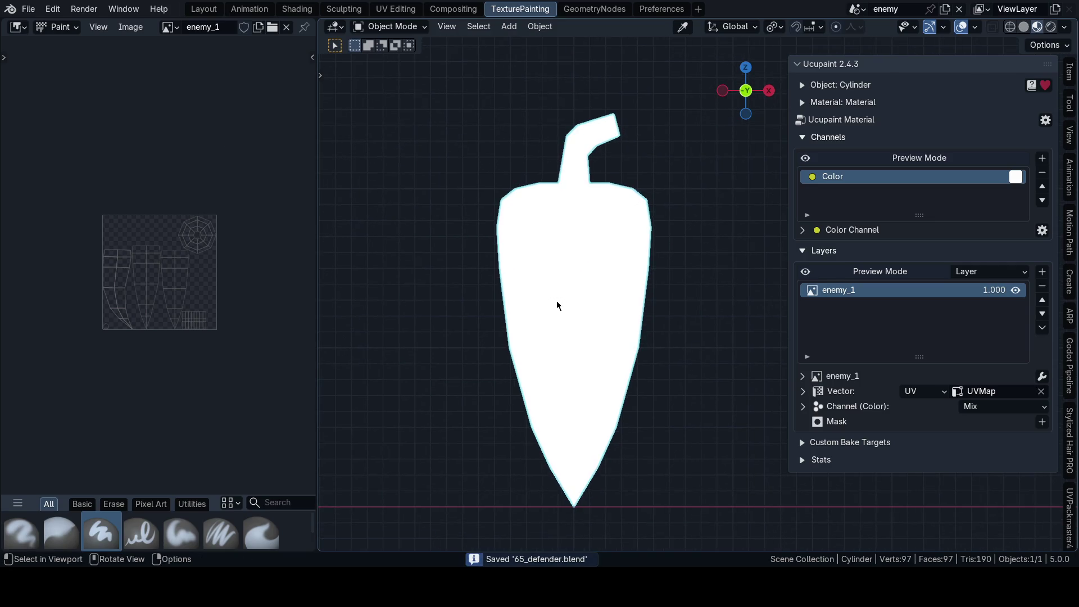
Step: Hide the Ucupaint sidebar and bring up the mode choices
{"action": "middle_click_drag", "start_coordinate": [575, 316], "coordinate": [559, 289], "text": "shift"}
{"action": "key", "text": "n"}
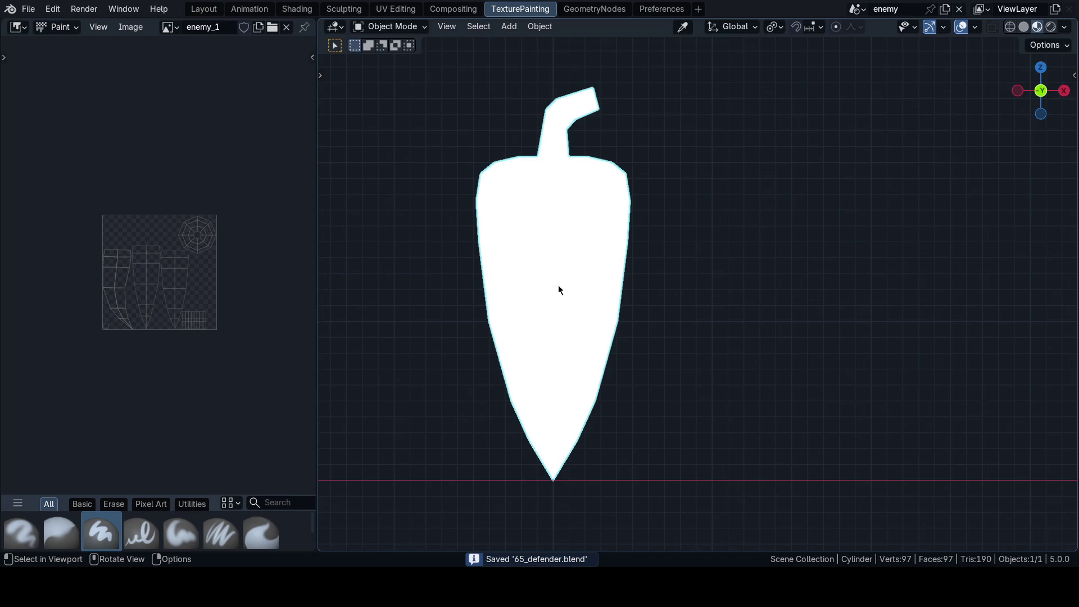
{"action": "key", "text": "ctrl+Tab"}
{"action": "left_click", "coordinate": [633, 335]}
{"action": "key", "text": "ctrl+Tab"}
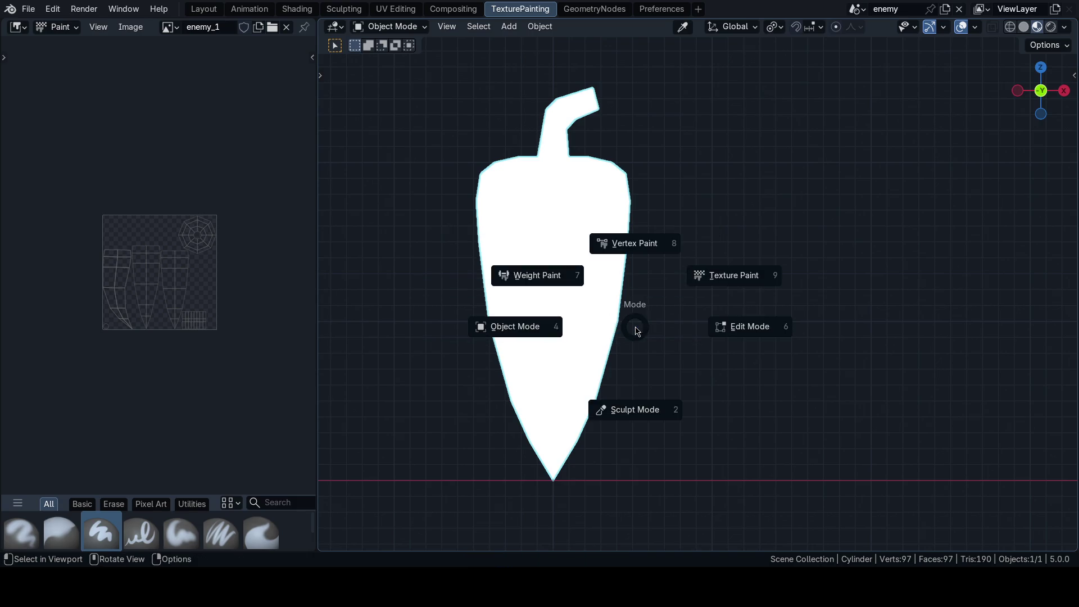
Step: Enter Texture Paint and try black test strokes on the pepper, undoing each
{"action": "left_click", "coordinate": [696, 276]}
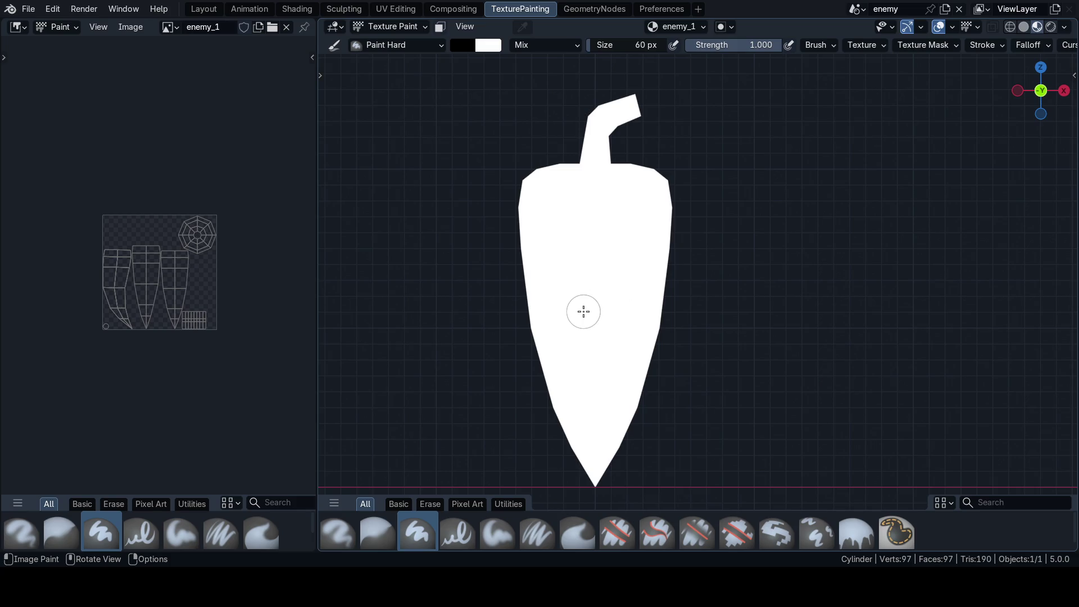
{"action": "left_click_drag", "start_coordinate": [580, 232], "coordinate": [626, 284]}
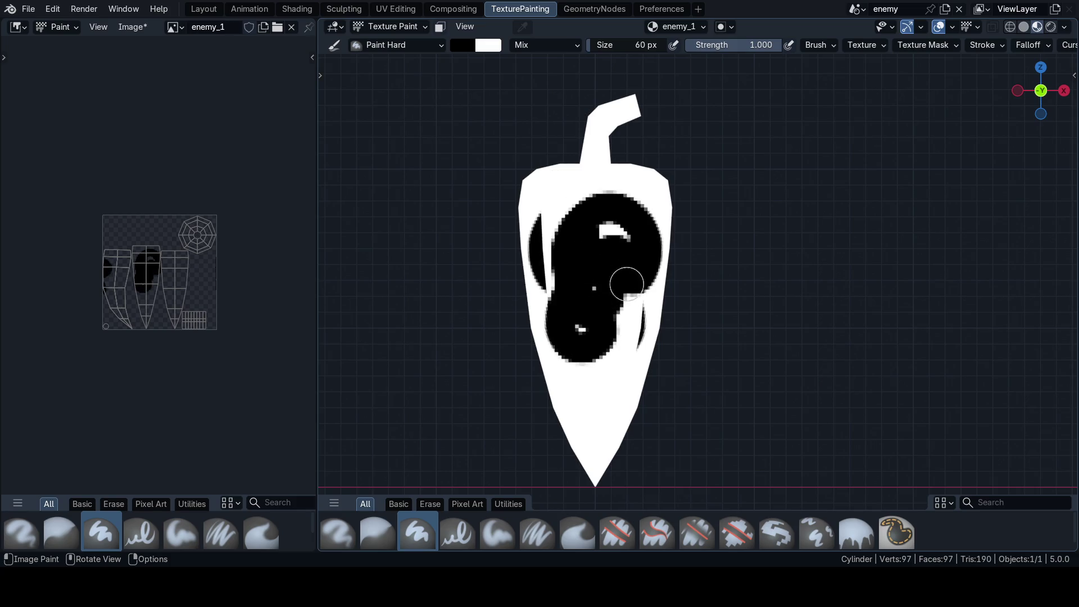
{"action": "key", "text": "ctrl+z"}
{"action": "mouse_move", "coordinate": [572, 301]}
{"action": "left_mouse_down"}
{"action": "mouse_move", "coordinate": [670, 310]}
{"action": "mouse_move", "coordinate": [675, 181]}
{"action": "mouse_move", "coordinate": [583, 104]}
{"action": "mouse_move", "coordinate": [599, 375]}
{"action": "mouse_move", "coordinate": [658, 469]}
{"action": "left_mouse_up"}
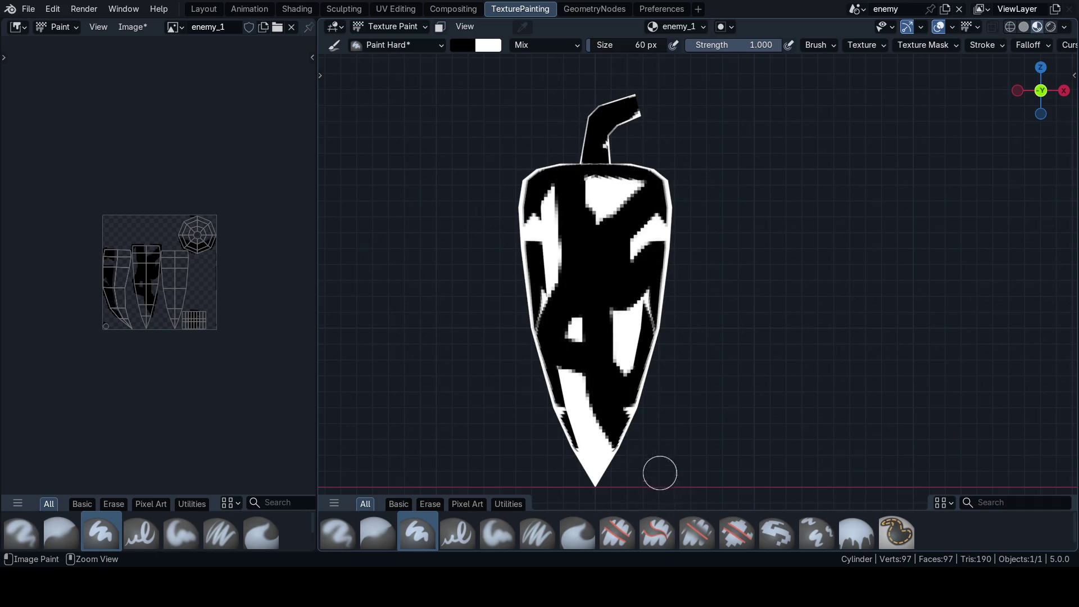
{"action": "key", "text": "ctrl+z"}
{"action": "key", "text": "ctrl+z"}
Step: Paint and undo one more black test stroke, briefly toggling the sidebar
{"action": "mouse_move", "coordinate": [503, 245]}
{"action": "middle_mouse_down"}
{"action": "mouse_move", "coordinate": [677, 294]}
{"action": "mouse_move", "coordinate": [655, 296]}
{"action": "middle_mouse_up"}
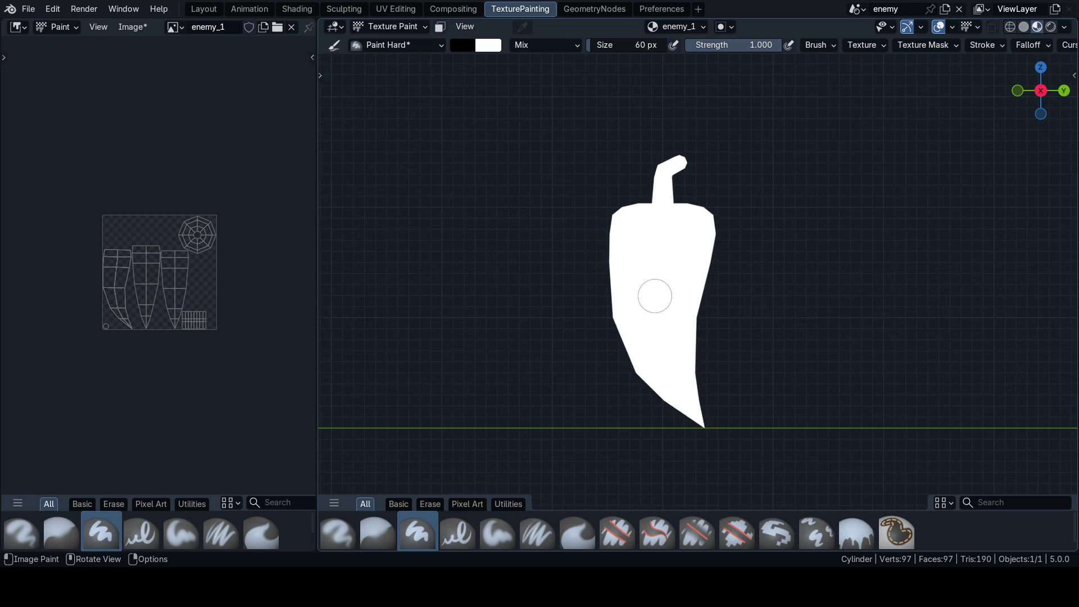
{"action": "mouse_move", "coordinate": [667, 132]}
{"action": "left_mouse_down"}
{"action": "mouse_move", "coordinate": [650, 430]}
{"action": "mouse_move", "coordinate": [501, 311]}
{"action": "left_mouse_up"}
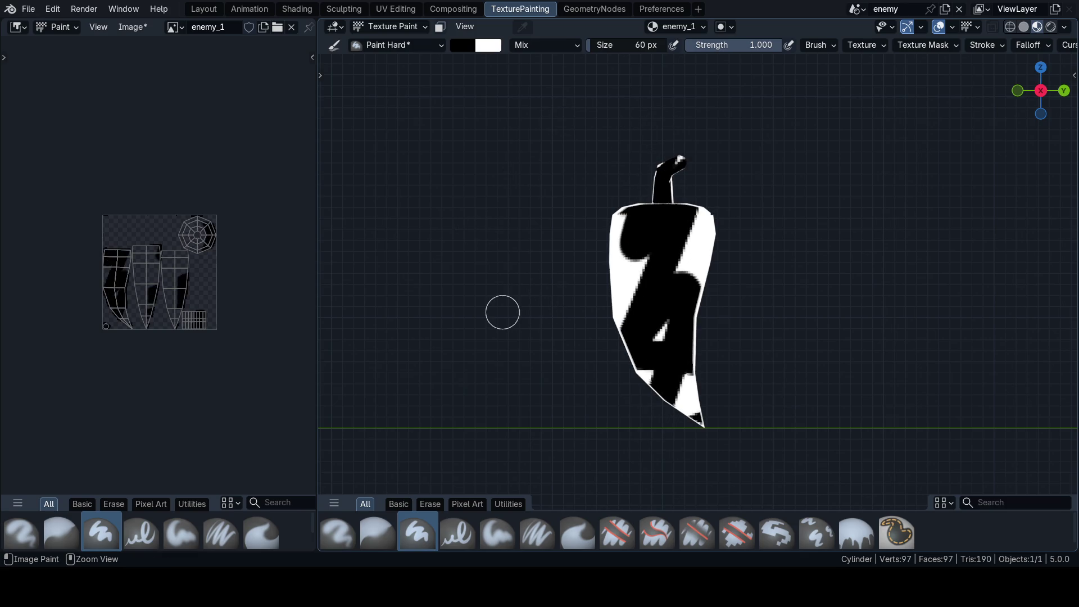
{"action": "key", "text": "ctrl+z"}
{"action": "key", "text": "n"}
{"action": "middle_click_drag", "start_coordinate": [473, 318], "coordinate": [429, 323], "text": "shift"}
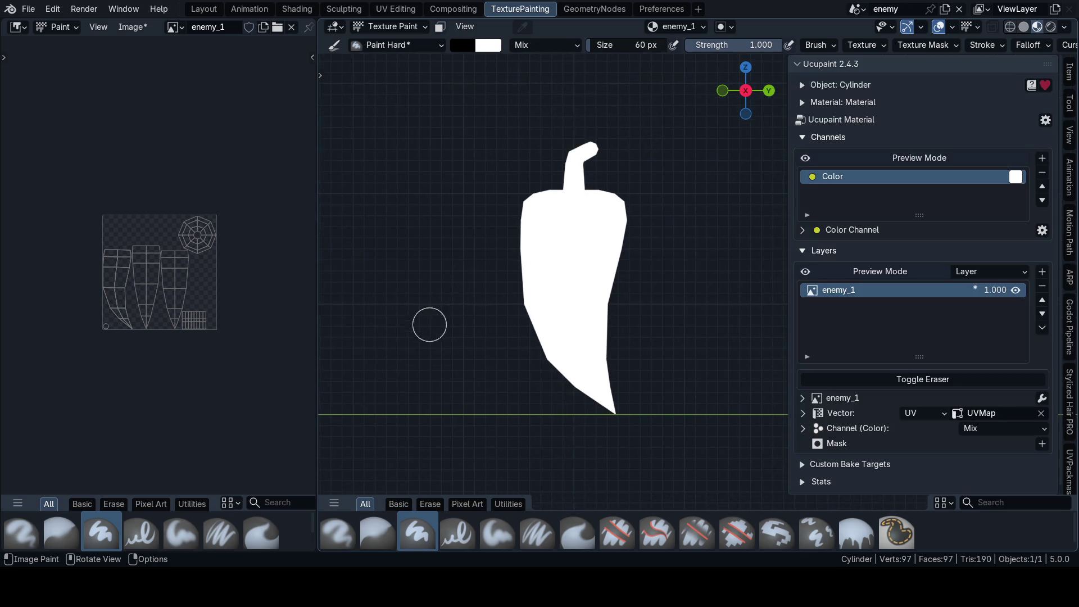
{"action": "key", "text": "n"}
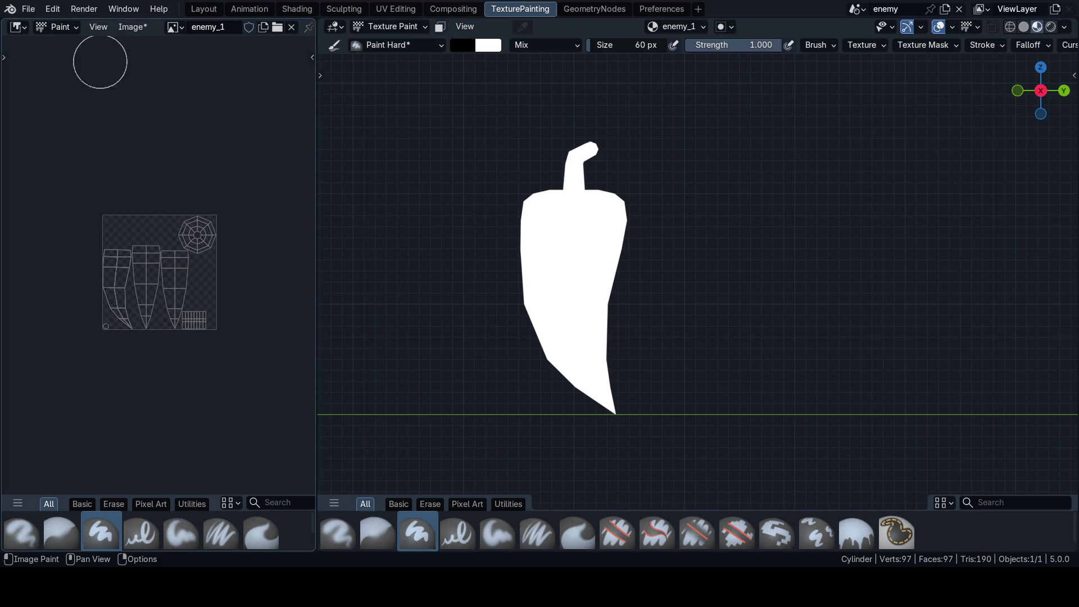
Step: Show the jalapeno reference image in the image editor and save the file
{"action": "left_click", "coordinate": [172, 26]}
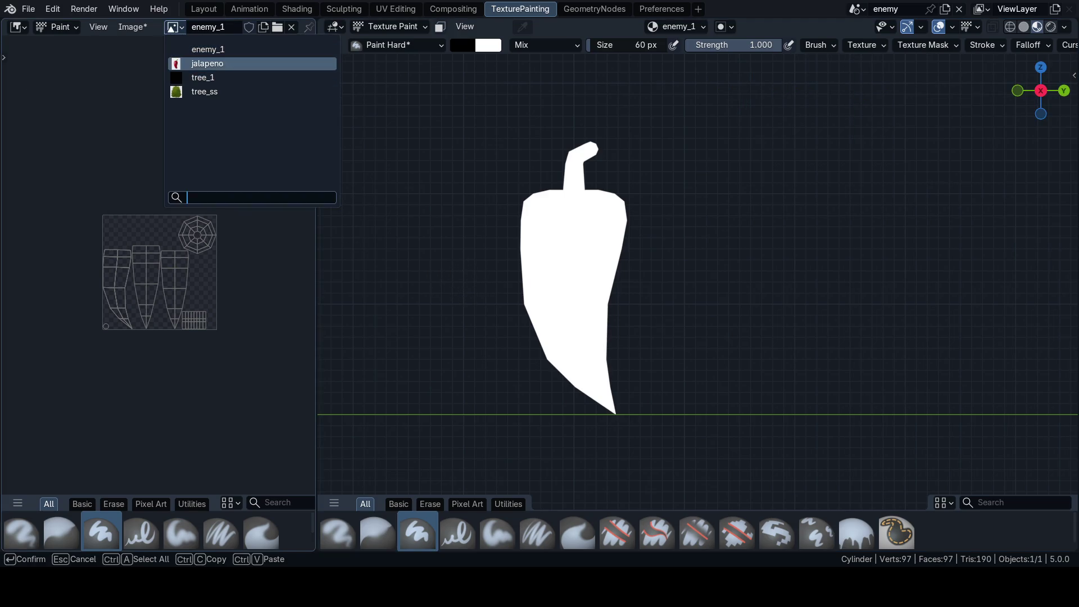
{"action": "left_click", "coordinate": [202, 60]}
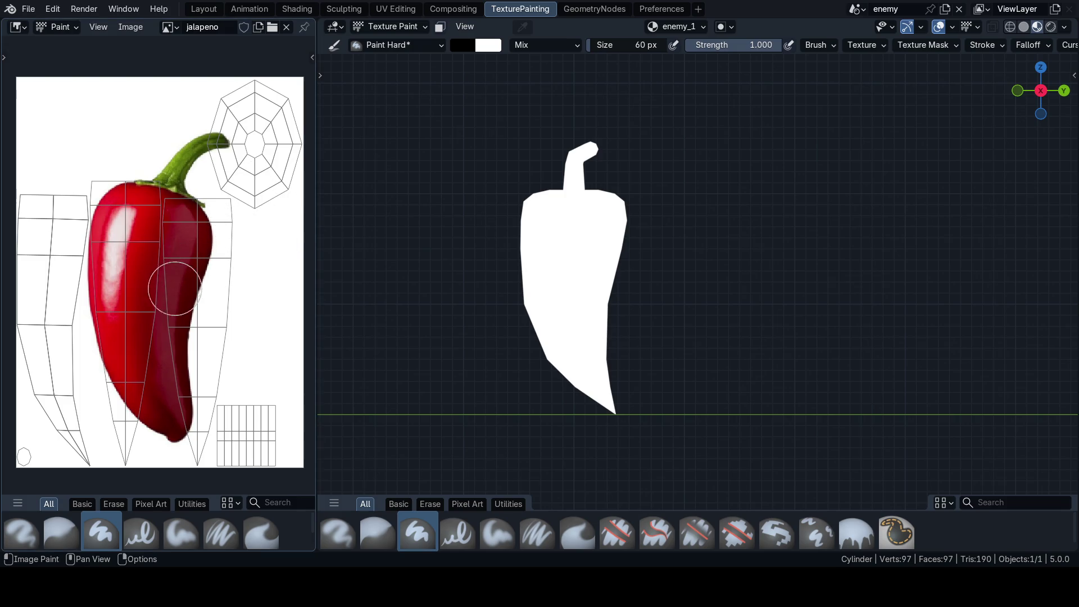
{"action": "middle_click_drag", "start_coordinate": [446, 226], "coordinate": [525, 310]}
{"action": "key", "text": "ctrl+s"}
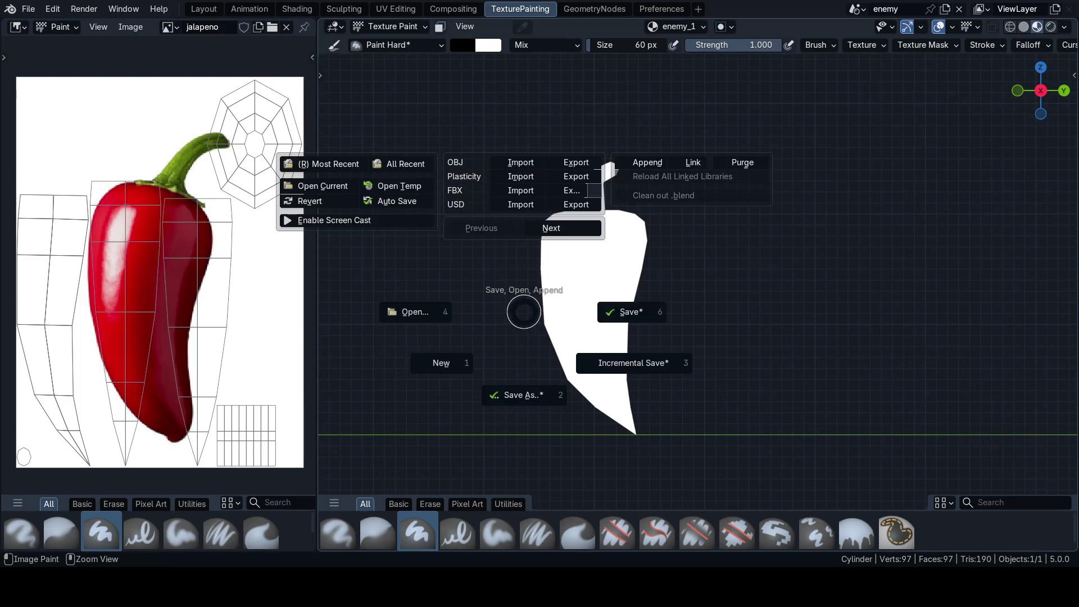
{"action": "left_click", "coordinate": [630, 310]}
{"action": "middle_click_drag", "start_coordinate": [501, 253], "coordinate": [555, 311]}
{"action": "scroll", "coordinate": [580, 289], "scroll_direction": "up", "scroll_amount": 1}
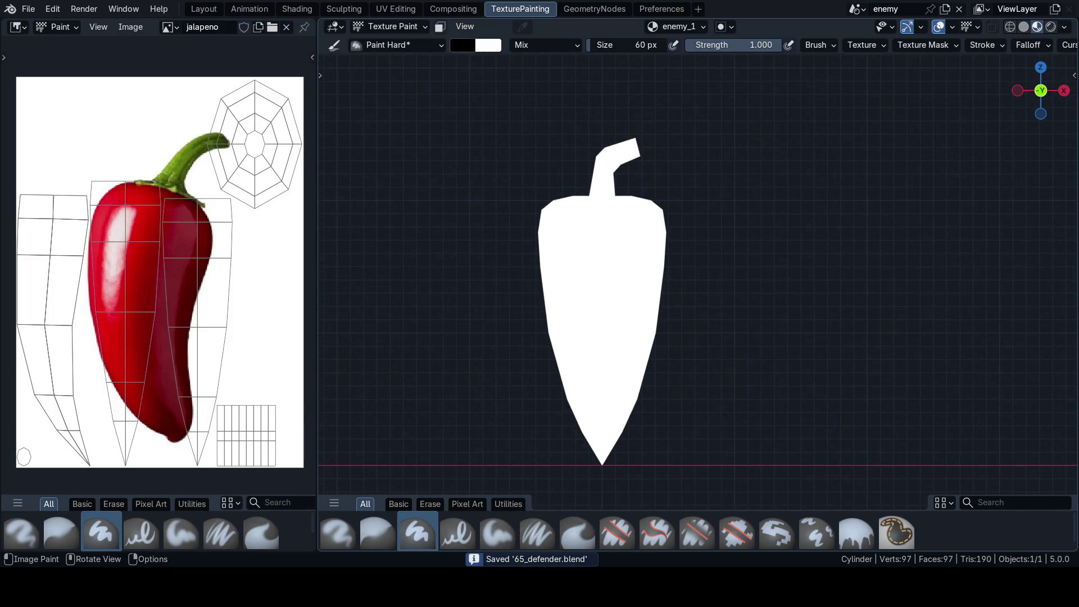
Step: Snap to front view and resize the paint brush to 47 px
{"action": "left_click", "coordinate": [462, 44]}
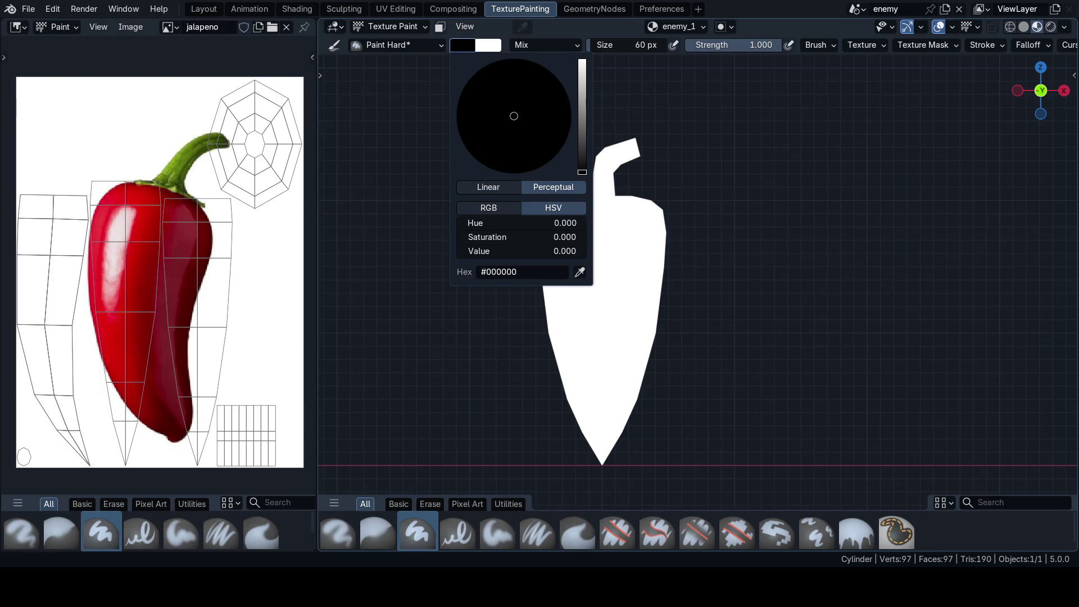
{"action": "middle_click_drag", "start_coordinate": [689, 359], "coordinate": [686, 321]}
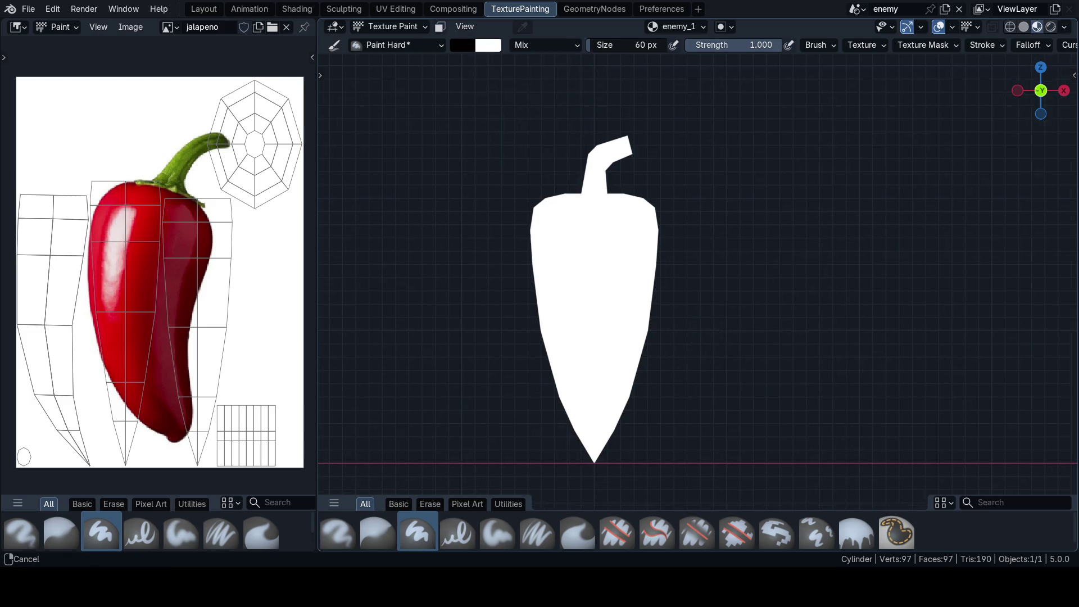
{"action": "key", "text": "grave"}
{"action": "left_click", "coordinate": [680, 265]}
{"action": "key", "text": "f"}
{"action": "left_click", "coordinate": [720, 306]}
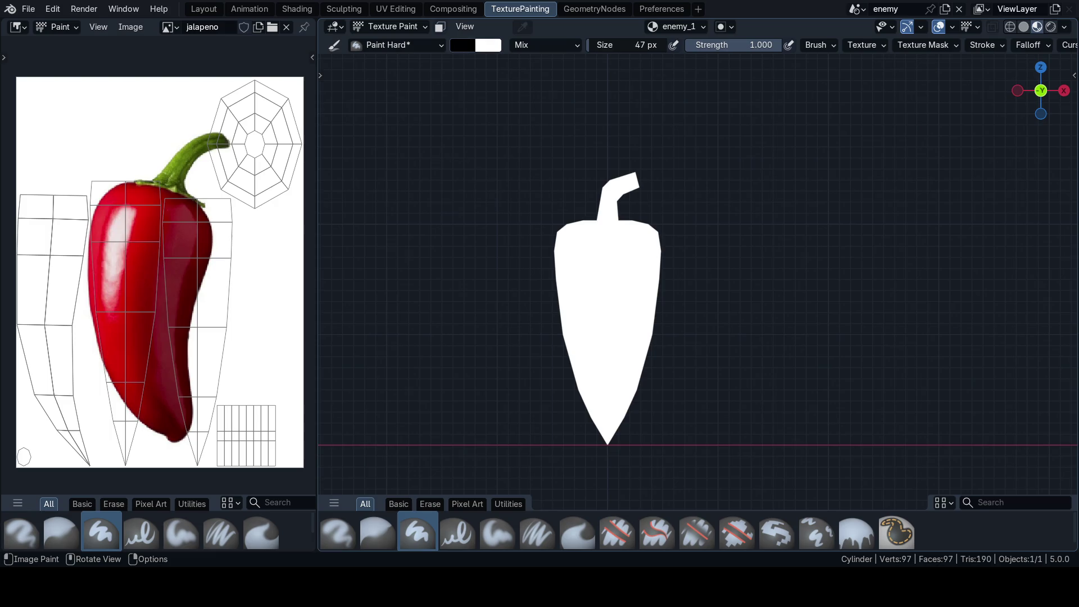
Step: Save the blend file and switch to the Layout workspace
{"action": "left_click", "coordinate": [392, 26]}
{"action": "key", "text": "ctrl+s"}
{"action": "key", "text": "ctrl+Tab"}
{"action": "left_click", "coordinate": [372, 197]}
Step: Return the pepper to Object Mode, box-select empty space to deselect it, and save
{"action": "key", "text": "ctrl+Tab"}
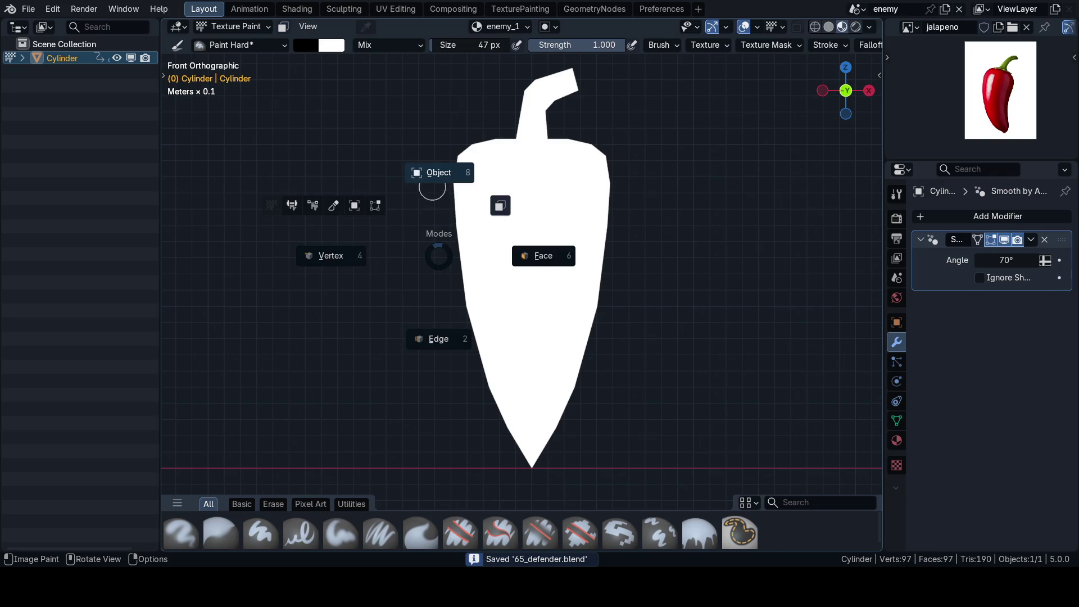
{"action": "left_click", "coordinate": [434, 174]}
{"action": "scroll", "coordinate": [525, 371], "scroll_direction": "down", "scroll_amount": 4}
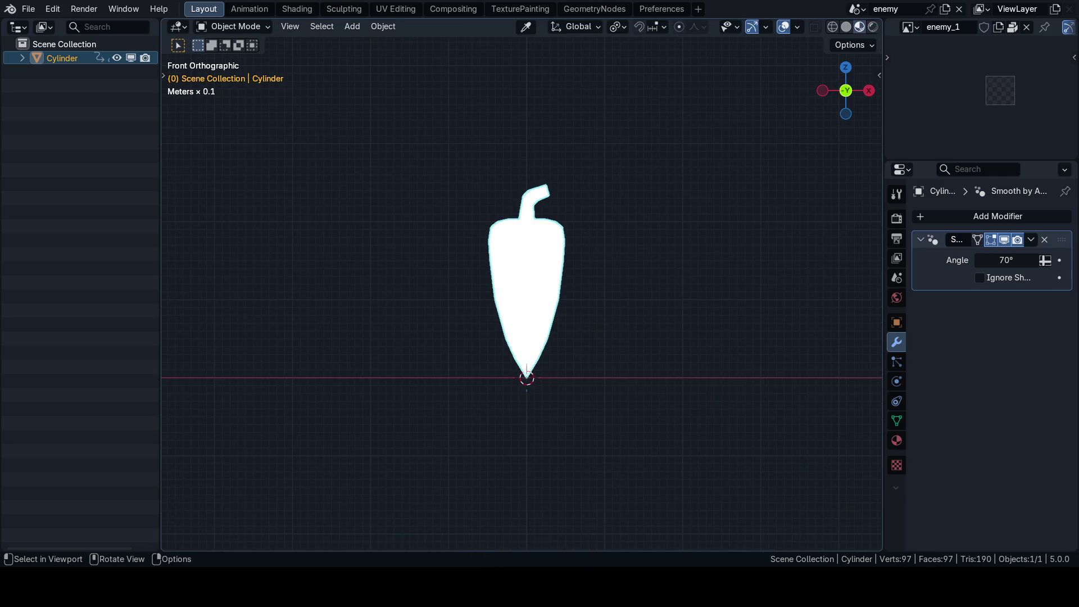
{"action": "key", "text": "b"}
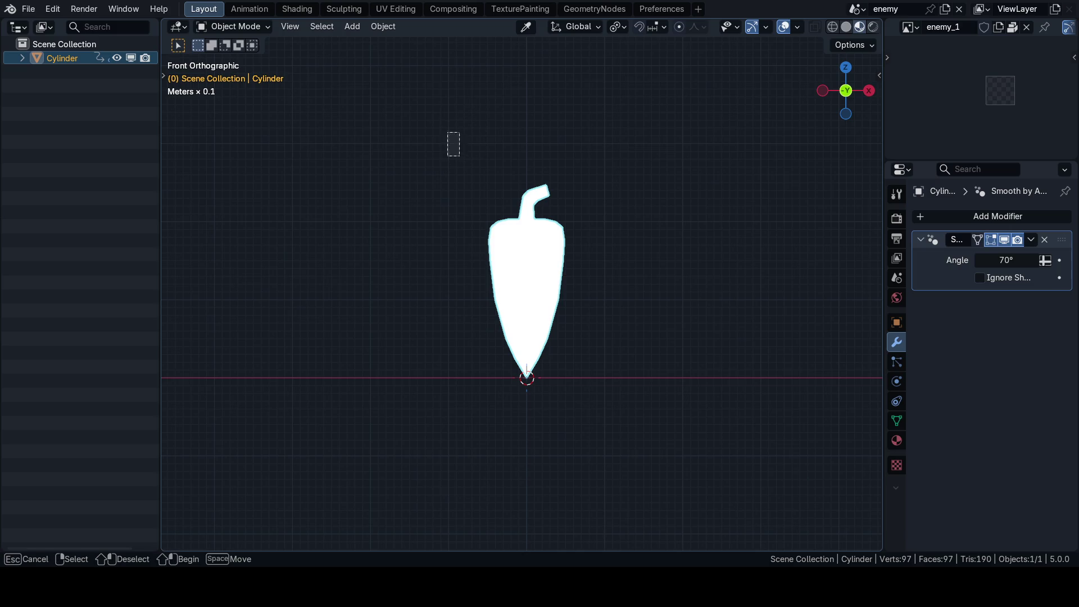
{"action": "left_click", "coordinate": [455, 143]}
{"action": "scroll", "coordinate": [522, 293], "scroll_direction": "up", "scroll_amount": 2}
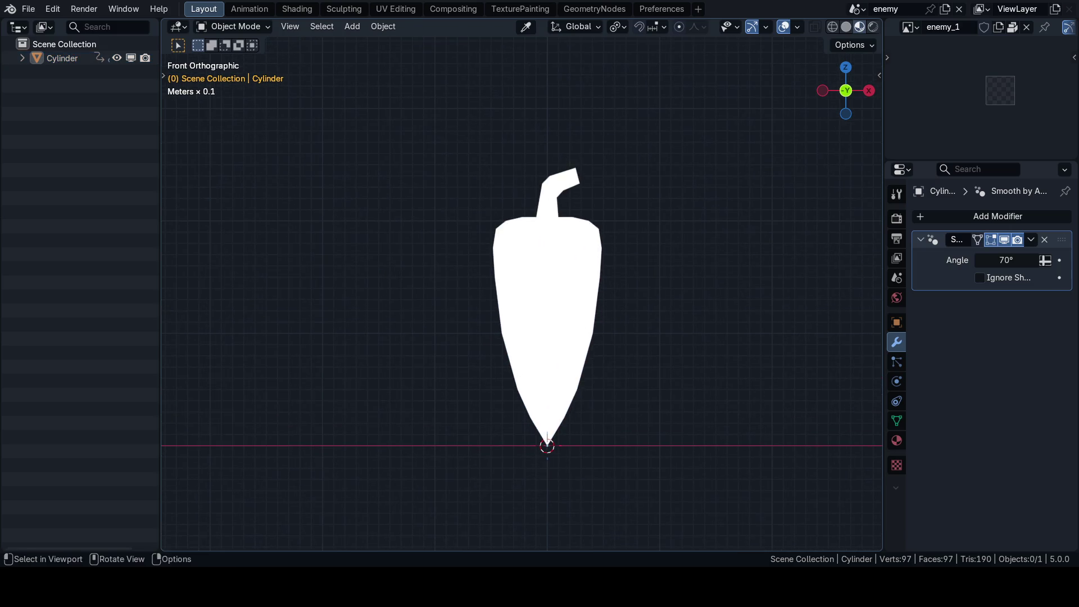
{"action": "key", "text": "ctrl+s"}
{"action": "middle_click_drag", "start_coordinate": [522, 321], "coordinate": [513, 287], "text": "shift"}
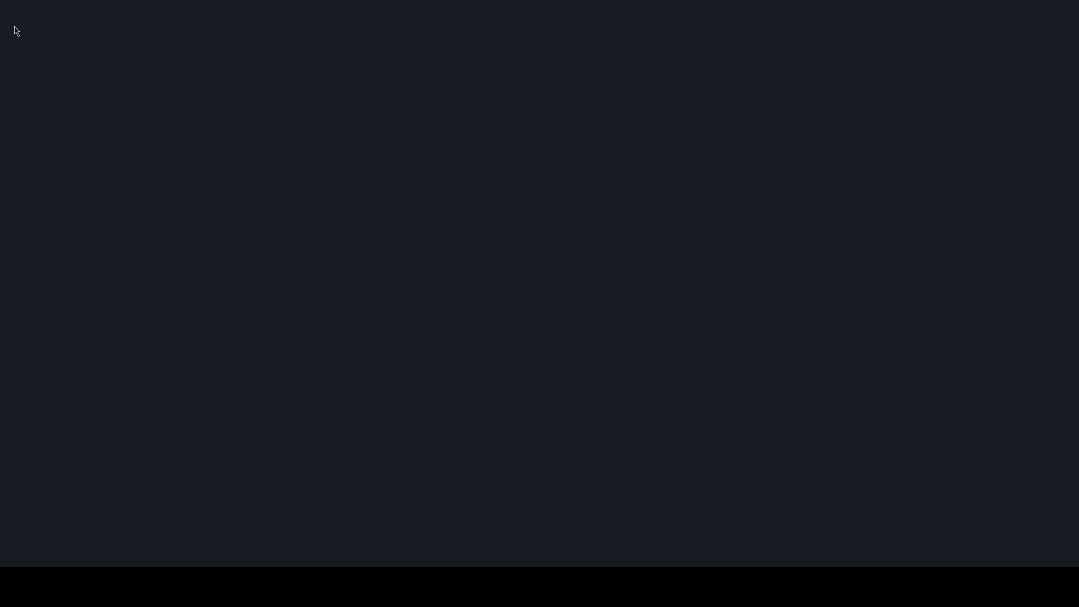
Step: Reopen 65_defender.blend from recent files and select the pepper mesh
{"action": "left_click", "coordinate": [25, 9]}
{"action": "mouse_move", "coordinate": [64, 54]}
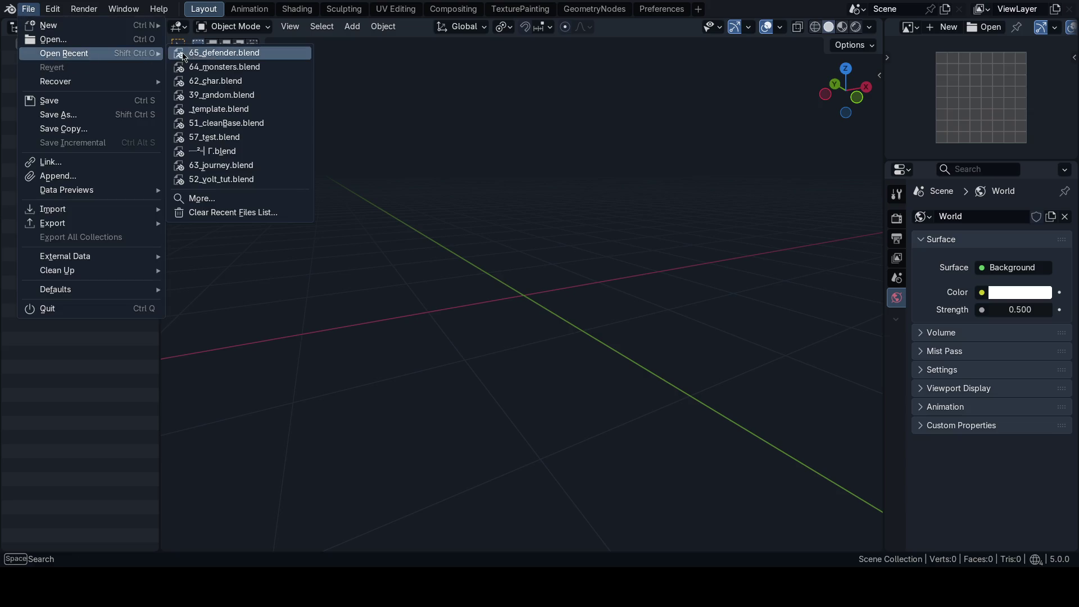
{"action": "key", "text": "Return"}
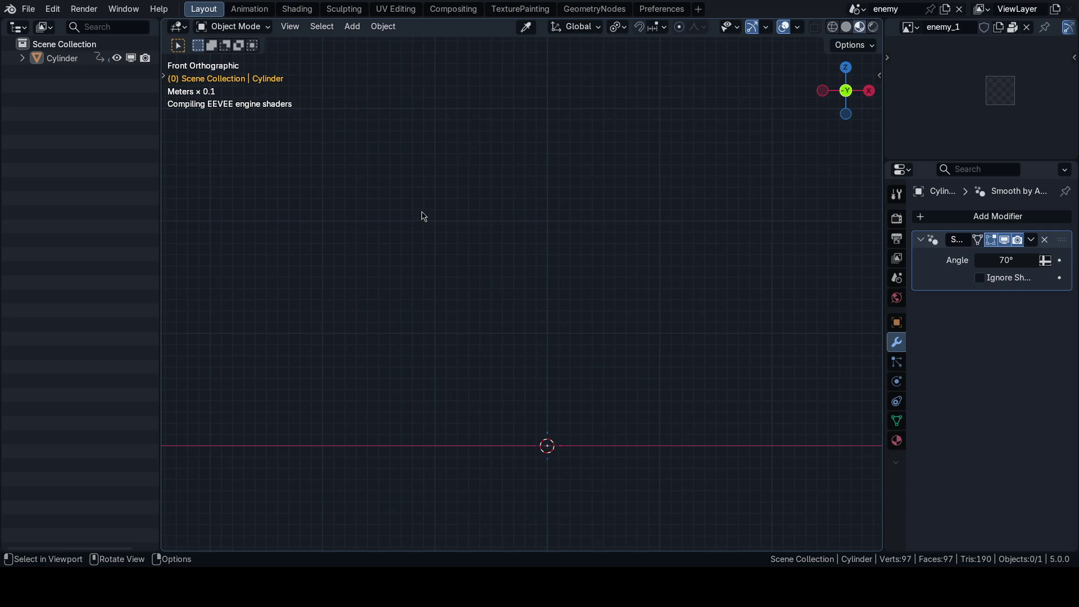
{"action": "middle_click_drag", "start_coordinate": [479, 273], "coordinate": [581, 248]}
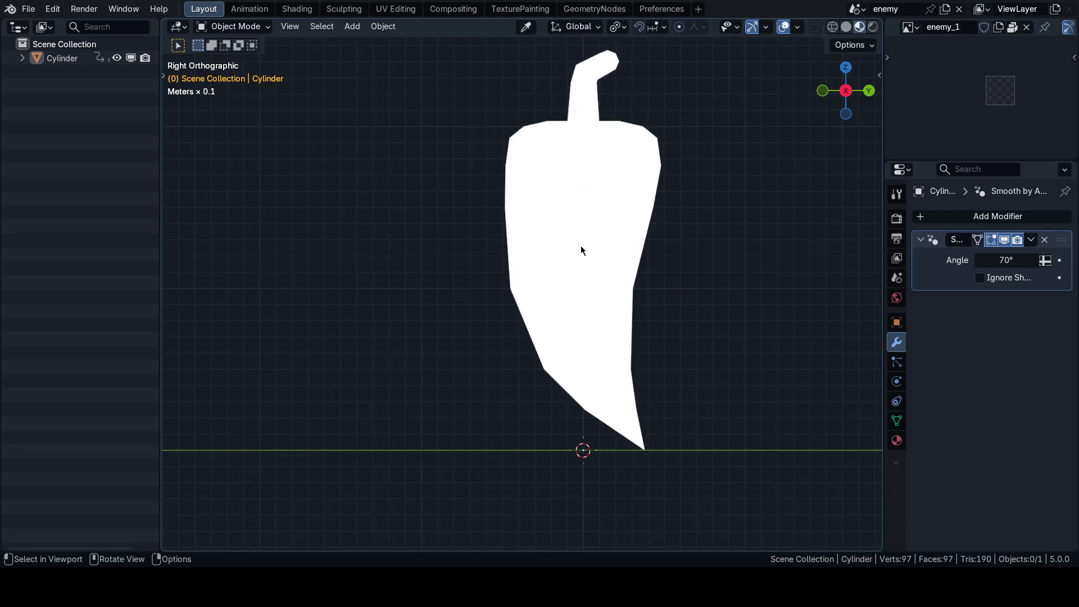
{"action": "mouse_move", "coordinate": [557, 311]}
{"action": "middle_mouse_down"}
{"action": "mouse_move", "coordinate": [459, 266]}
{"action": "mouse_move", "coordinate": [512, 292]}
{"action": "middle_mouse_up"}
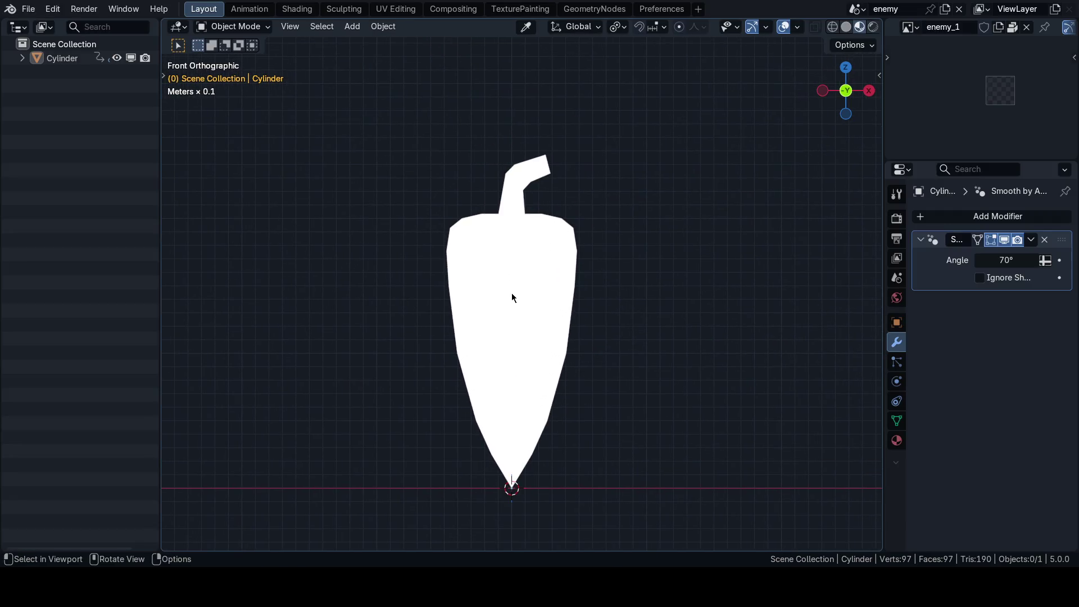
{"action": "left_click", "coordinate": [503, 295]}
Step: Switch to the TexturePainting workspace and save the file
{"action": "key", "text": "ctrl+Tab"}
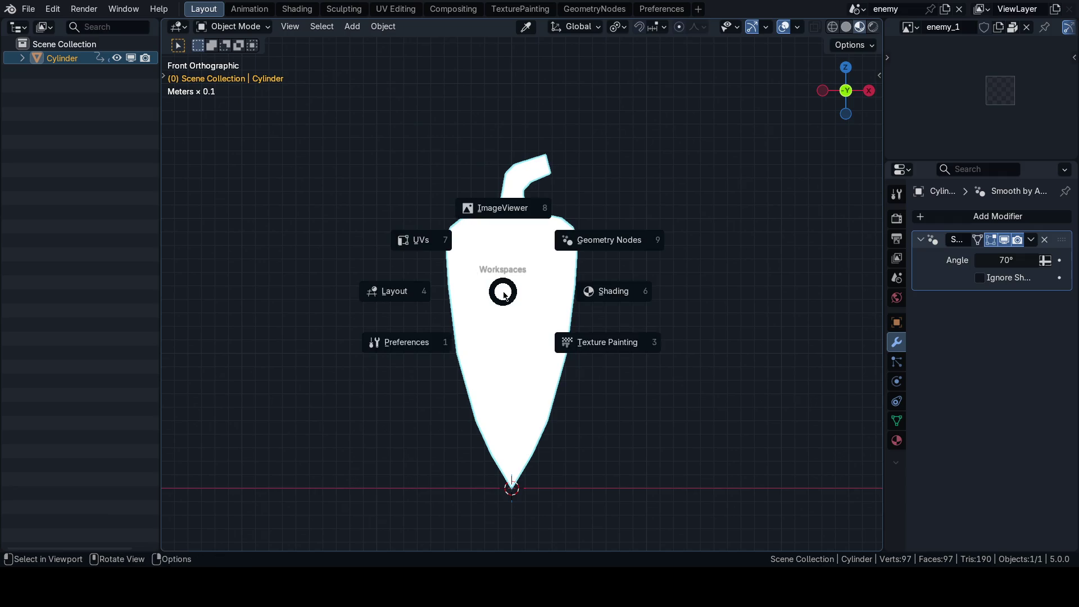
{"action": "left_click", "coordinate": [613, 291]}
{"action": "key", "text": "ctrl+Tab"}
{"action": "left_click", "coordinate": [631, 372]}
{"action": "key", "text": "ctrl+s"}
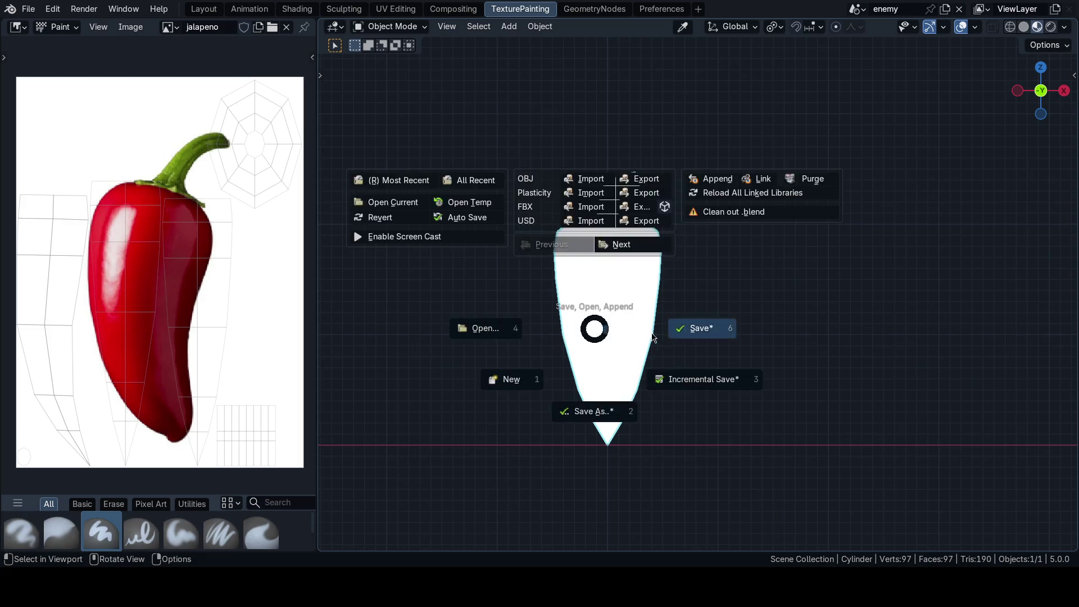
{"action": "left_click", "coordinate": [637, 340]}
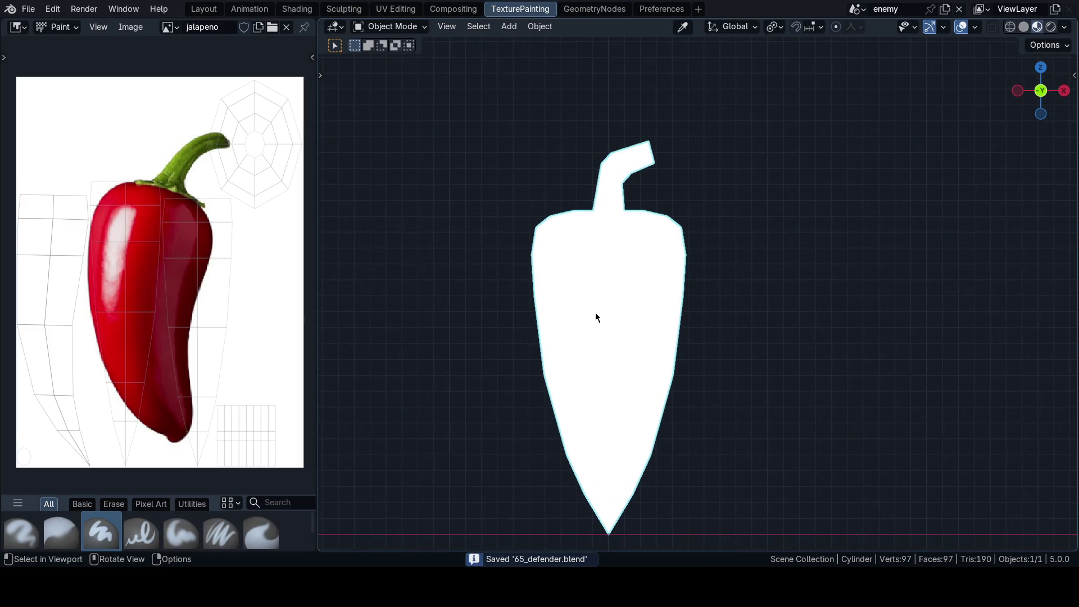
{"action": "key", "text": "ctrl+Tab"}
Step: Enter Texture Paint, show the jalapeno image and sample its red as brush colour
{"action": "left_click", "coordinate": [624, 292]}
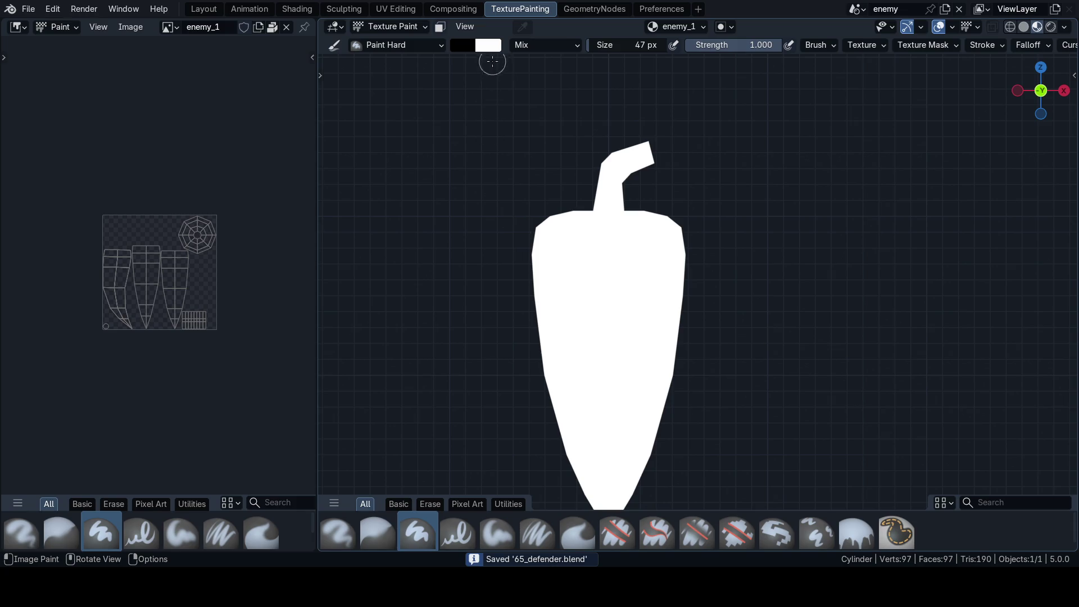
{"action": "scroll", "coordinate": [198, 52], "scroll_direction": "up", "scroll_amount": 3}
{"action": "left_click", "coordinate": [168, 26]}
{"action": "left_click", "coordinate": [202, 64]}
{"action": "scroll", "coordinate": [159, 265], "scroll_direction": "down", "scroll_amount": 2}
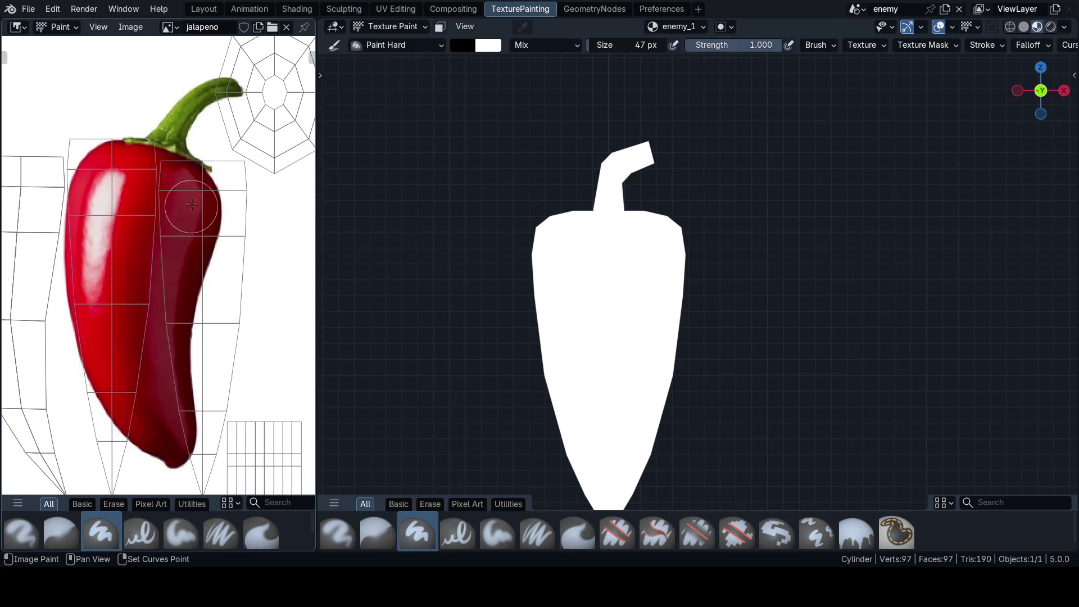
{"action": "left_click", "coordinate": [460, 46]}
{"action": "left_click", "coordinate": [580, 272]}
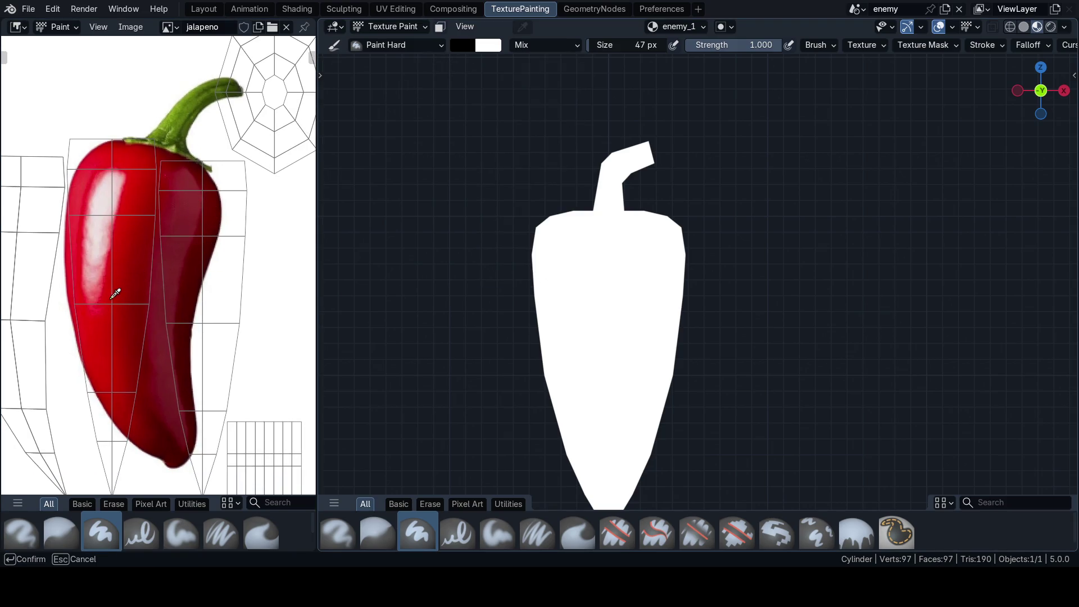
{"action": "left_click_drag", "start_coordinate": [106, 329], "coordinate": [109, 340]}
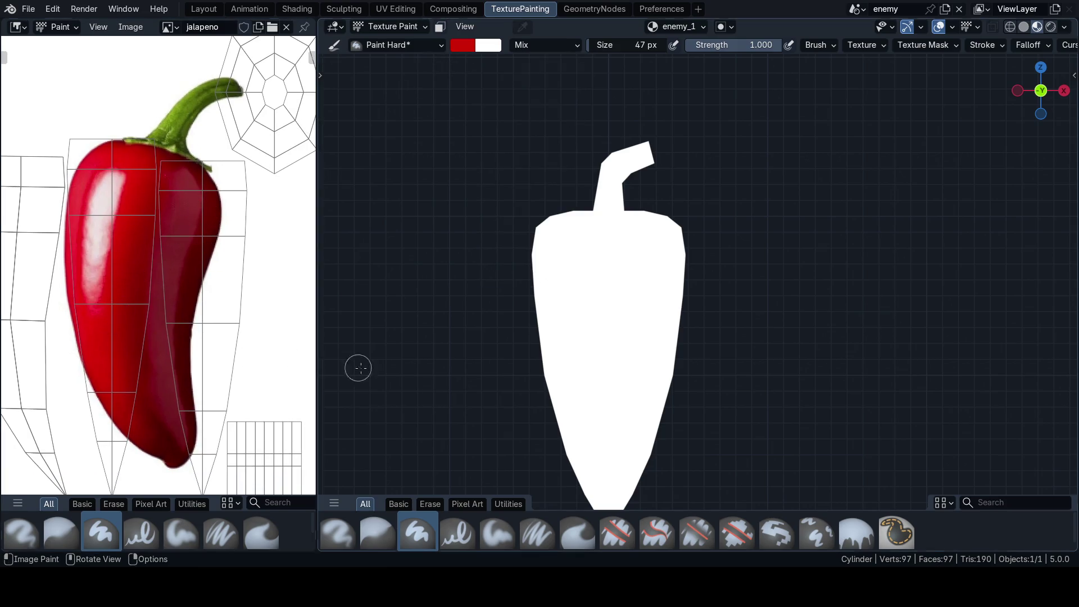
{"action": "left_click", "coordinate": [855, 531]}
Step: With the Fill tool, flood the pepper body with the sampled red and save
{"action": "left_click", "coordinate": [624, 372]}
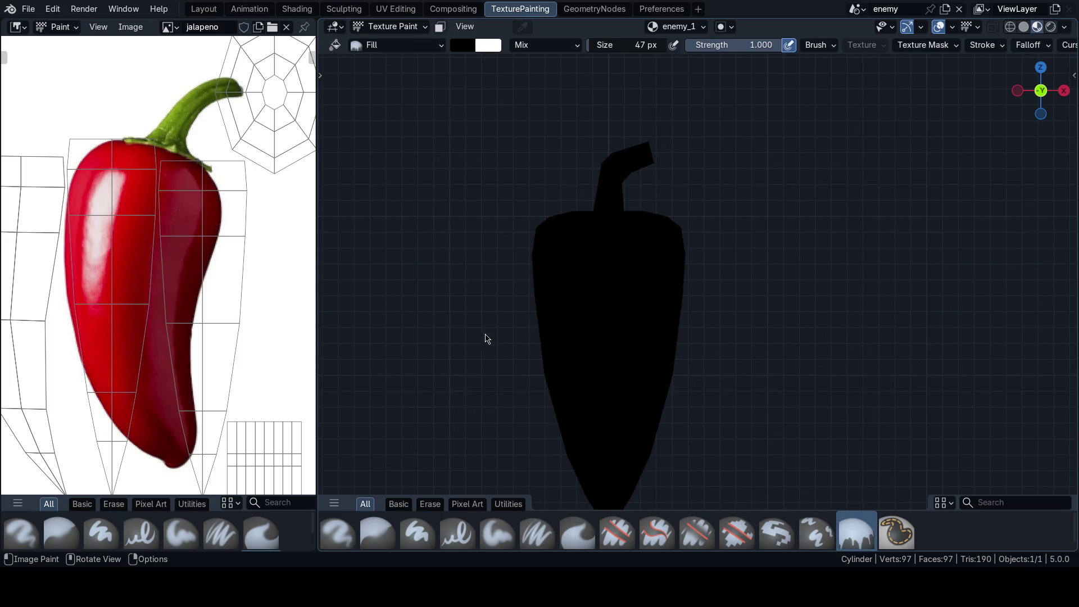
{"action": "key", "text": "ctrl+z"}
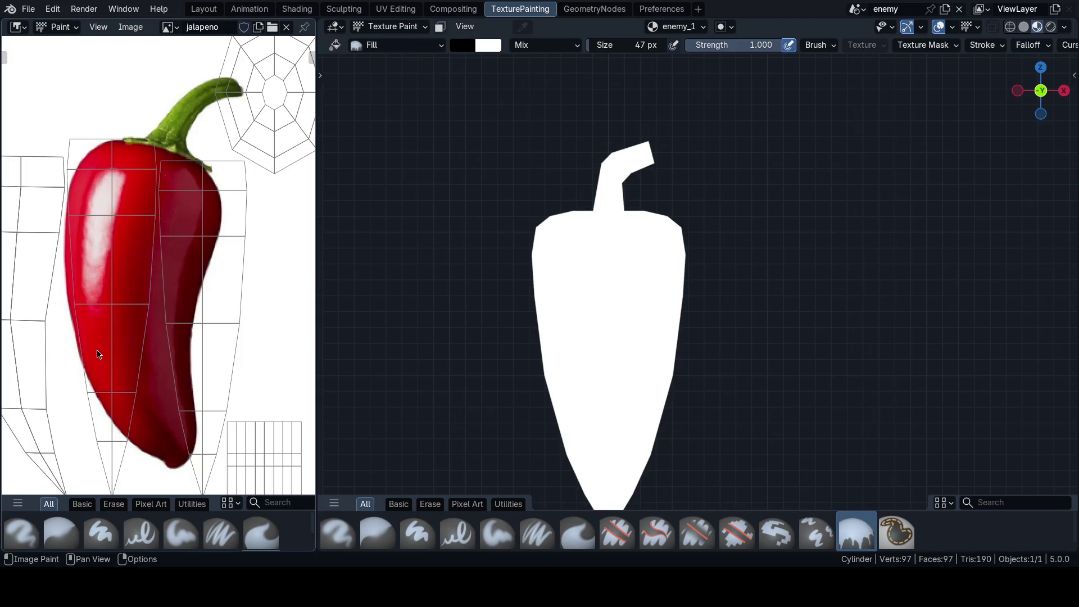
{"action": "key", "text": "s"}
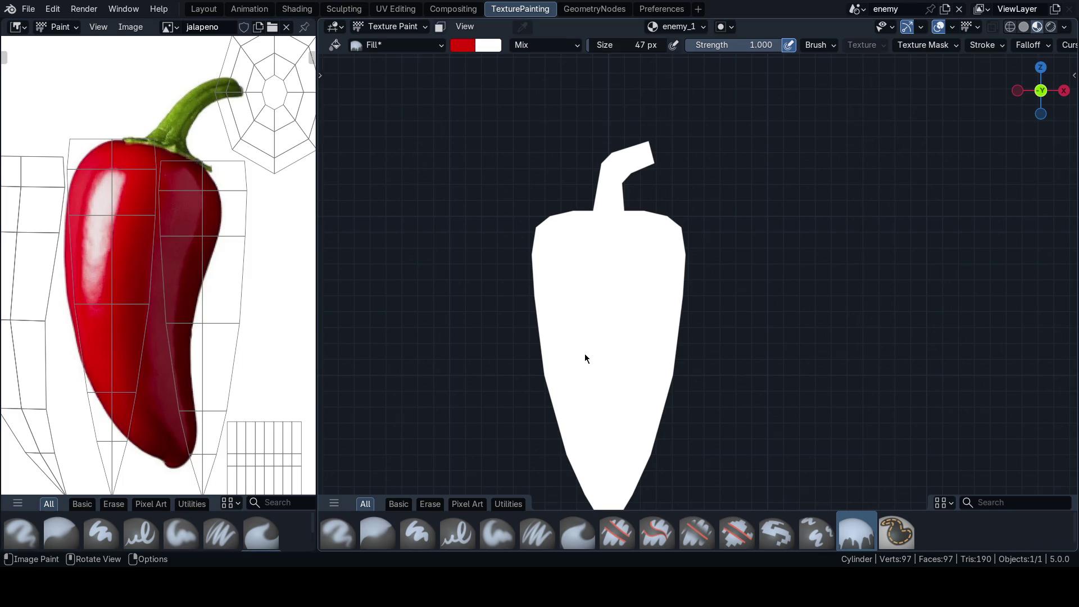
{"action": "left_click", "coordinate": [585, 353]}
{"action": "key", "text": "grave"}
{"action": "left_click", "coordinate": [736, 344]}
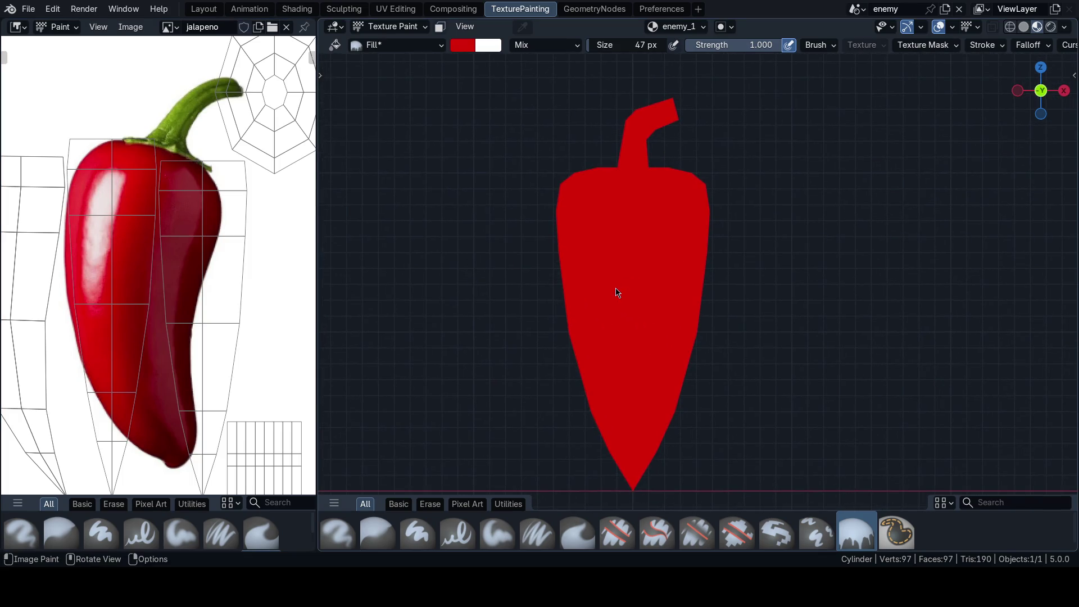
{"action": "key", "text": "ctrl+s"}
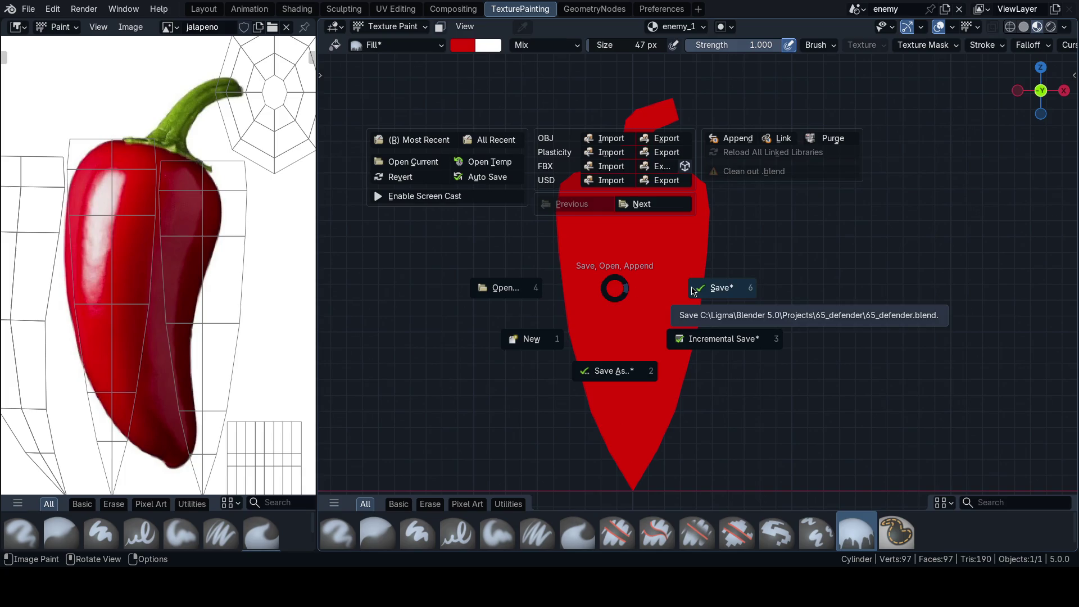
{"action": "left_click", "coordinate": [693, 291]}
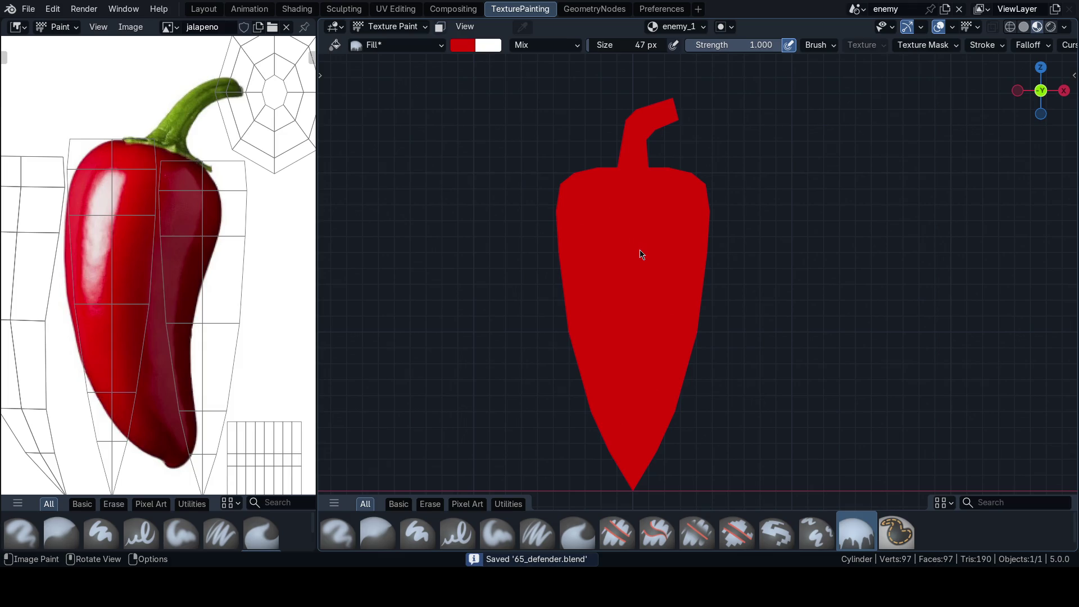
{"action": "scroll", "coordinate": [641, 255], "scroll_direction": "down", "scroll_amount": 1}
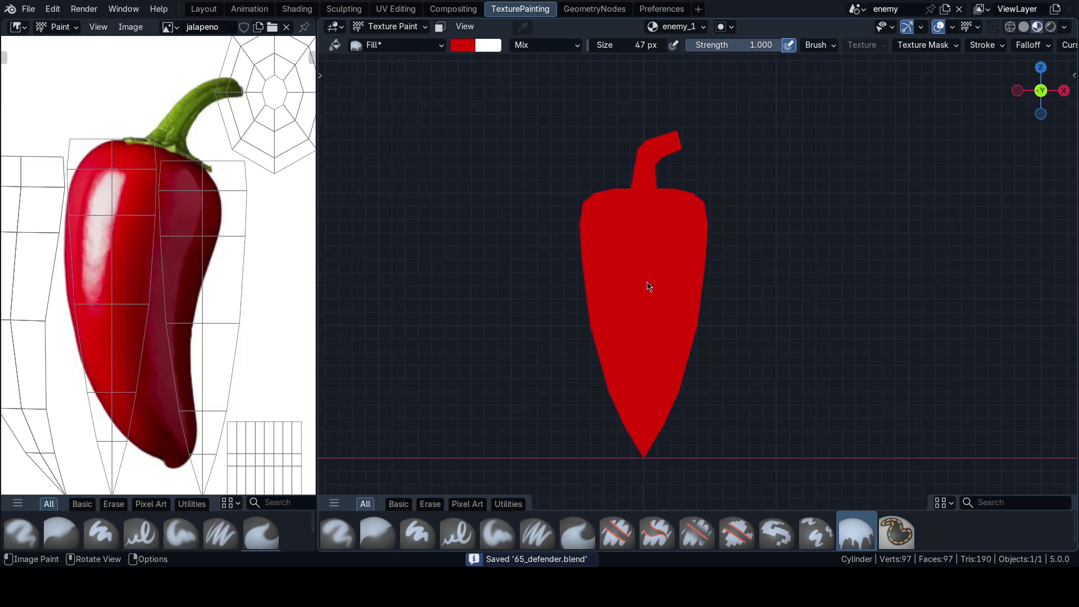
Step: In Edit Mode box-select only the stem faces of the pepper
{"action": "key", "text": "ctrl+s"}
{"action": "middle_click_drag", "start_coordinate": [646, 287], "coordinate": [616, 325], "text": "shift"}
{"action": "scroll", "coordinate": [83, 302], "scroll_direction": "up", "scroll_amount": 2}
{"action": "scroll", "coordinate": [126, 253], "scroll_direction": "up", "scroll_amount": 1}
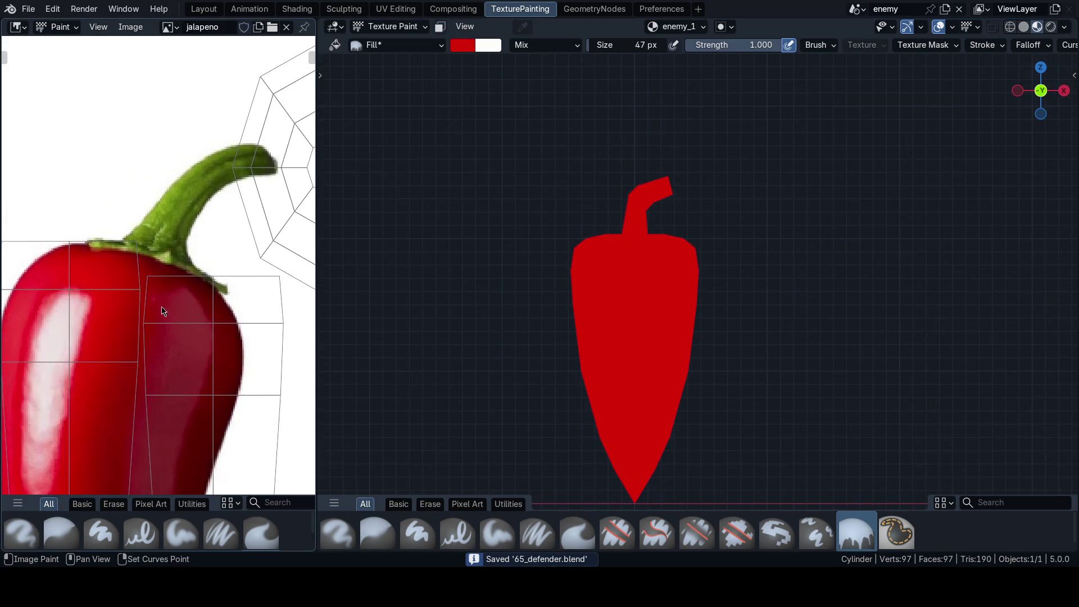
{"action": "scroll", "coordinate": [160, 224], "scroll_direction": "up", "scroll_amount": 1}
{"action": "scroll", "coordinate": [170, 214], "scroll_direction": "up", "scroll_amount": 1}
{"action": "scroll", "coordinate": [170, 215], "scroll_direction": "up", "scroll_amount": 1}
{"action": "scroll", "coordinate": [597, 254], "scroll_direction": "up", "scroll_amount": 3}
{"action": "scroll", "coordinate": [587, 277], "scroll_direction": "up", "scroll_amount": 1}
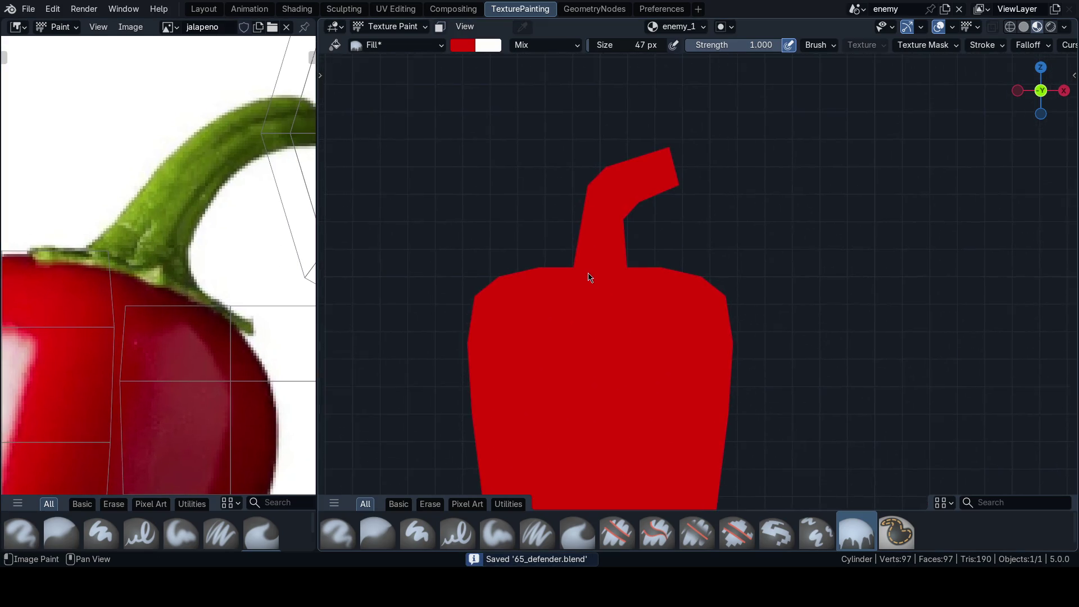
{"action": "scroll", "coordinate": [573, 284], "scroll_direction": "up", "scroll_amount": 2}
{"action": "key", "text": "Tab"}
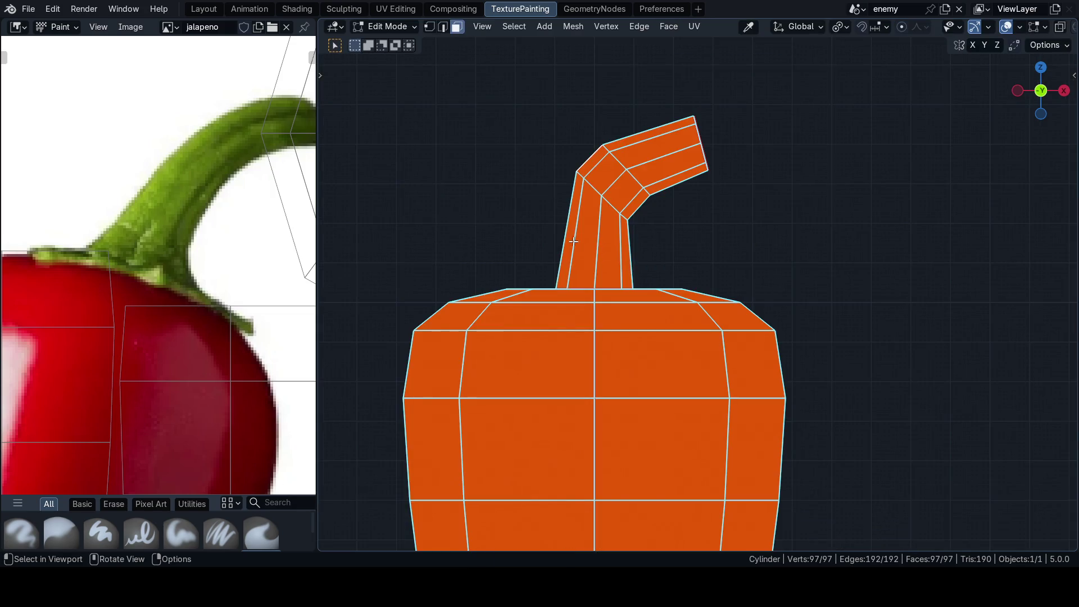
{"action": "left_click_drag", "start_coordinate": [523, 100], "coordinate": [729, 202]}
{"action": "middle_click_drag", "start_coordinate": [783, 259], "coordinate": [670, 272]}
{"action": "key", "text": "Escape"}
{"action": "middle_click_drag", "start_coordinate": [569, 264], "coordinate": [597, 268], "text": "shift"}
Step: Back in Texture Paint, enable the face selection mask and show the jalapeno image, saving
{"action": "key", "text": "ctrl+Tab"}
{"action": "left_click", "coordinate": [579, 173]}
{"action": "left_click", "coordinate": [440, 26]}
{"action": "scroll", "coordinate": [203, 315], "scroll_direction": "down", "scroll_amount": 2}
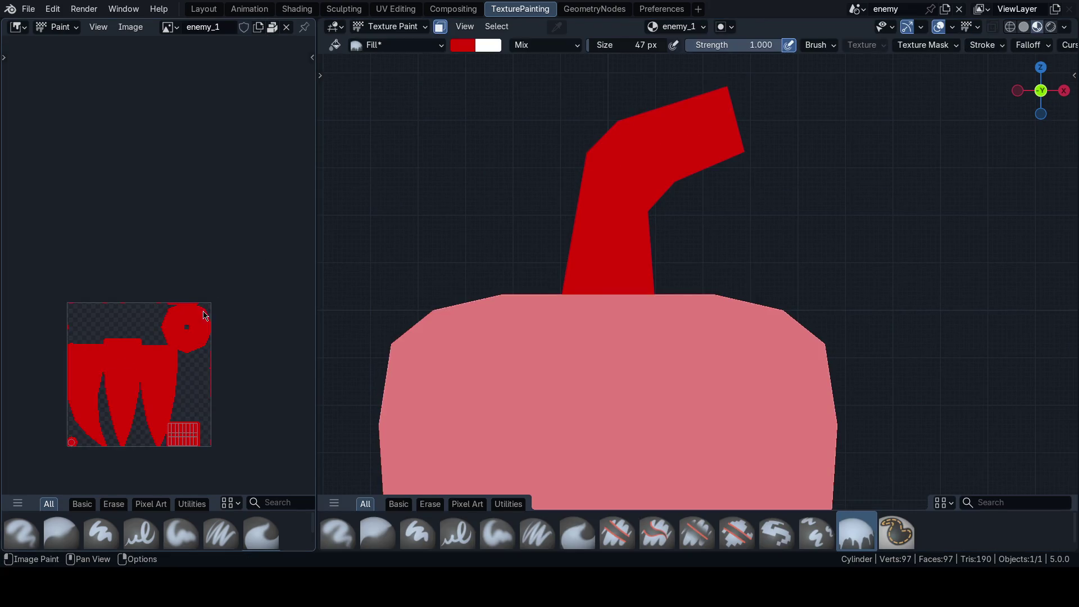
{"action": "scroll", "coordinate": [204, 315], "scroll_direction": "up", "scroll_amount": 2}
{"action": "scroll", "coordinate": [207, 302], "scroll_direction": "up", "scroll_amount": 2}
{"action": "left_click", "coordinate": [168, 27]}
{"action": "left_click", "coordinate": [187, 91]}
{"action": "left_click", "coordinate": [169, 27]}
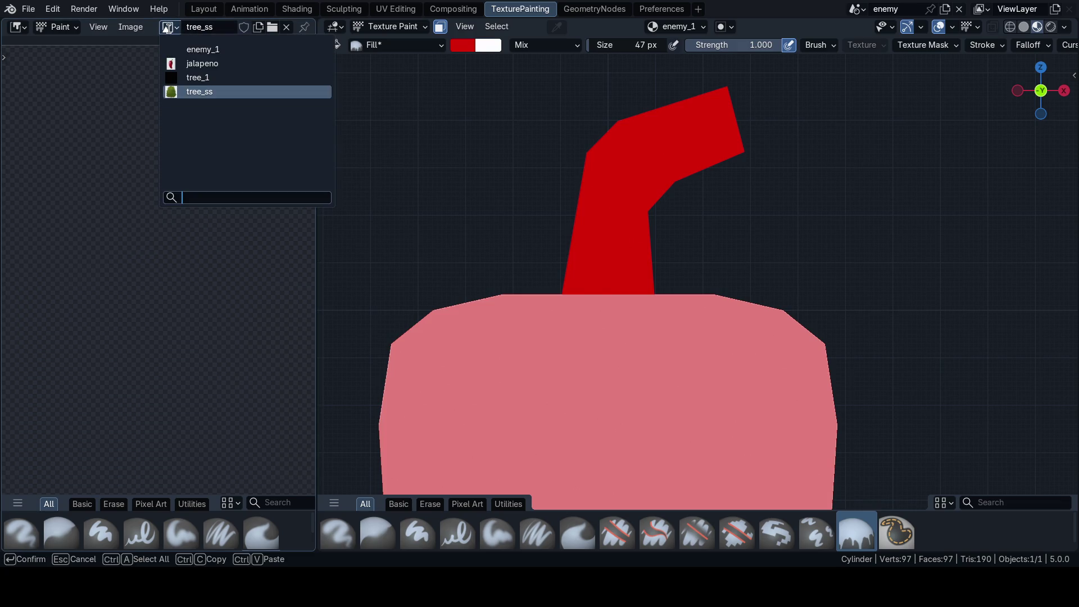
{"action": "left_click", "coordinate": [186, 62]}
{"action": "key", "text": "ctrl+s"}
Step: Sample the jalapeno stem's green and fill the pepper stem with it
{"action": "middle_click_drag", "start_coordinate": [162, 205], "coordinate": [187, 349]}
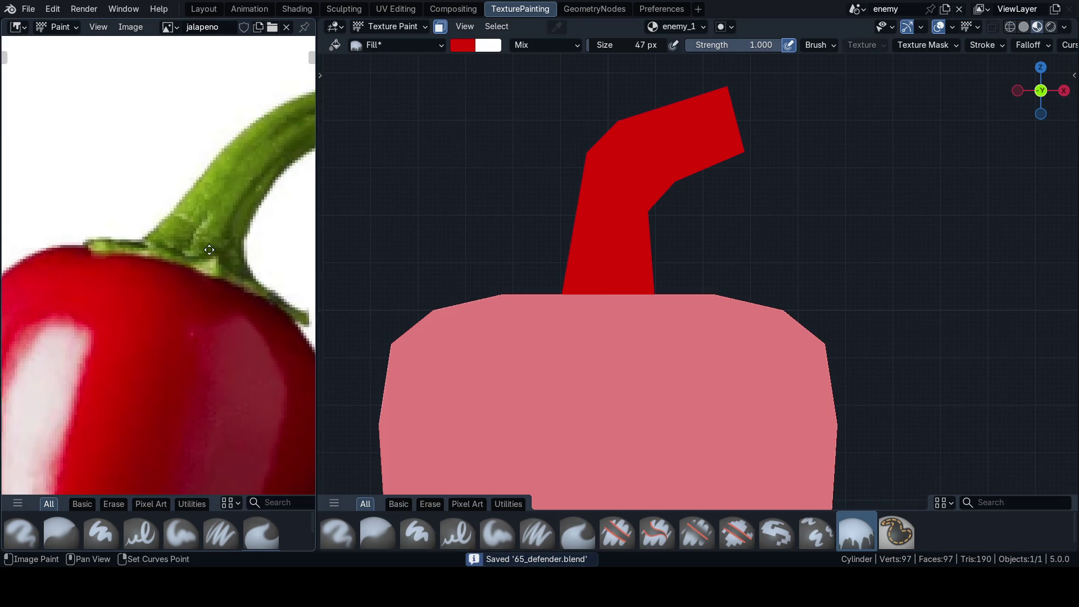
{"action": "left_click", "coordinate": [462, 45]}
{"action": "key", "text": "s"}
{"action": "left_click", "coordinate": [612, 196]}
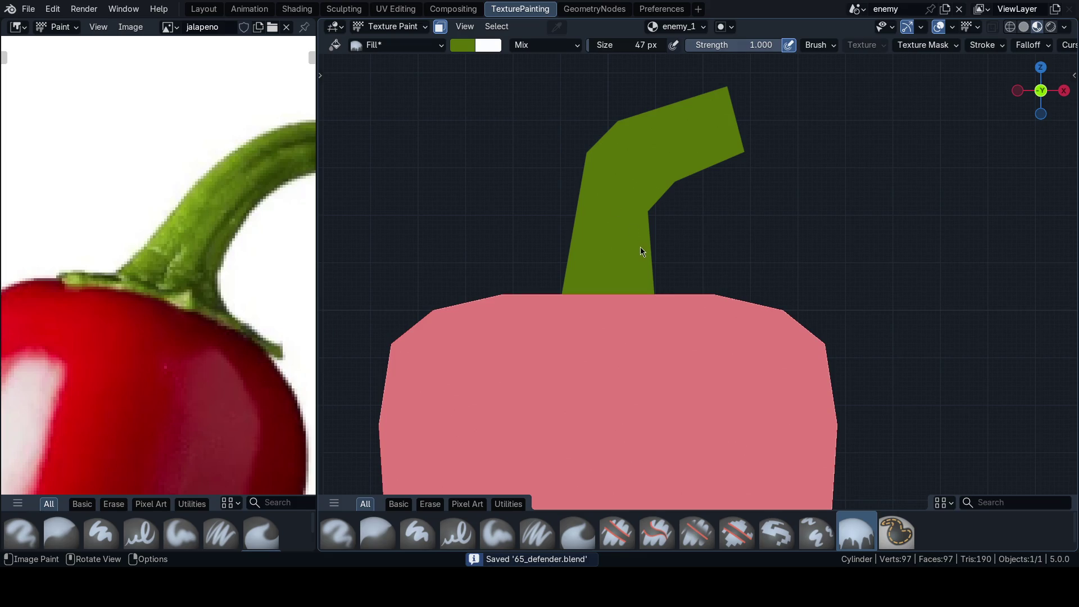
{"action": "scroll", "coordinate": [675, 291], "scroll_direction": "down", "scroll_amount": 4}
{"action": "scroll", "coordinate": [675, 287], "scroll_direction": "down", "scroll_amount": 5}
{"action": "scroll", "coordinate": [699, 317], "scroll_direction": "up", "scroll_amount": 3}
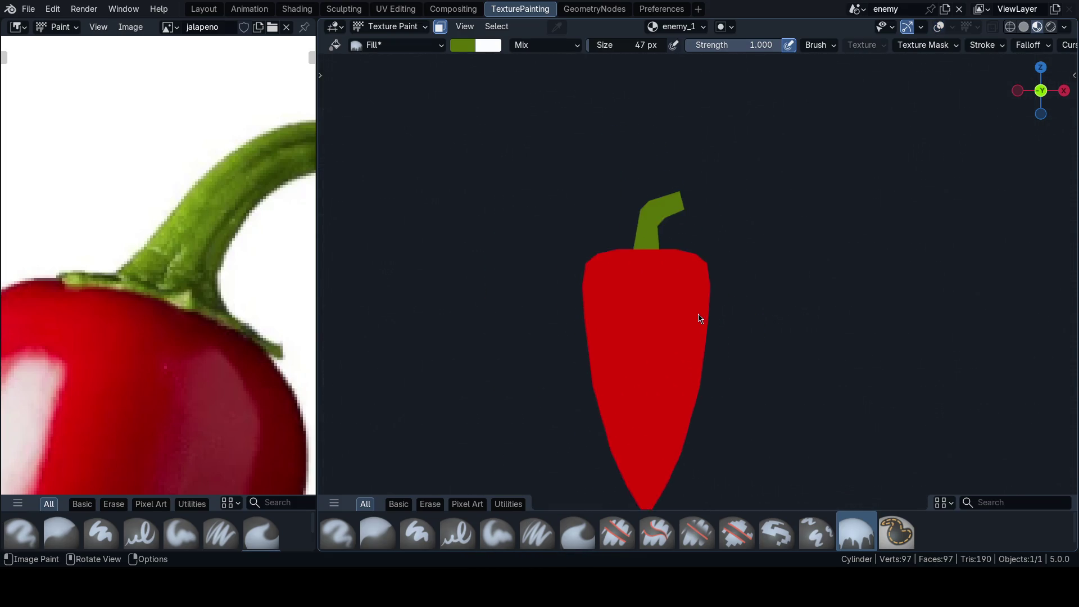
{"action": "key", "text": "ctrl+KP_1"}
Step: Orbit to inspect the stray green patch and check islands in the UV Editing workspace
{"action": "mouse_move", "coordinate": [700, 296]}
{"action": "middle_mouse_down"}
{"action": "mouse_move", "coordinate": [681, 313]}
{"action": "mouse_move", "coordinate": [618, 286]}
{"action": "mouse_move", "coordinate": [602, 306]}
{"action": "middle_mouse_up"}
{"action": "scroll", "coordinate": [662, 270], "scroll_direction": "up", "scroll_amount": 4}
{"action": "middle_click_drag", "start_coordinate": [663, 270], "coordinate": [602, 274]}
{"action": "scroll", "coordinate": [602, 275], "scroll_direction": "up", "scroll_amount": 3}
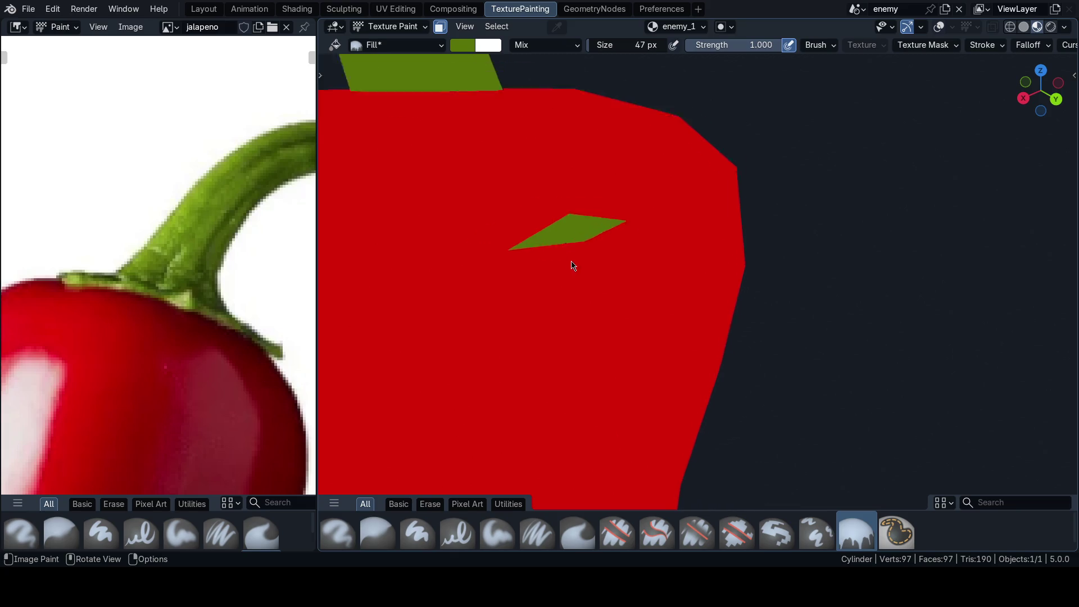
{"action": "scroll", "coordinate": [570, 266], "scroll_direction": "up", "scroll_amount": 5}
{"action": "scroll", "coordinate": [538, 284], "scroll_direction": "down", "scroll_amount": 4}
{"action": "middle_click_drag", "start_coordinate": [538, 284], "coordinate": [639, 319], "text": "shift"}
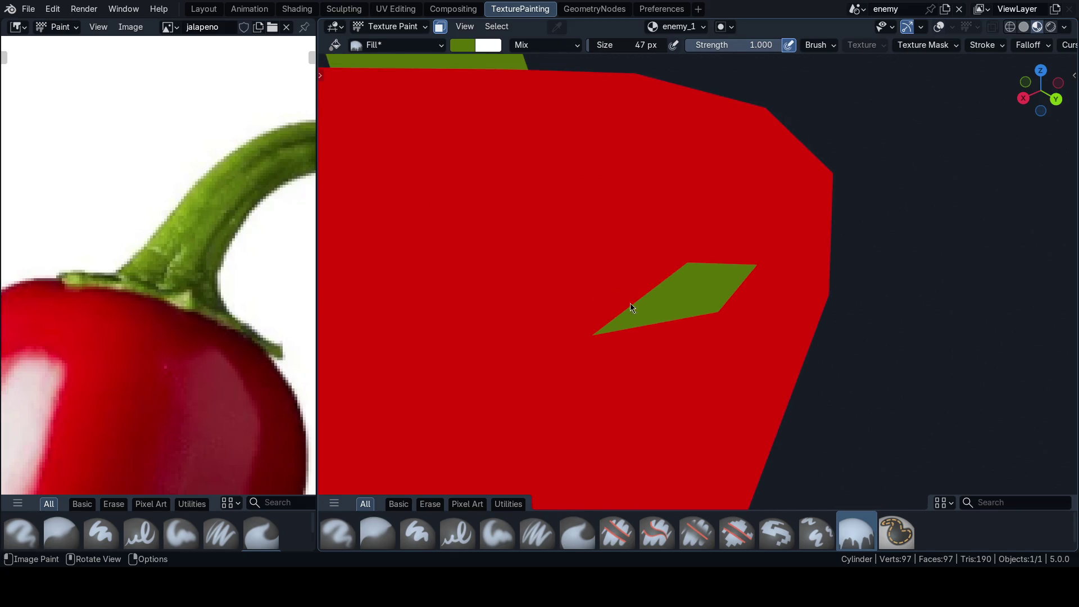
{"action": "scroll", "coordinate": [649, 301], "scroll_direction": "down", "scroll_amount": 2}
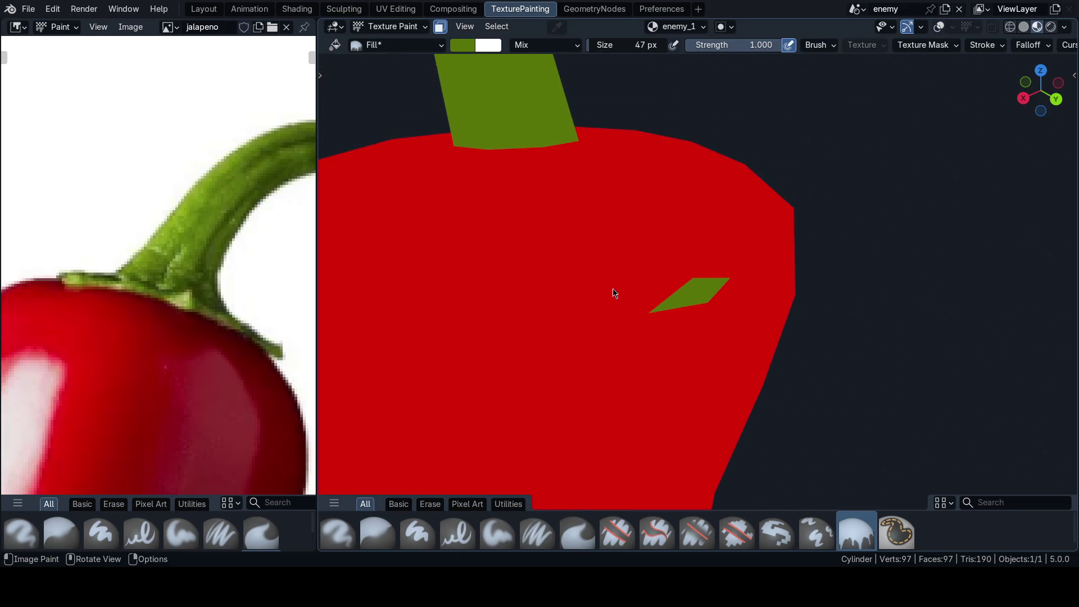
{"action": "key", "text": "ctrl+Tab"}
{"action": "left_click", "coordinate": [518, 233]}
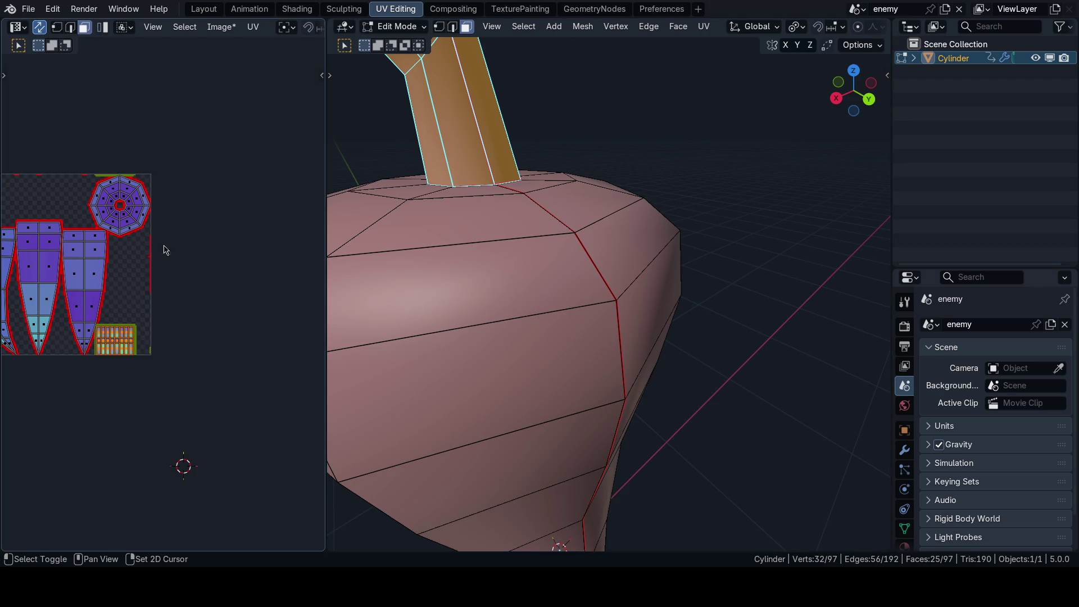
{"action": "scroll", "coordinate": [168, 254], "scroll_direction": "up", "scroll_amount": 3}
{"action": "scroll", "coordinate": [190, 308], "scroll_direction": "up", "scroll_amount": 3}
{"action": "scroll", "coordinate": [191, 309], "scroll_direction": "down", "scroll_amount": 3}
{"action": "scroll", "coordinate": [202, 278], "scroll_direction": "down", "scroll_amount": 2}
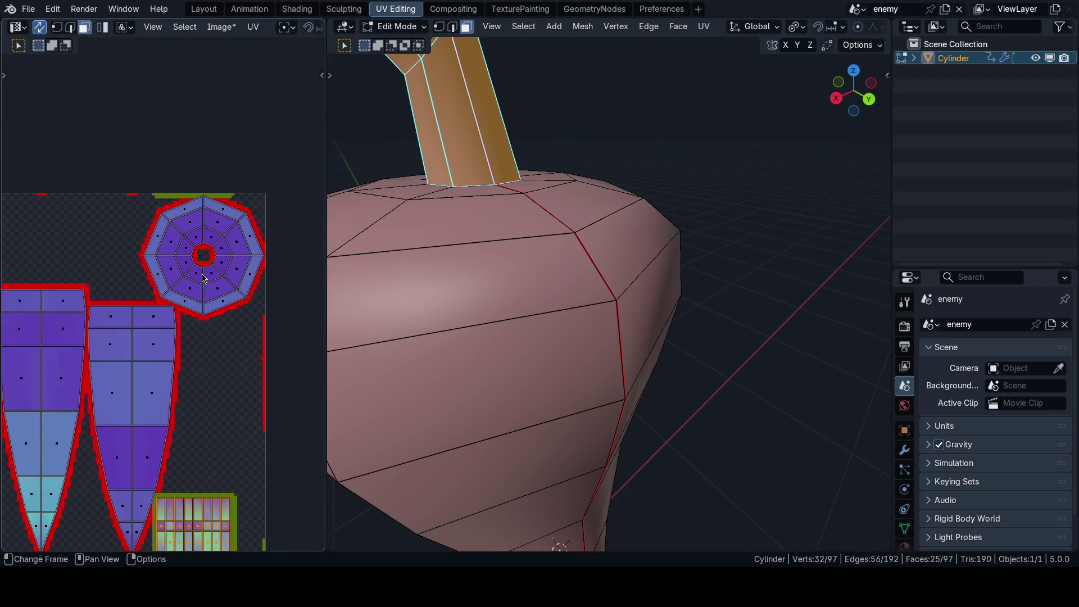
Step: Return to the TexturePainting workspace and back into Texture Paint mode
{"action": "key", "text": "ctrl+Tab"}
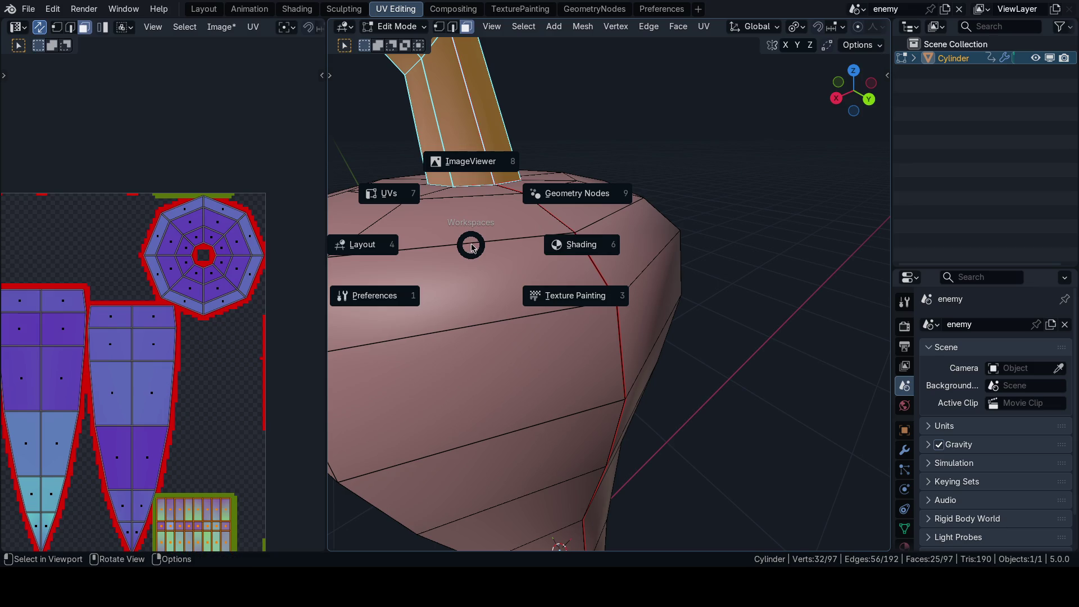
{"action": "left_click", "coordinate": [576, 295]}
{"action": "key", "text": "Tab"}
{"action": "scroll", "coordinate": [551, 288], "scroll_direction": "down", "scroll_amount": 5}
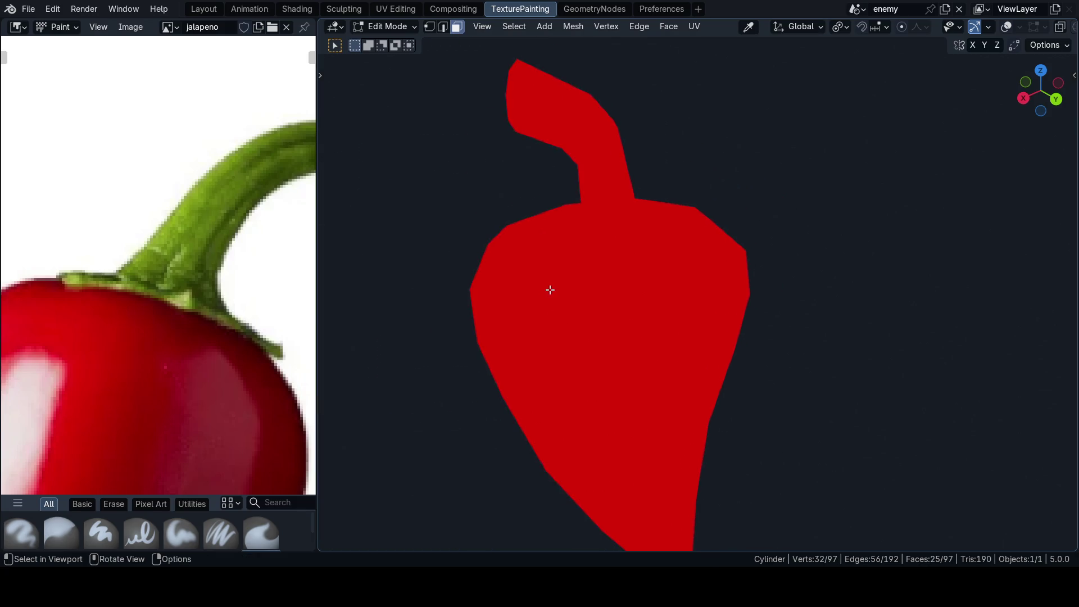
{"action": "middle_click_drag", "start_coordinate": [549, 284], "coordinate": [584, 307]}
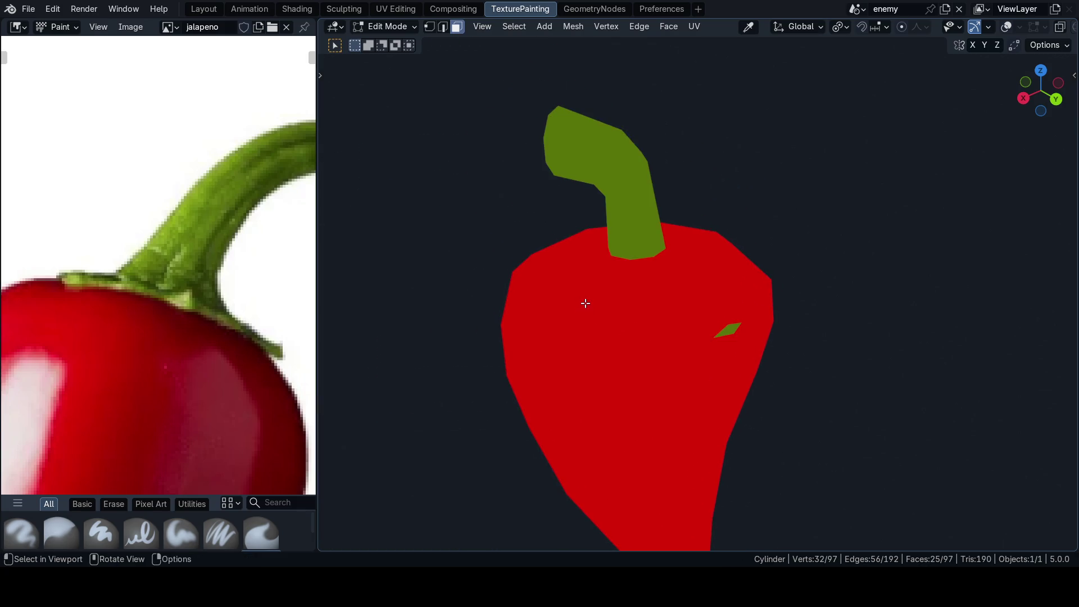
{"action": "key", "text": "ctrl+Tab"}
{"action": "left_click", "coordinate": [649, 257]}
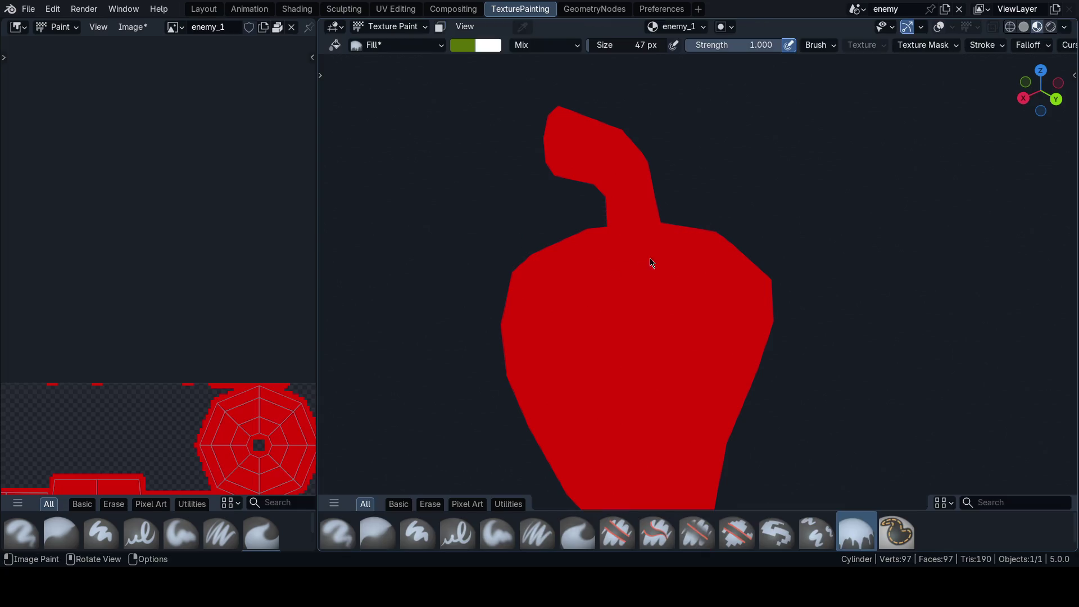
Step: Show the Fill brush's Tool settings and frame the whole enemy_1 texture
{"action": "key", "text": "n"}
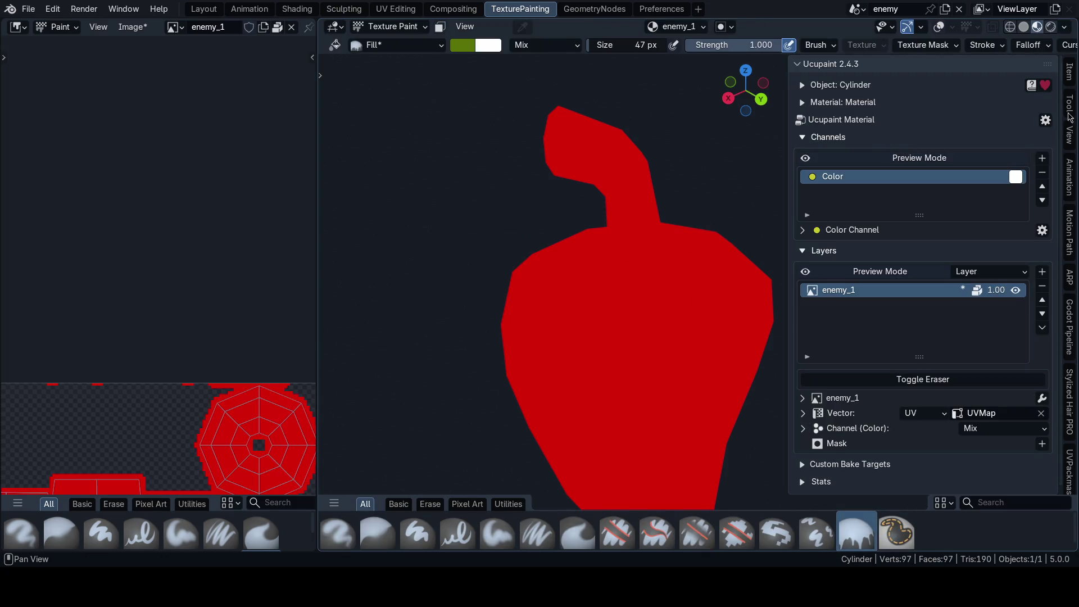
{"action": "left_click", "coordinate": [1069, 104]}
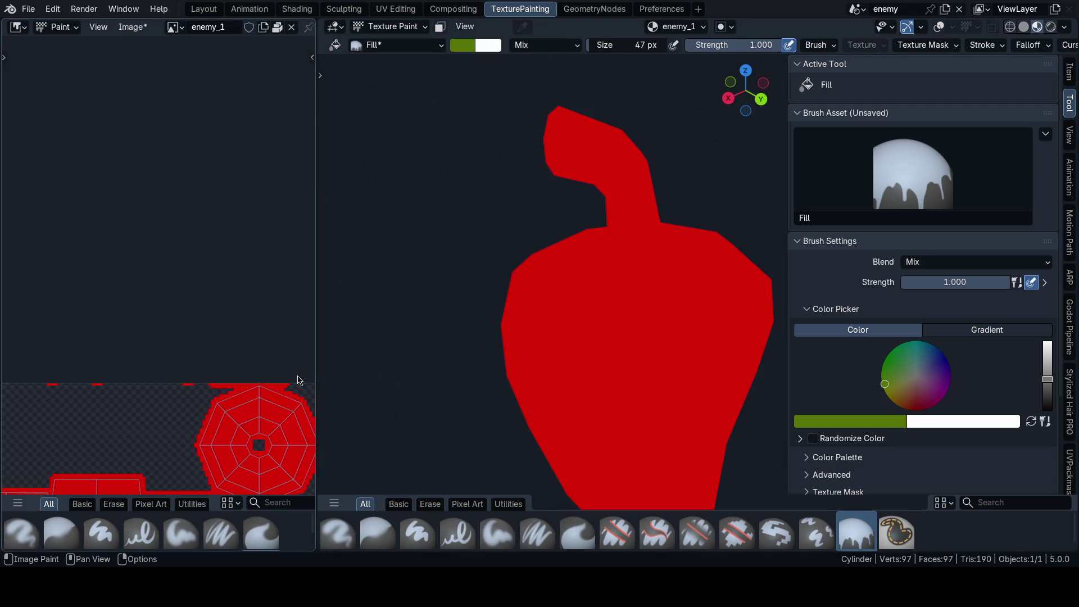
{"action": "key", "text": "Home"}
{"action": "scroll", "coordinate": [253, 272], "scroll_direction": "up", "scroll_amount": 3}
{"action": "scroll", "coordinate": [227, 292], "scroll_direction": "up", "scroll_amount": 3}
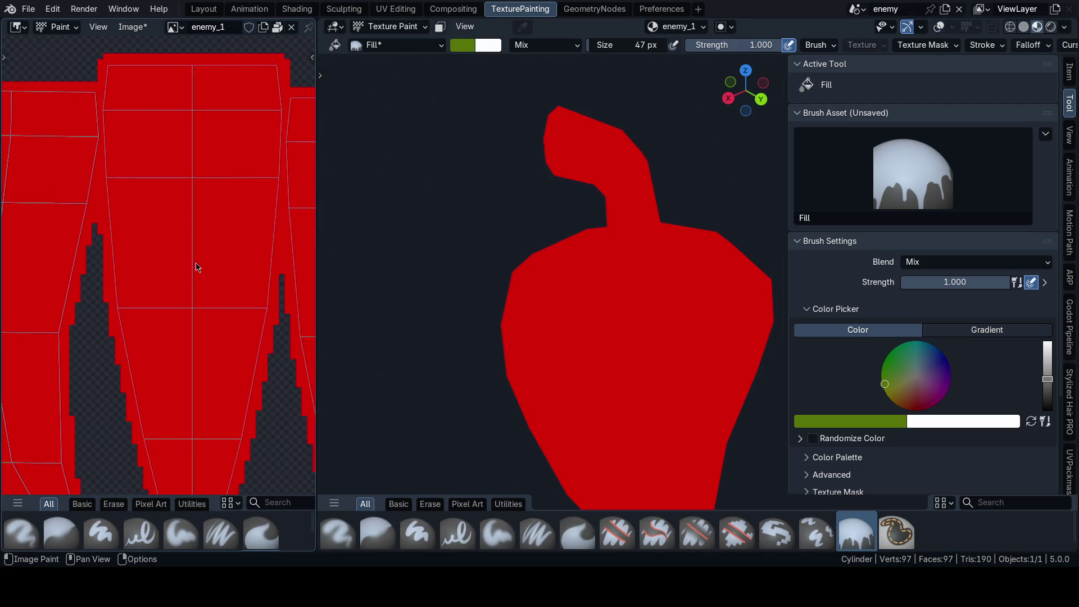
{"action": "scroll", "coordinate": [197, 267], "scroll_direction": "down", "scroll_amount": 3}
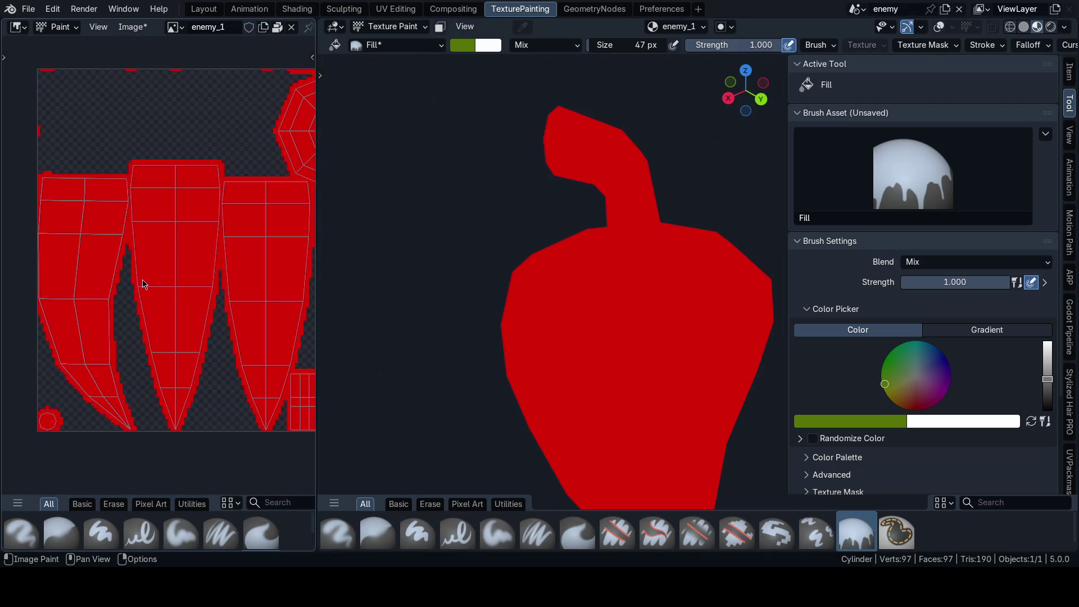
{"action": "scroll", "coordinate": [162, 282], "scroll_direction": "right", "scroll_amount": 3}
{"action": "scroll", "coordinate": [140, 287], "scroll_direction": "up", "scroll_amount": 1}
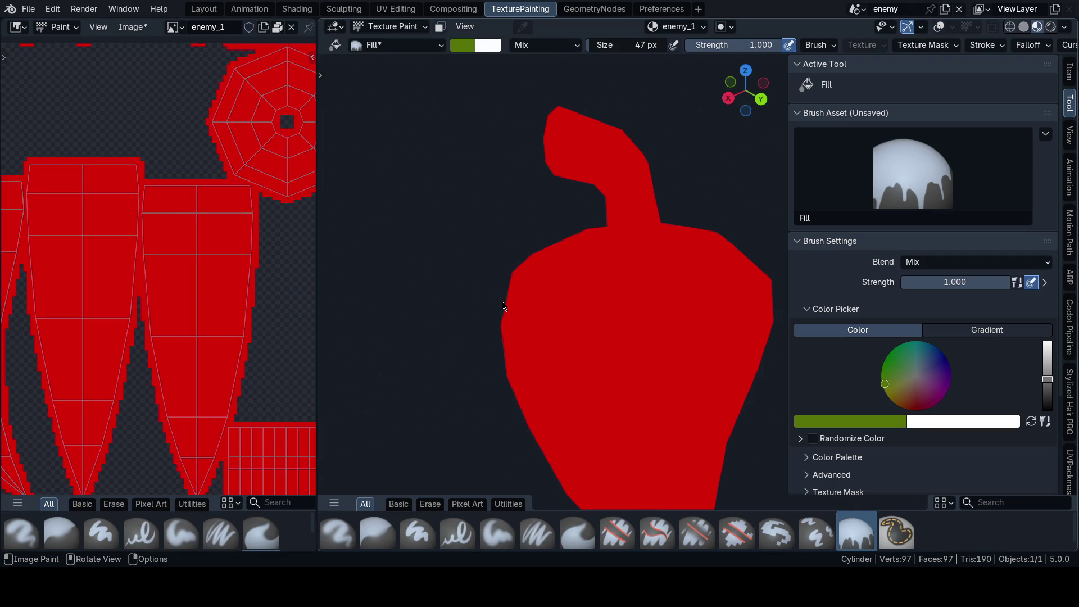
{"action": "middle_click_drag", "start_coordinate": [187, 317], "coordinate": [164, 299]}
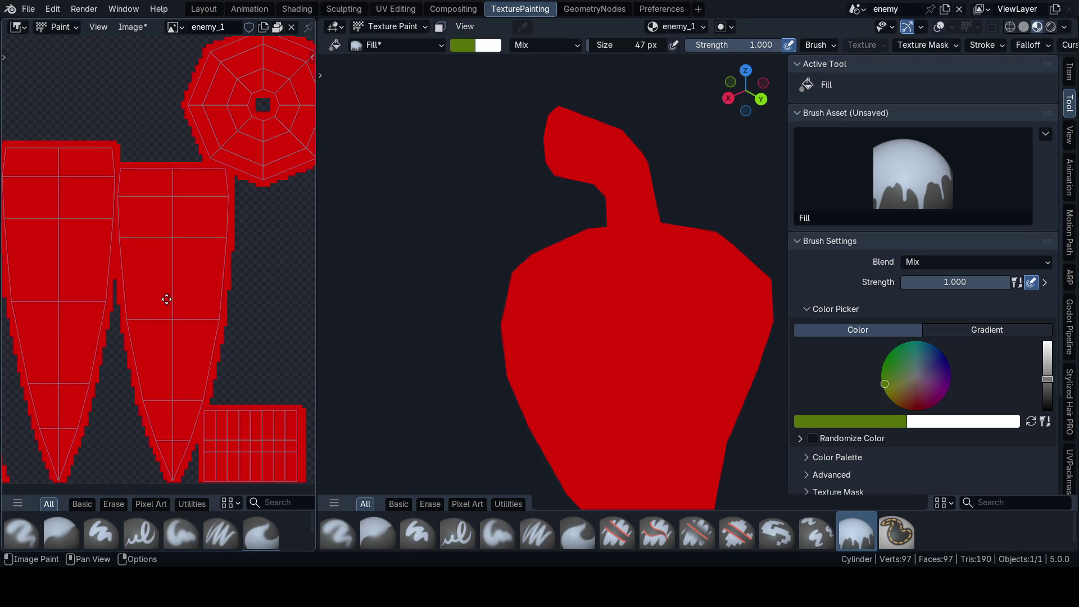
{"action": "scroll", "coordinate": [862, 319], "scroll_direction": "down", "scroll_amount": 4}
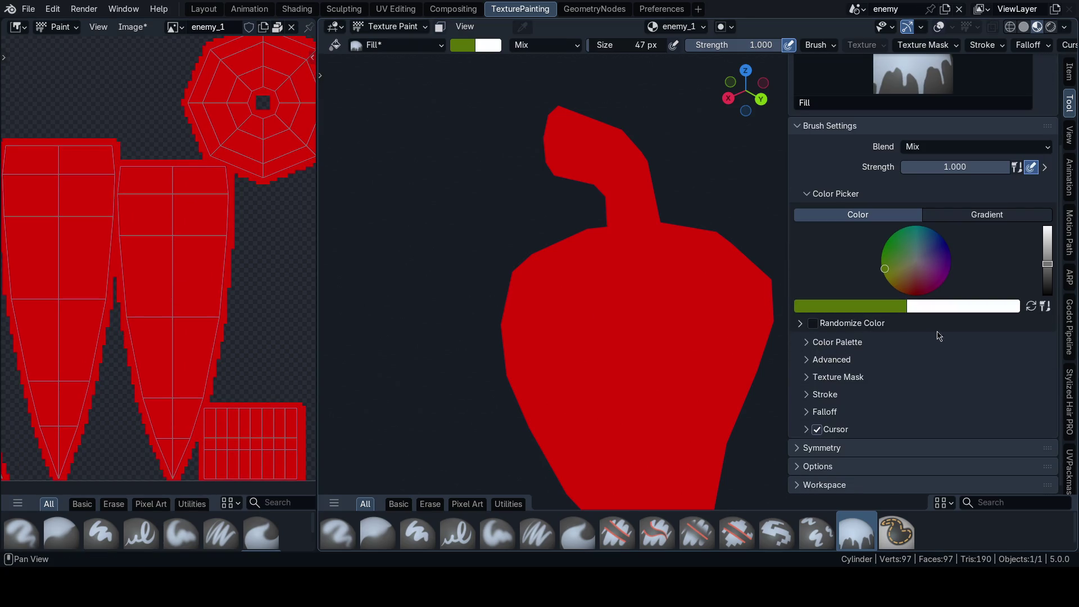
{"action": "scroll", "coordinate": [938, 336], "scroll_direction": "up", "scroll_amount": 3}
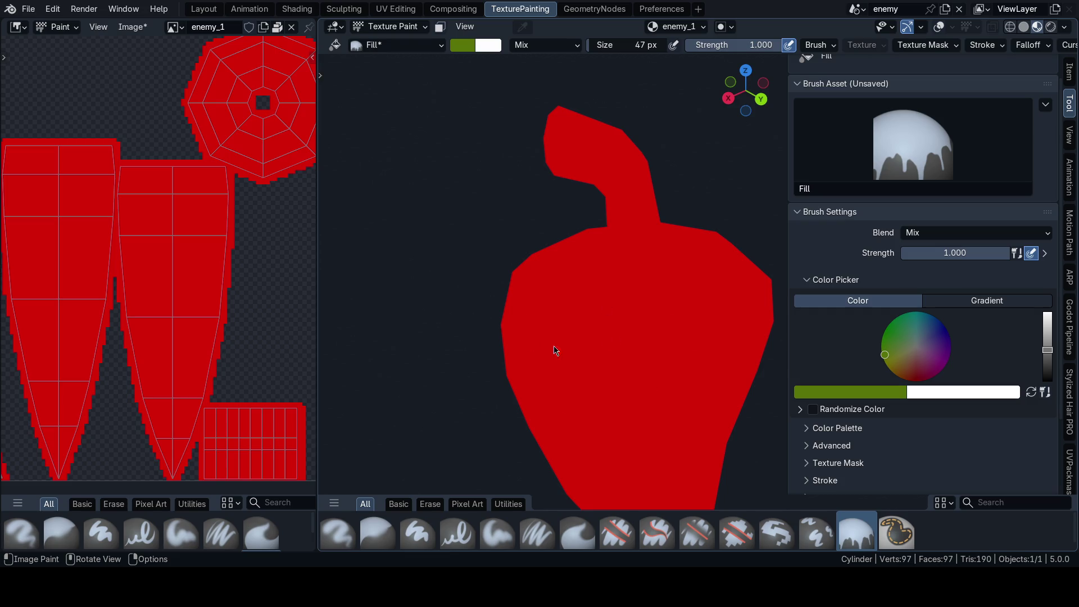
{"action": "scroll", "coordinate": [554, 351], "scroll_direction": "down", "scroll_amount": 3}
Step: Frame the red pepper in the viewport and save the blend file
{"action": "middle_click_drag", "start_coordinate": [595, 356], "coordinate": [628, 347]}
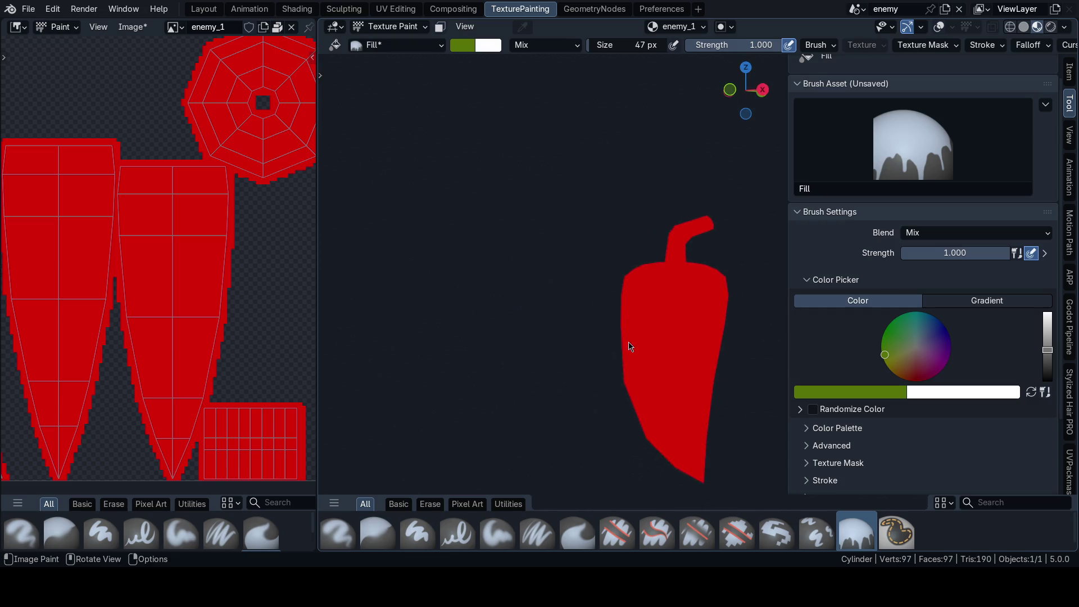
{"action": "scroll", "coordinate": [615, 341], "scroll_direction": "up", "scroll_amount": 2}
{"action": "middle_click_drag", "start_coordinate": [639, 320], "coordinate": [585, 321], "text": "shift"}
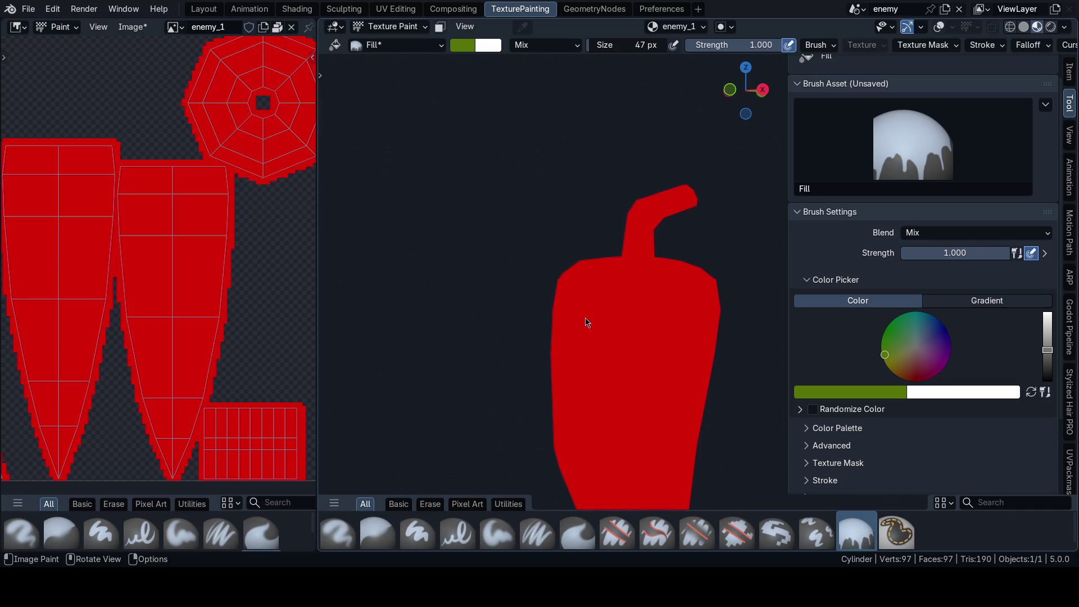
{"action": "key", "text": "ctrl+s"}
{"action": "left_click", "coordinate": [681, 315]}
{"action": "scroll", "coordinate": [681, 316], "scroll_direction": "up", "scroll_amount": 2}
{"action": "scroll", "coordinate": [873, 372], "scroll_direction": "down", "scroll_amount": 3}
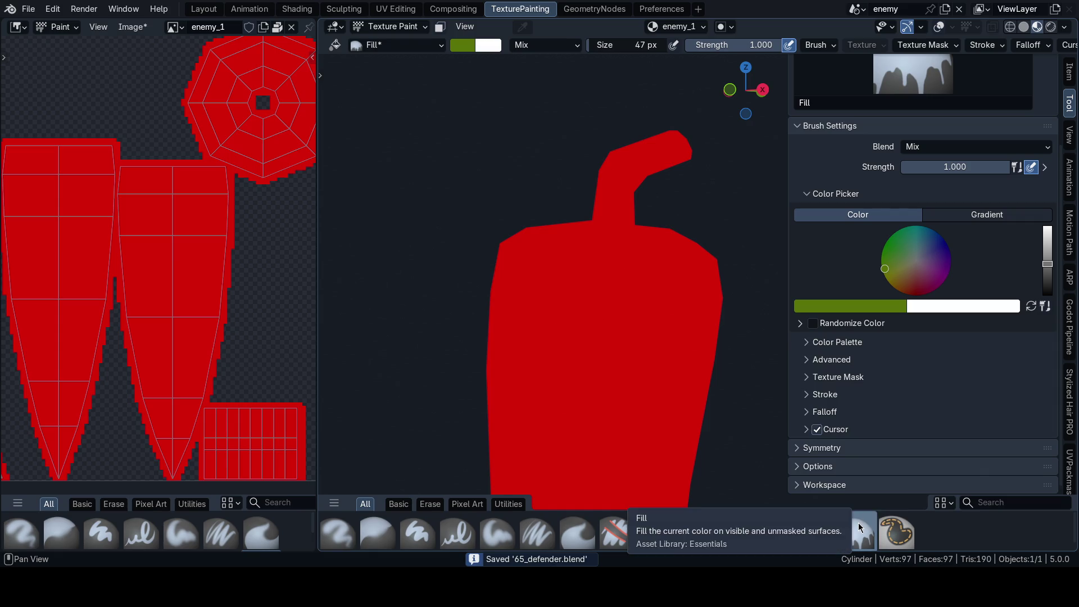
Step: Set the paint Bleed to 0 px and enable face selection masking
{"action": "left_click", "coordinate": [837, 468]}
{"action": "scroll", "coordinate": [838, 470], "scroll_direction": "down", "scroll_amount": 3}
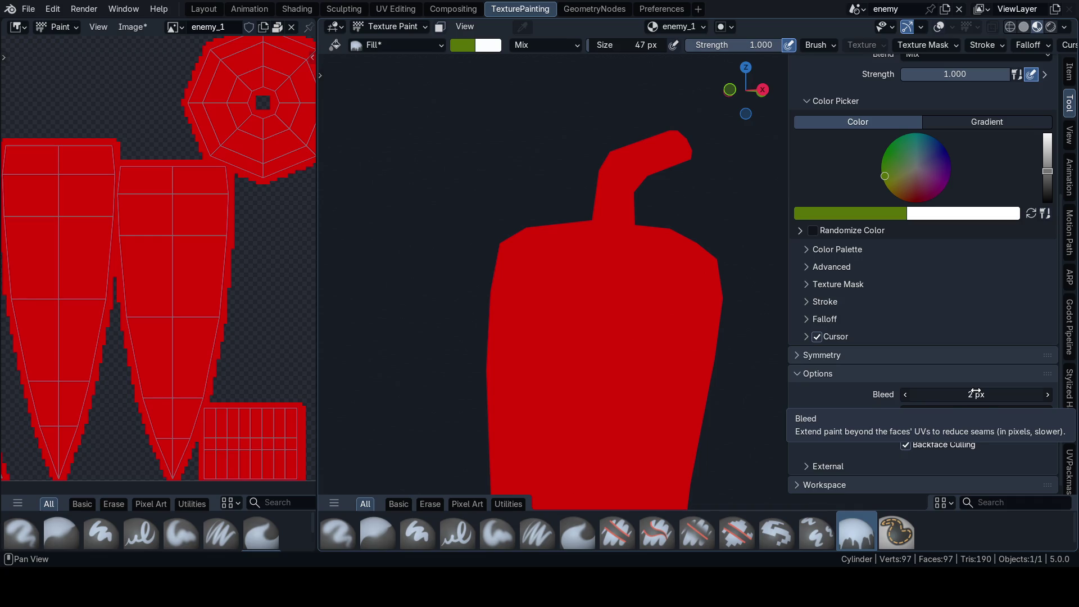
{"action": "left_click", "coordinate": [976, 394]}
{"action": "key", "text": "Return"}
{"action": "scroll", "coordinate": [641, 305], "scroll_direction": "up", "scroll_amount": 2}
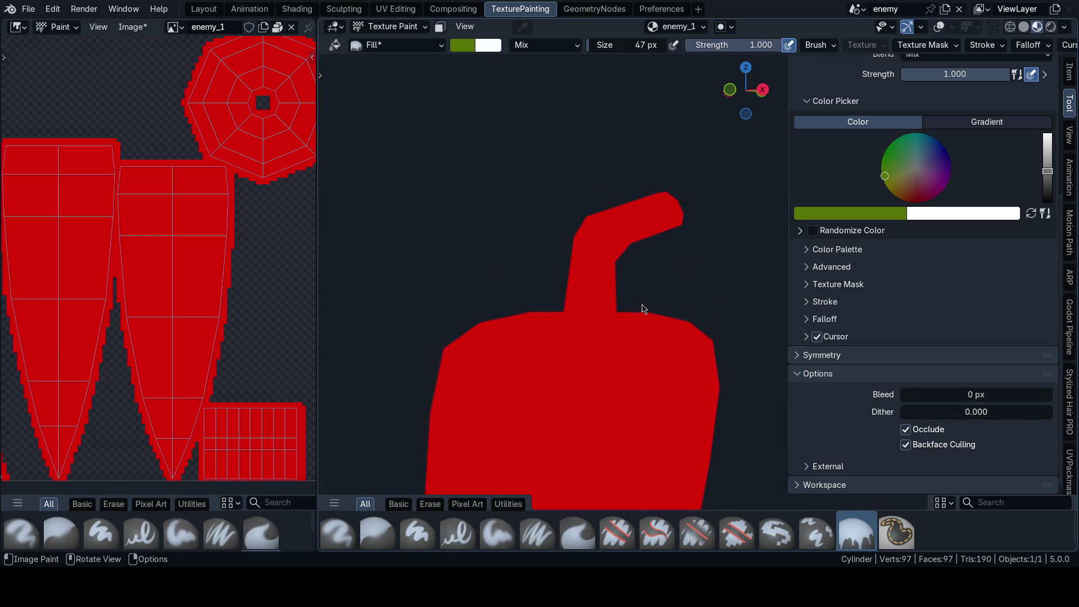
{"action": "scroll", "coordinate": [641, 306], "scroll_direction": "up", "scroll_amount": 1}
{"action": "left_click", "coordinate": [440, 27]}
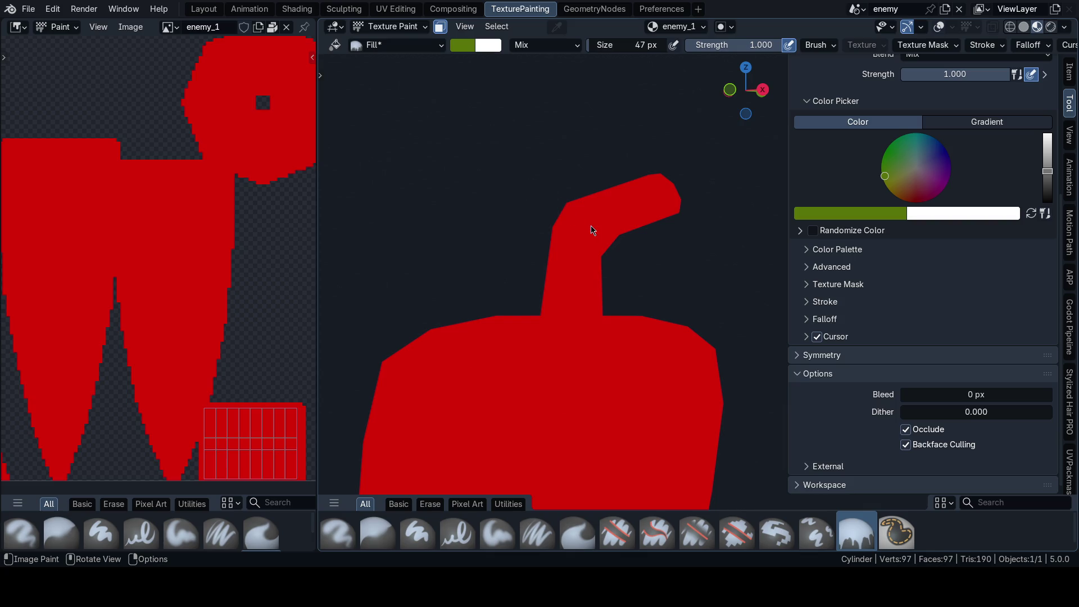
Step: Select the stem faces, return to Texture Paint and fill them green, then undo the fill
{"action": "key", "text": "Tab"}
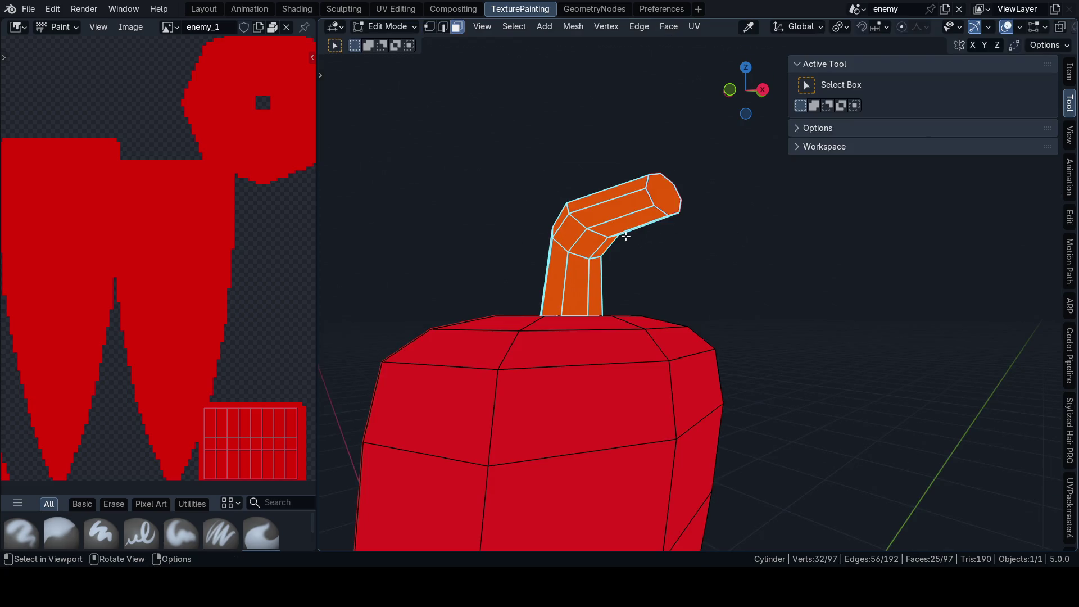
{"action": "key", "text": "ctrl+Tab"}
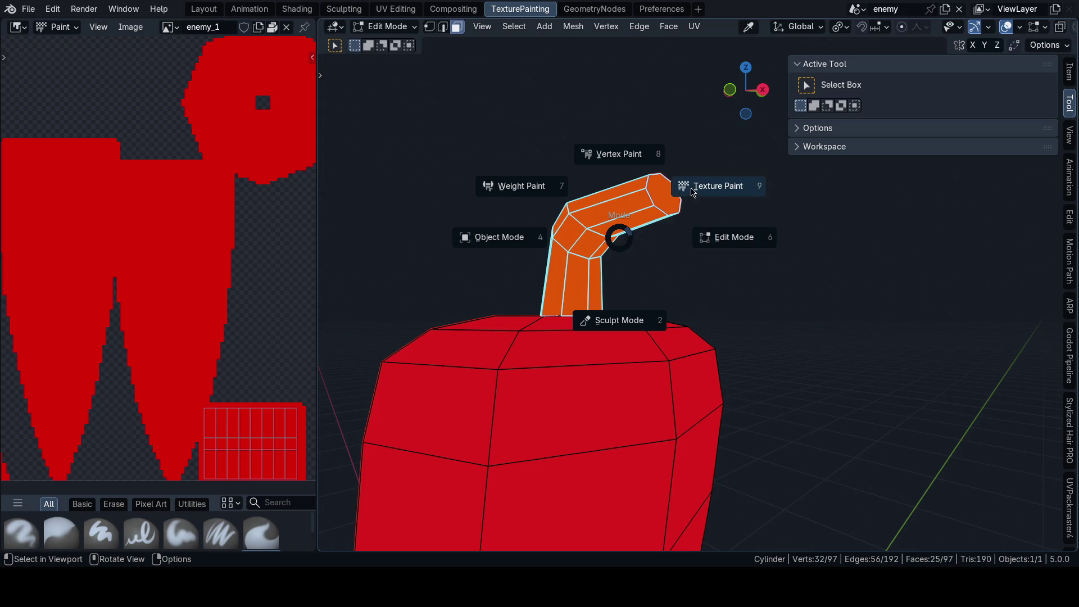
{"action": "left_click", "coordinate": [717, 183]}
{"action": "left_click", "coordinate": [597, 248]}
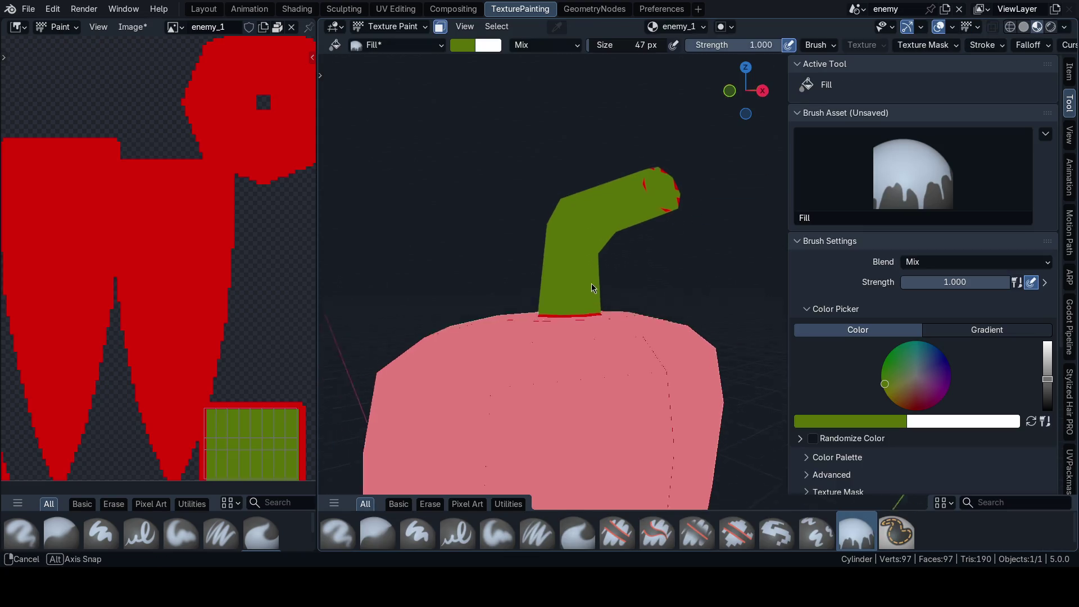
{"action": "middle_click_drag", "start_coordinate": [598, 247], "coordinate": [556, 253]}
{"action": "scroll", "coordinate": [228, 354], "scroll_direction": "down", "scroll_amount": 2}
{"action": "scroll", "coordinate": [227, 354], "scroll_direction": "up", "scroll_amount": 2}
{"action": "scroll", "coordinate": [227, 355], "scroll_direction": "up", "scroll_amount": 2}
{"action": "scroll", "coordinate": [227, 349], "scroll_direction": "up", "scroll_amount": 1}
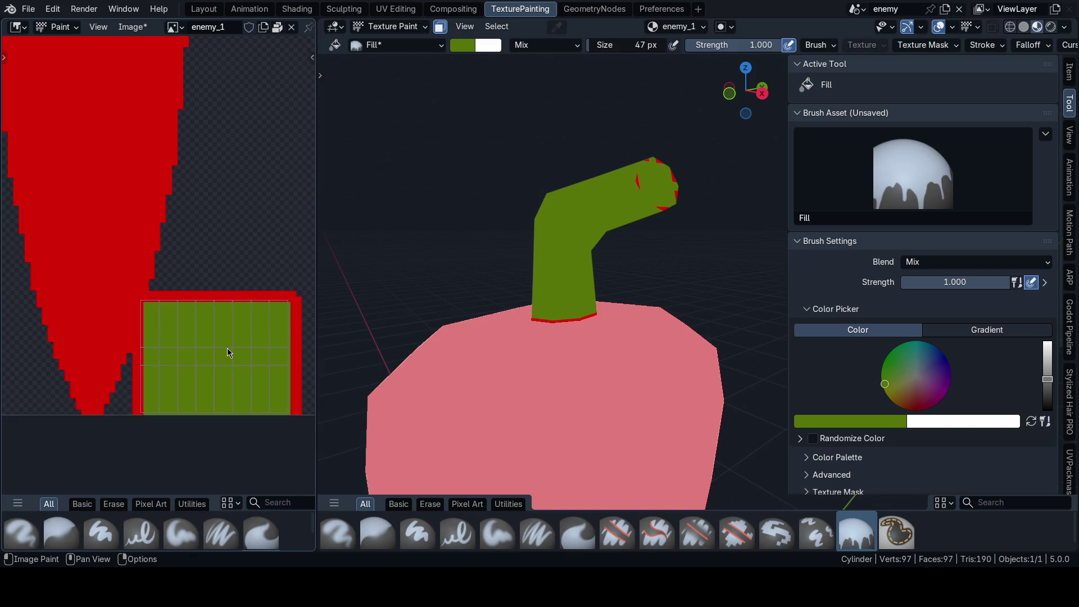
{"action": "scroll", "coordinate": [227, 343], "scroll_direction": "up", "scroll_amount": 1}
{"action": "scroll", "coordinate": [226, 343], "scroll_direction": "down", "scroll_amount": 2}
{"action": "key", "text": "ctrl+z"}
Step: Fill the body red, the stem green, and the empty texture area white
{"action": "key", "text": "Tab"}
{"action": "key", "text": "Tab"}
{"action": "left_click", "coordinate": [570, 302]}
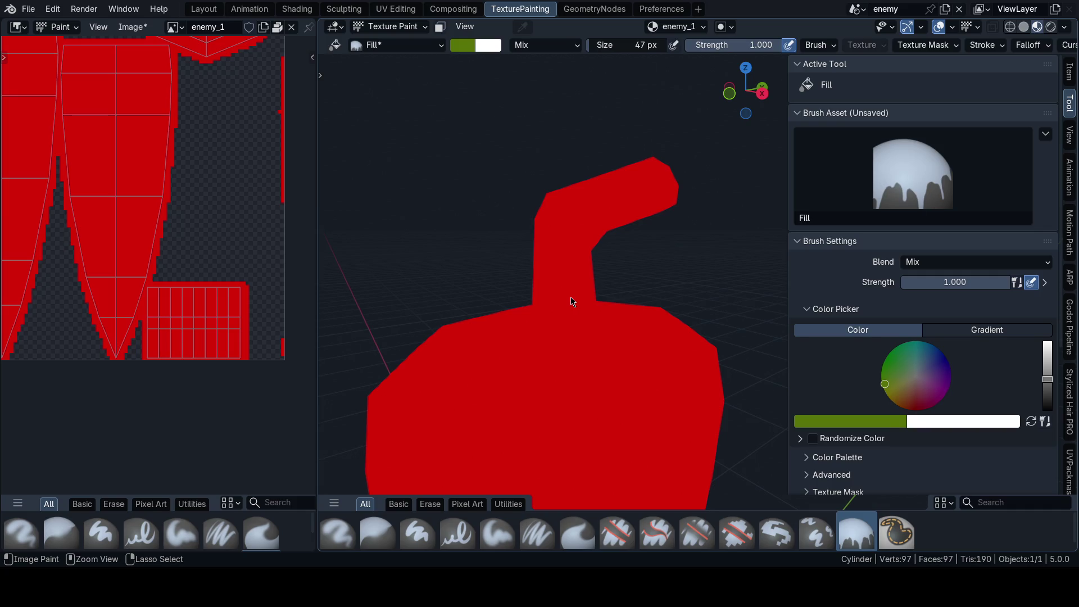
{"action": "key", "text": "Tab"}
{"action": "key", "text": "Tab"}
{"action": "left_click", "coordinate": [571, 302]}
{"action": "middle_click_drag", "start_coordinate": [570, 302], "coordinate": [462, 116]}
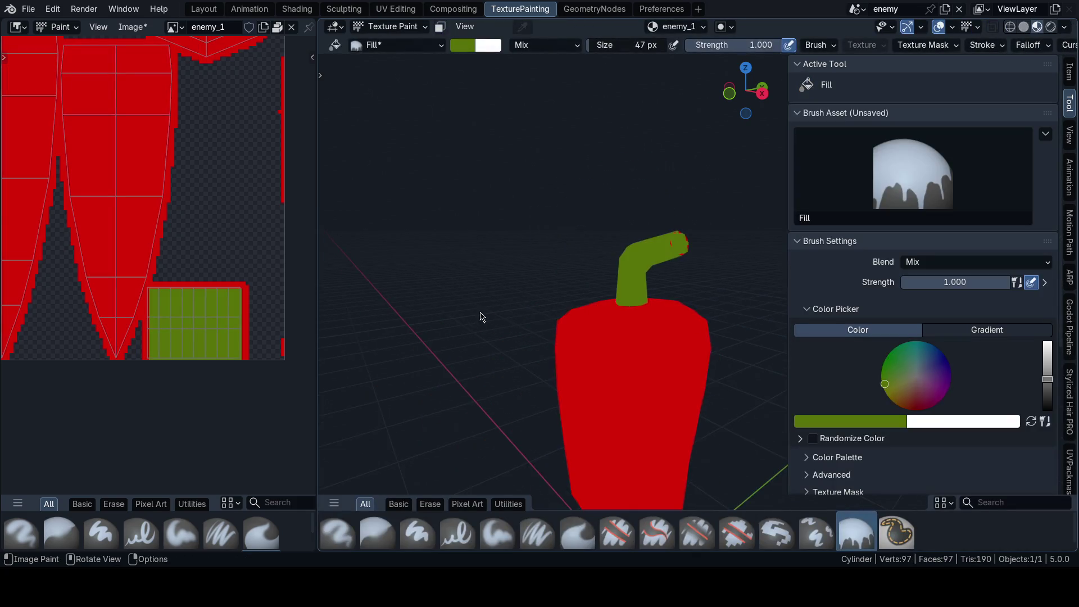
{"action": "left_click", "coordinate": [224, 245]}
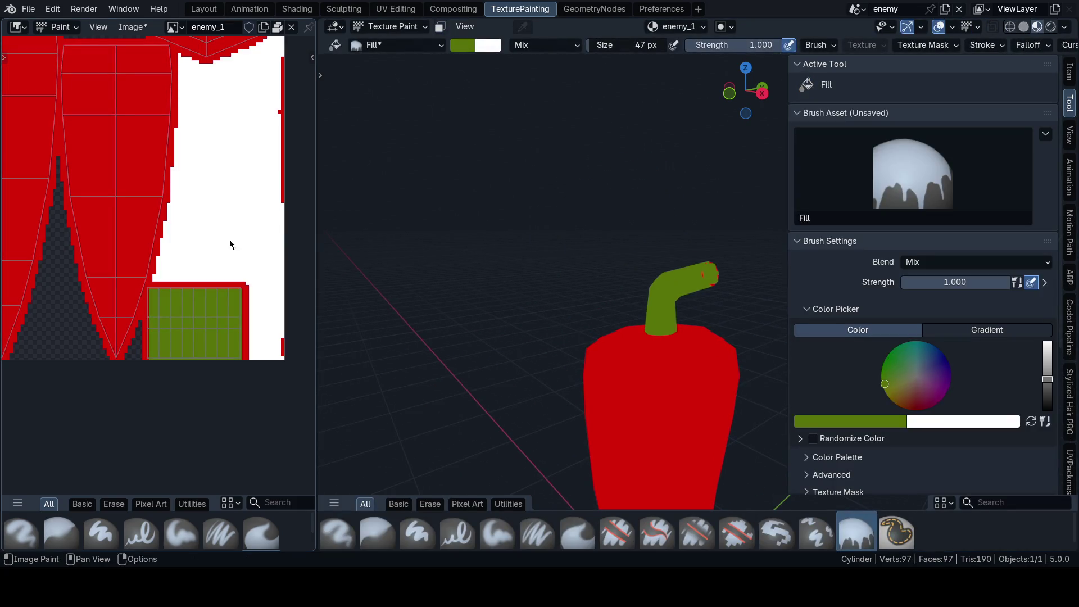
Step: Set the secondary paint colour to black in the colour picker
{"action": "left_click", "coordinate": [487, 45]}
{"action": "mouse_move", "coordinate": [548, 145]}
{"action": "left_mouse_down"}
{"action": "mouse_move", "coordinate": [603, 173]}
{"action": "mouse_move", "coordinate": [593, 182]}
{"action": "left_mouse_up"}
{"action": "key", "text": "Escape"}
{"action": "left_click", "coordinate": [492, 53]}
{"action": "key", "text": "Escape"}
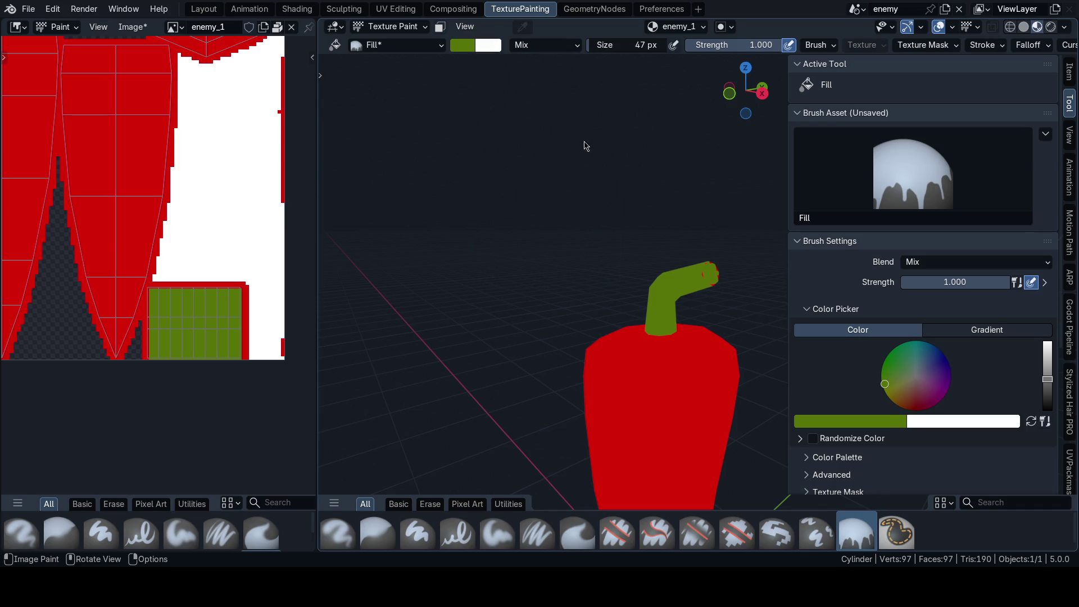
{"action": "left_click", "coordinate": [487, 45]}
{"action": "left_click_drag", "start_coordinate": [608, 118], "coordinate": [436, 169]}
{"action": "scroll", "coordinate": [211, 250], "scroll_direction": "down", "scroll_amount": 2}
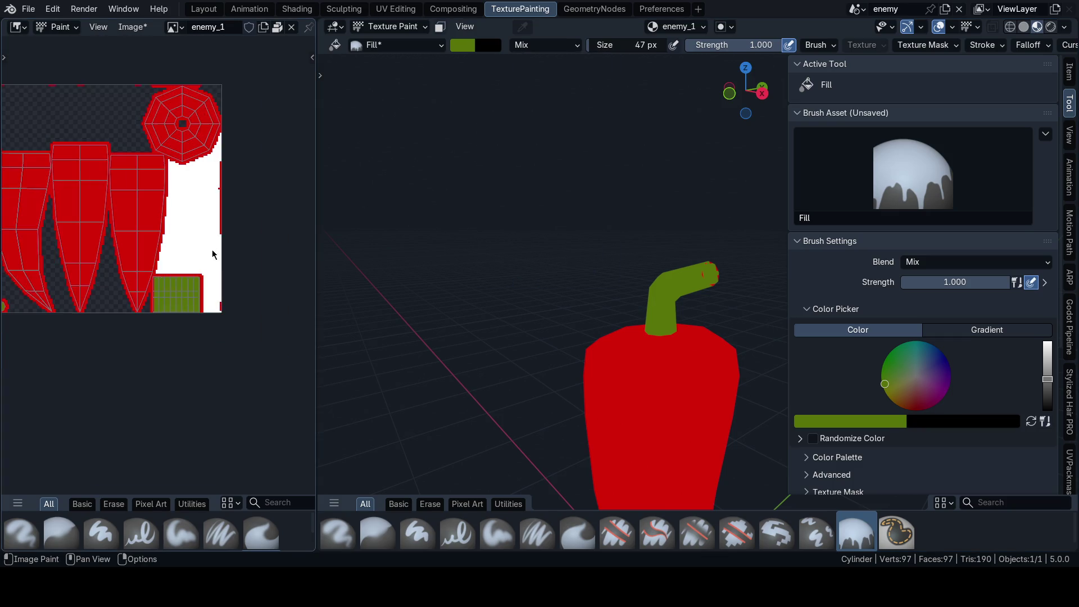
{"action": "scroll", "coordinate": [130, 282], "scroll_direction": "down", "scroll_amount": 2}
Step: Fill the empty UV areas green then black with the Fill brush, then pick the Paint Hard brush
{"action": "left_click", "coordinate": [112, 203]}
{"action": "left_click", "coordinate": [192, 260]}
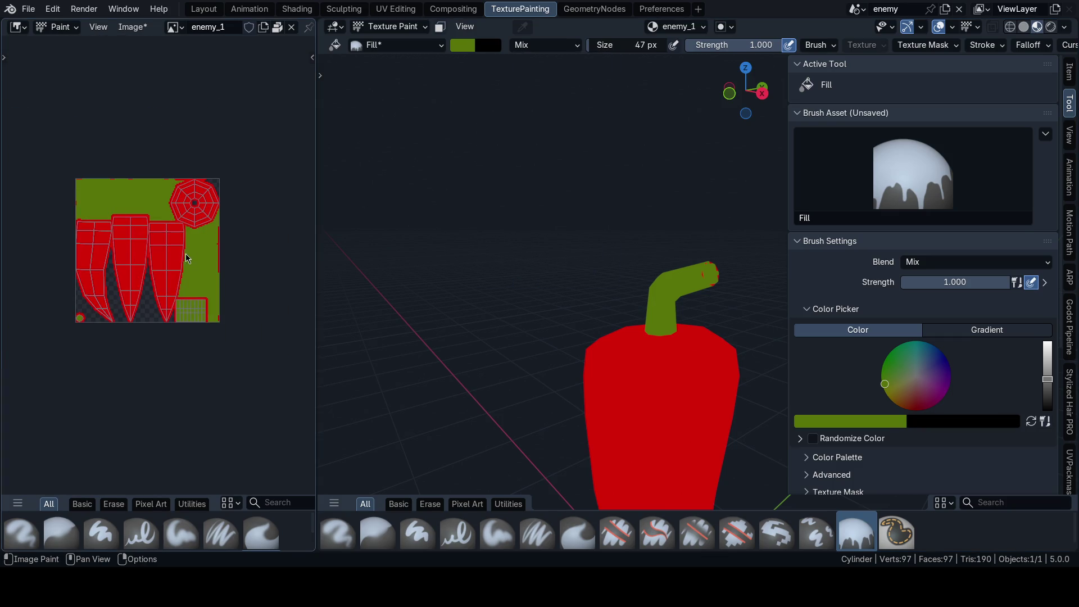
{"action": "left_click", "coordinate": [210, 245], "text": "ctrl"}
{"action": "left_click", "coordinate": [105, 215], "text": "ctrl"}
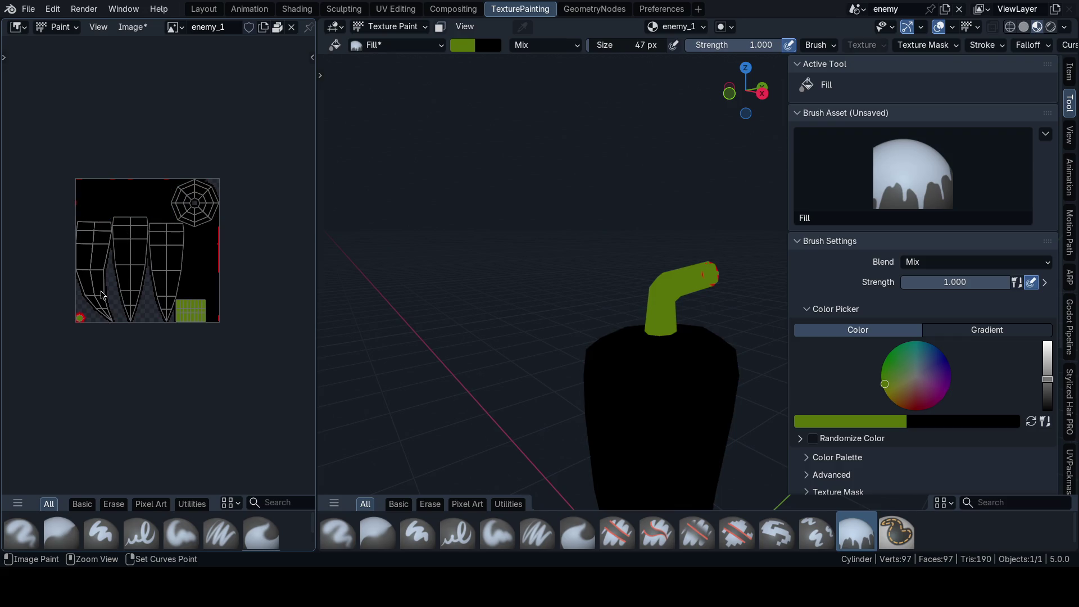
{"action": "left_click", "coordinate": [417, 533]}
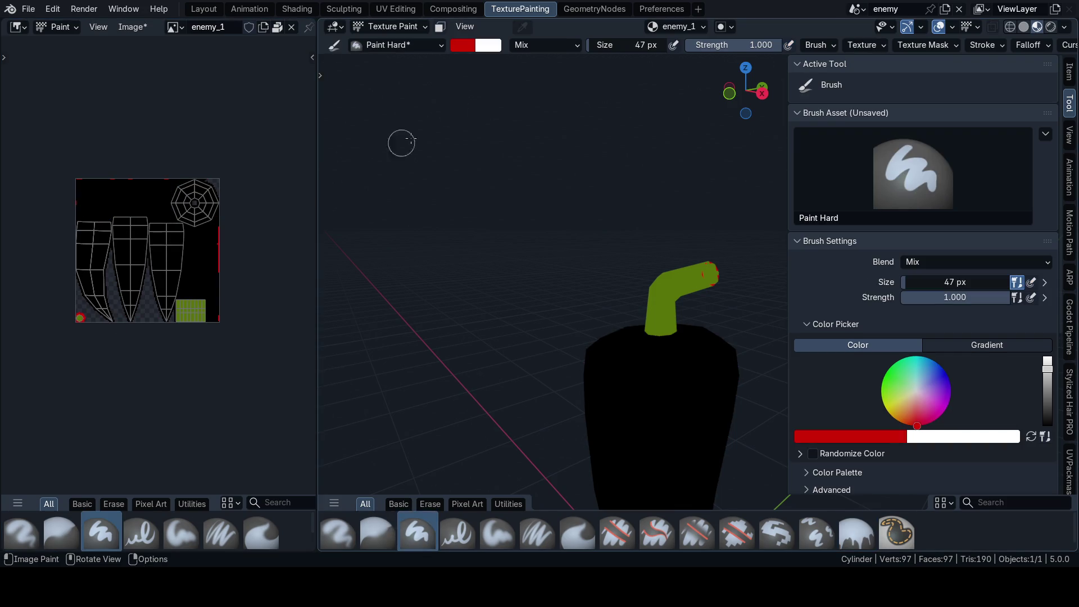
Step: With black secondary colour and a 91 px brush, paint the green patch and stem black
{"action": "left_click", "coordinate": [480, 46]}
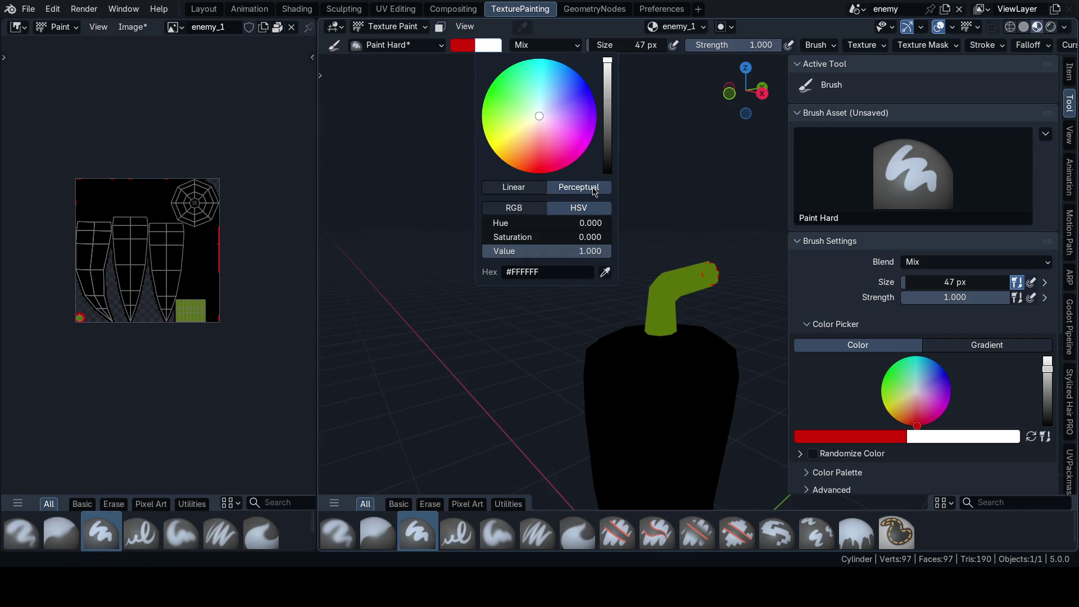
{"action": "left_click_drag", "start_coordinate": [608, 63], "coordinate": [641, 157]}
{"action": "key", "text": "f"}
{"action": "left_click", "coordinate": [190, 310], "text": "ctrl"}
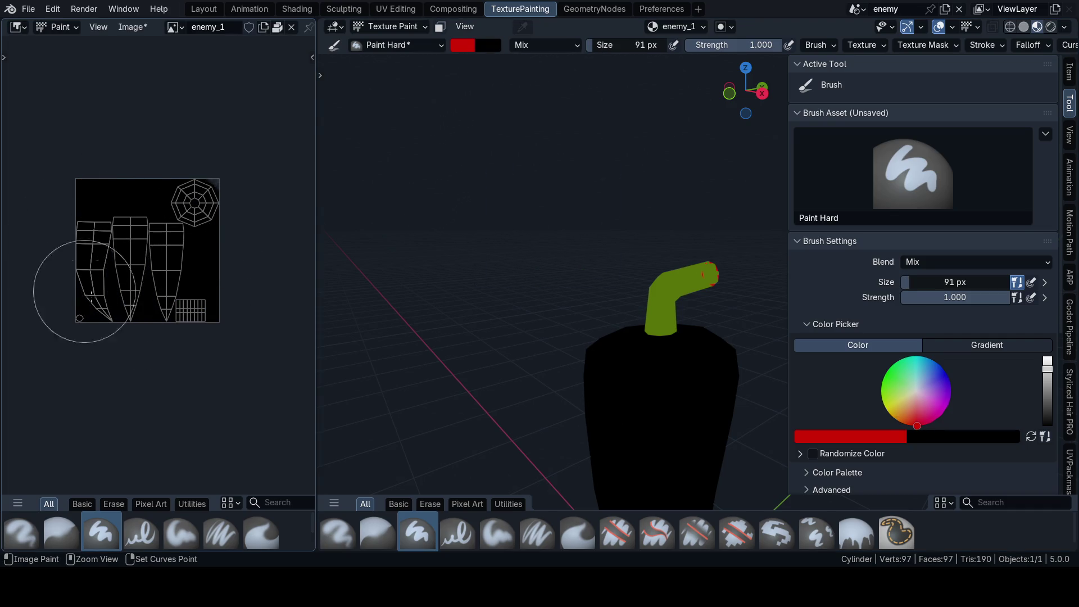
{"action": "left_click", "coordinate": [199, 202], "text": "ctrl"}
{"action": "scroll", "coordinate": [148, 303], "scroll_direction": "up", "scroll_amount": 2}
Step: Save the blend file and hide the tool settings side panel
{"action": "middle_click_drag", "start_coordinate": [147, 304], "coordinate": [113, 337]}
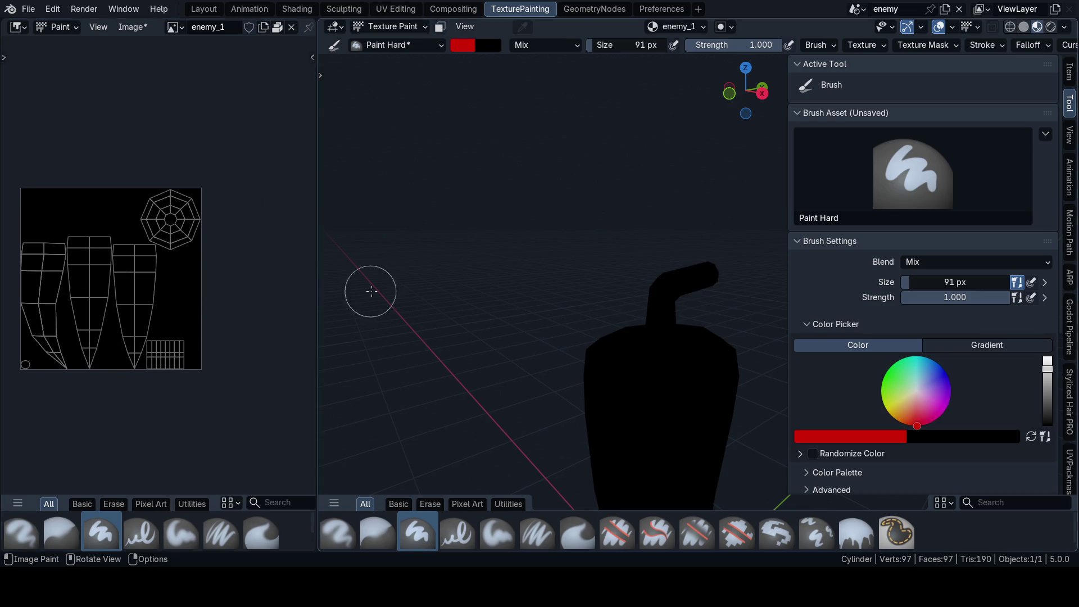
{"action": "key", "text": "ctrl+s"}
{"action": "key", "text": "n"}
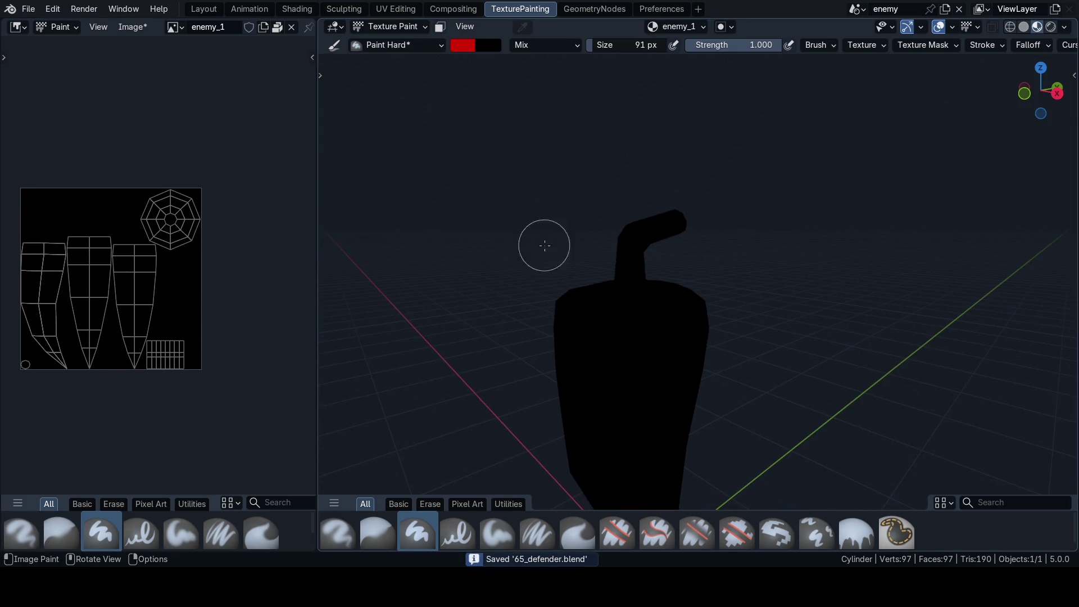
{"action": "left_click", "coordinate": [856, 533]}
{"action": "scroll", "coordinate": [674, 313], "scroll_direction": "up", "scroll_amount": 5}
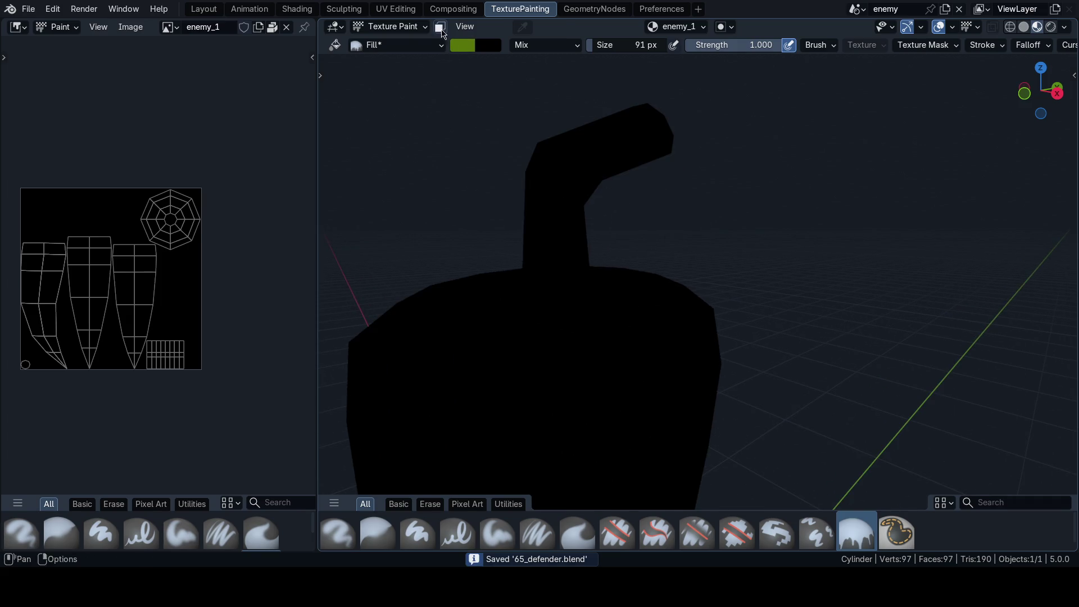
Step: Enable face selection masking and fill the stem faces flat green
{"action": "key", "text": "m"}
{"action": "scroll", "coordinate": [561, 211], "scroll_direction": "up", "scroll_amount": 1}
{"action": "scroll", "coordinate": [561, 234], "scroll_direction": "up", "scroll_amount": 1}
{"action": "key", "text": "n"}
{"action": "scroll", "coordinate": [682, 243], "scroll_direction": "up", "scroll_amount": 2}
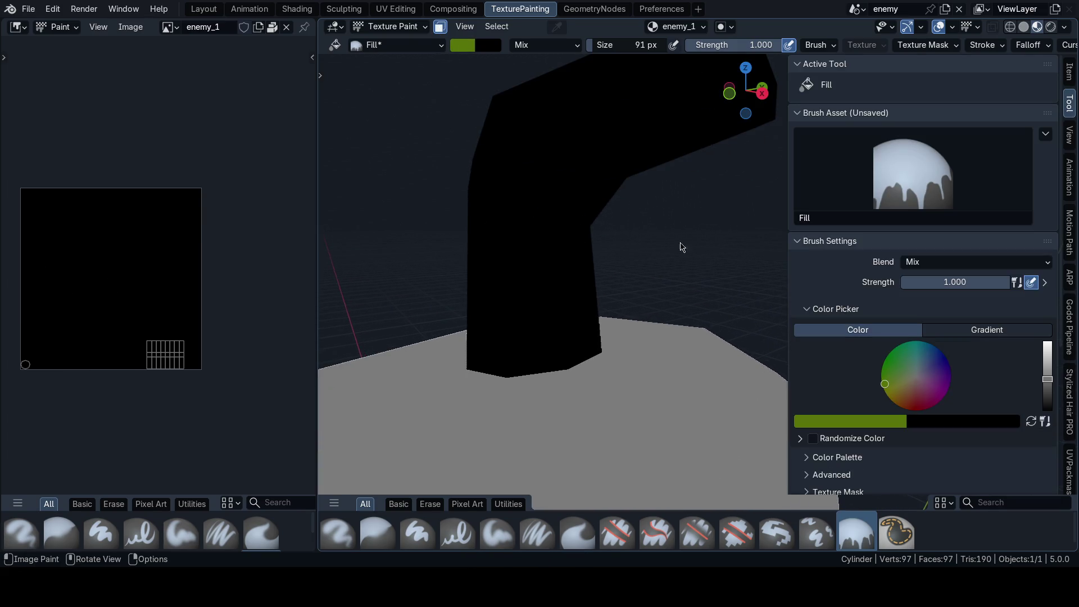
{"action": "left_click", "coordinate": [565, 188]}
{"action": "scroll", "coordinate": [220, 344], "scroll_direction": "up", "scroll_amount": 4}
{"action": "scroll", "coordinate": [598, 199], "scroll_direction": "down", "scroll_amount": 3}
{"action": "middle_click_drag", "start_coordinate": [598, 198], "coordinate": [600, 134], "text": "shift"}
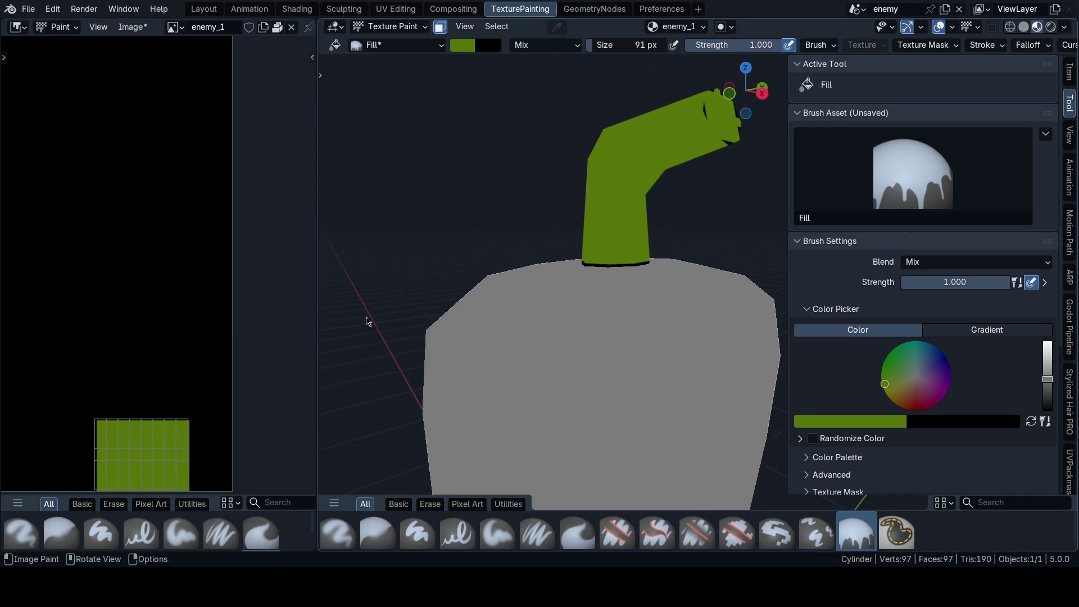
{"action": "scroll", "coordinate": [248, 322], "scroll_direction": "down", "scroll_amount": 2}
{"action": "scroll", "coordinate": [219, 316], "scroll_direction": "up", "scroll_amount": 3}
{"action": "scroll", "coordinate": [219, 316], "scroll_direction": "up", "scroll_amount": 3}
{"action": "scroll", "coordinate": [638, 210], "scroll_direction": "up", "scroll_amount": 3}
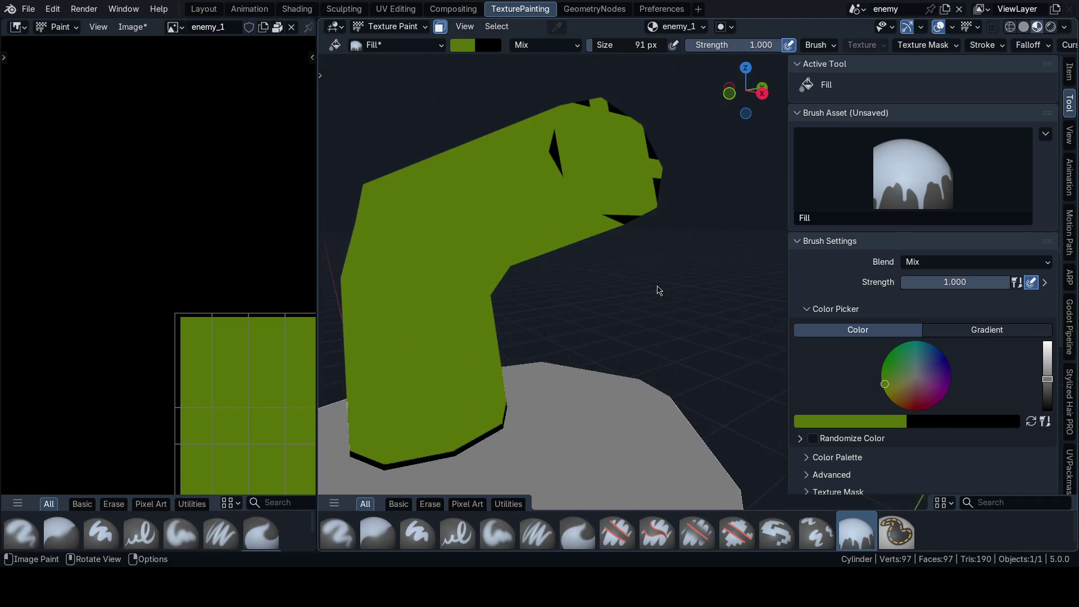
{"action": "scroll", "coordinate": [640, 209], "scroll_direction": "up", "scroll_amount": 2}
{"action": "scroll", "coordinate": [213, 326], "scroll_direction": "down", "scroll_amount": 4}
{"action": "scroll", "coordinate": [212, 325], "scroll_direction": "down", "scroll_amount": 1}
{"action": "scroll", "coordinate": [213, 326], "scroll_direction": "up", "scroll_amount": 1}
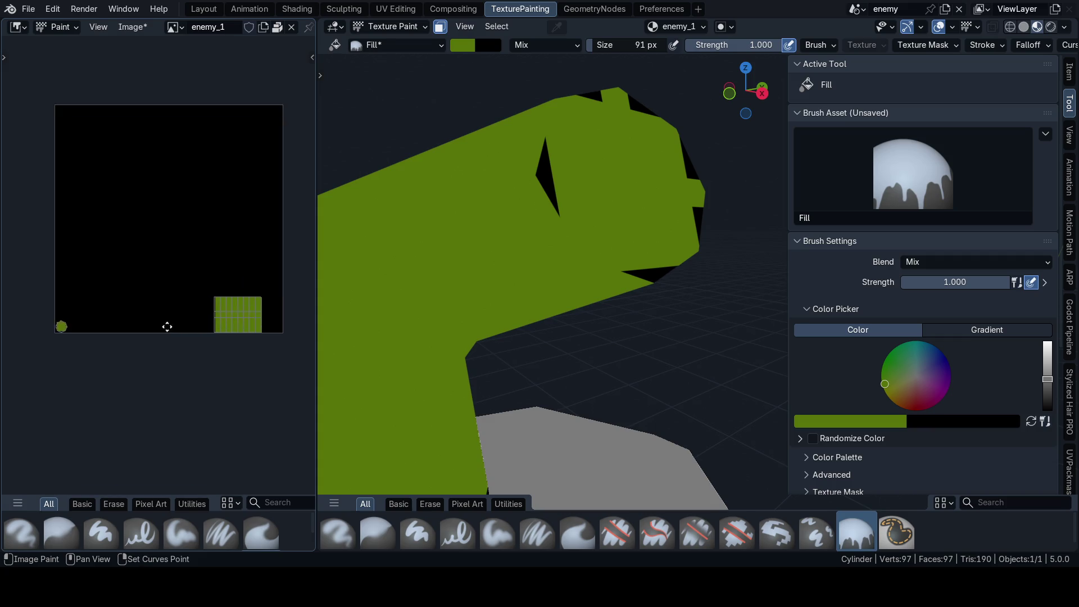
{"action": "scroll", "coordinate": [140, 313], "scroll_direction": "up", "scroll_amount": 2}
{"action": "scroll", "coordinate": [85, 333], "scroll_direction": "up", "scroll_amount": 2}
{"action": "mouse_move", "coordinate": [85, 332]}
{"action": "middle_mouse_down"}
{"action": "mouse_move", "coordinate": [196, 296]}
{"action": "mouse_move", "coordinate": [253, 304]}
{"action": "middle_mouse_up"}
{"action": "scroll", "coordinate": [275, 309], "scroll_direction": "up", "scroll_amount": 1}
{"action": "scroll", "coordinate": [154, 313], "scroll_direction": "up", "scroll_amount": 3}
{"action": "scroll", "coordinate": [155, 313], "scroll_direction": "down", "scroll_amount": 3}
{"action": "scroll", "coordinate": [155, 313], "scroll_direction": "down", "scroll_amount": 1}
{"action": "mouse_move", "coordinate": [472, 296]}
{"action": "middle_mouse_down"}
{"action": "mouse_move", "coordinate": [517, 296]}
{"action": "mouse_move", "coordinate": [571, 113]}
{"action": "middle_mouse_up"}
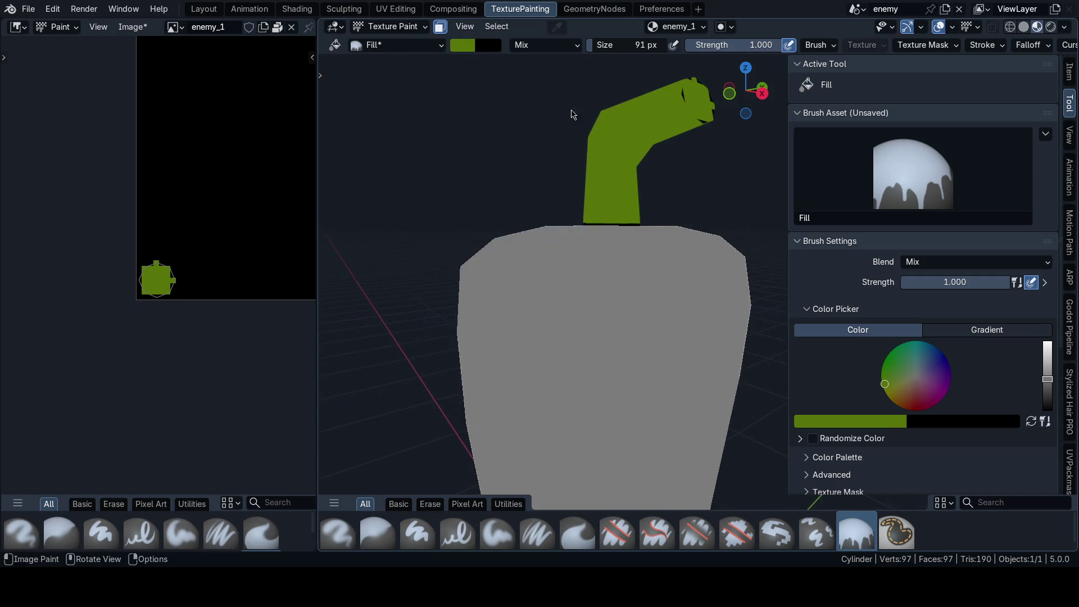
Step: Switch to Edit Mode and invert the selection to the body faces
{"action": "key", "text": "ctrl+Tab"}
{"action": "left_click", "coordinate": [653, 185]}
{"action": "key", "text": "ctrl+i"}
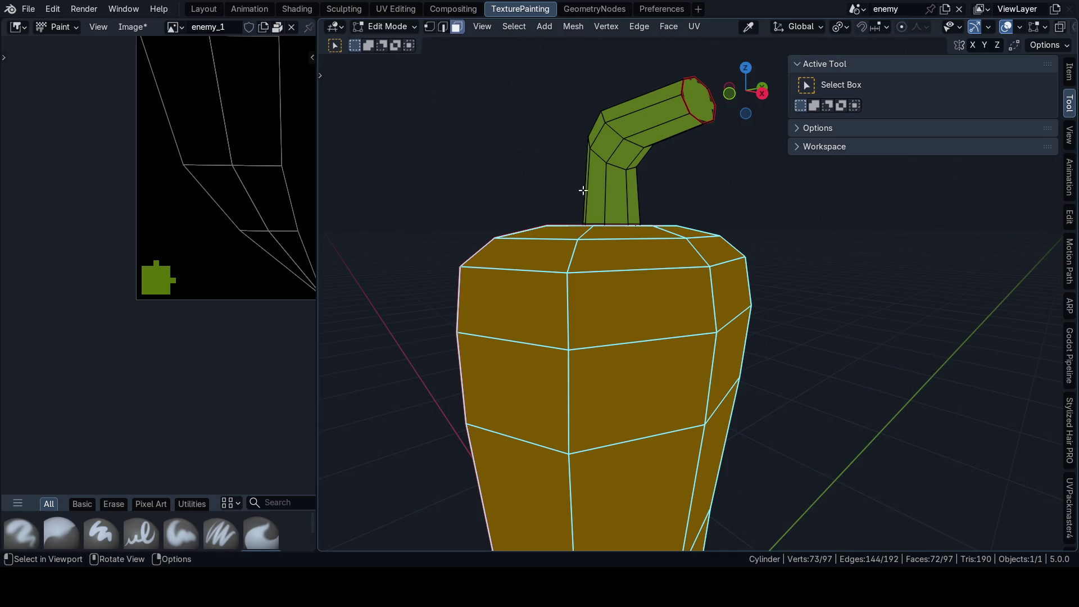
Step: Return to Texture Paint via the mode pie menu with the body faces paintable
{"action": "key", "text": "ctrl+Tab"}
{"action": "left_click", "coordinate": [646, 135]}
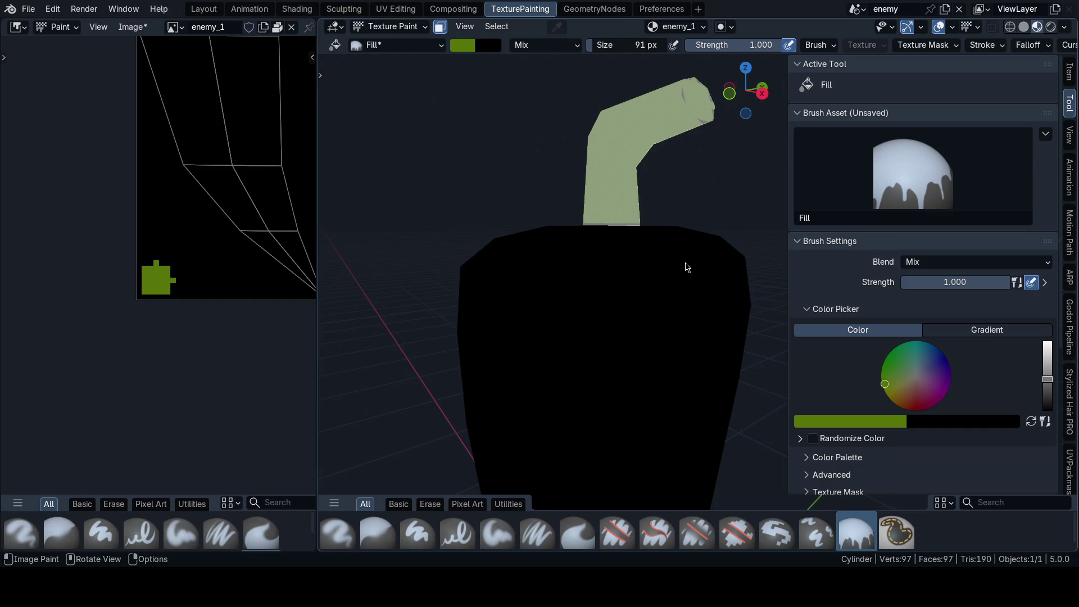
Step: View the pepper from the front (numpad 1) and save the blend file
{"action": "key", "text": "n"}
{"action": "middle_click_drag", "start_coordinate": [694, 245], "coordinate": [657, 306]}
{"action": "key", "text": "grave"}
{"action": "key", "text": "KP_1"}
{"action": "key", "text": "ctrl+s"}
{"action": "left_click", "coordinate": [713, 318]}
{"action": "scroll", "coordinate": [700, 321], "scroll_direction": "up", "scroll_amount": 1}
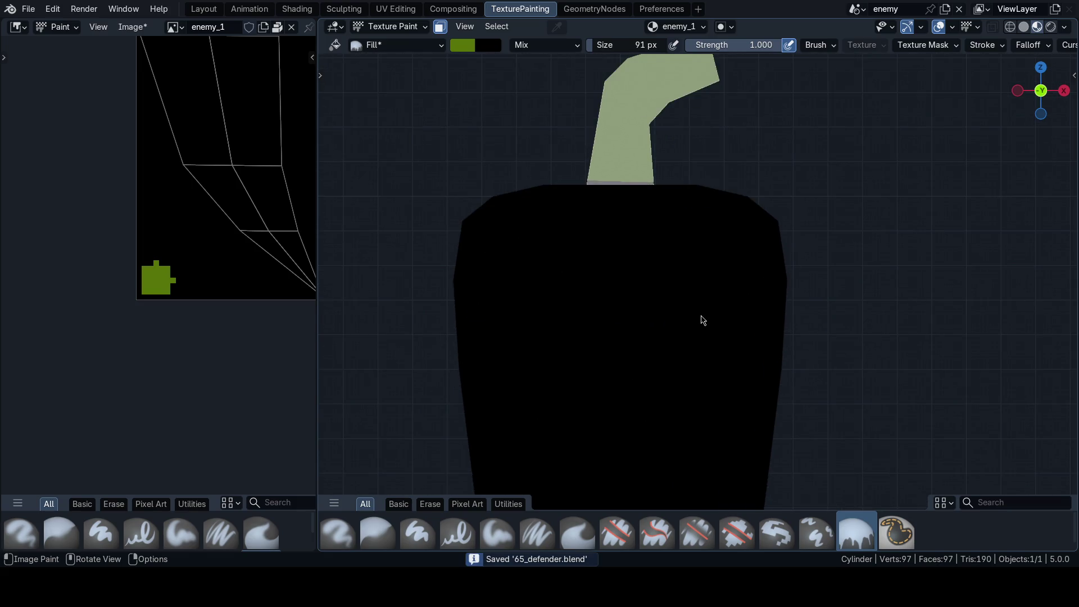
{"action": "scroll", "coordinate": [680, 301], "scroll_direction": "up", "scroll_amount": 2}
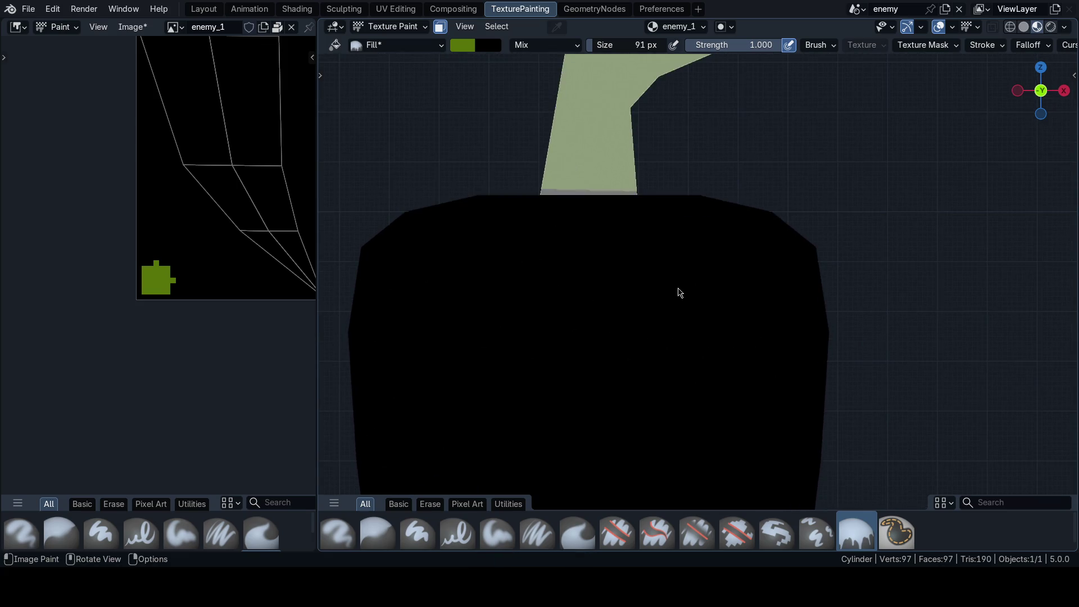
{"action": "key", "text": "ctrl+s"}
{"action": "left_click", "coordinate": [710, 283]}
{"action": "scroll", "coordinate": [711, 279], "scroll_direction": "down", "scroll_amount": 1}
{"action": "scroll", "coordinate": [658, 277], "scroll_direction": "down", "scroll_amount": 1}
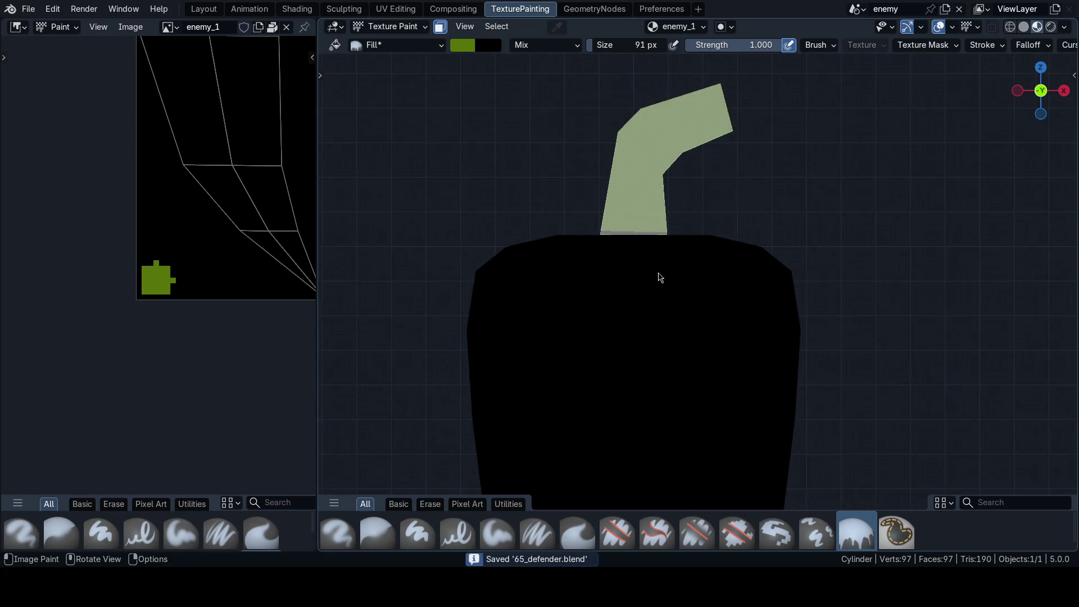
{"action": "scroll", "coordinate": [570, 236], "scroll_direction": "up", "scroll_amount": 5}
{"action": "scroll", "coordinate": [571, 298], "scroll_direction": "down", "scroll_amount": 1}
{"action": "scroll", "coordinate": [667, 344], "scroll_direction": "up", "scroll_amount": 2}
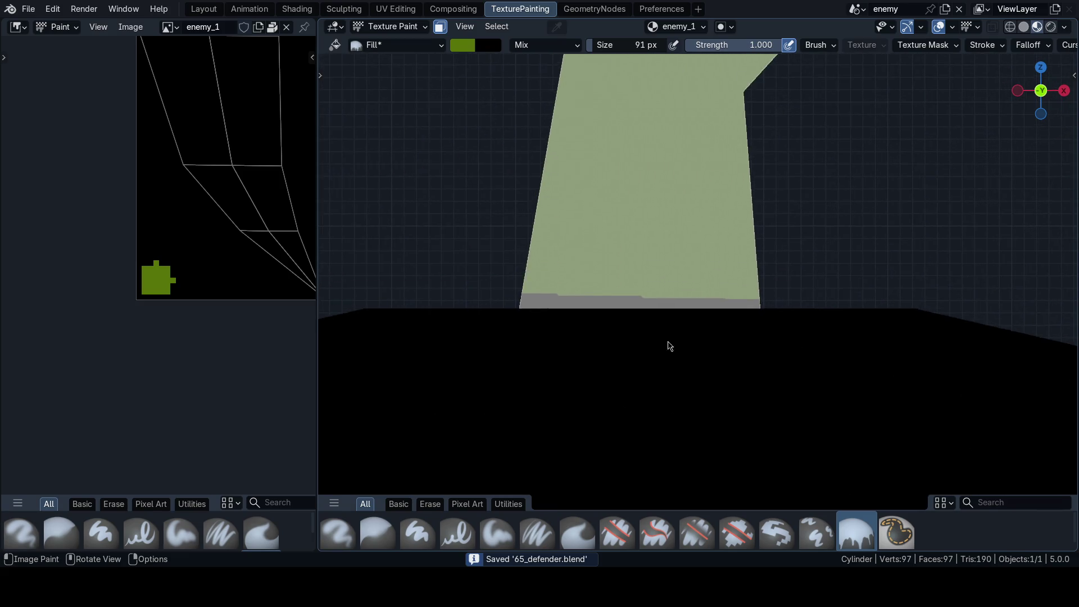
{"action": "scroll", "coordinate": [369, 306], "scroll_direction": "down", "scroll_amount": 4}
{"action": "scroll", "coordinate": [222, 279], "scroll_direction": "up", "scroll_amount": 2}
{"action": "scroll", "coordinate": [581, 328], "scroll_direction": "down", "scroll_amount": 2}
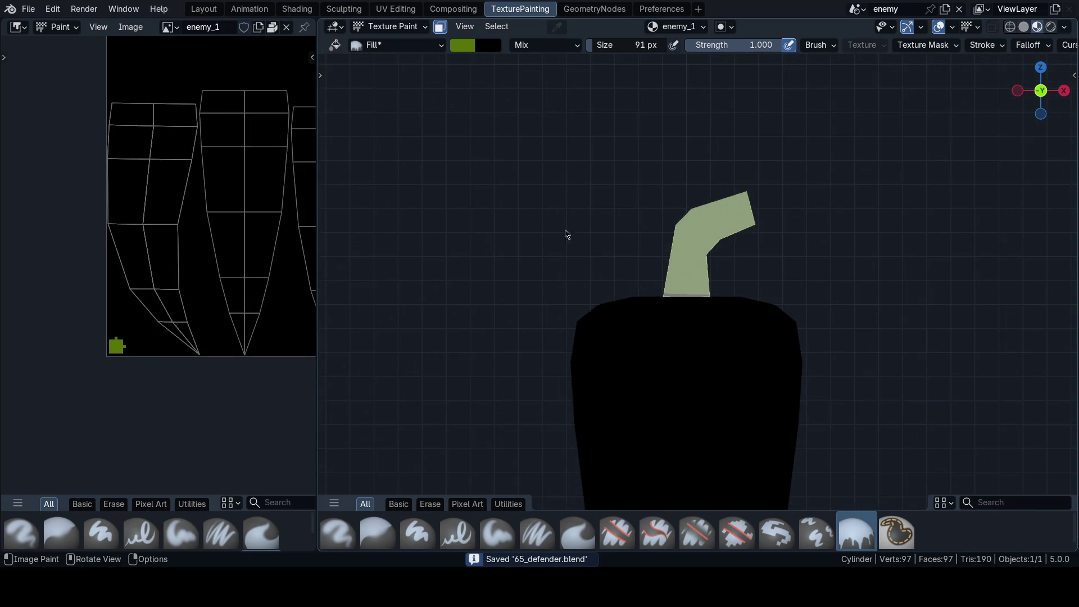
{"action": "scroll", "coordinate": [566, 235], "scroll_direction": "down", "scroll_amount": 2}
Step: Show the jalapeno reference image and sample its red as the paint colour
{"action": "middle_click_drag", "start_coordinate": [540, 393], "coordinate": [489, 321], "text": "shift"}
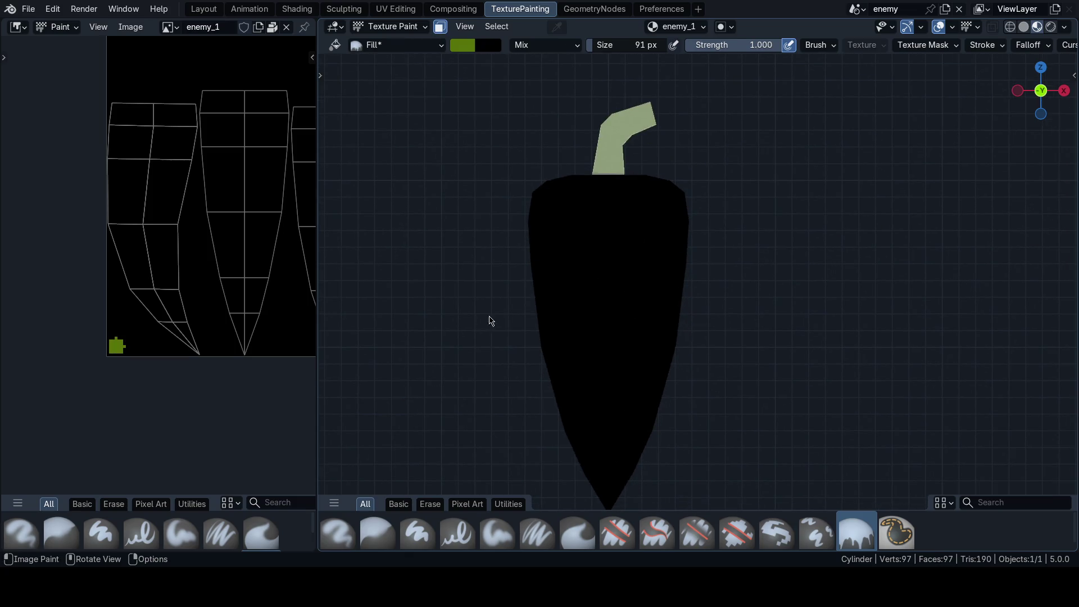
{"action": "left_click", "coordinate": [168, 26]}
{"action": "left_click", "coordinate": [192, 65]}
{"action": "scroll", "coordinate": [188, 293], "scroll_direction": "down", "scroll_amount": 2}
{"action": "scroll", "coordinate": [278, 258], "scroll_direction": "up", "scroll_amount": 2}
{"action": "key", "text": "s"}
{"action": "key", "text": "s"}
{"action": "key", "text": "Home"}
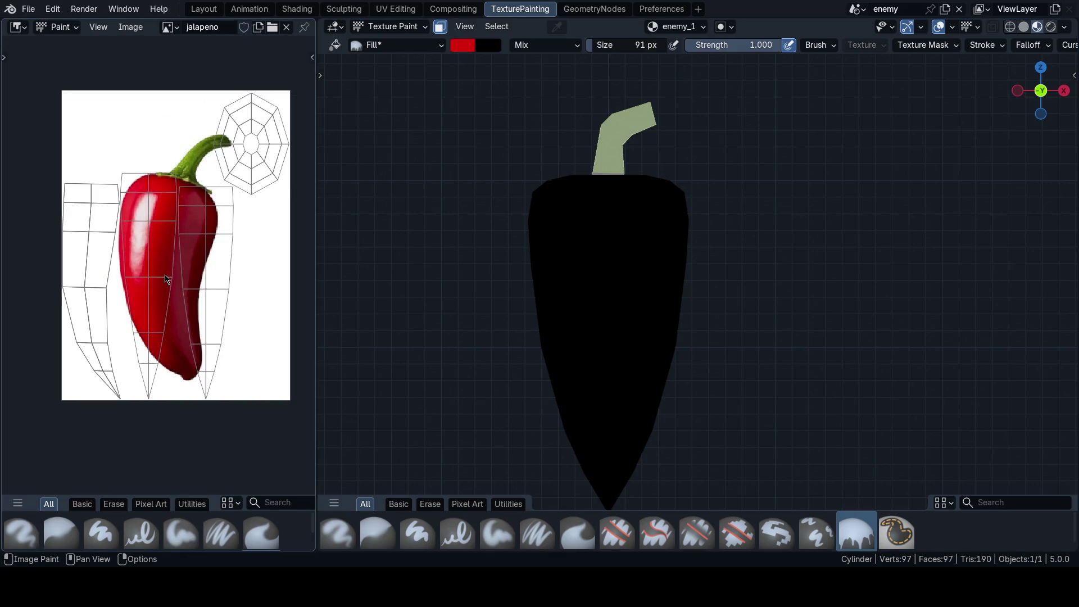
Step: Fill the pepper body red, check it, and undo the fill
{"action": "left_click", "coordinate": [601, 300]}
{"action": "mouse_move", "coordinate": [604, 297]}
{"action": "middle_mouse_down"}
{"action": "mouse_move", "coordinate": [783, 300]}
{"action": "mouse_move", "coordinate": [615, 216]}
{"action": "middle_mouse_up"}
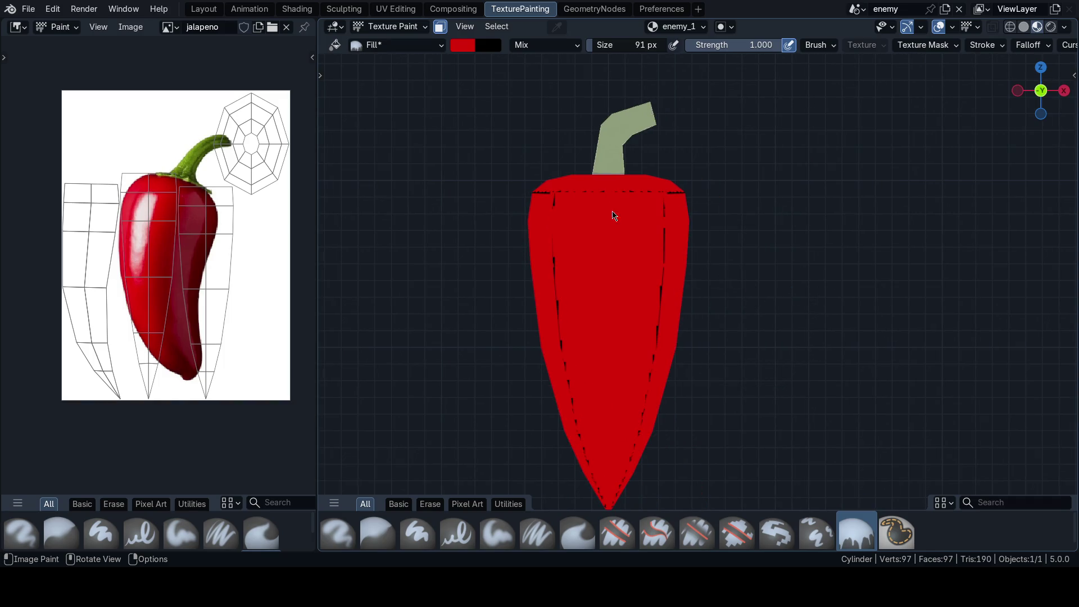
{"action": "key", "text": "ctrl+z"}
{"action": "key", "text": "n"}
{"action": "scroll", "coordinate": [616, 286], "scroll_direction": "up", "scroll_amount": 2}
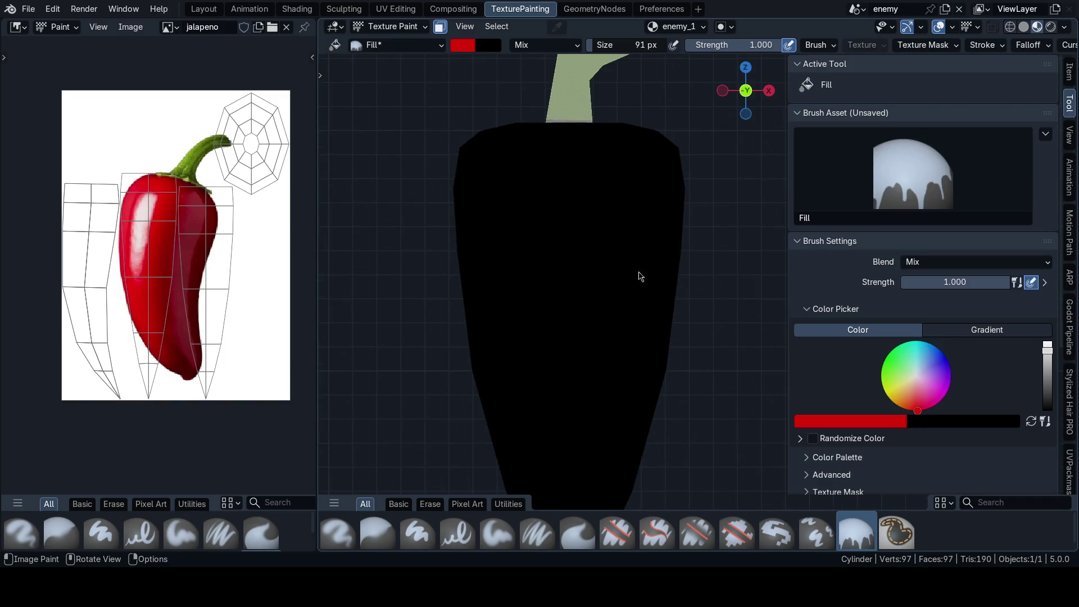
{"action": "scroll", "coordinate": [891, 337], "scroll_direction": "down", "scroll_amount": 5}
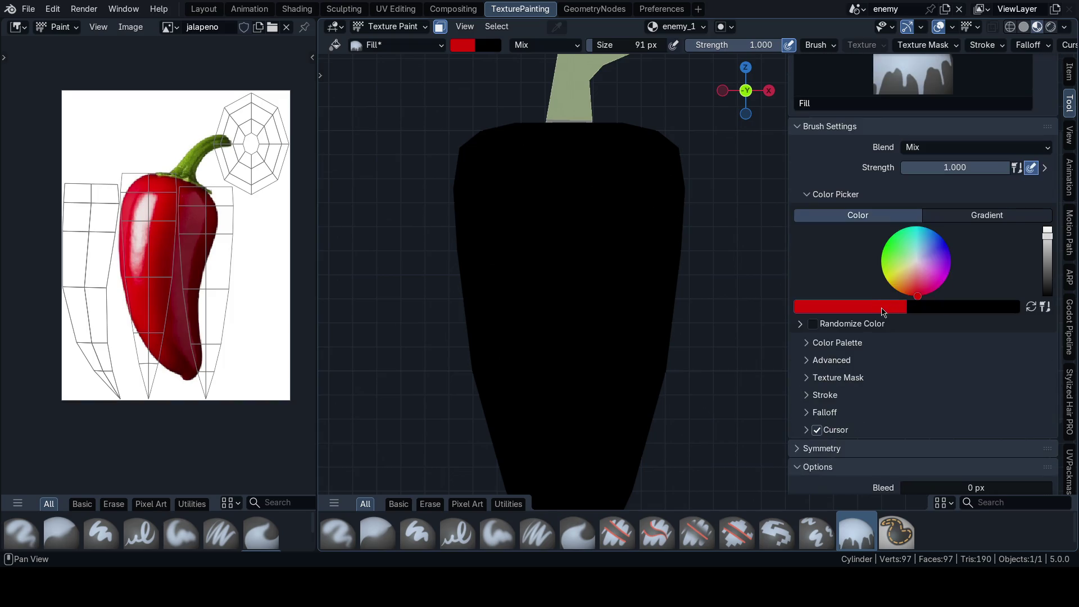
Step: Set Bleed to 1 px and refill the pepper body flat red
{"action": "left_click", "coordinate": [855, 374]}
{"action": "left_click", "coordinate": [949, 393]}
{"action": "type", "text": "1"}
{"action": "key", "text": "Return"}
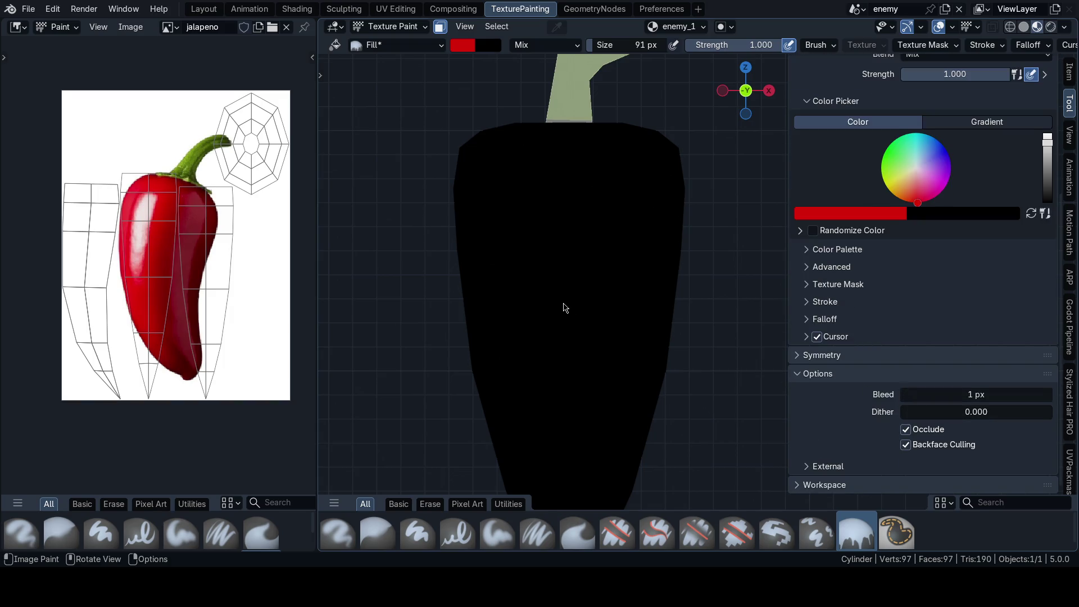
{"action": "left_click", "coordinate": [581, 342]}
{"action": "scroll", "coordinate": [716, 304], "scroll_direction": "down", "scroll_amount": 3}
{"action": "scroll", "coordinate": [634, 274], "scroll_direction": "up", "scroll_amount": 3}
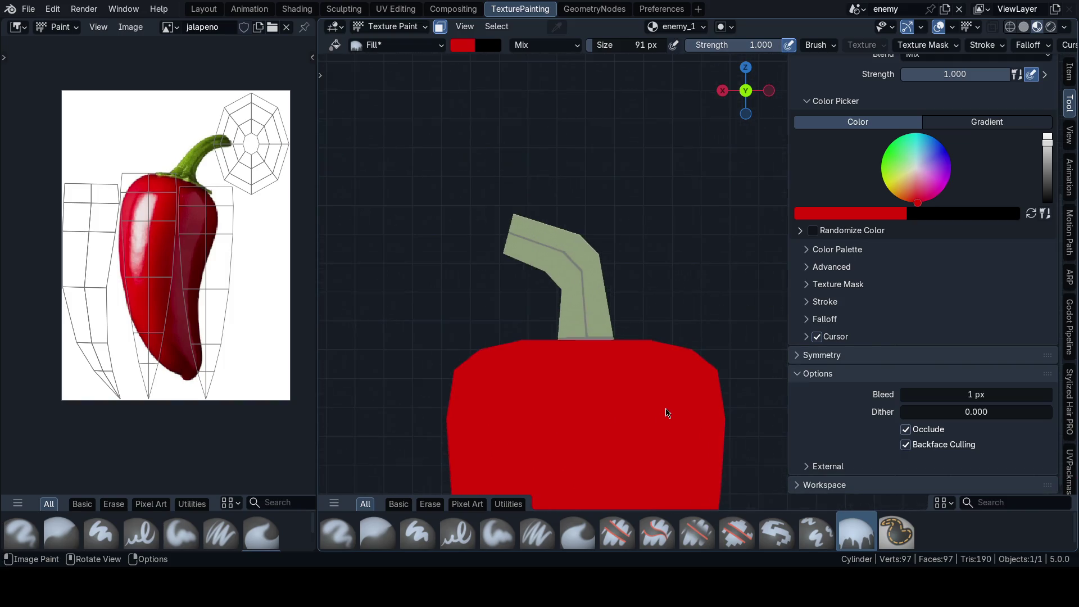
{"action": "mouse_move", "coordinate": [638, 373]}
{"action": "middle_mouse_down"}
{"action": "mouse_move", "coordinate": [593, 385]}
{"action": "mouse_move", "coordinate": [696, 371]}
{"action": "middle_mouse_up"}
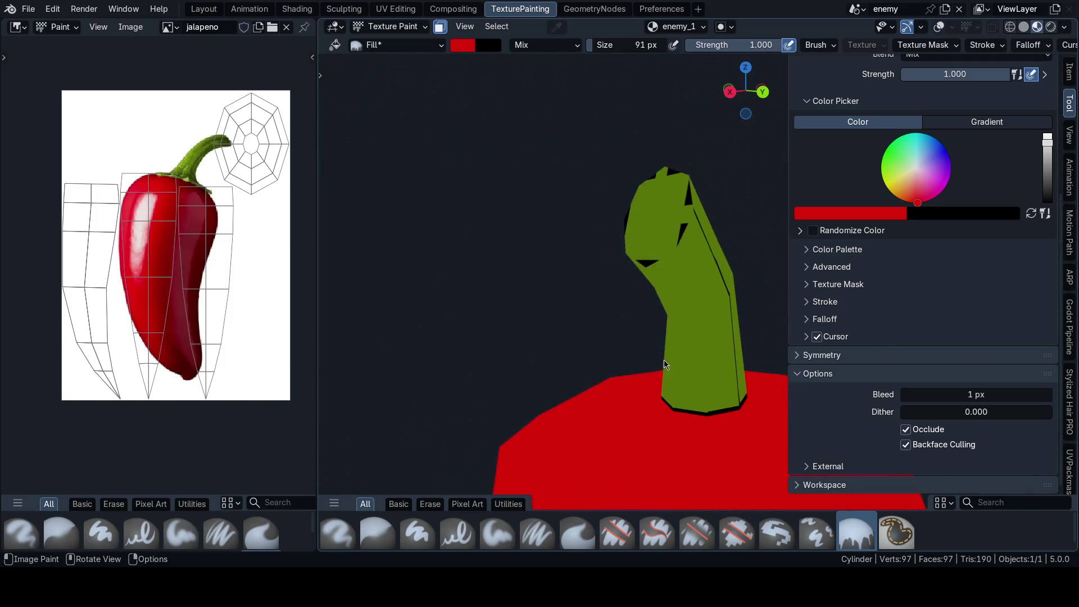